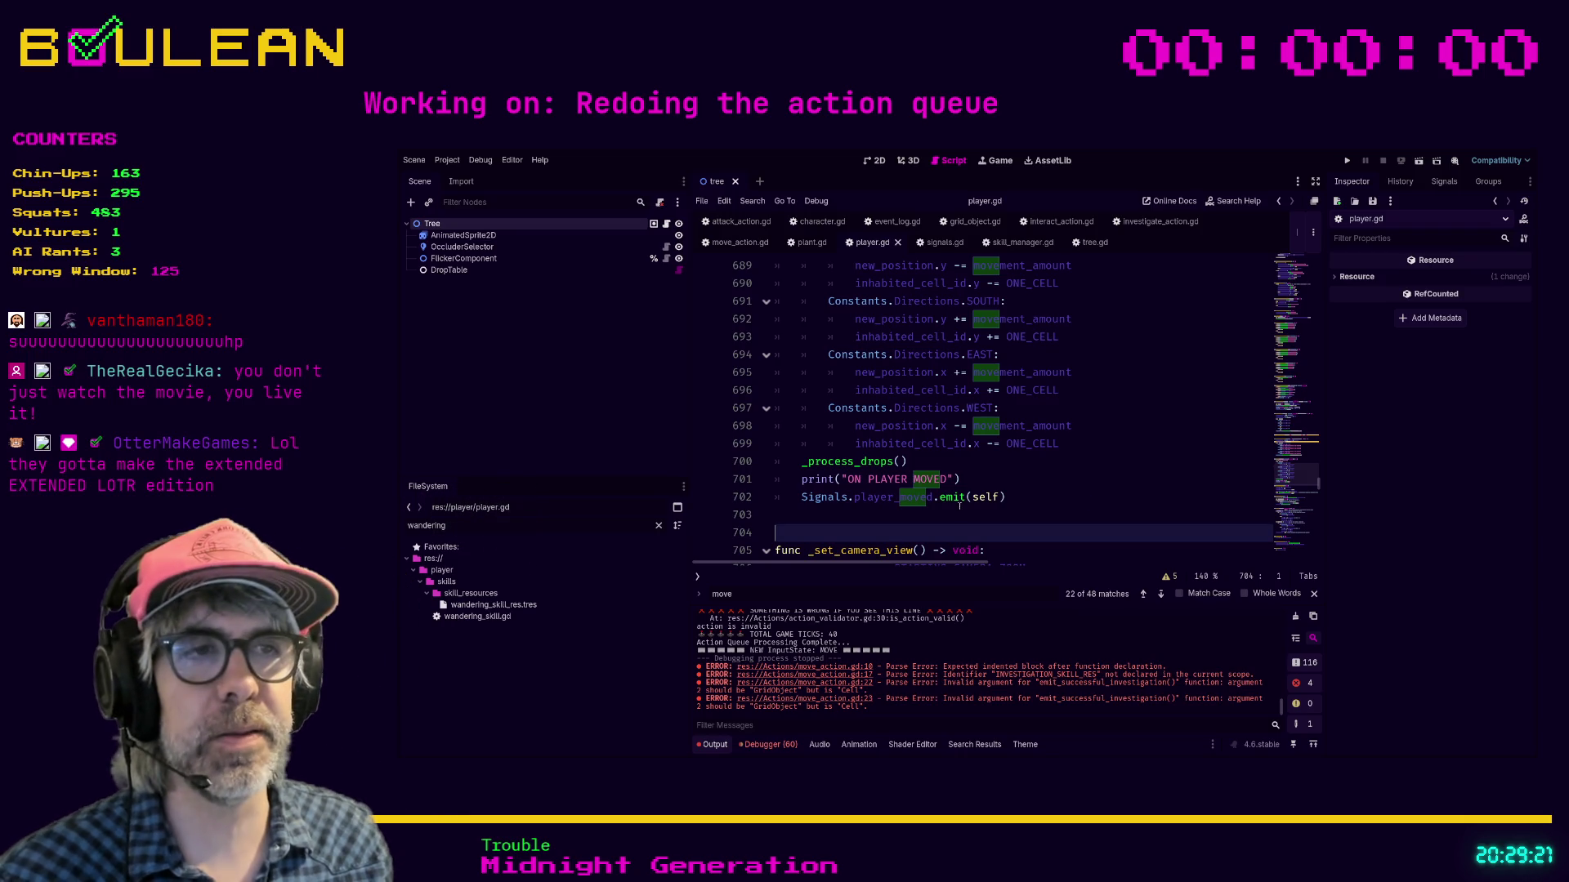
# Step: Step through the 'move' search matches in player.gd to lines 701 and 702
pyautogui.click(930, 511)
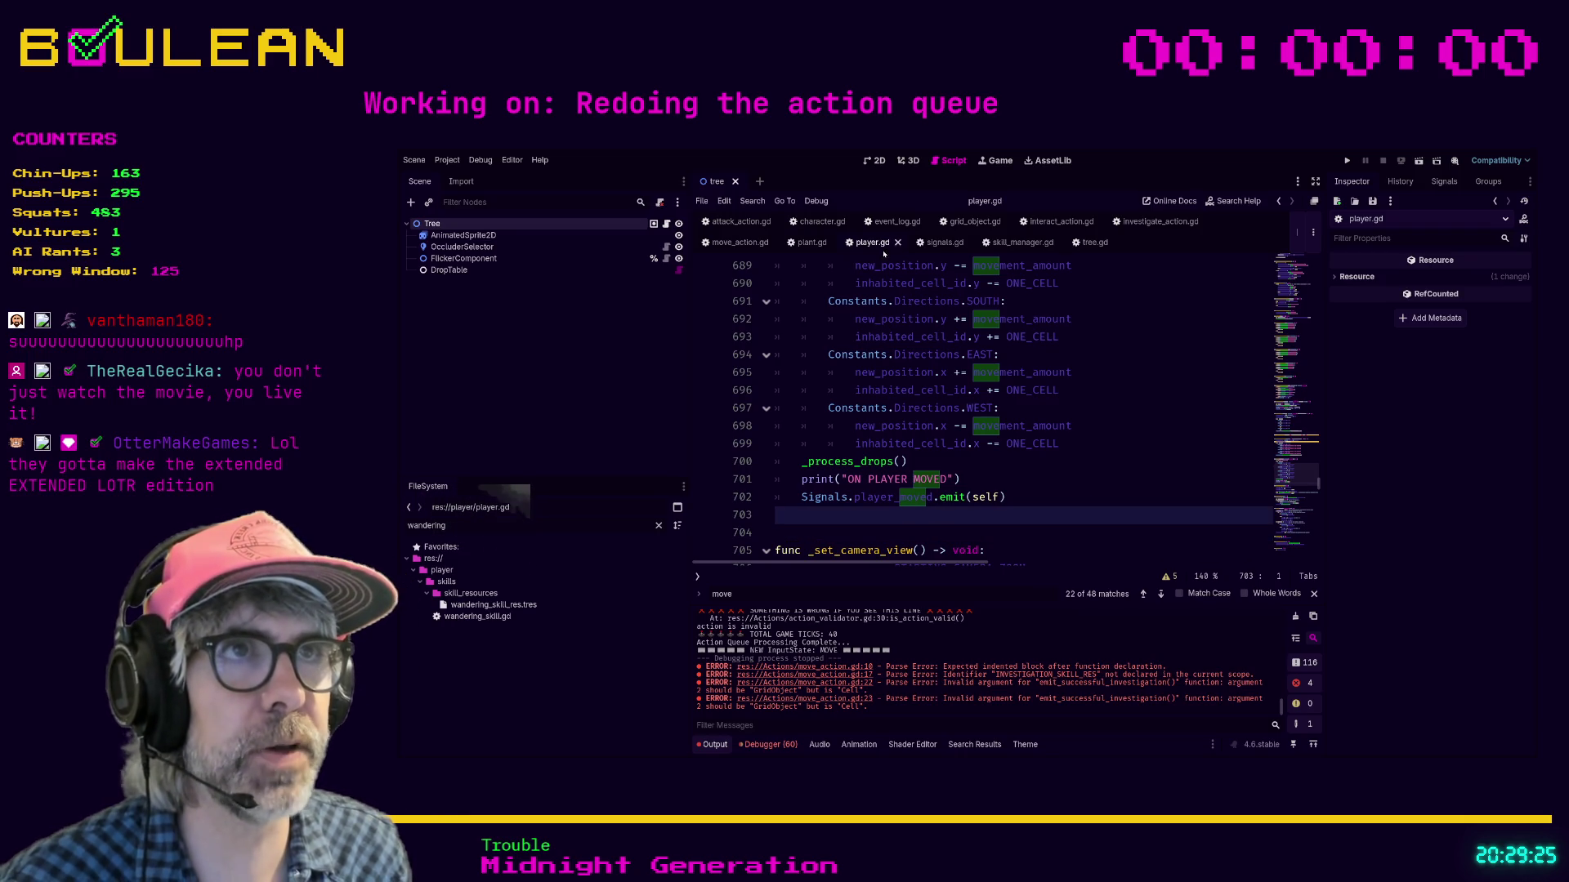
pyautogui.click(1052, 464)
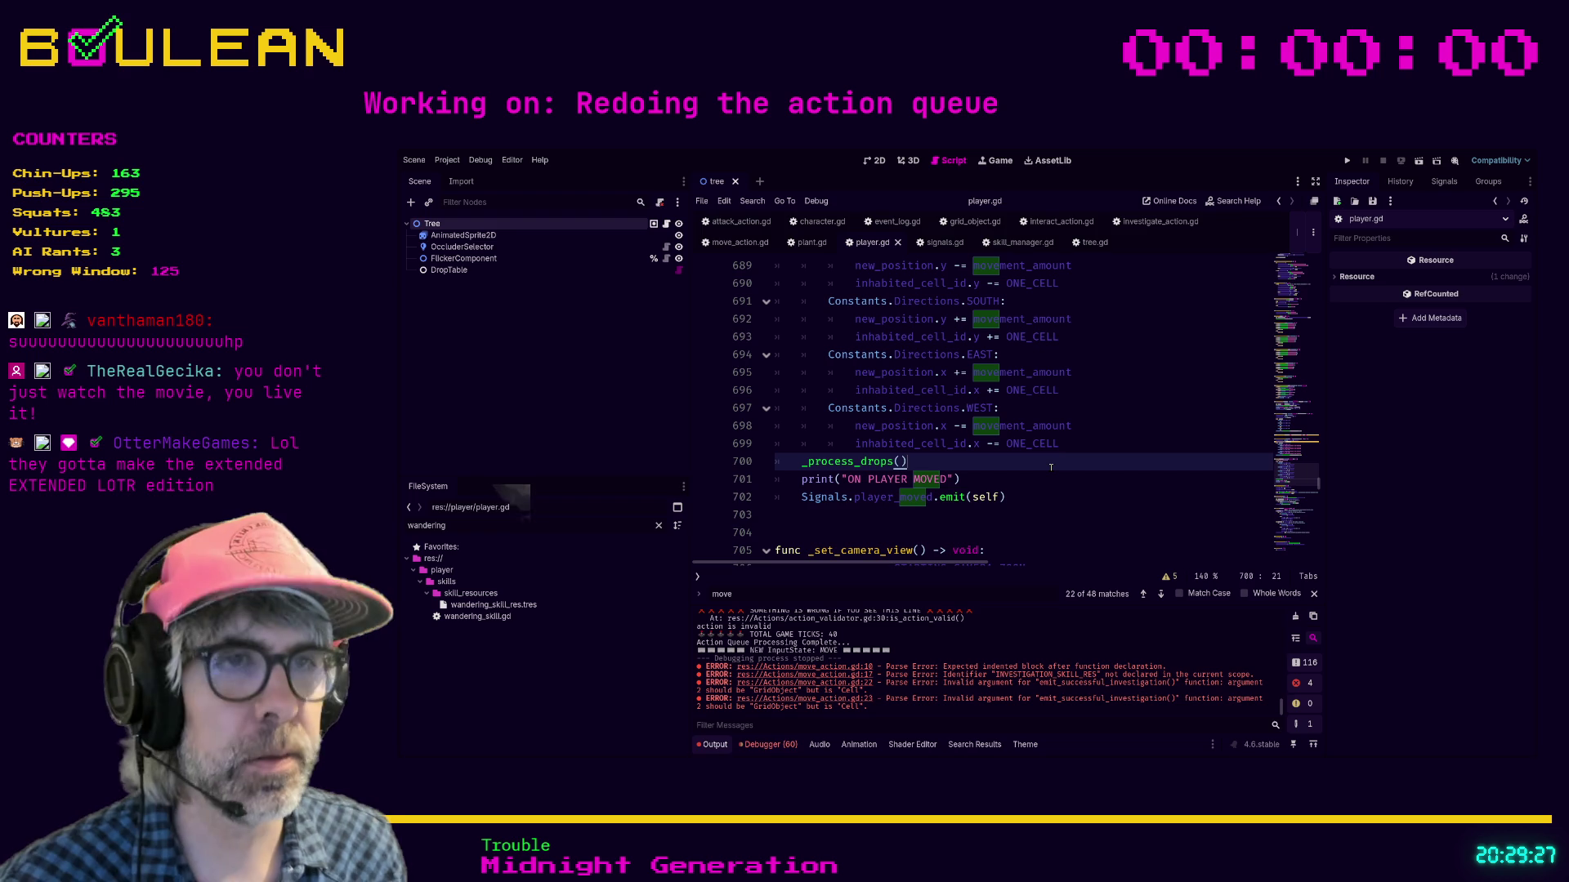
pyautogui.hotkey('ctrl', 'f')
pyautogui.press('Return')
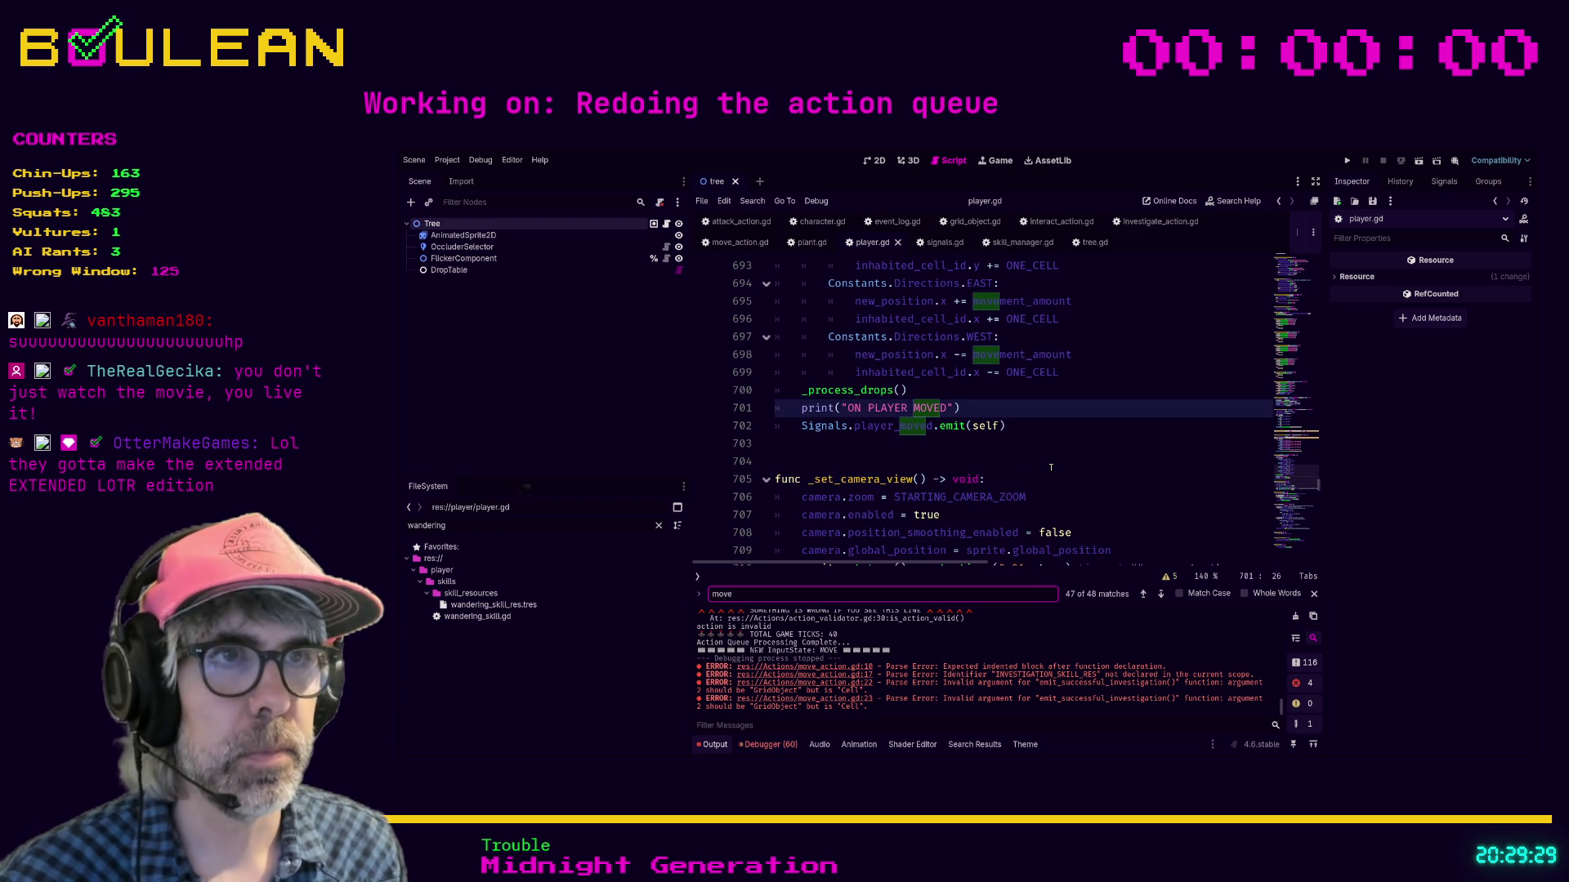
pyautogui.press('Return')
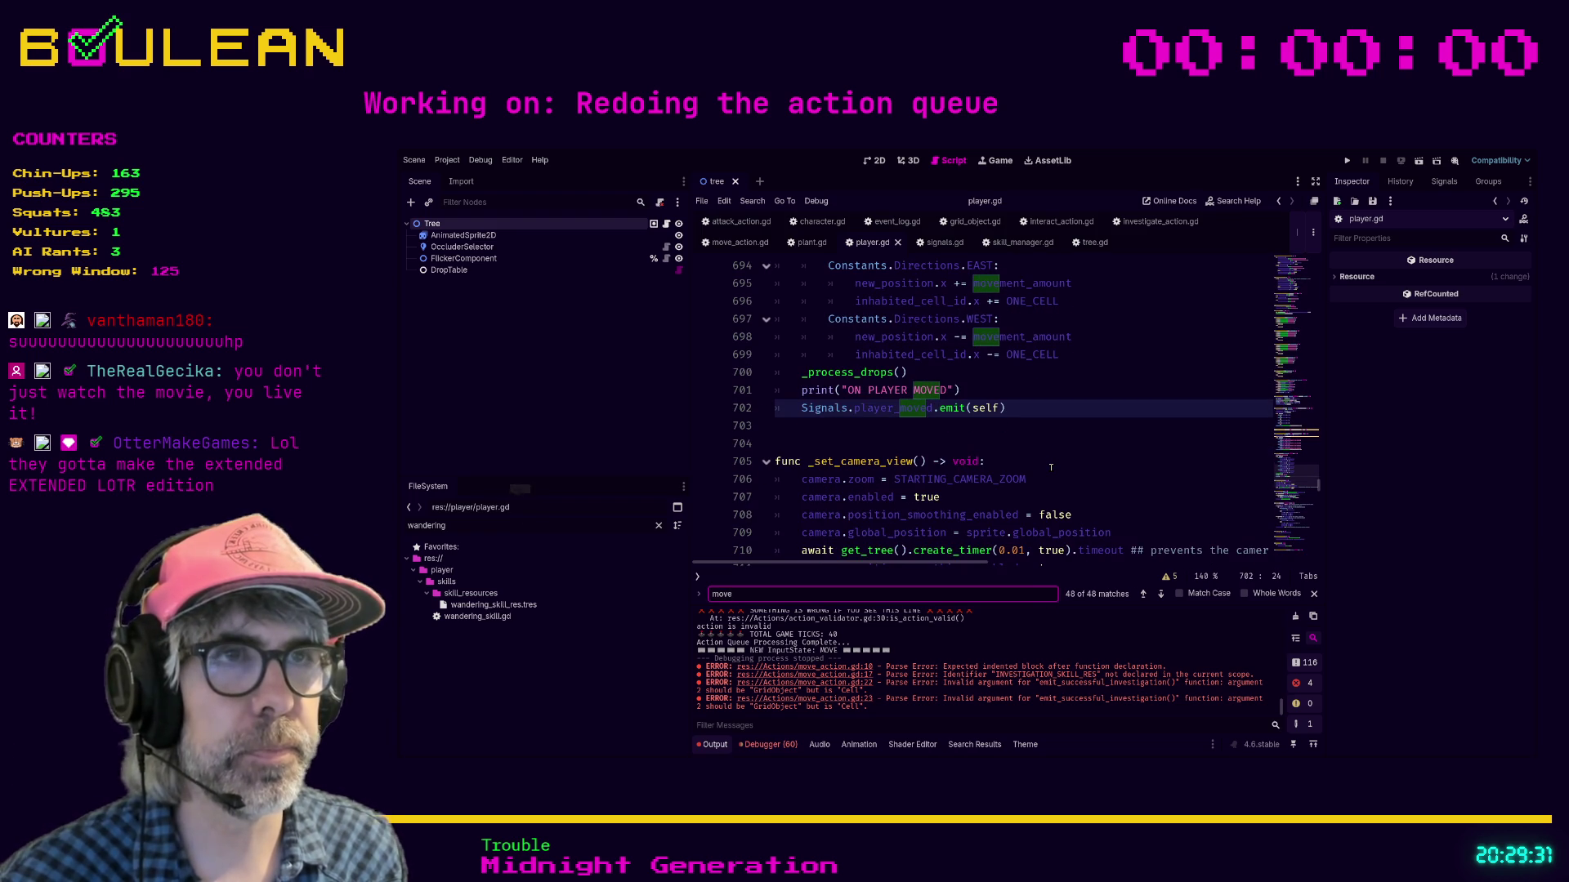
# Step: Review the _move function, then turn on distraction-free mode to hide the side panels
pyautogui.scroll(4, 1052, 467)
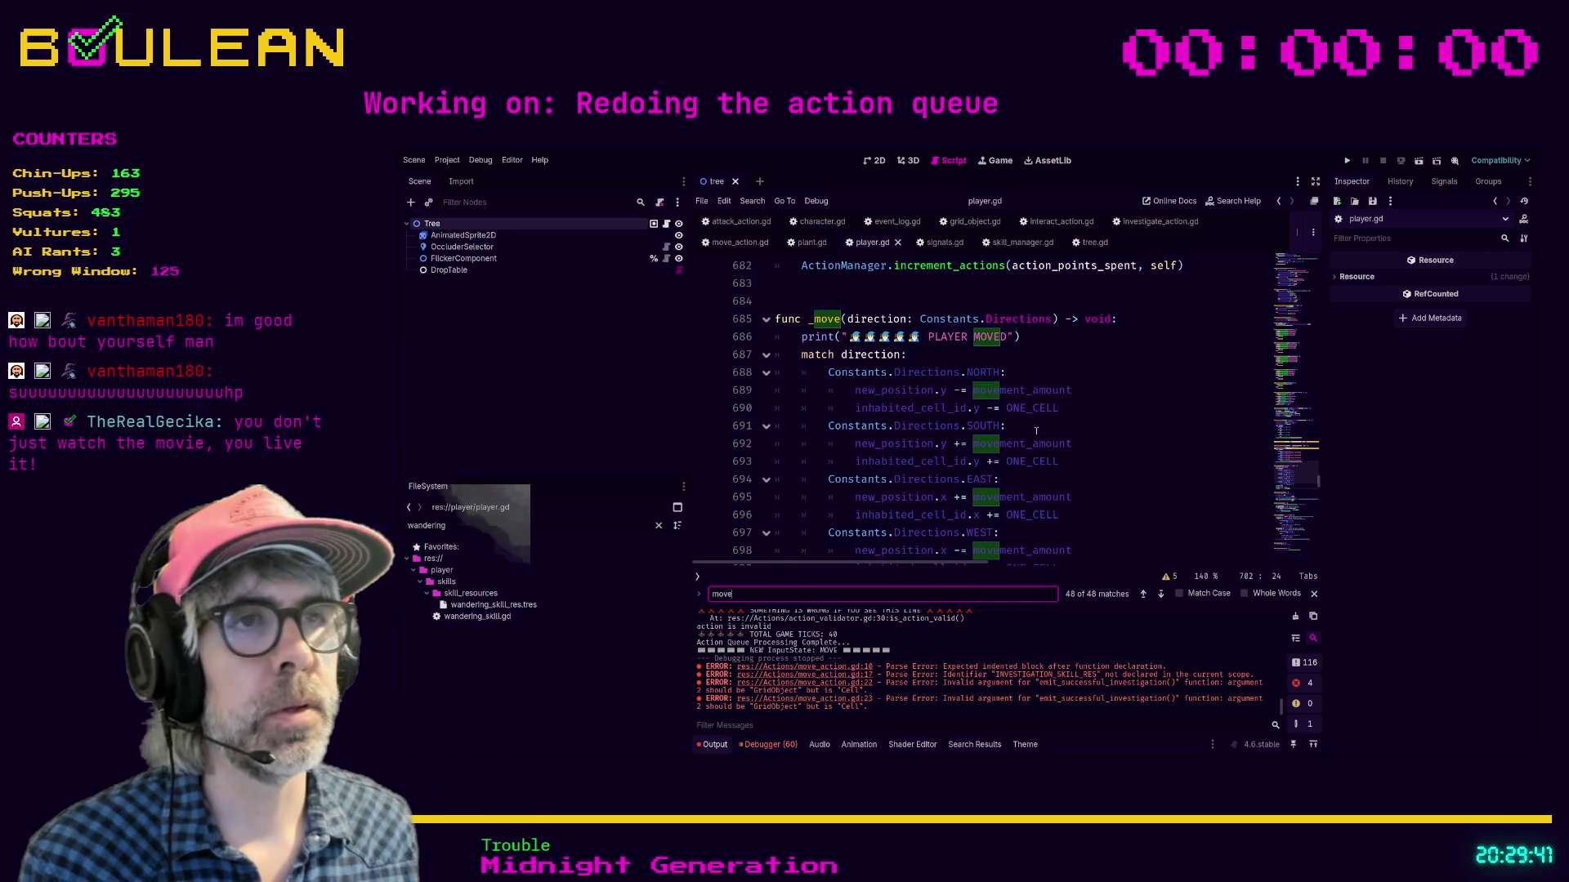
pyautogui.scroll(-3, 1020, 443)
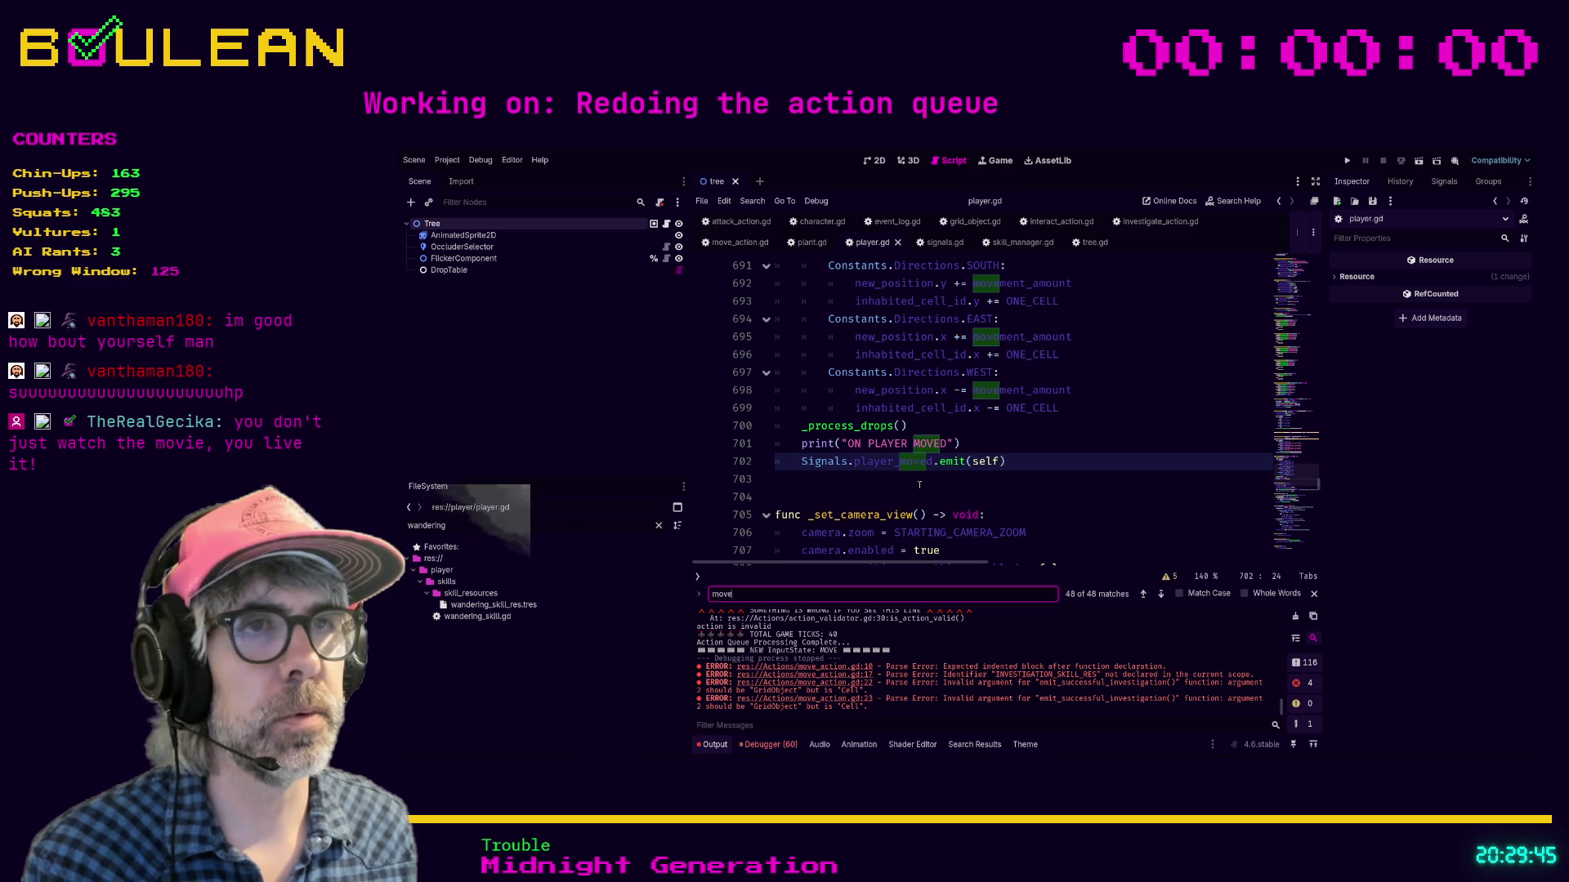
pyautogui.scroll(2, 919, 485)
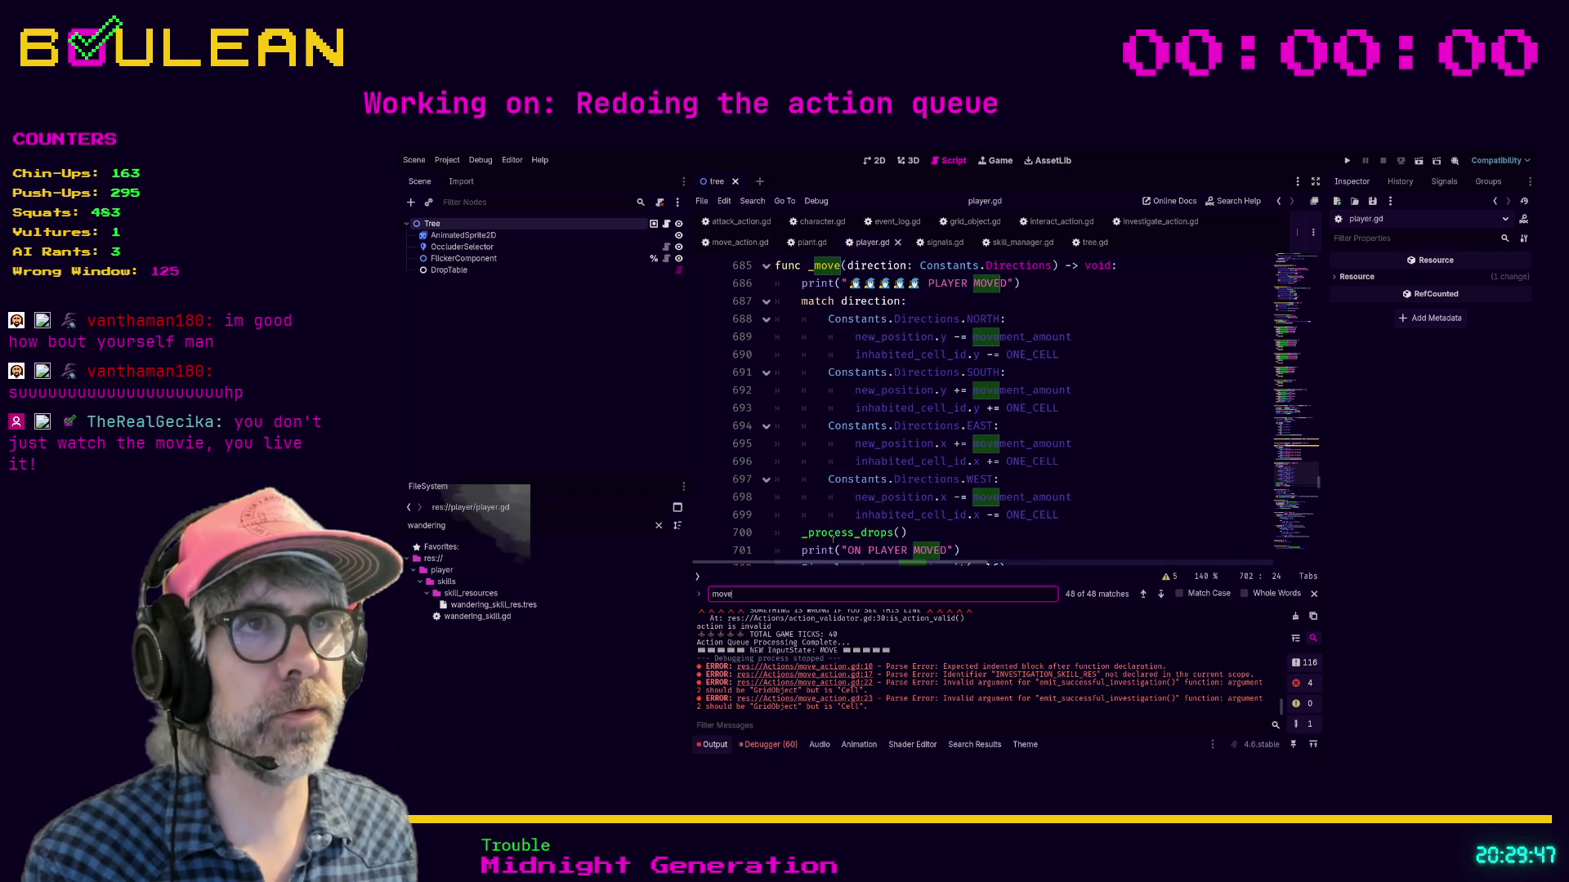
pyautogui.scroll(2, 920, 509)
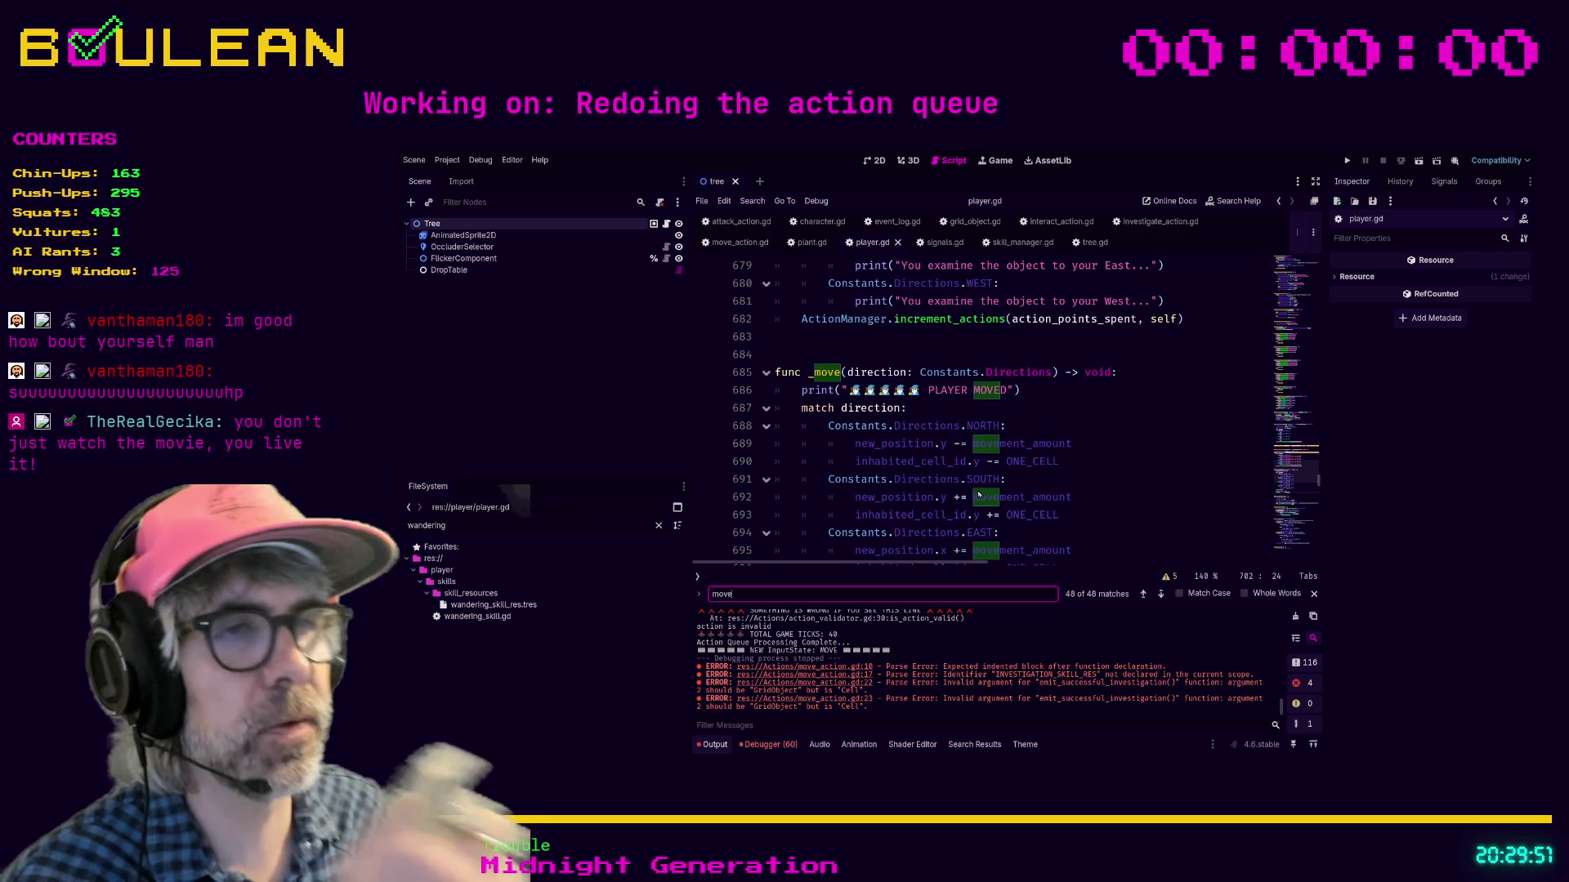
pyautogui.scroll(-3, 971, 480)
pyautogui.scroll(-1, 983, 364)
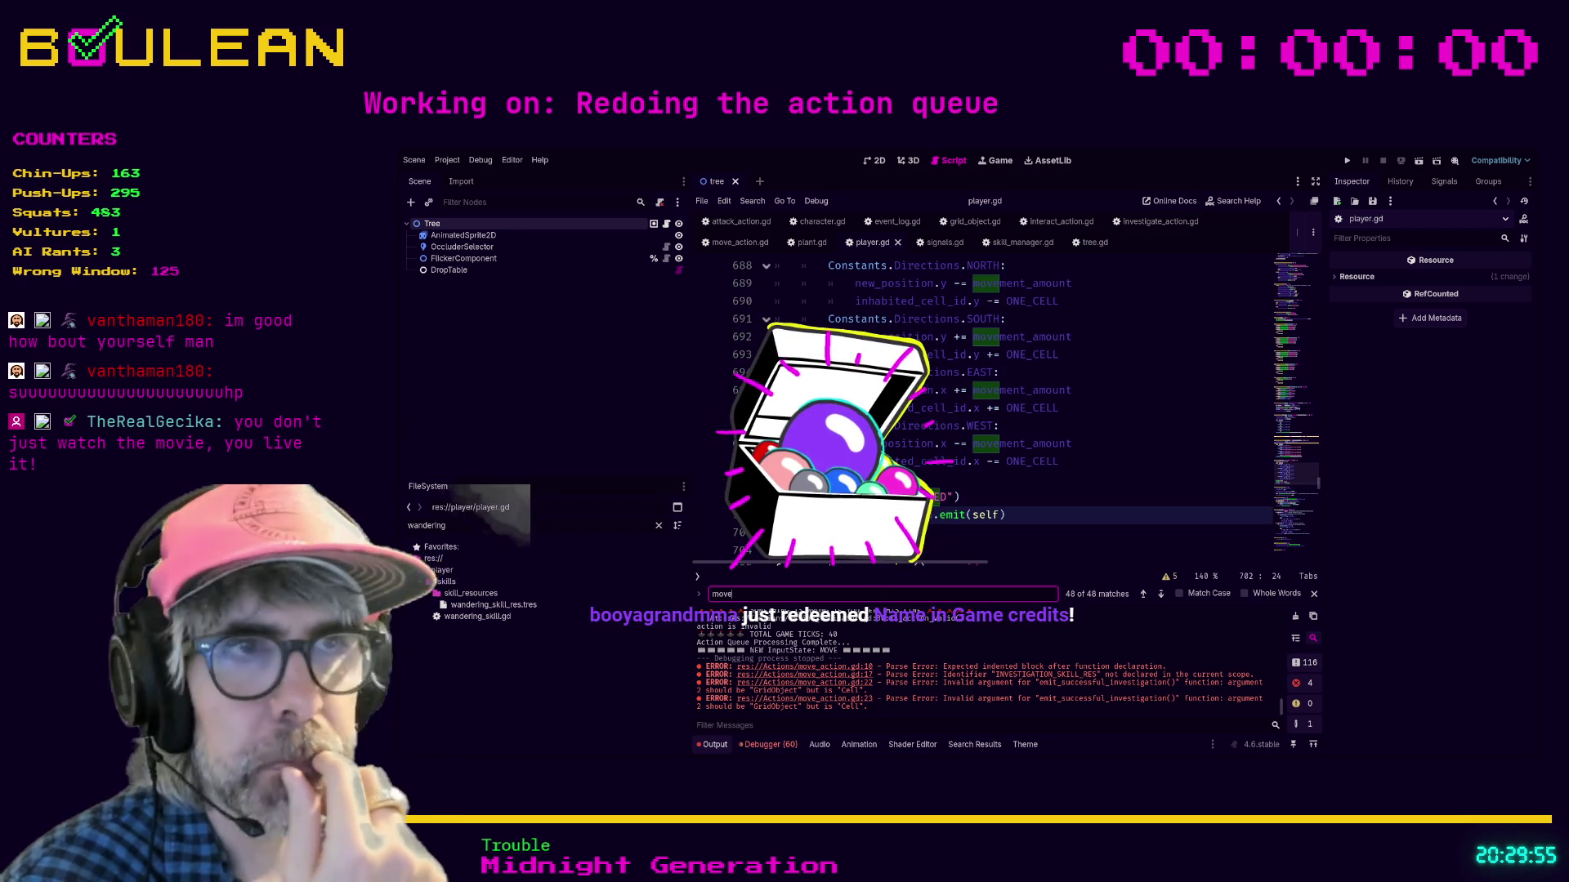
pyautogui.scroll(3, 983, 364)
pyautogui.scroll(-1, 980, 408)
pyautogui.click(862, 461)
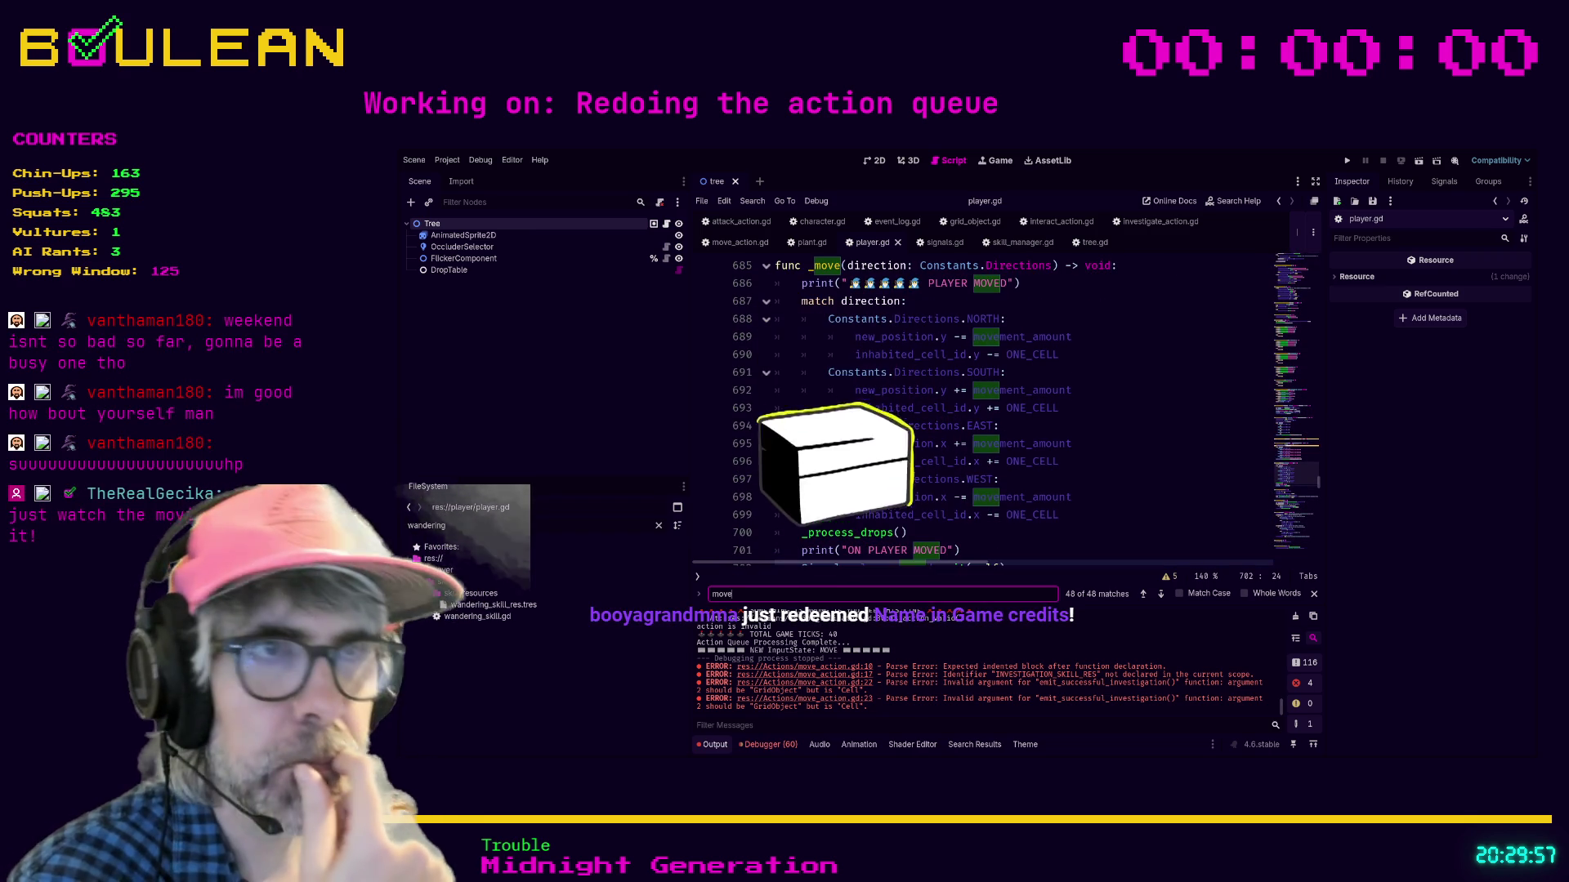
pyautogui.hotkey('ctrl', 'shift', 'F11')
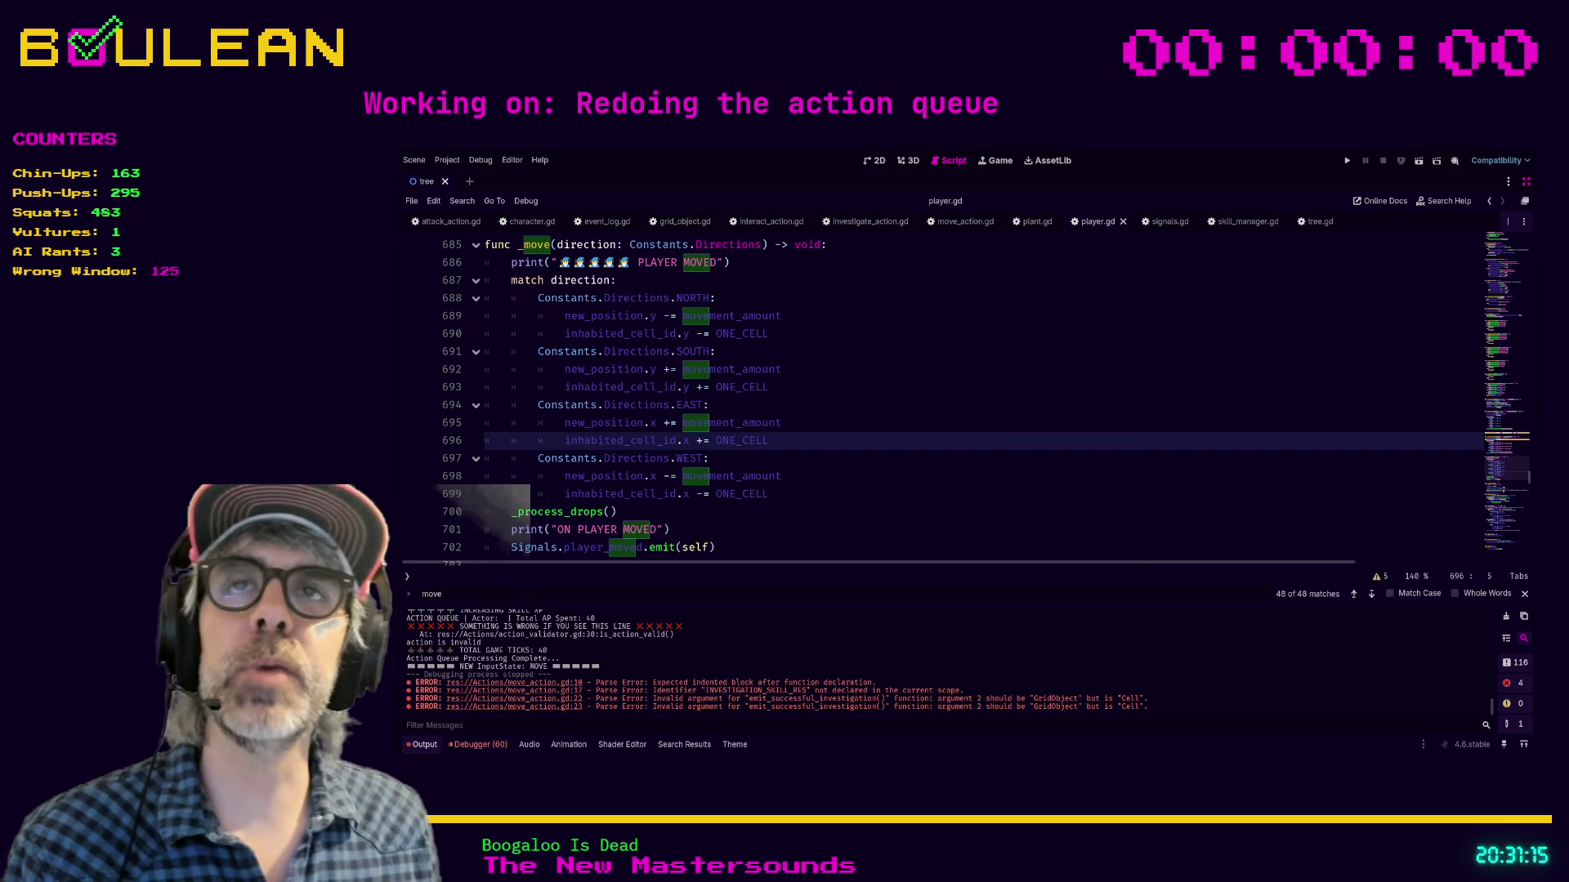
# Step: Search player.gd for 'move' from the top, reaching the movement_request line in input handling
pyautogui.click(858, 476)
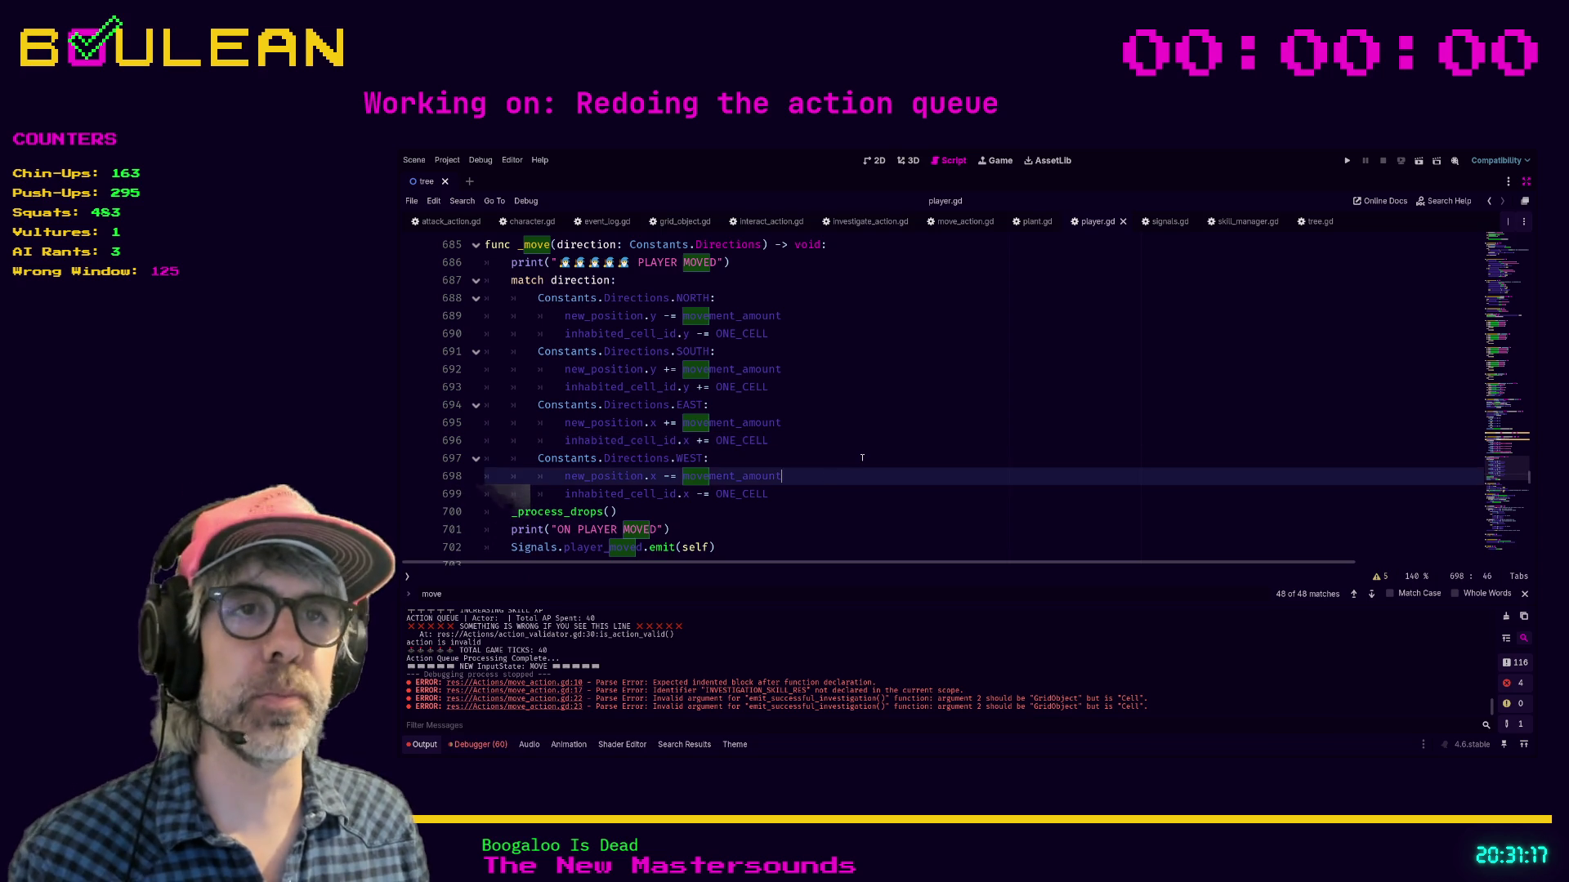
pyautogui.scroll(-2, 862, 458)
pyautogui.click(805, 430)
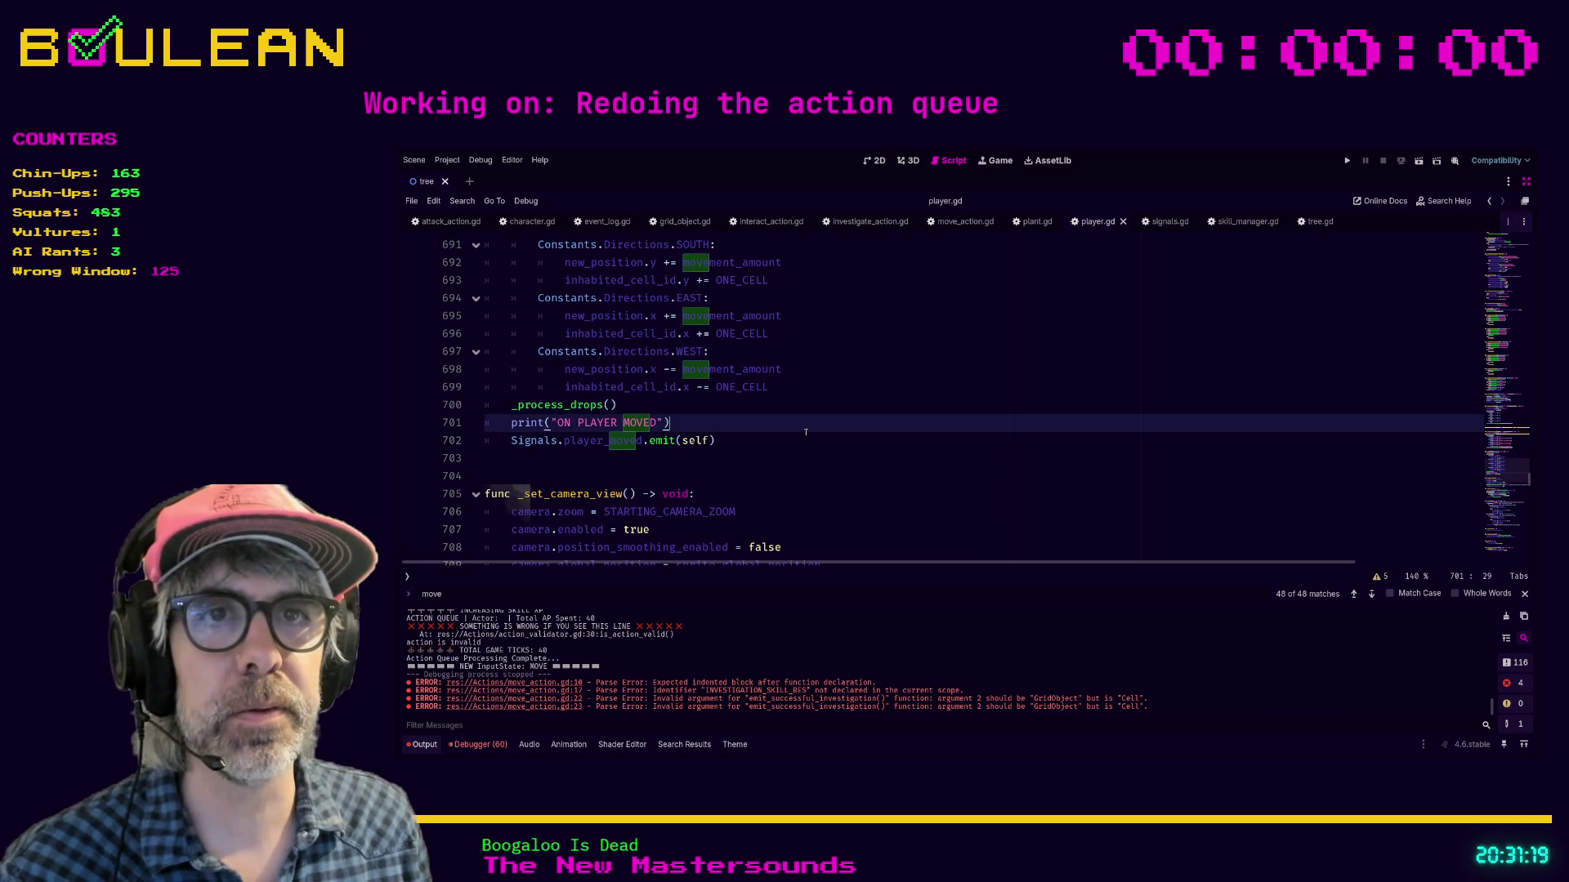
pyautogui.scroll(-1, 805, 431)
pyautogui.click(806, 432)
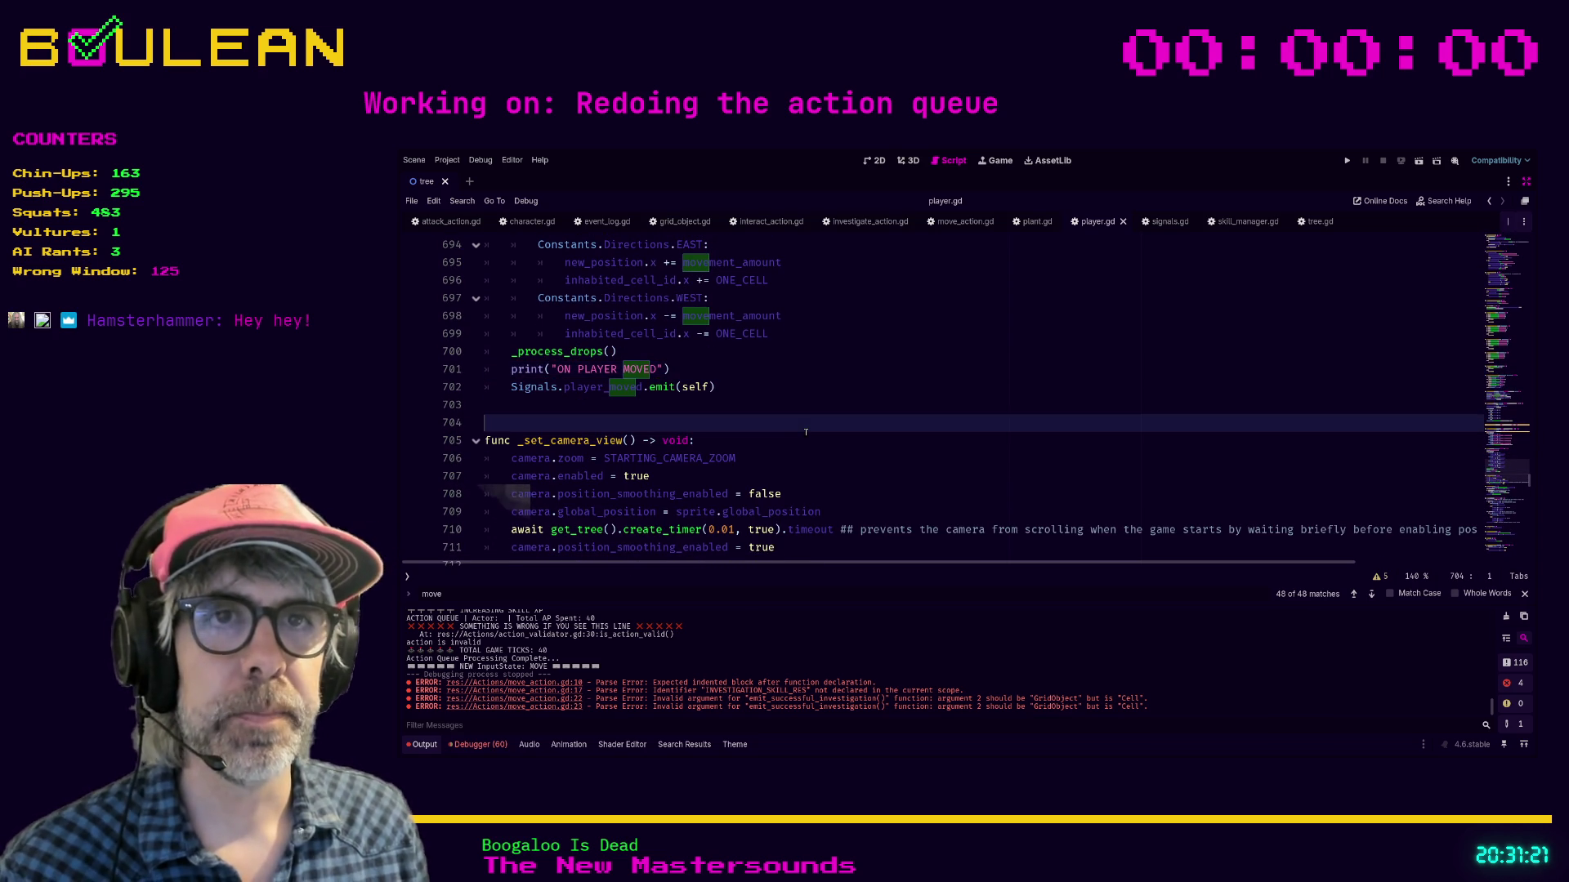
pyautogui.hotkey('ctrl', 'f')
pyautogui.press('Return')
pyautogui.press('Return')
pyautogui.press('Return')
pyautogui.press('Return')
pyautogui.press('Return')
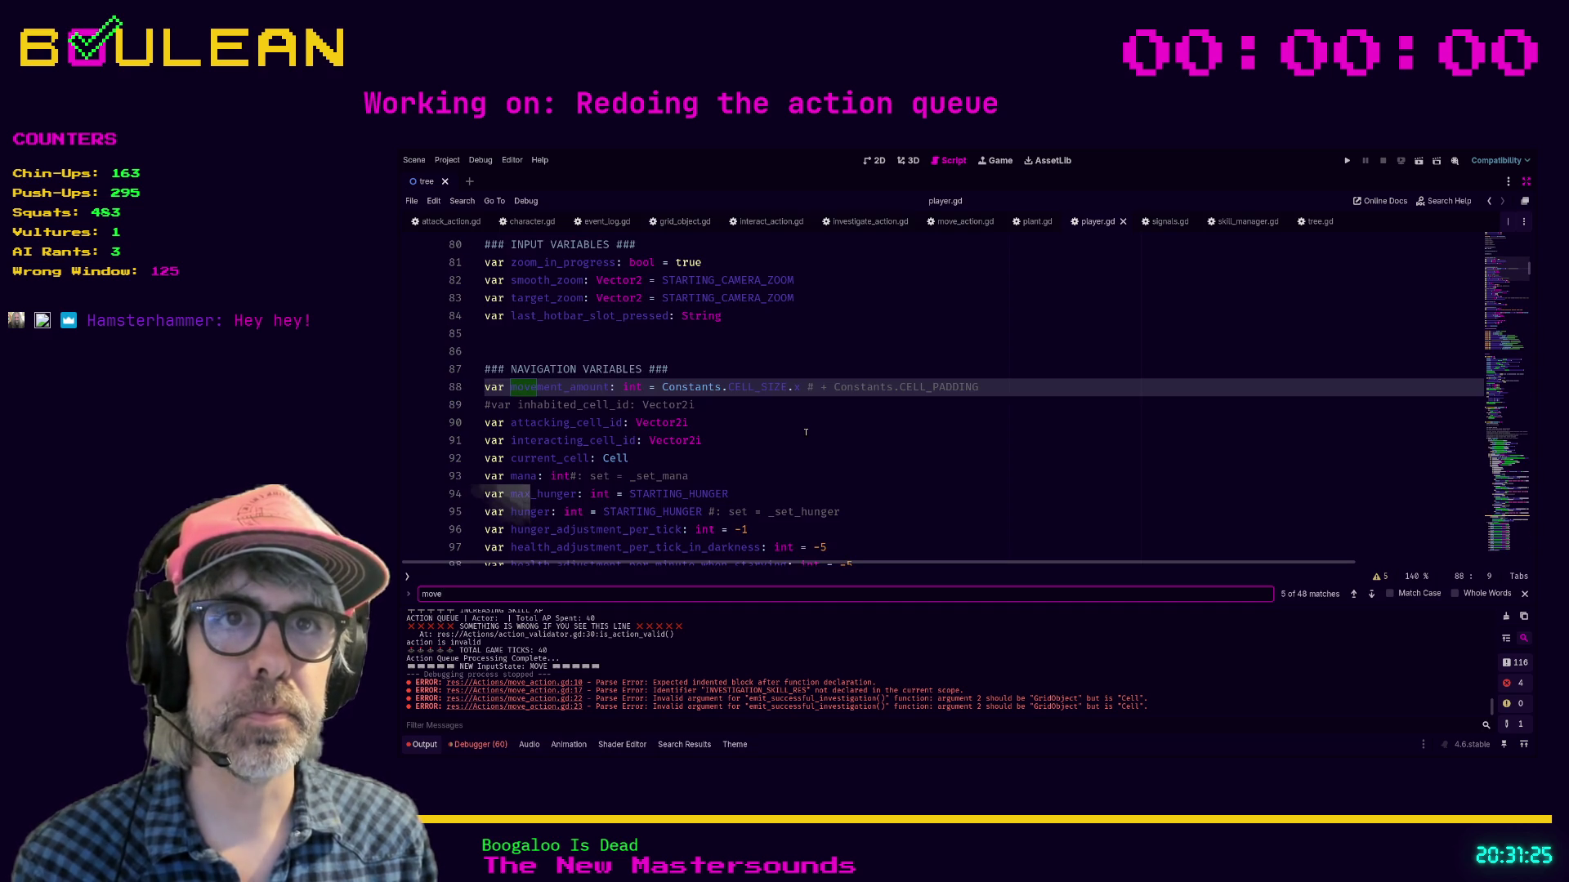
pyautogui.press('Return')
pyautogui.press('Return')
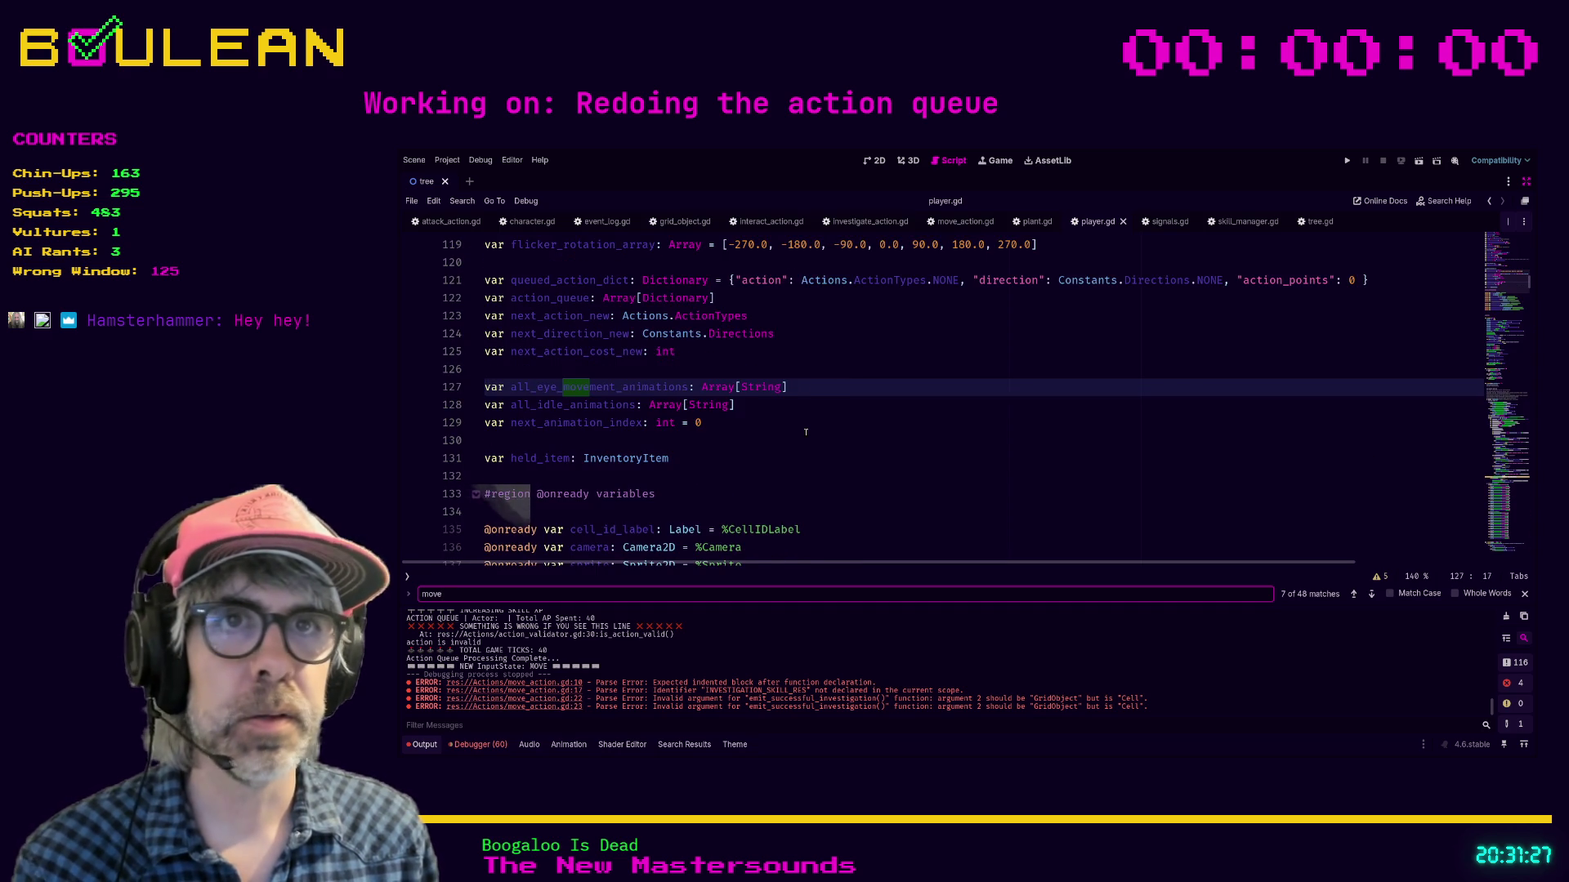
pyautogui.press('Return')
pyautogui.press('Return')
pyautogui.press('Return')
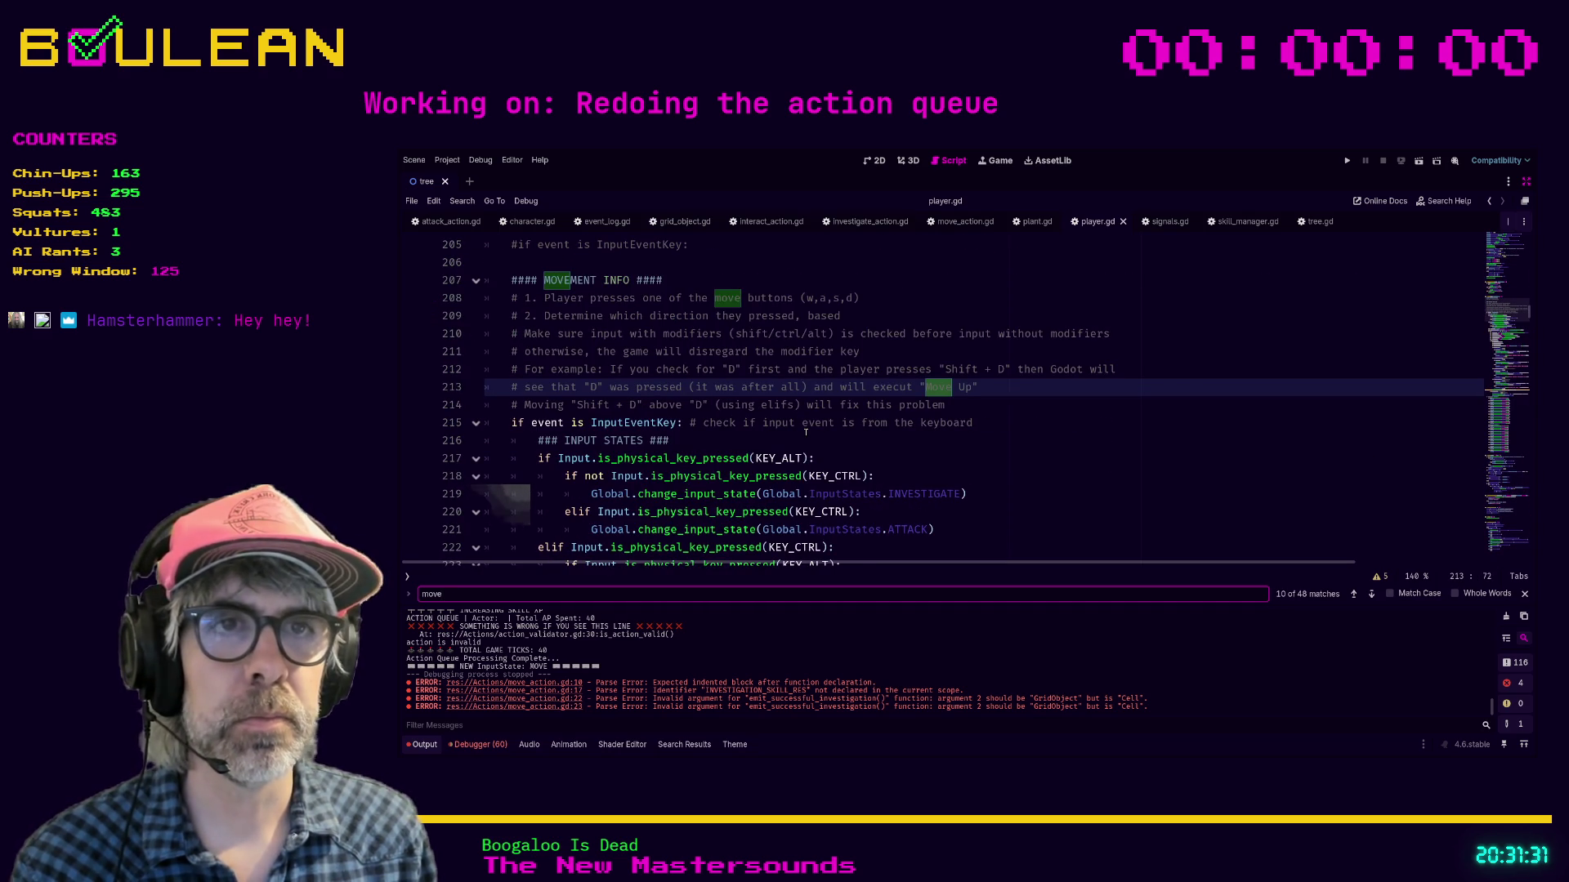
pyautogui.press('Return')
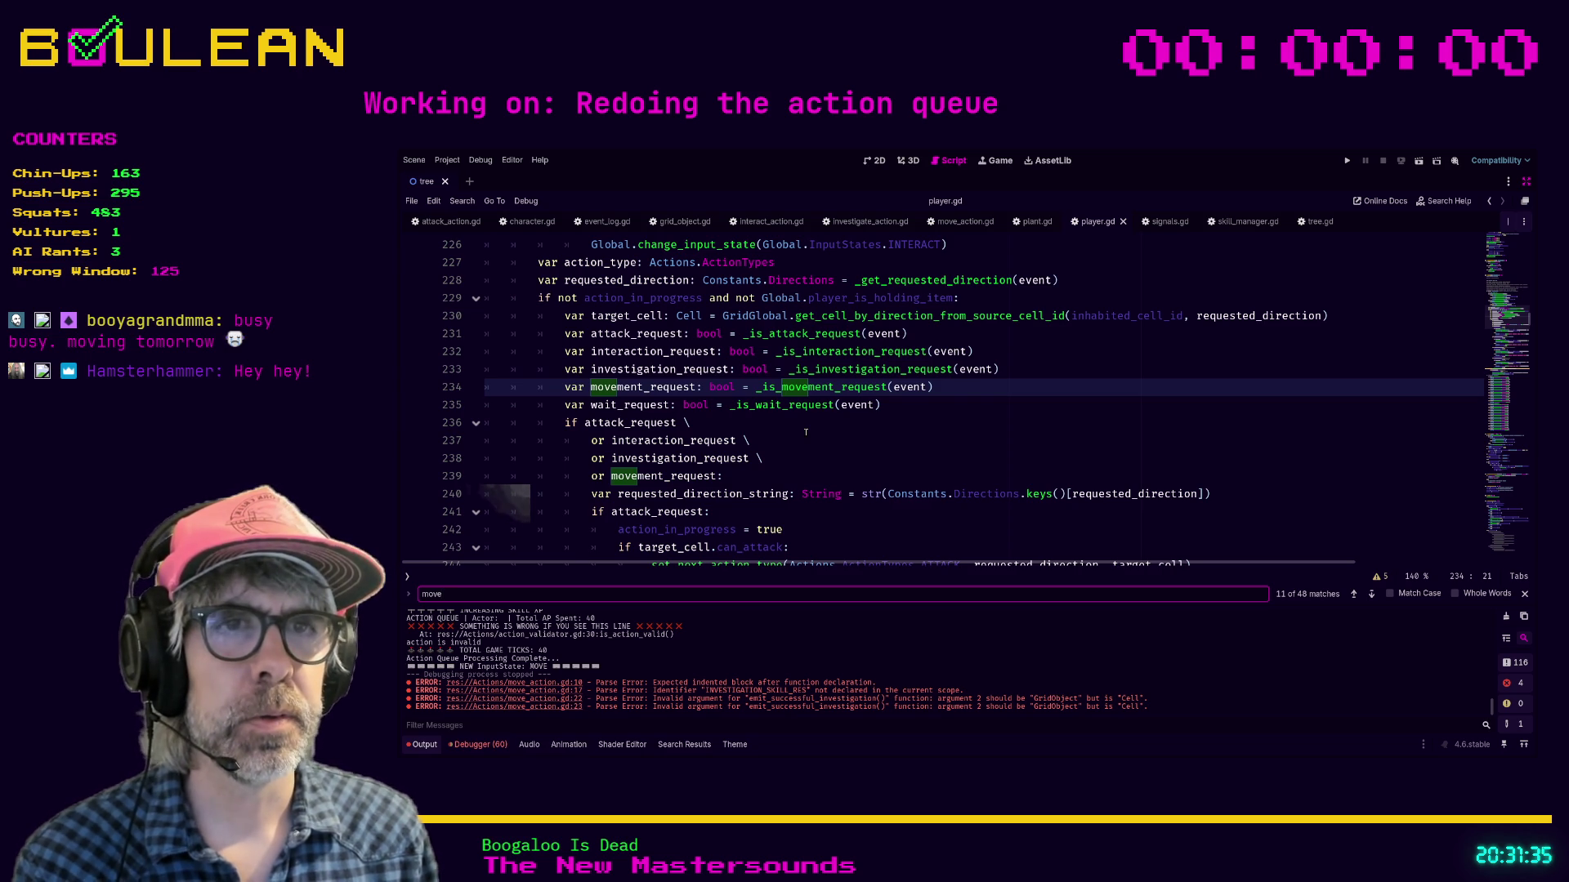
# Step: Jump to _is_movement_request and step through the move matches down to _queue_movement
pyautogui.keyDown('ctrl'); pyautogui.click(821, 388); pyautogui.keyUp('ctrl')
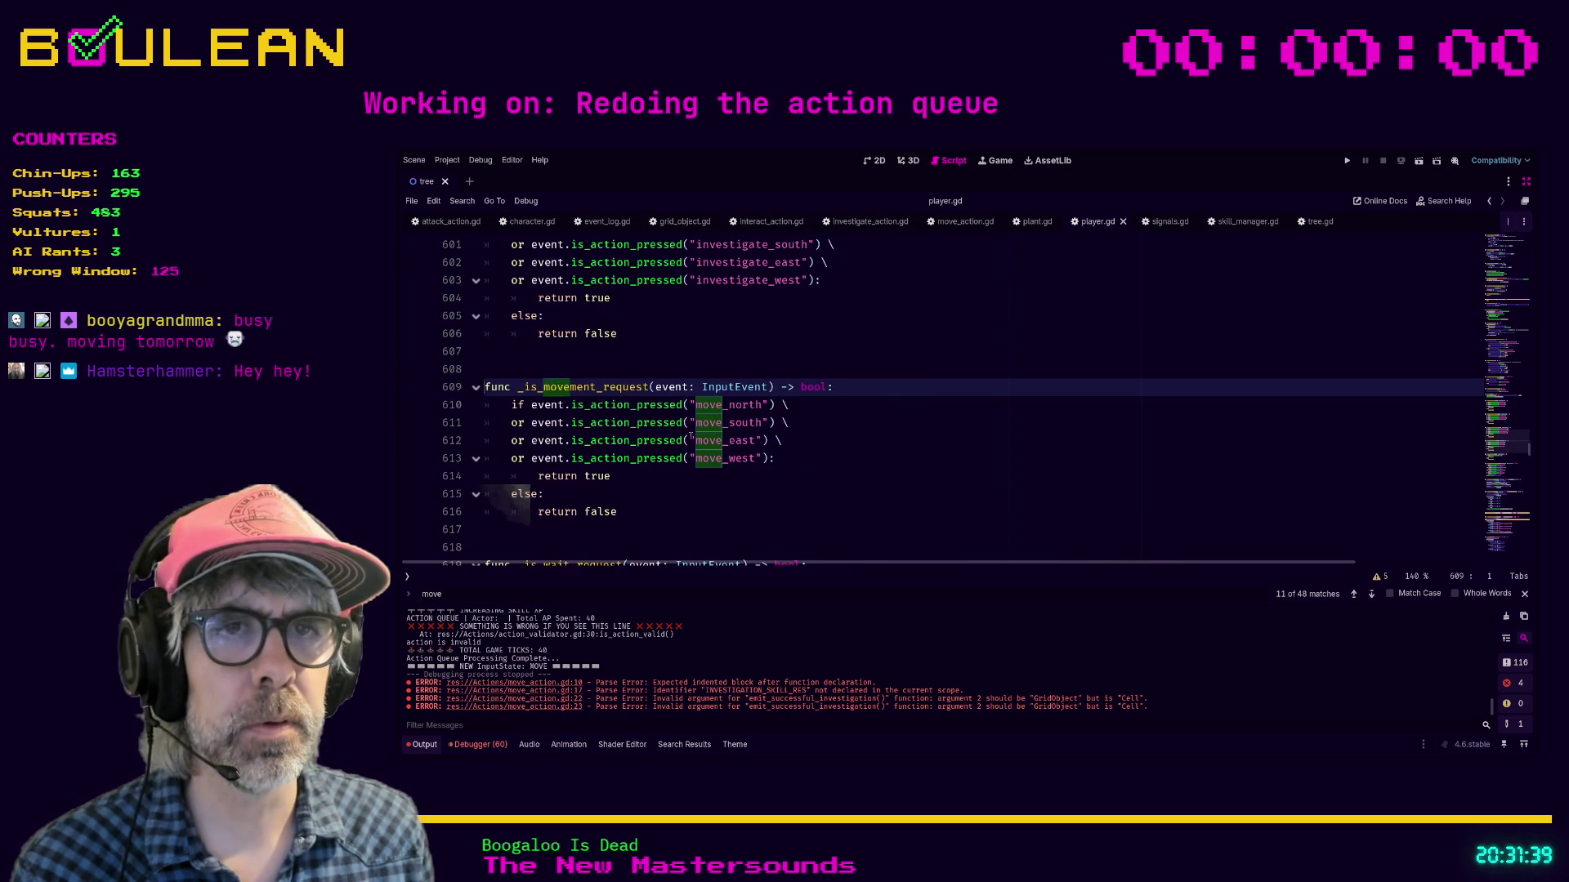
pyautogui.click(1371, 596)
pyautogui.click(1371, 596)
pyautogui.click(1370, 597)
pyautogui.click(1371, 596)
pyautogui.click(1371, 596)
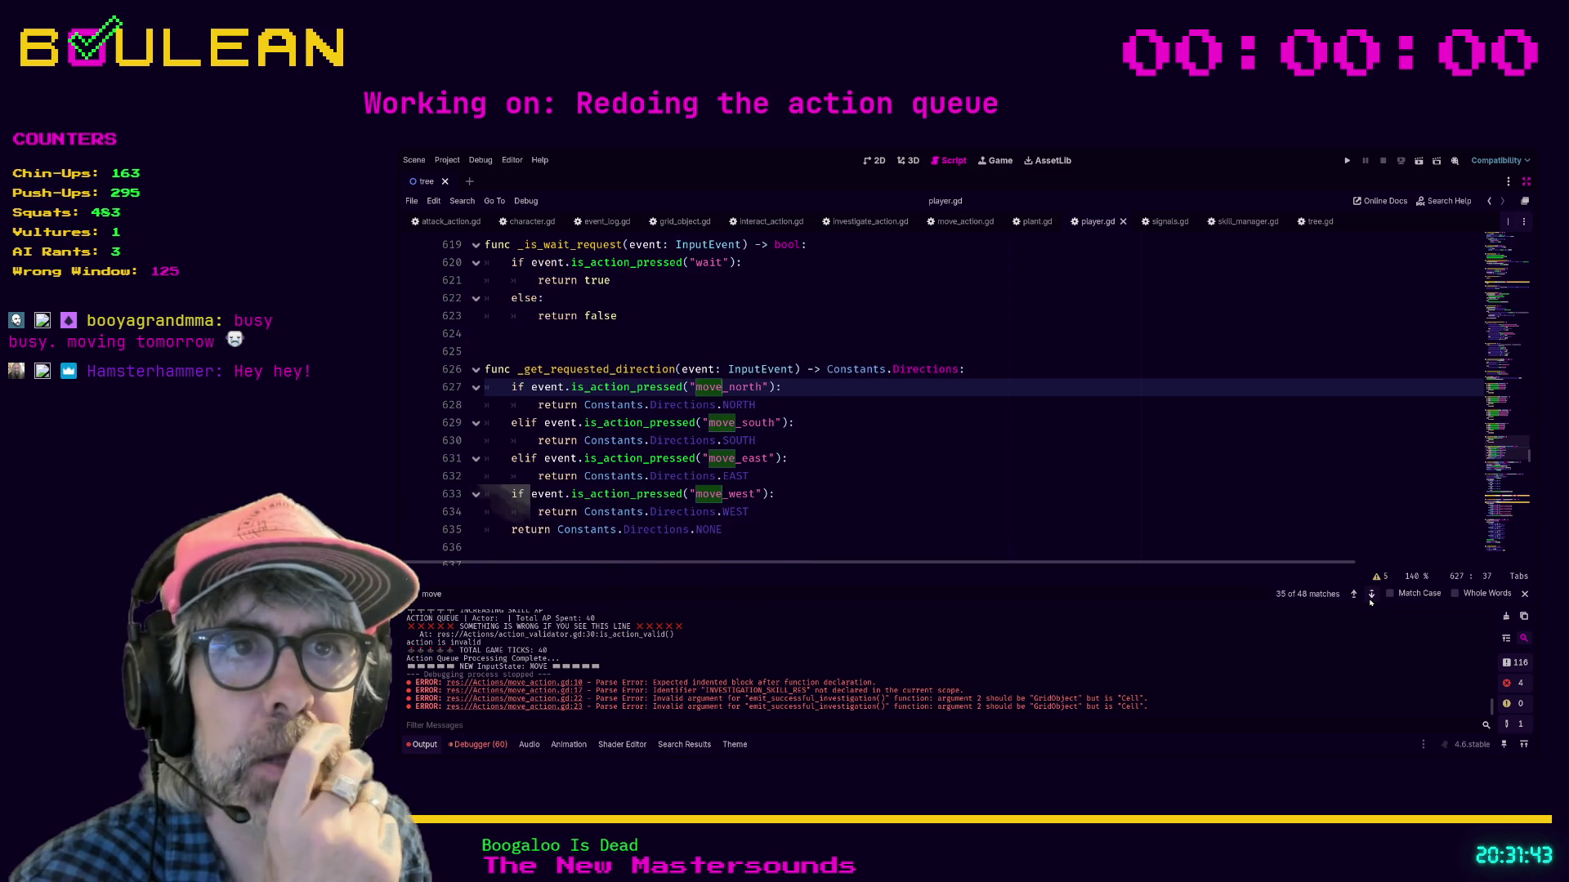
pyautogui.click(1371, 599)
pyautogui.click(1371, 599)
pyautogui.click(1370, 596)
pyautogui.click(1370, 596)
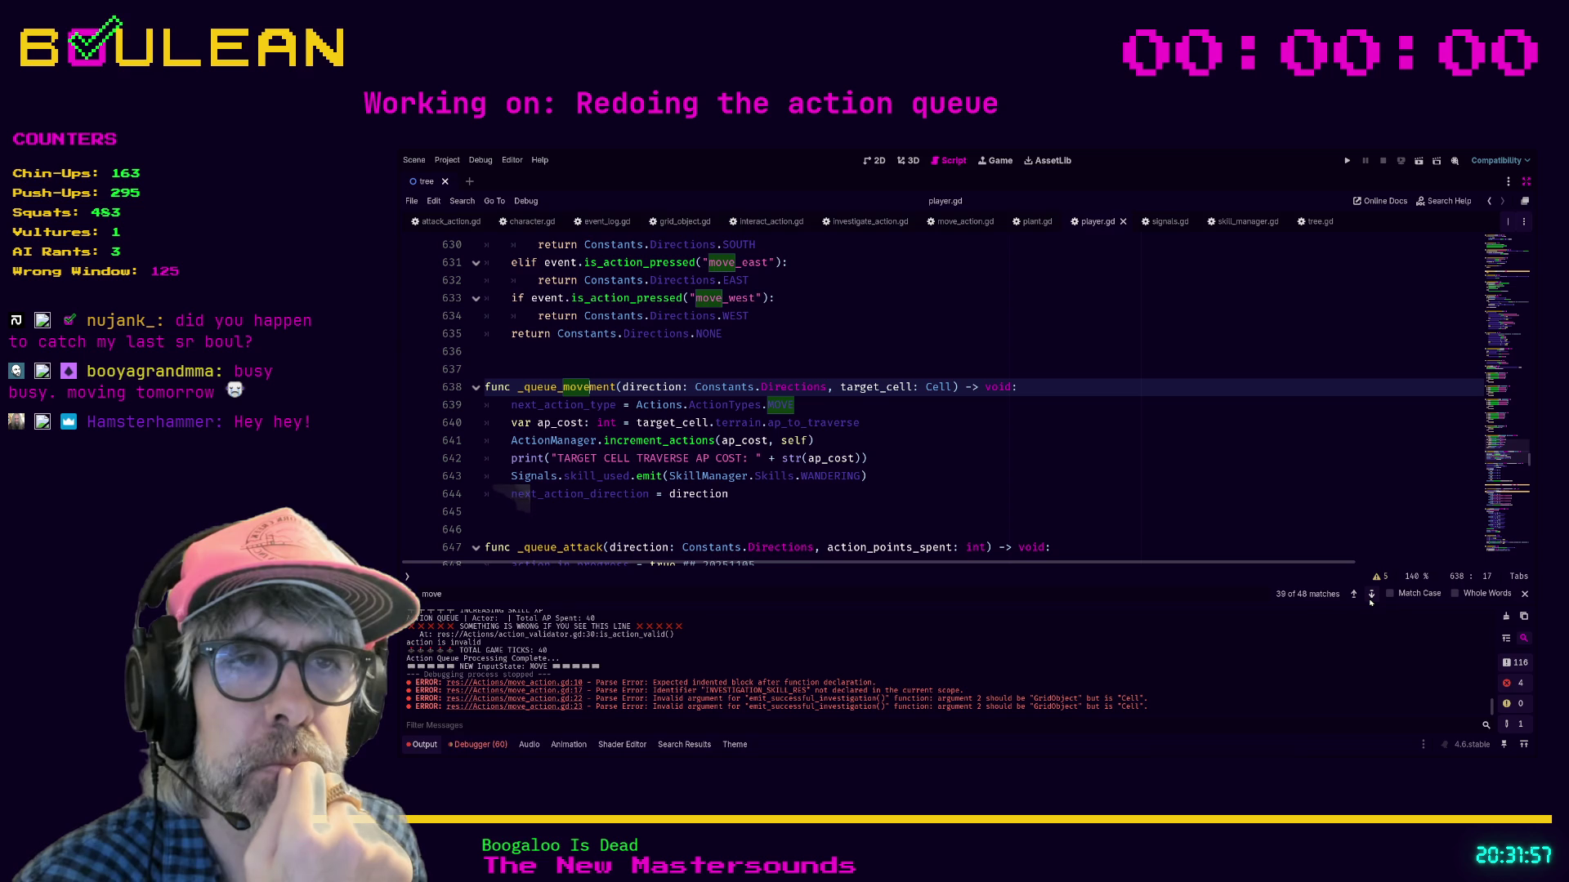
pyautogui.click(1370, 601)
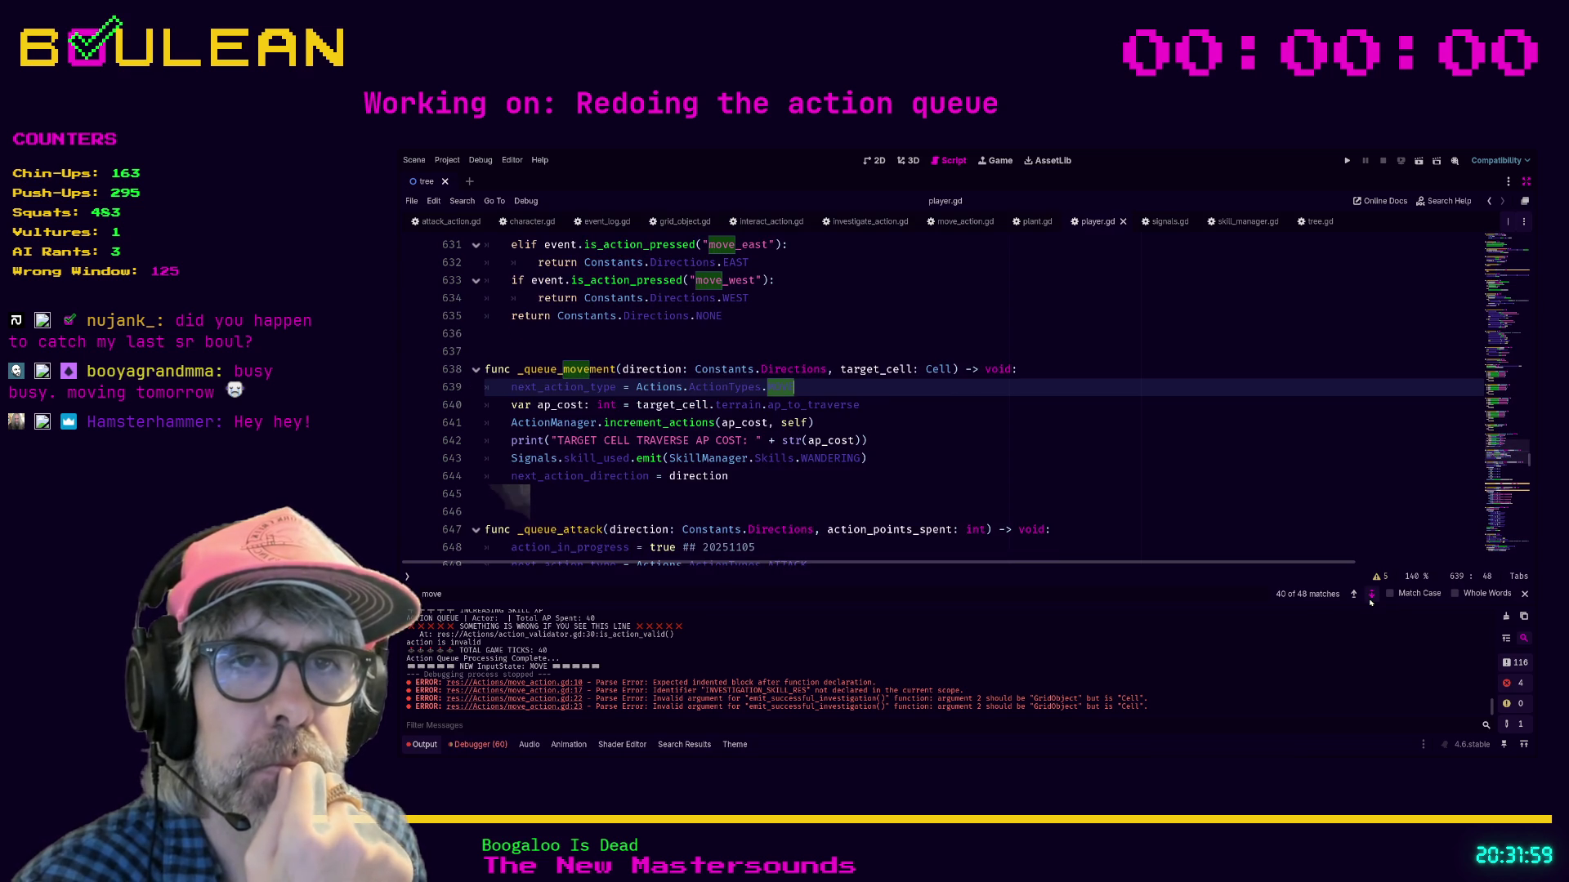
pyautogui.click(1370, 602)
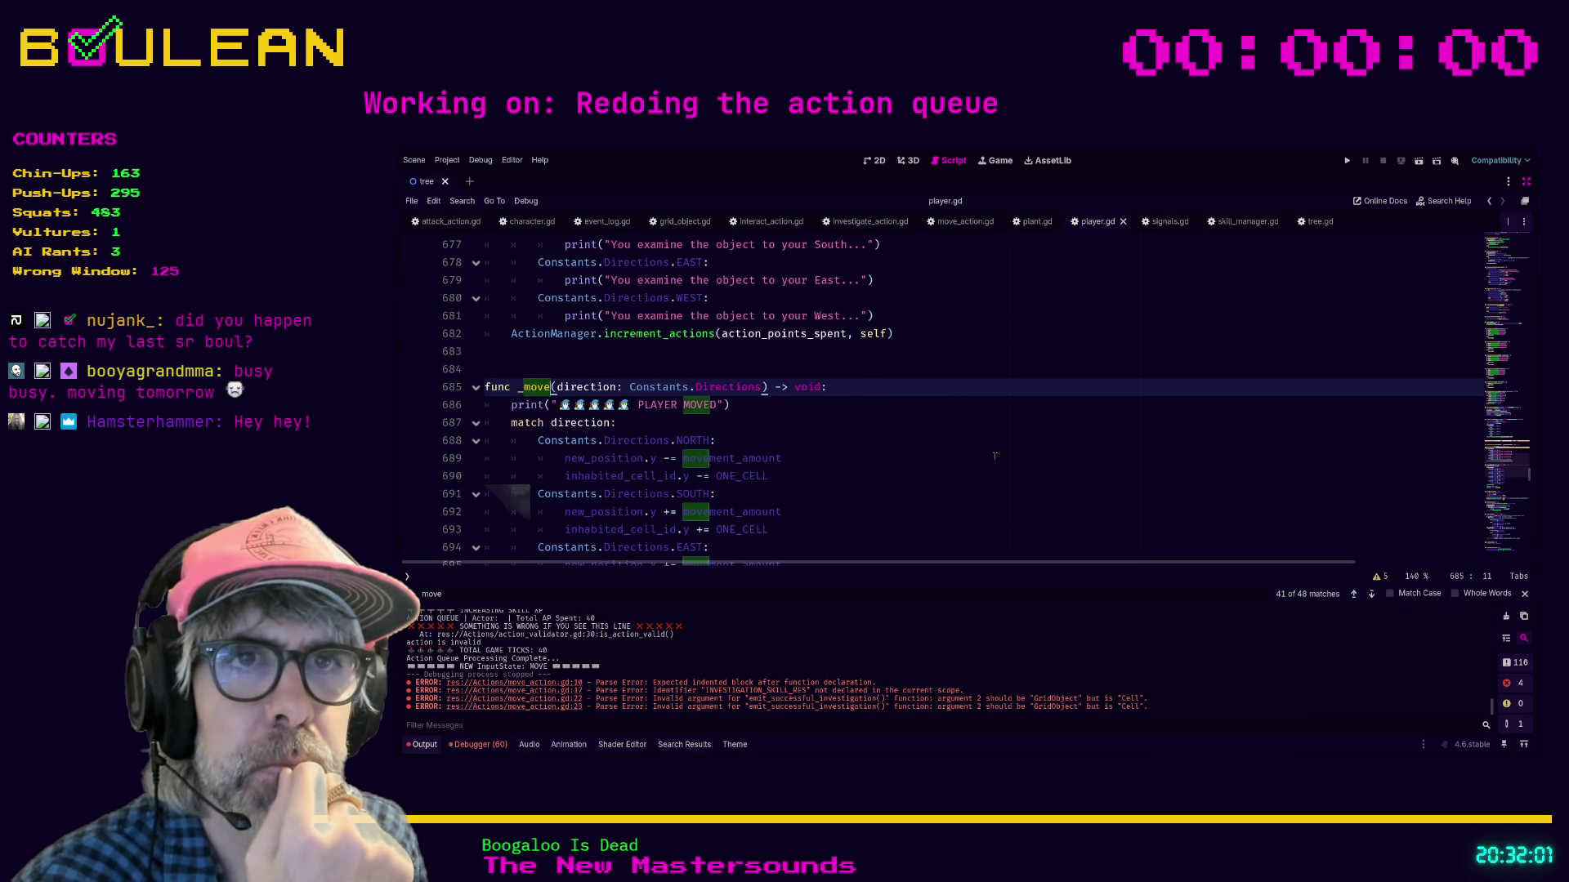
pyautogui.scroll(-1, 990, 455)
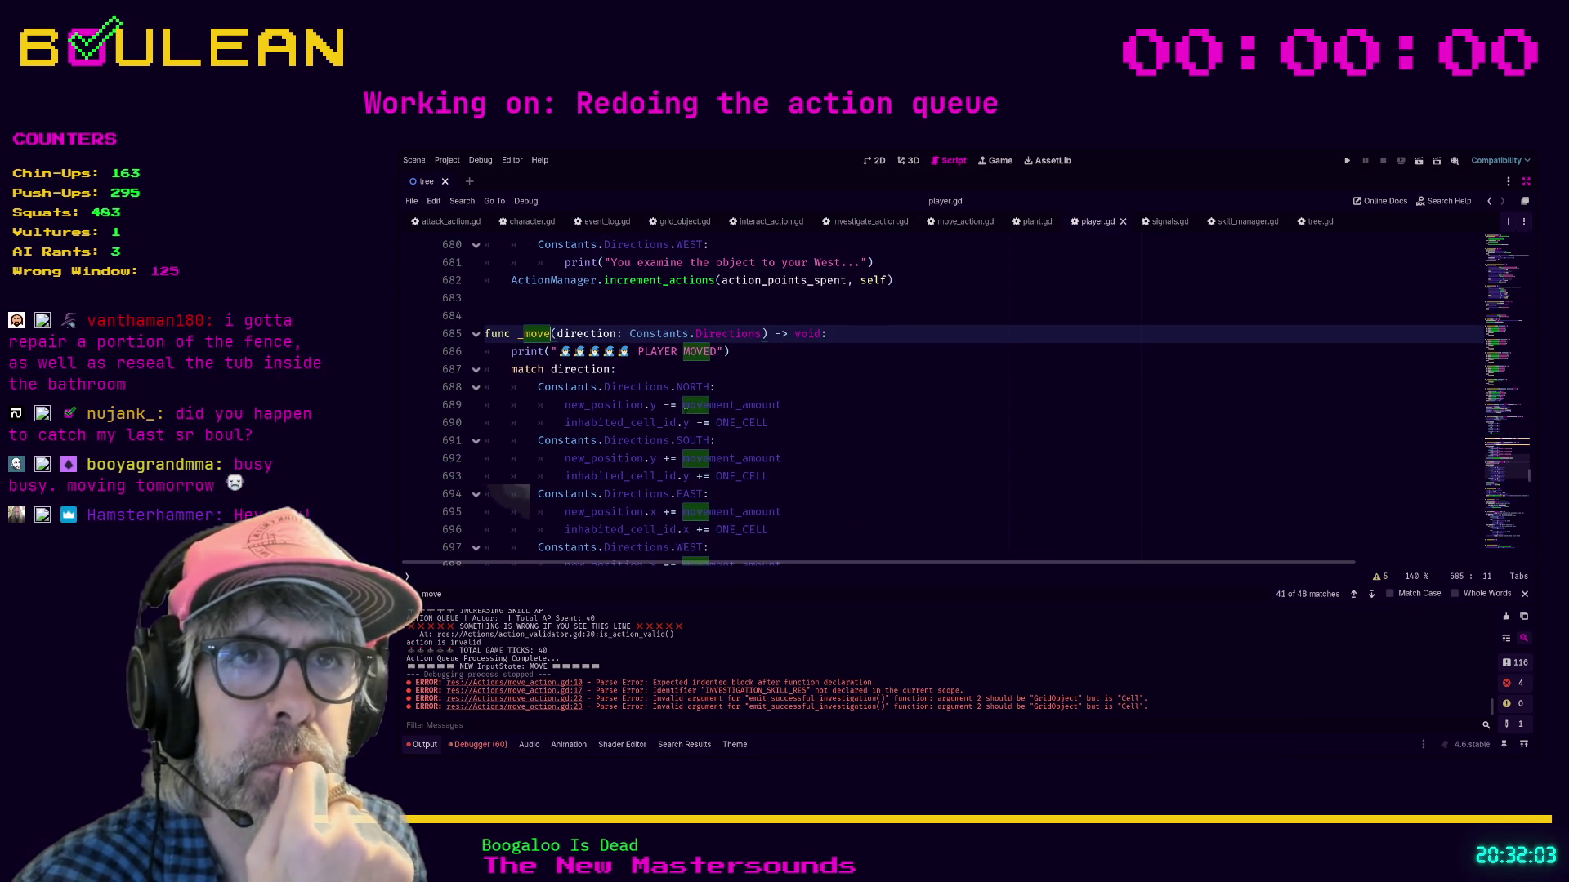
pyautogui.scroll(-2, 516, 417)
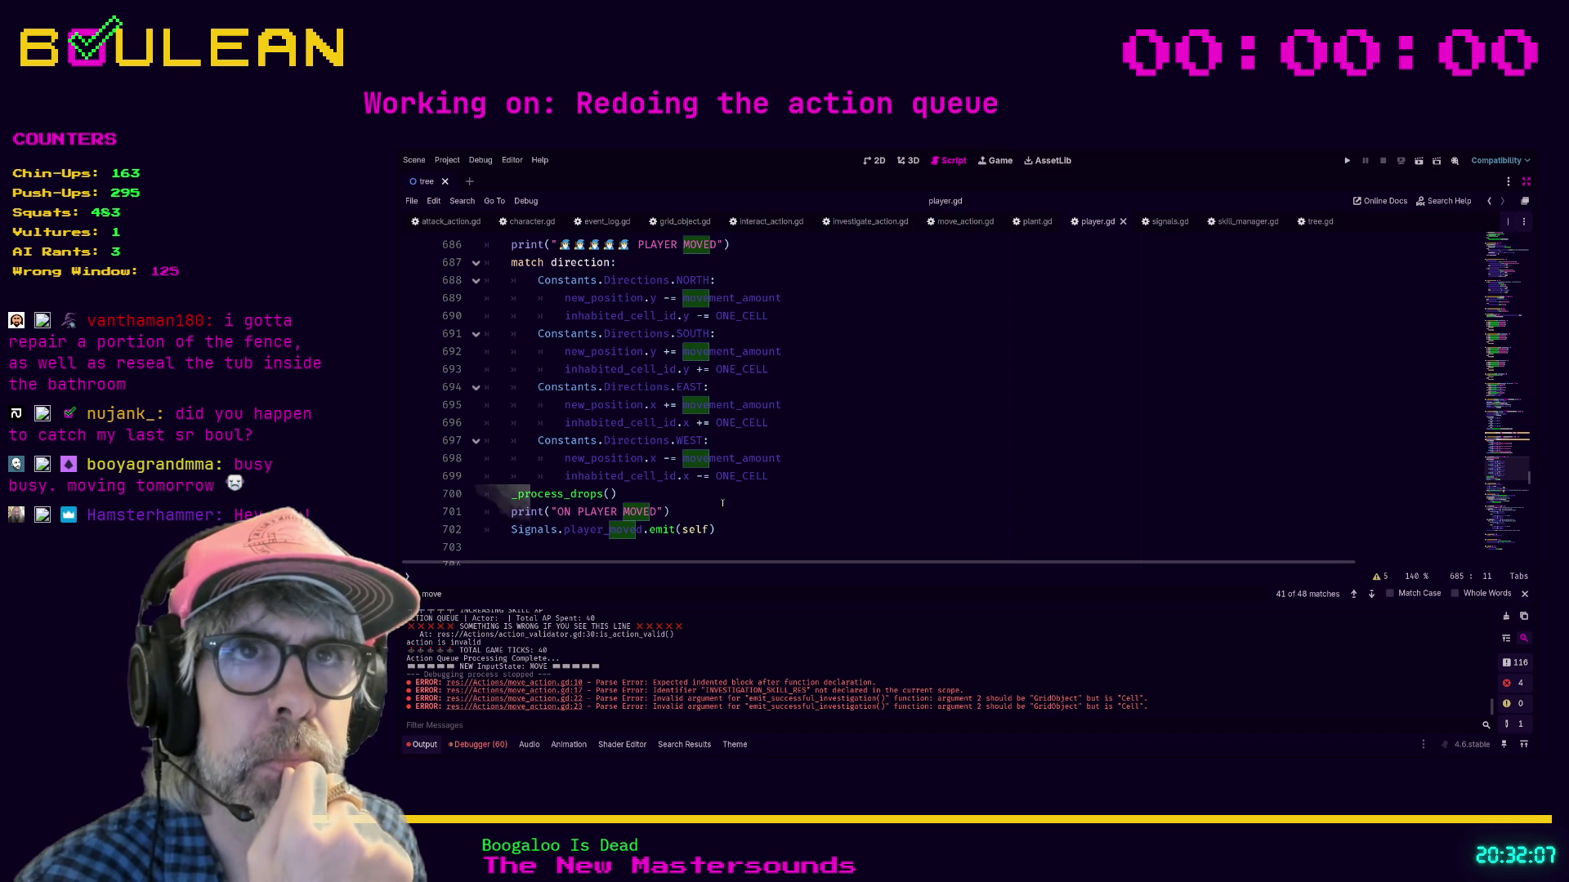
pyautogui.scroll(-1, 722, 503)
pyautogui.scroll(1, 723, 502)
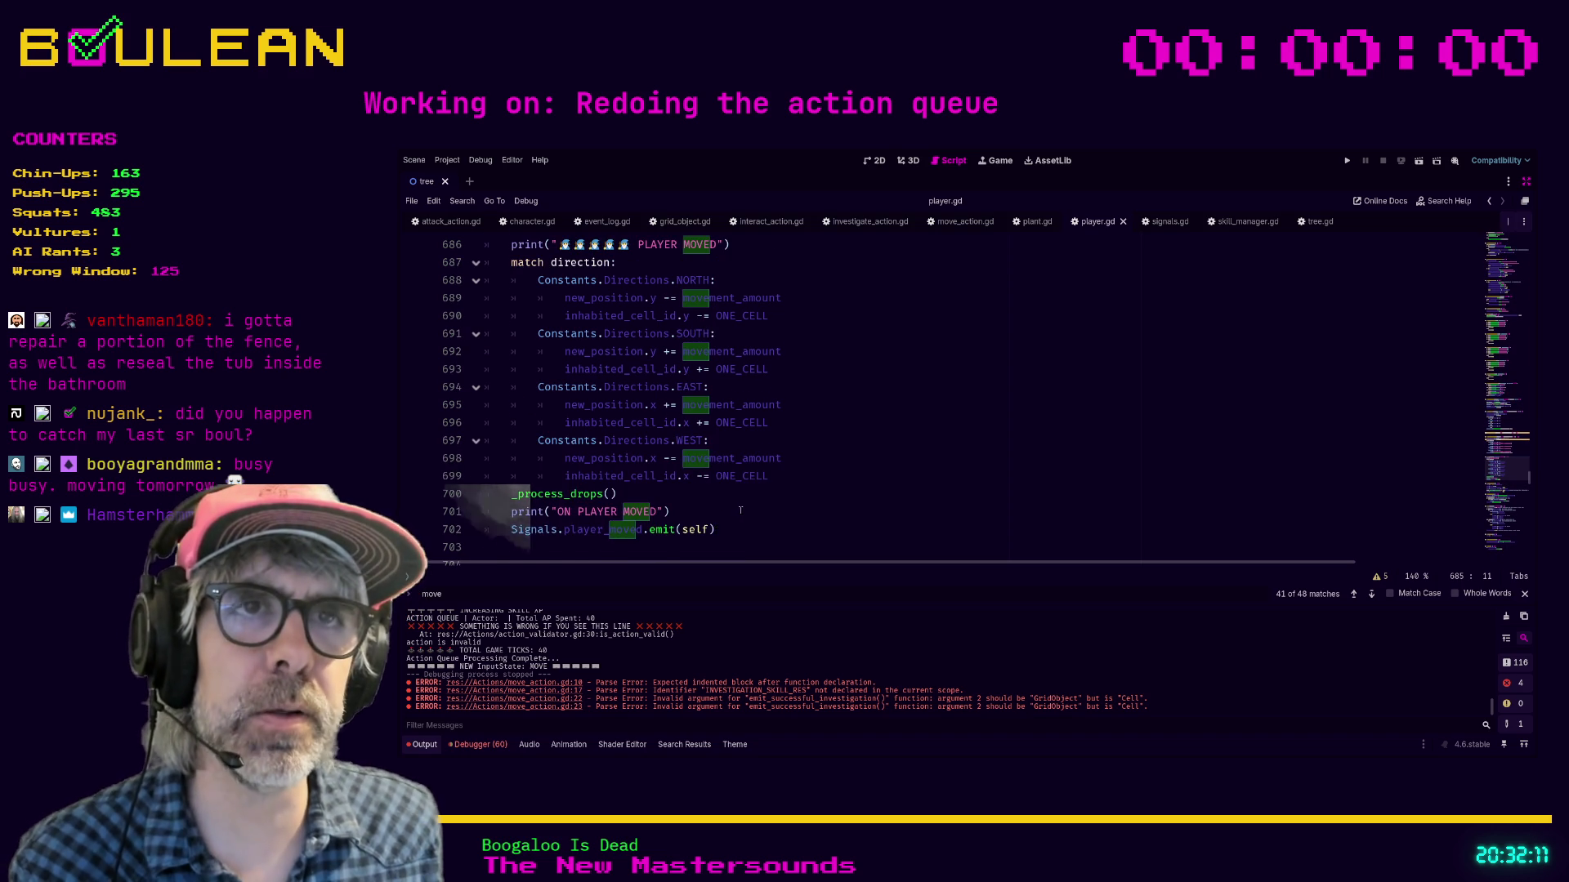
pyautogui.scroll(1, 740, 510)
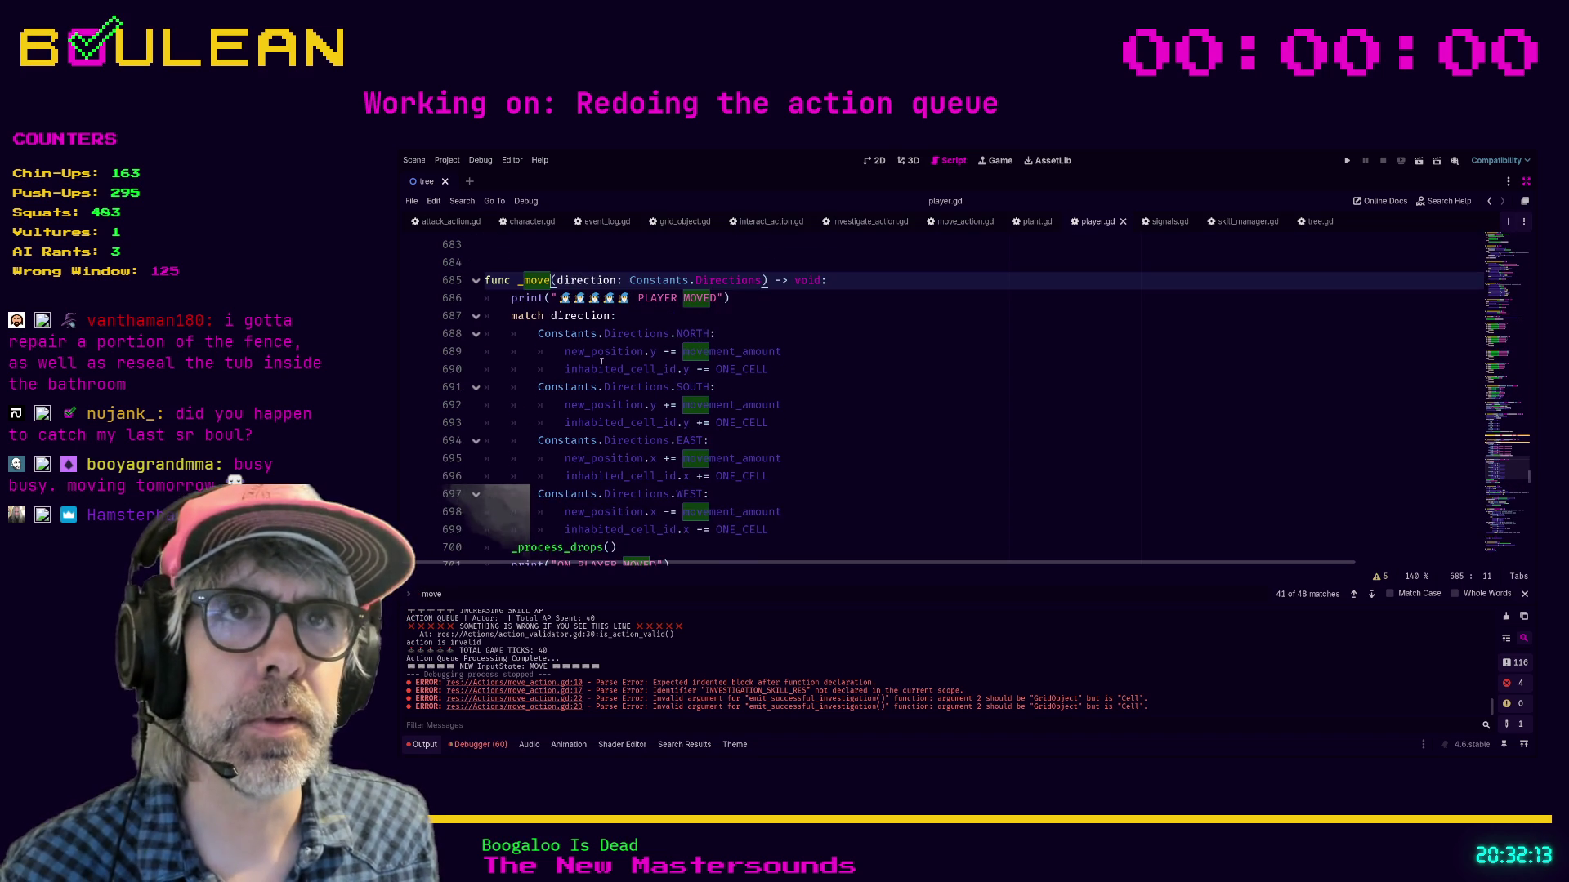
pyautogui.click(631, 320)
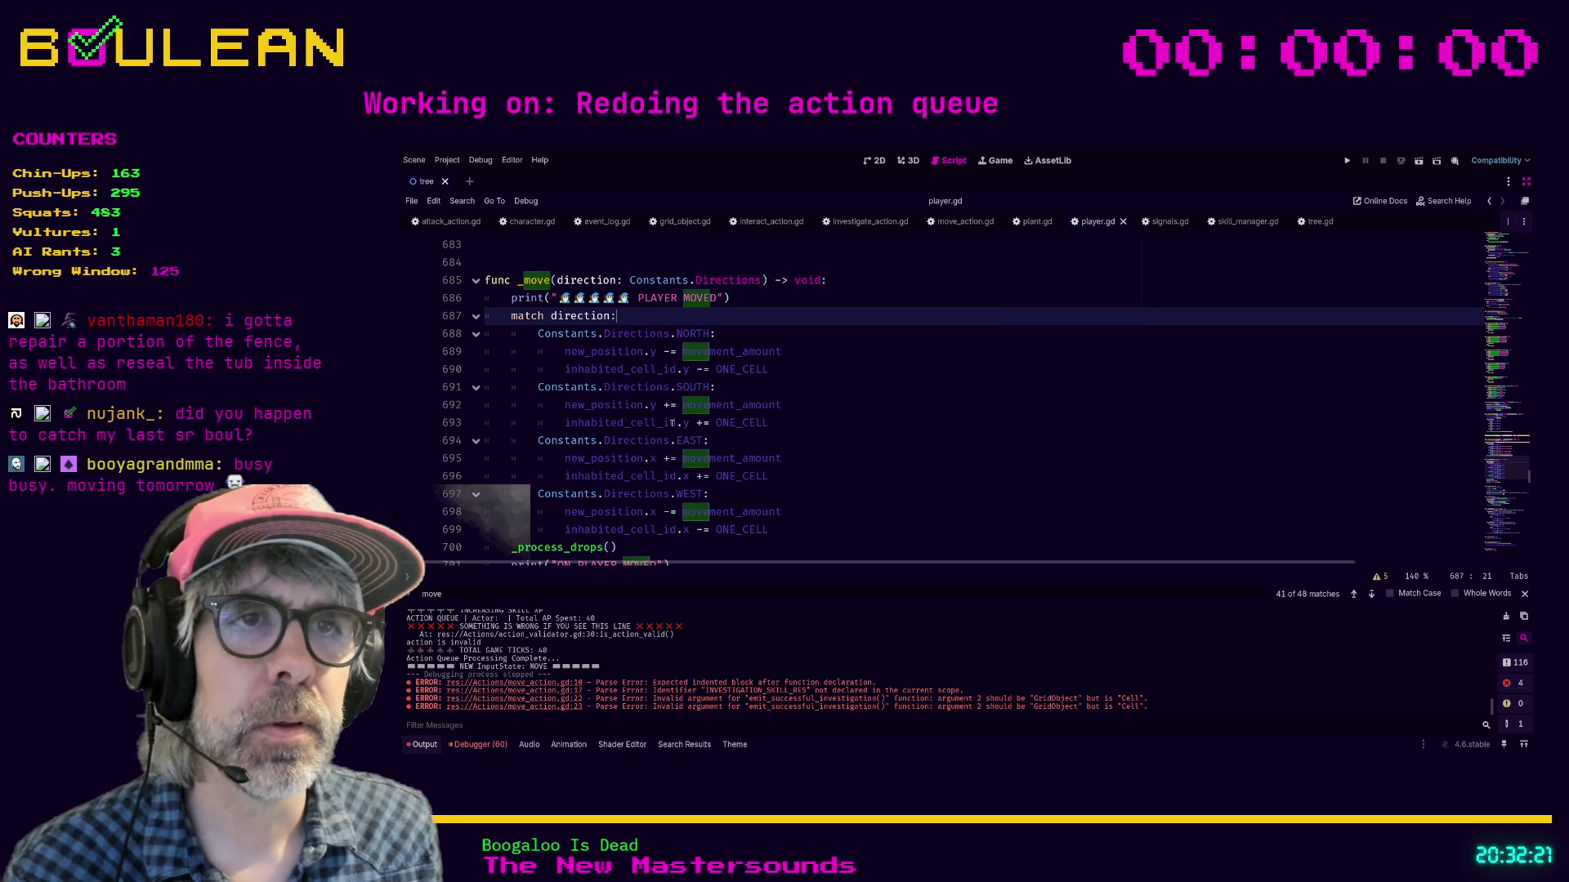
pyautogui.scroll(-2, 664, 419)
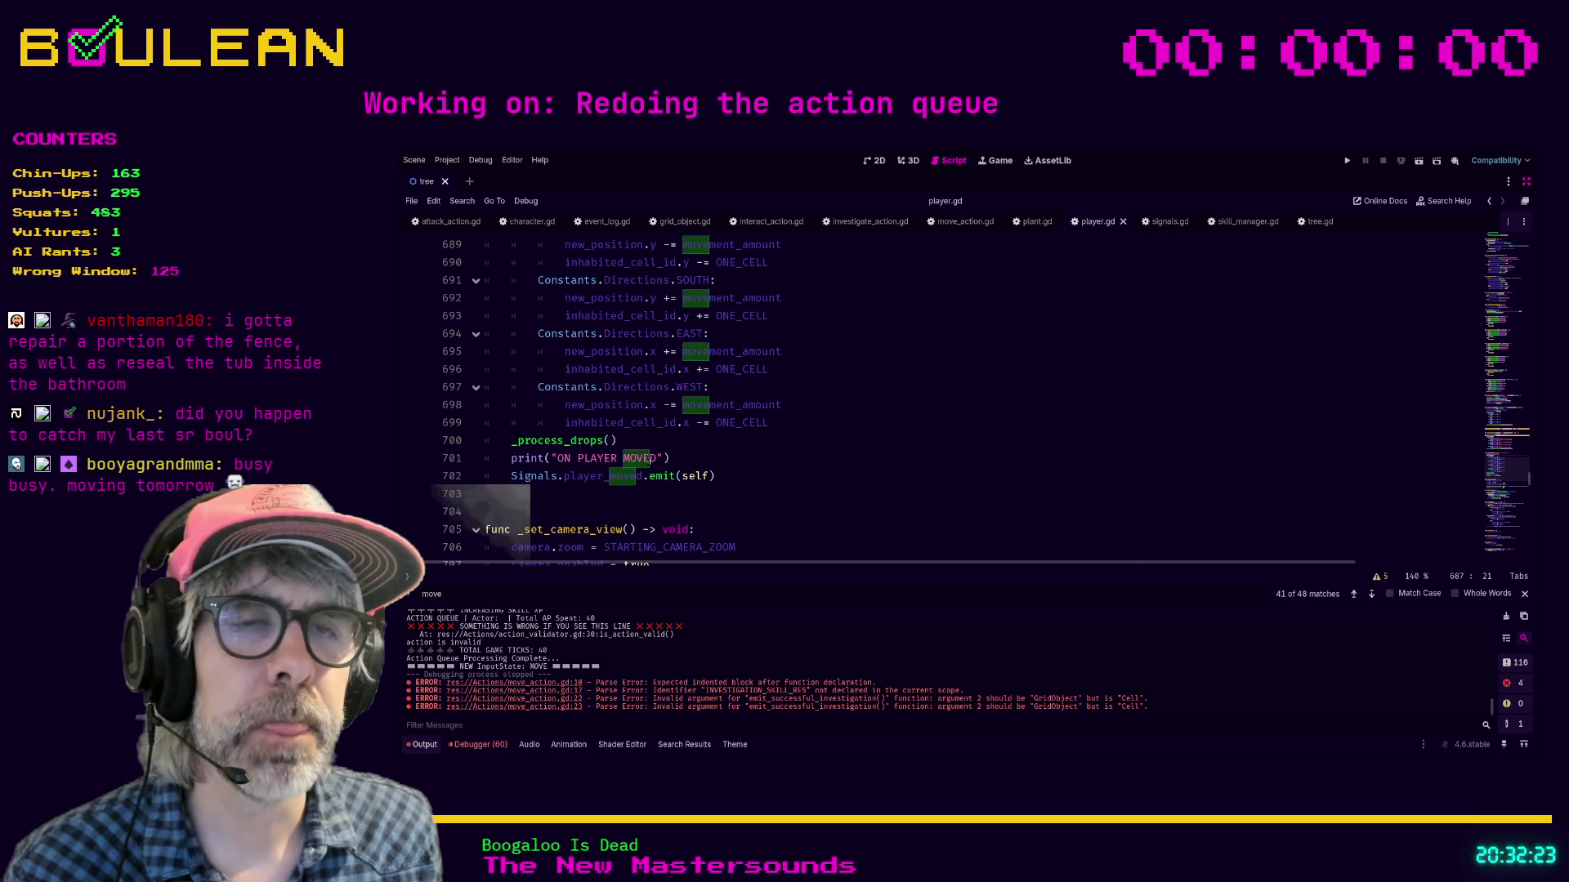
pyautogui.scroll(-7, 649, 458)
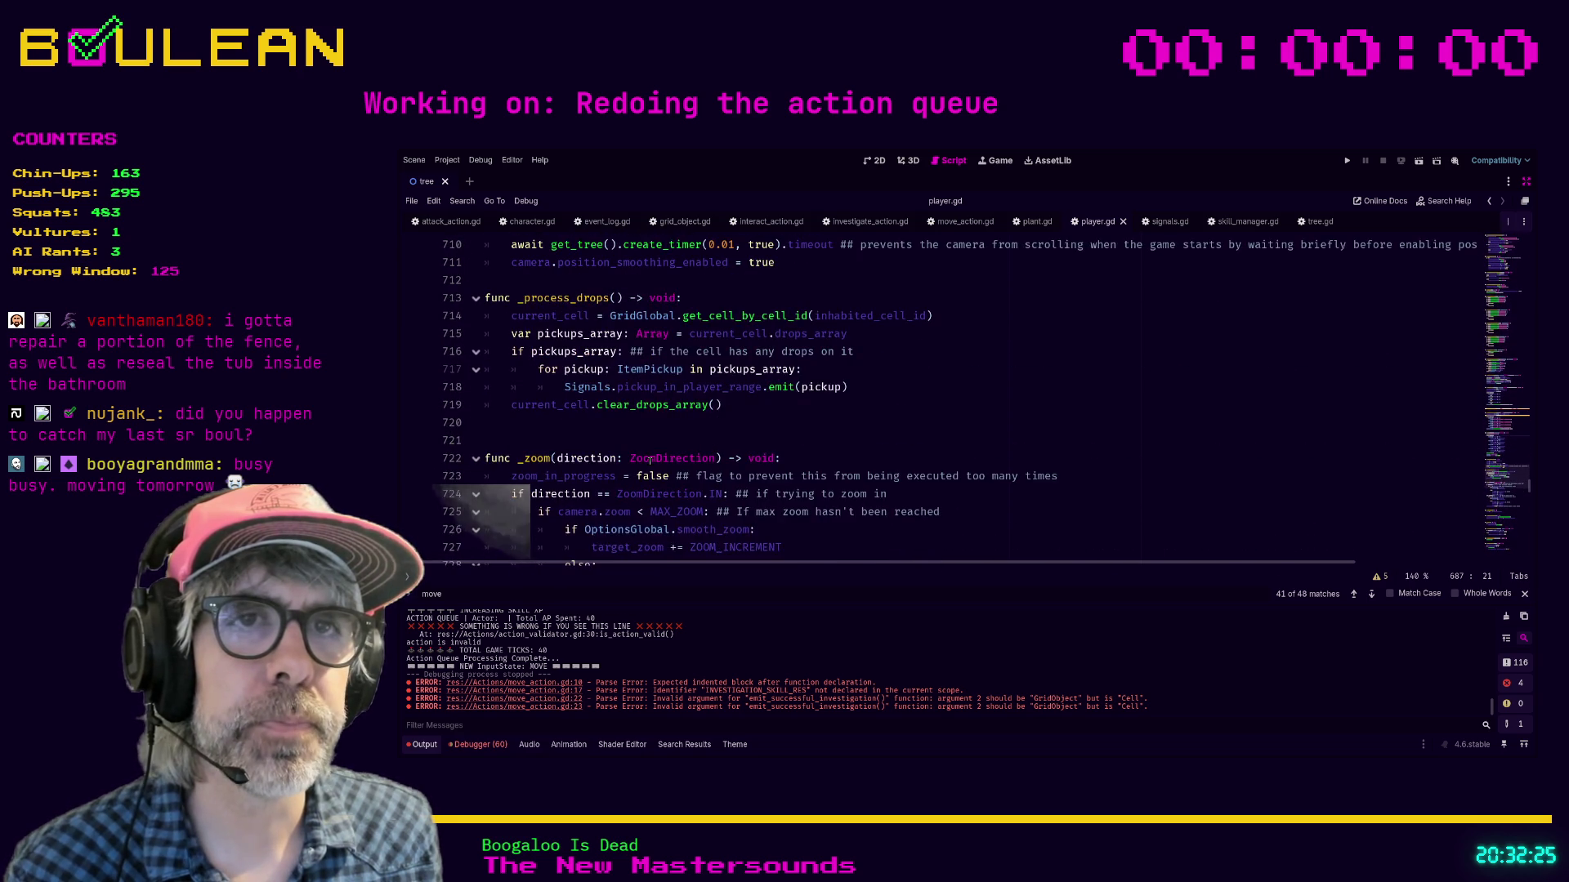
# Step: Search player.gd for '_process' and jump to the func _process definition
pyautogui.scroll(-12, 649, 458)
pyautogui.scroll(-2, 649, 458)
pyautogui.click(691, 433)
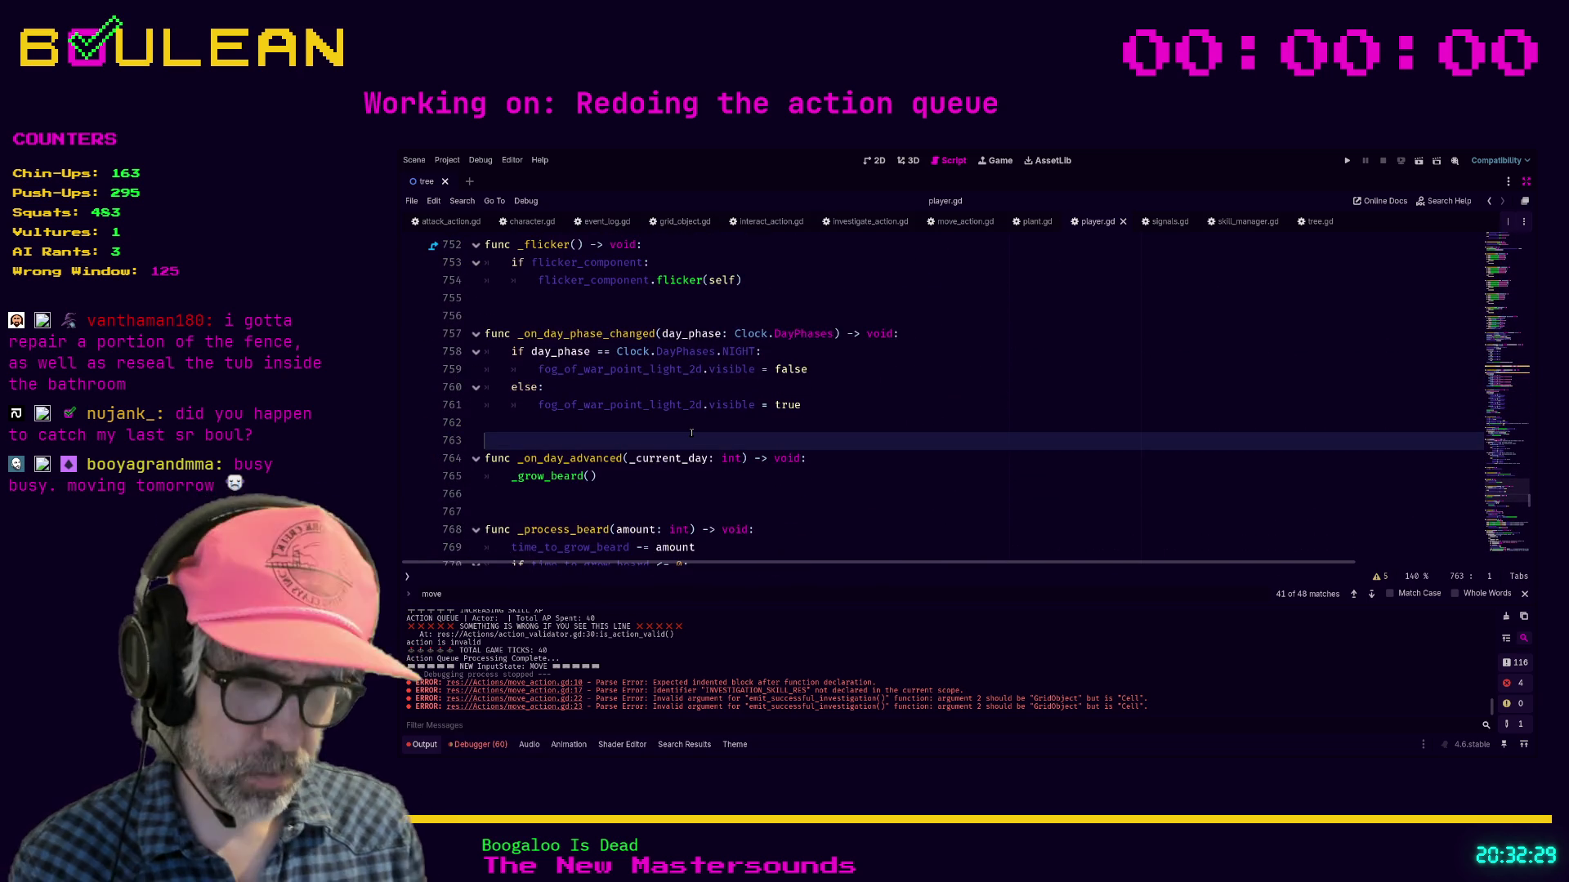
pyautogui.hotkey('ctrl', 'f')
pyautogui.write('_process')
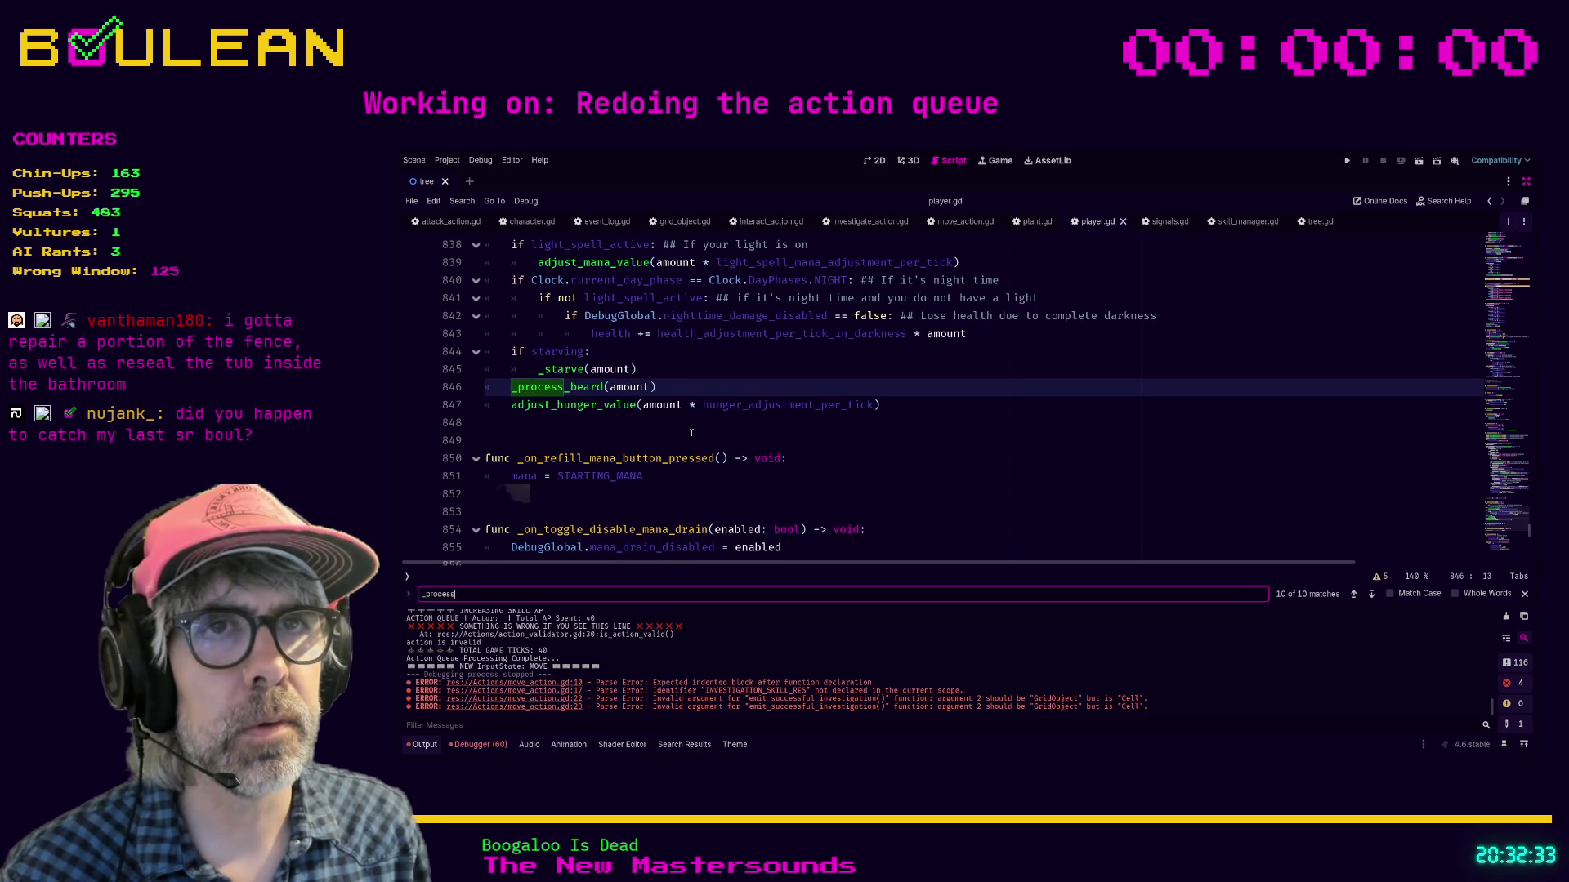
pyautogui.press('Return')
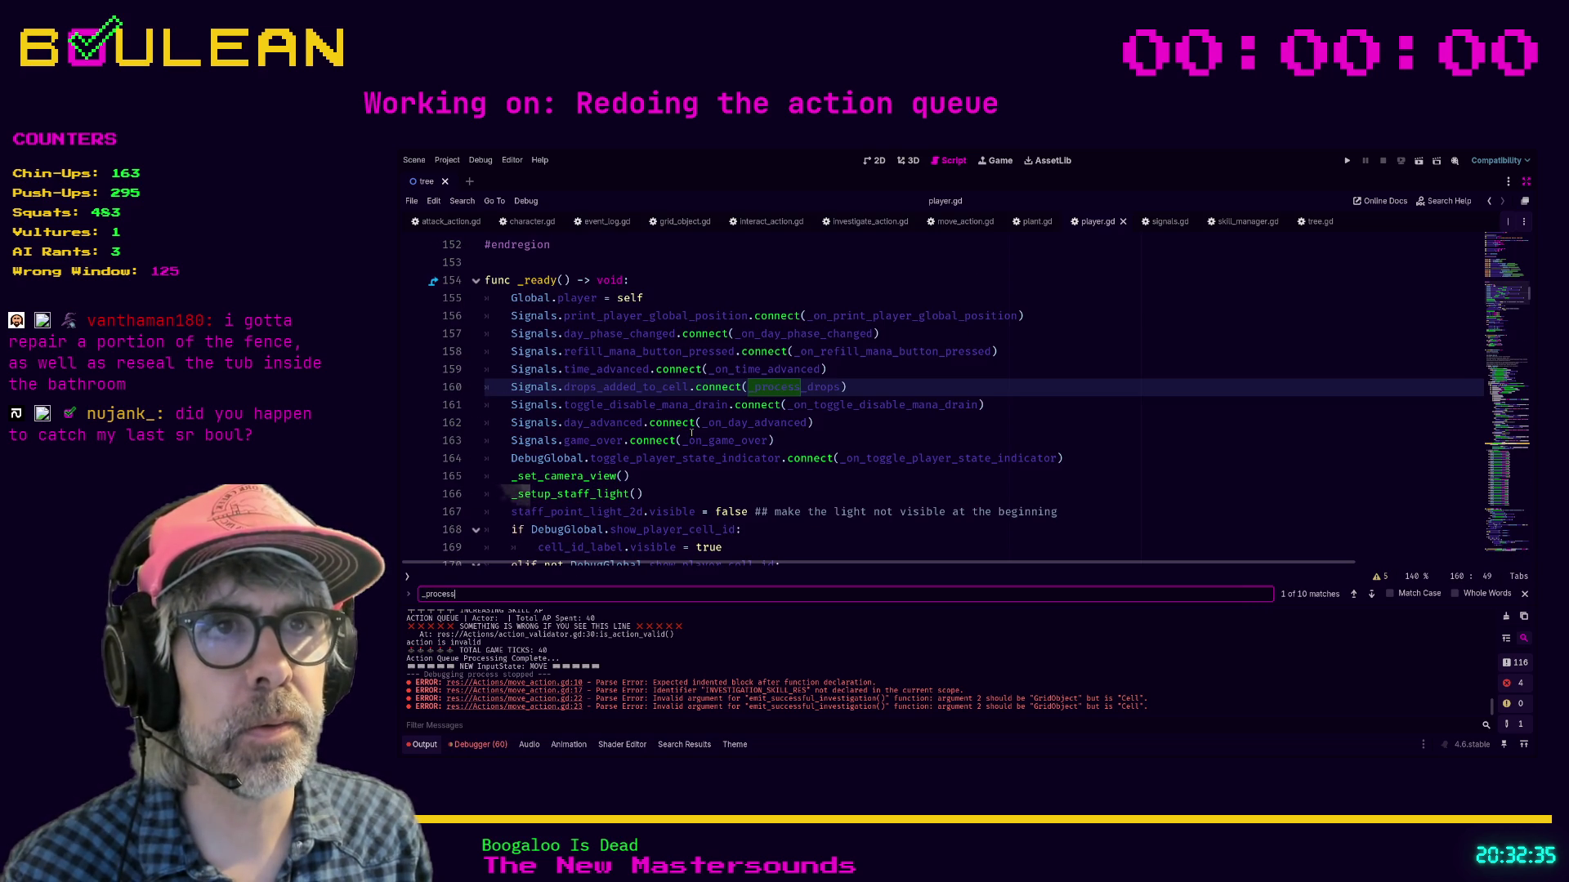
pyautogui.press('Return')
pyautogui.press('Return')
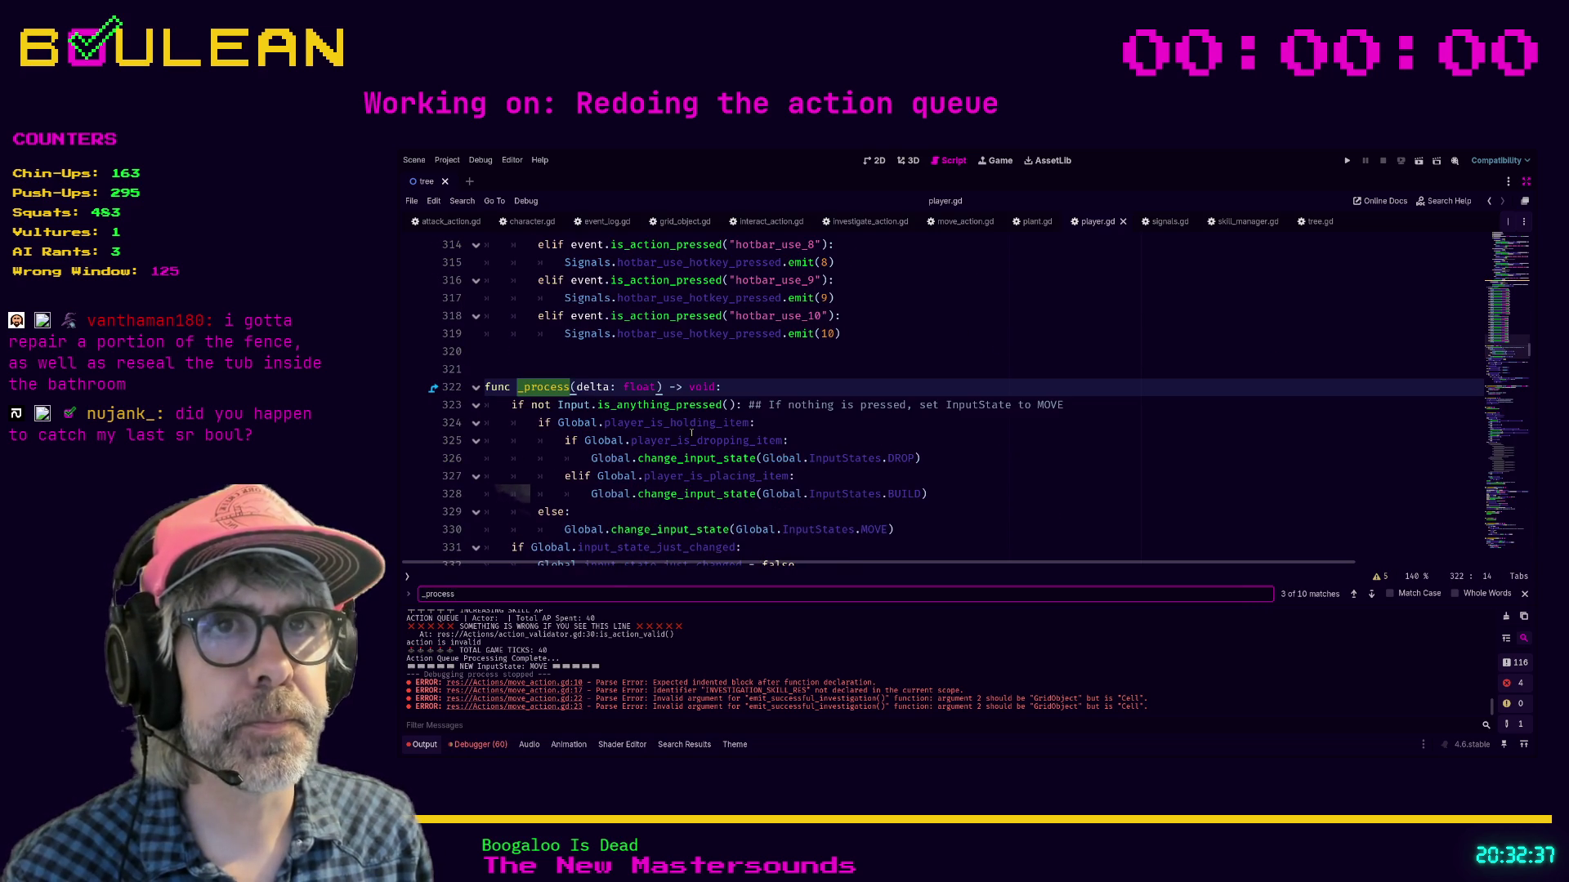
# Step: Fold the input-state block at line 323
pyautogui.scroll(-1, 553, 433)
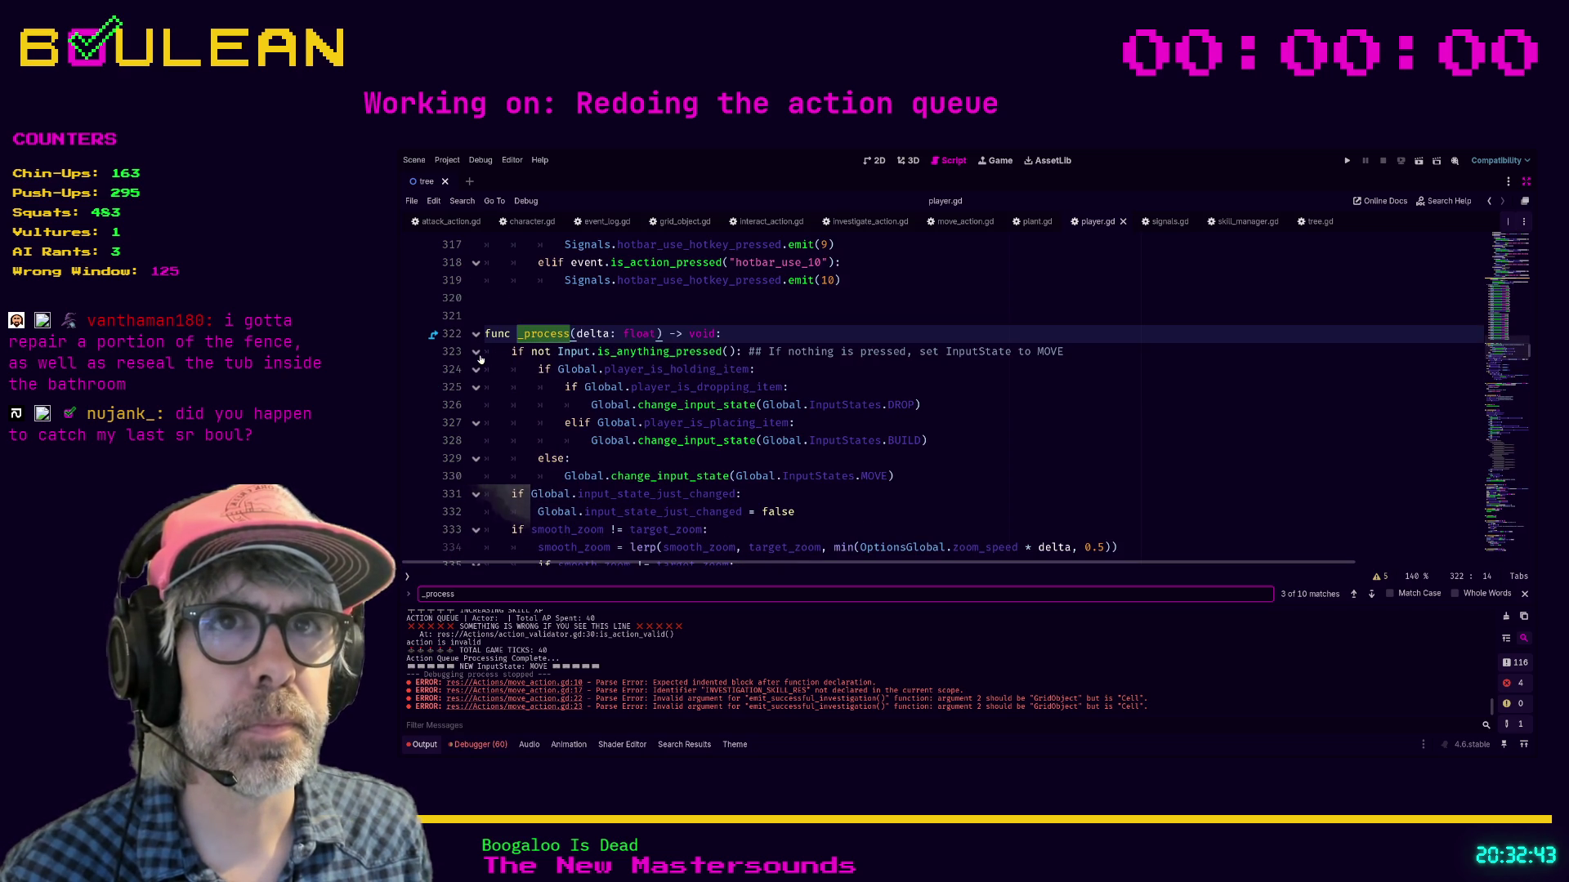
pyautogui.click(474, 352)
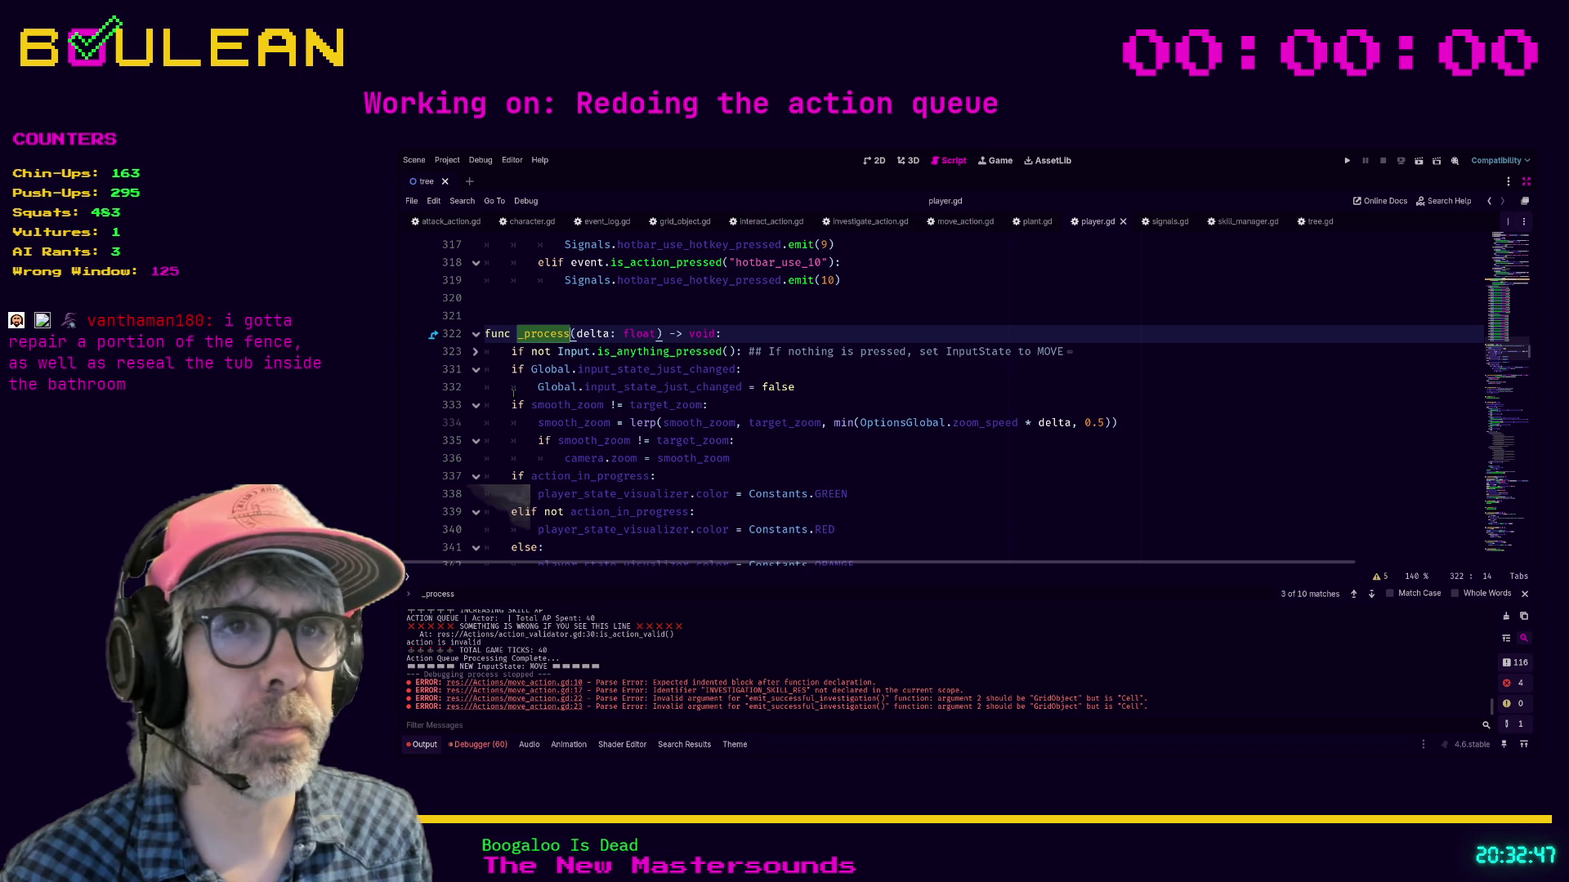
pyautogui.scroll(-1, 513, 393)
pyautogui.scroll(-1, 513, 393)
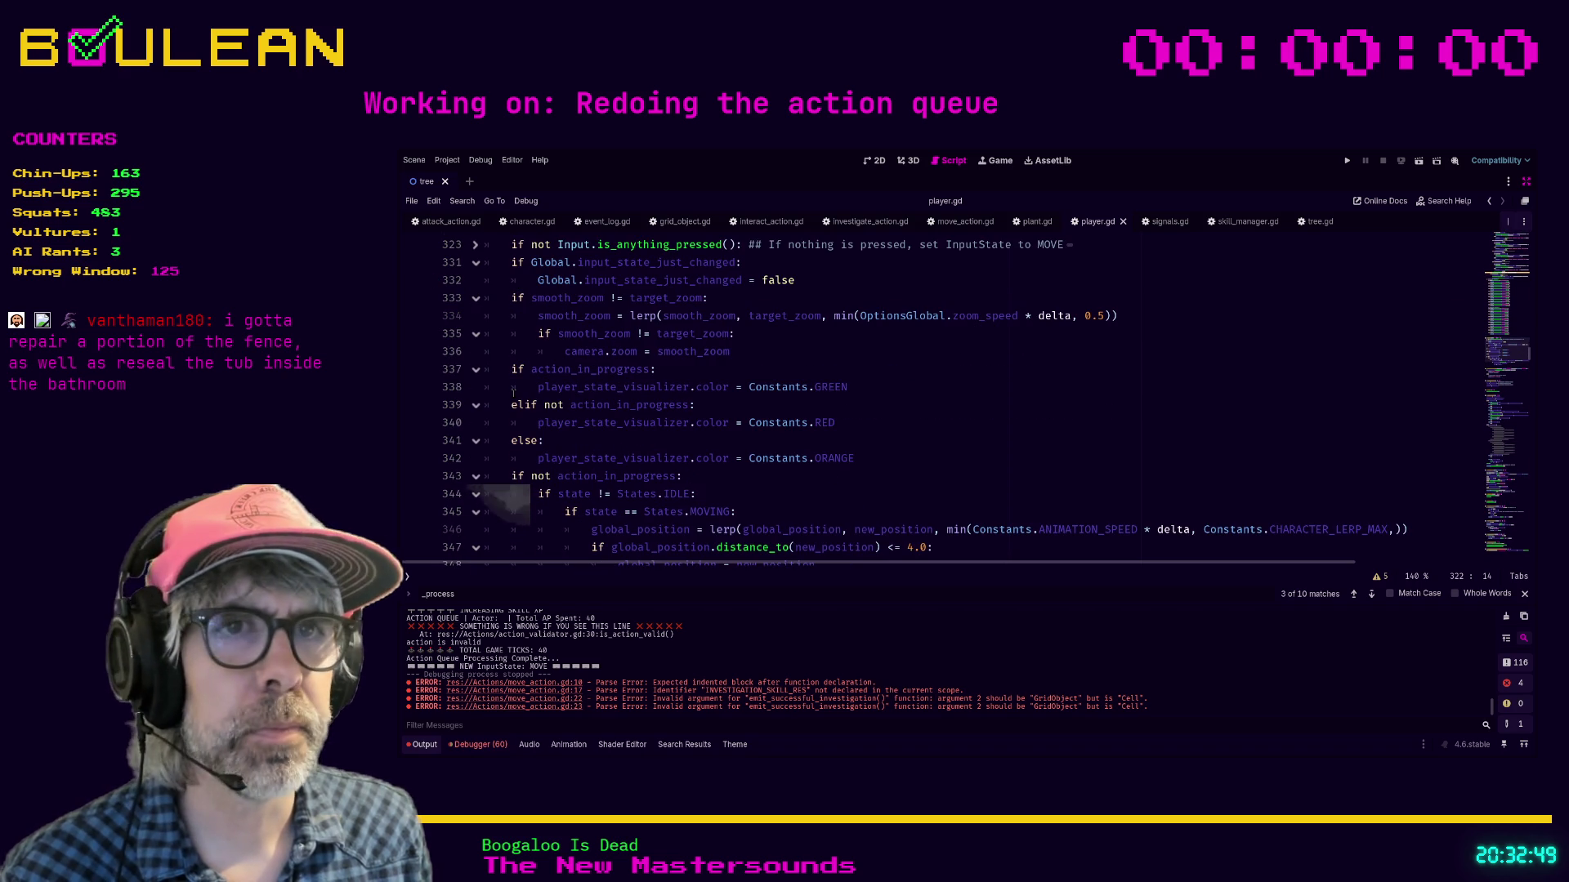
pyautogui.scroll(-1, 513, 393)
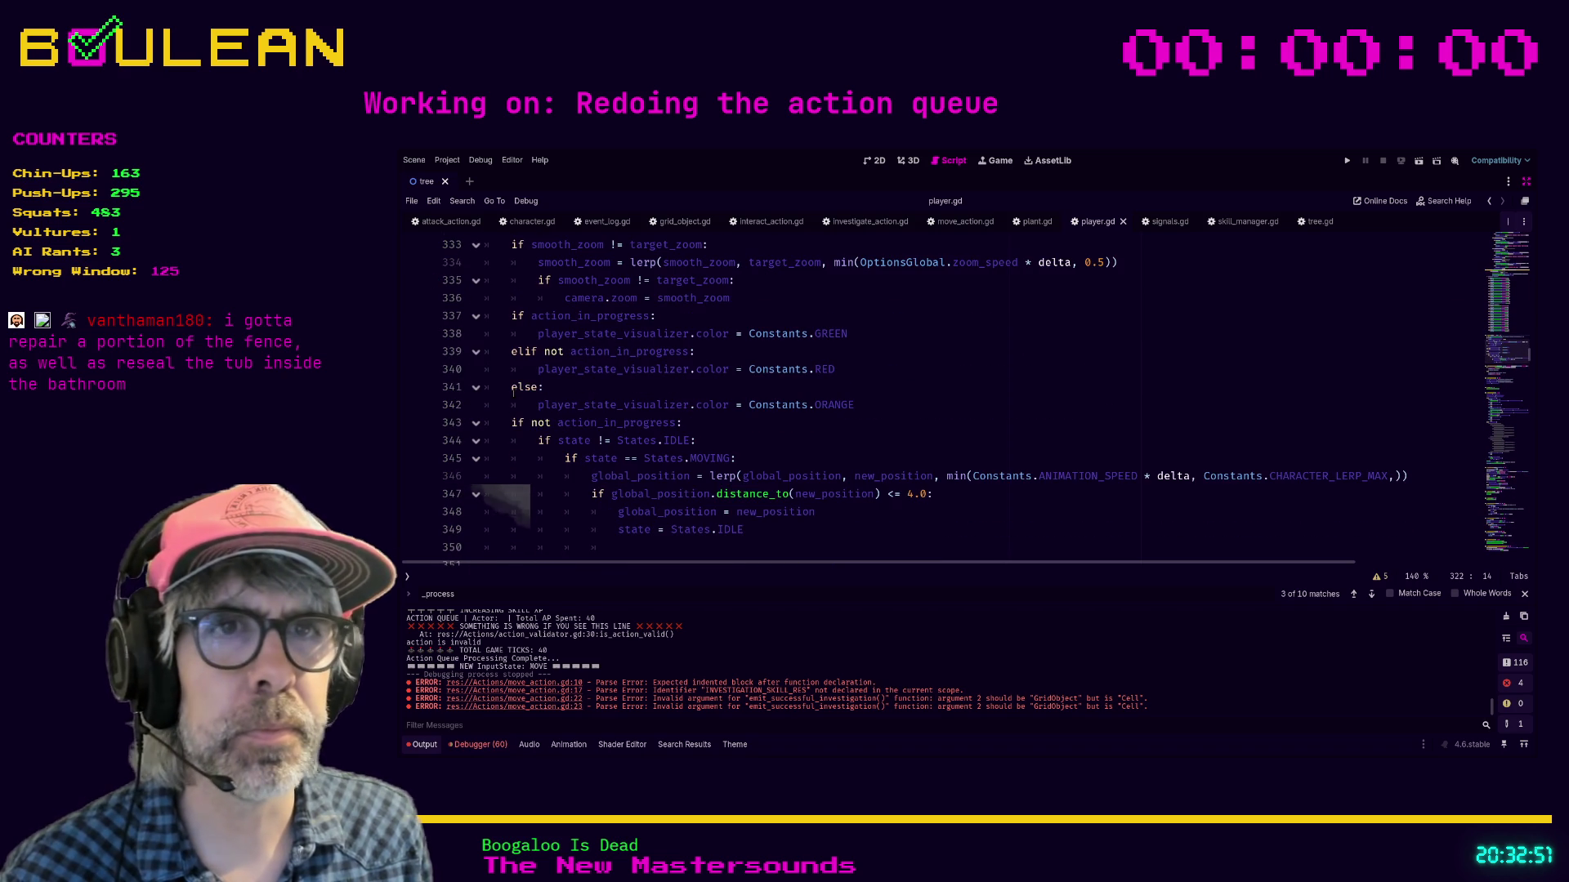
pyautogui.scroll(-2, 513, 393)
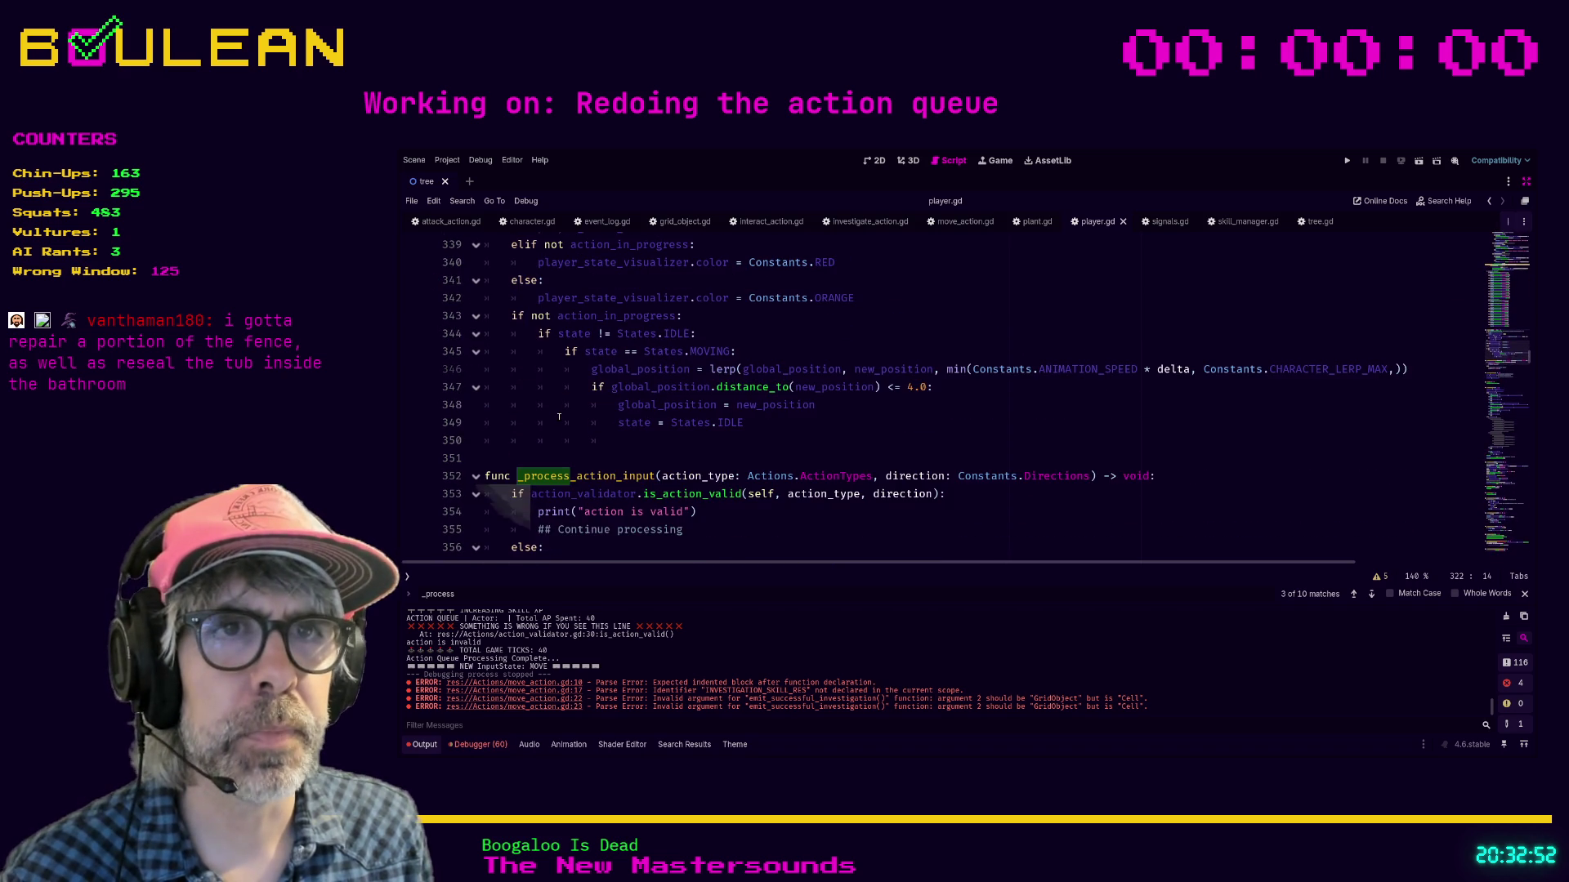
# Step: Bookmark the States.MOVING check on line 345 and search the whole project for States.MOVING
pyautogui.click(783, 358)
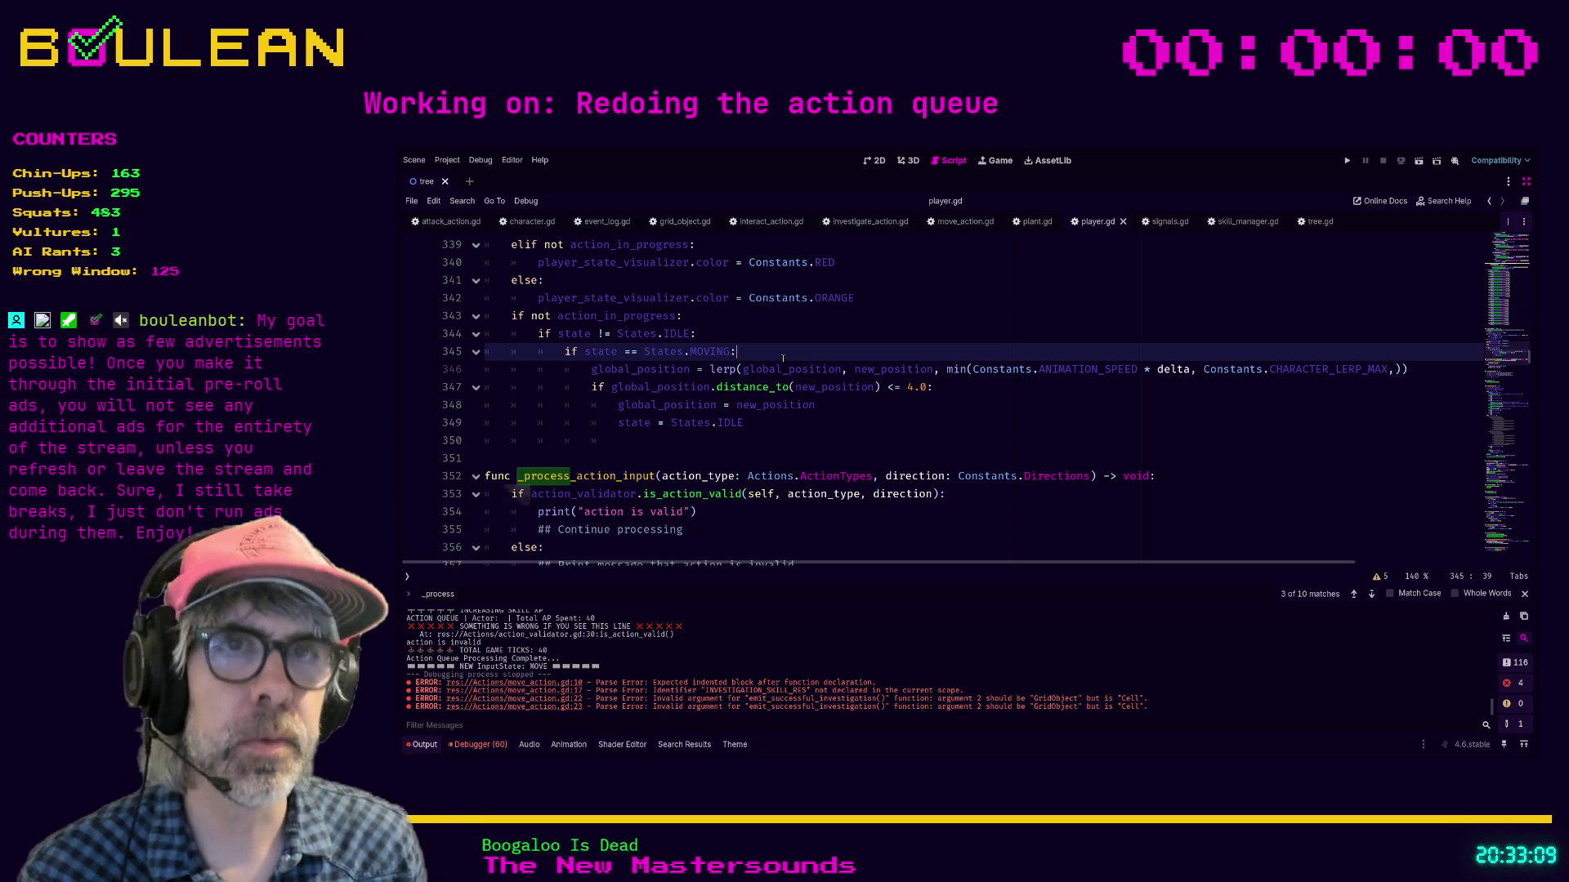
pyautogui.hotkey('ctrl', 'alt', 'b')
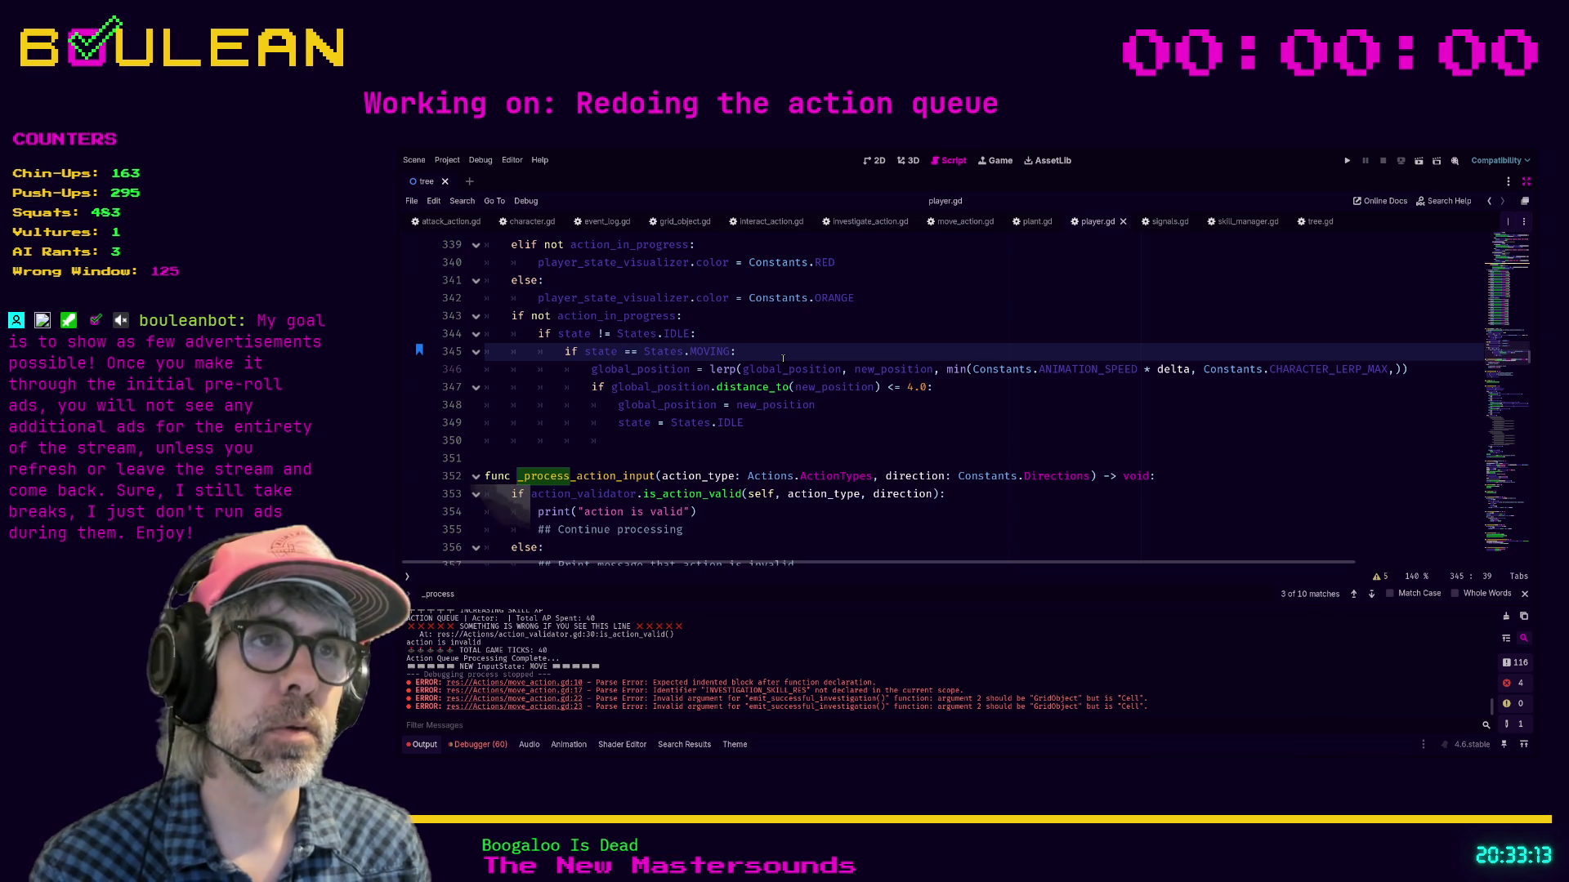
pyautogui.hotkey('ctrl', 'shift', 'f')
pyautogui.press('Return')
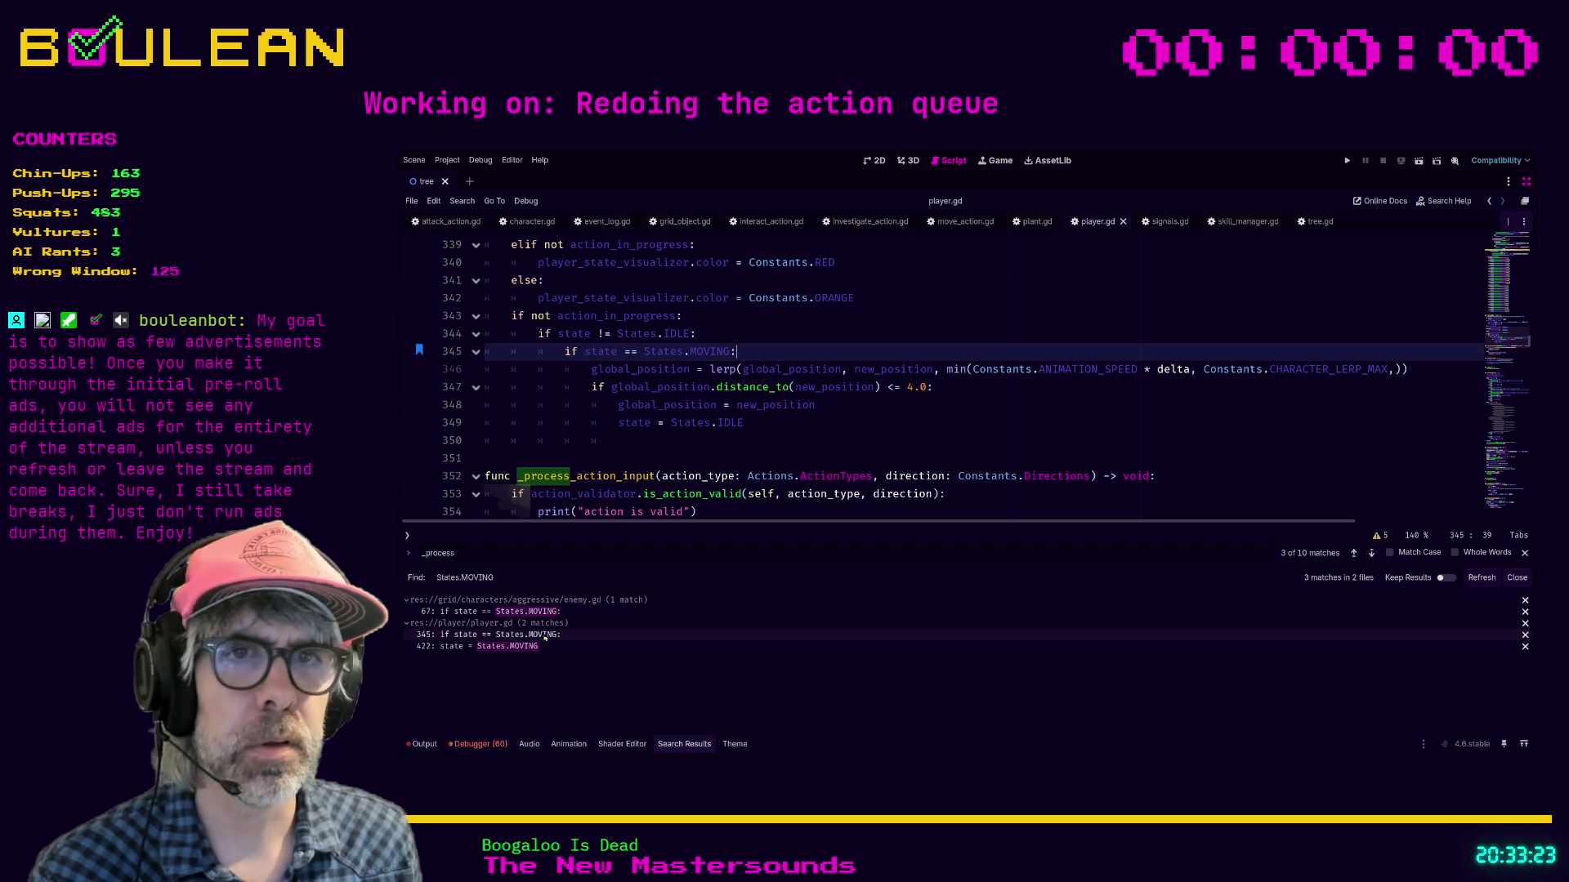
# Step: Open the line 422 States.MOVING result in player.gd, then switch to move_action.gd
pyautogui.click(534, 646)
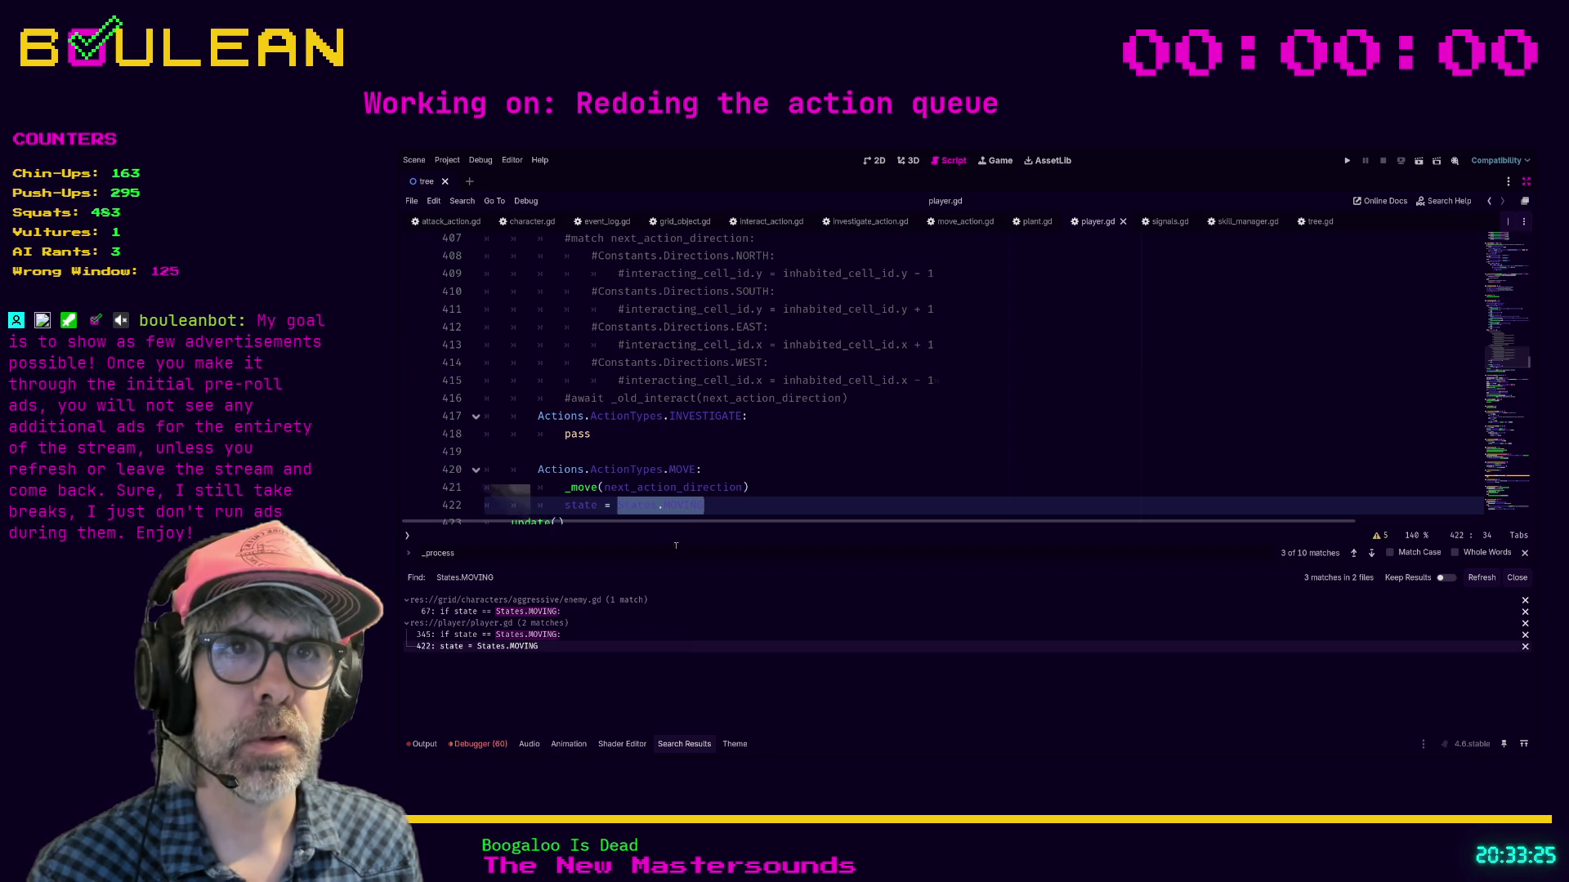
pyautogui.scroll(-1, 799, 464)
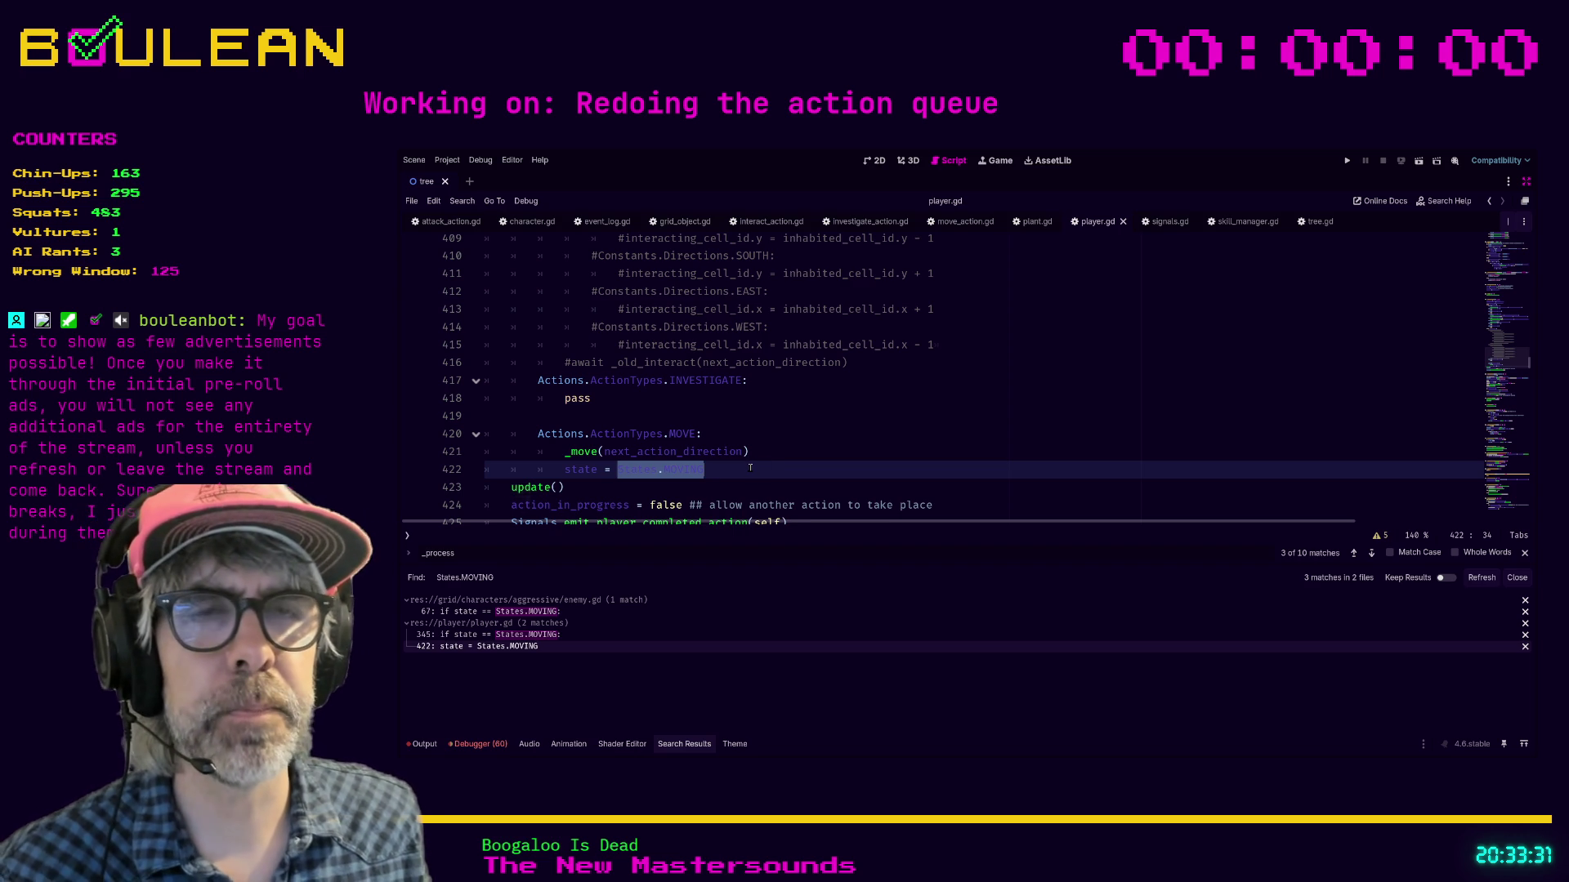
pyautogui.scroll(-1, 750, 468)
pyautogui.click(731, 419)
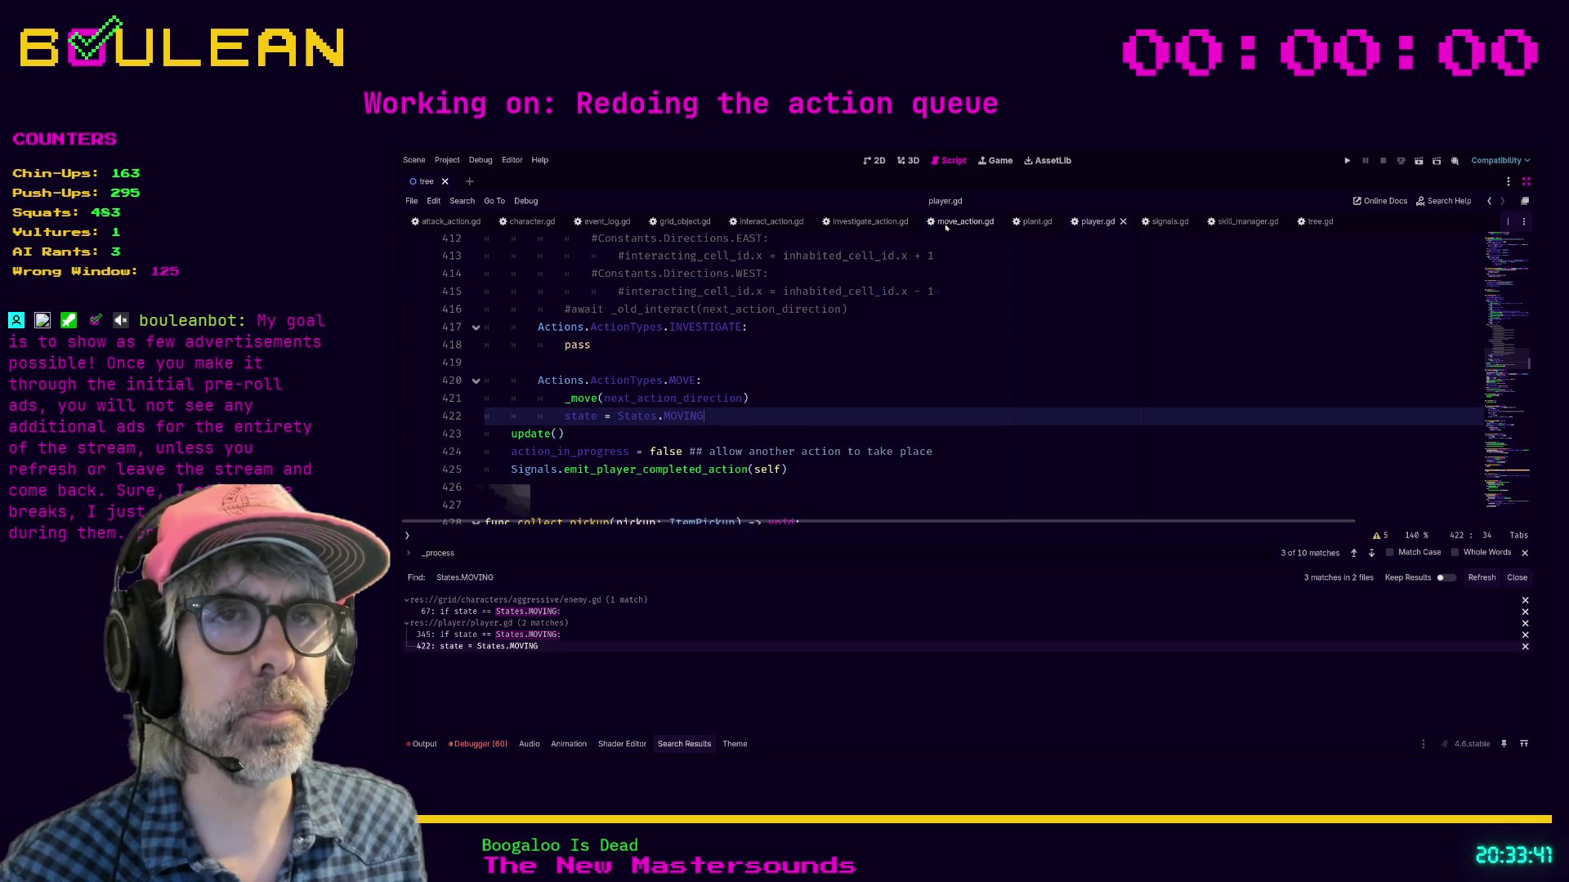
pyautogui.click(946, 228)
# Step: Add 'if source is Player:' on a new line 25 after the skill_used signal
pyautogui.scroll(-1, 850, 350)
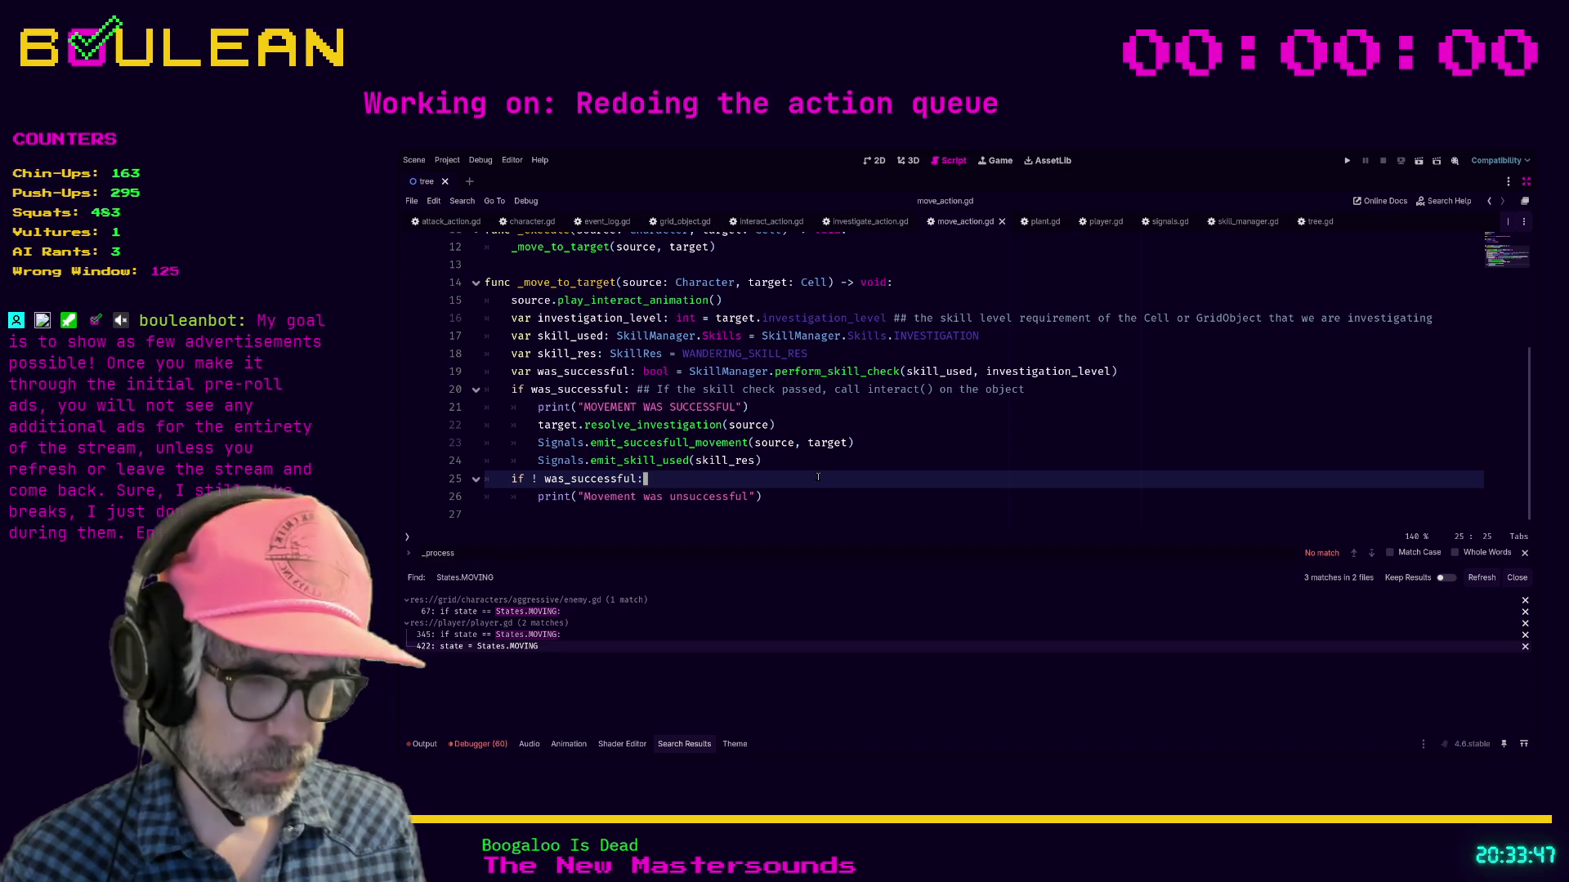
pyautogui.scroll(1, 818, 477)
pyautogui.hotkey('ctrl', 'space')
pyautogui.press('Escape')
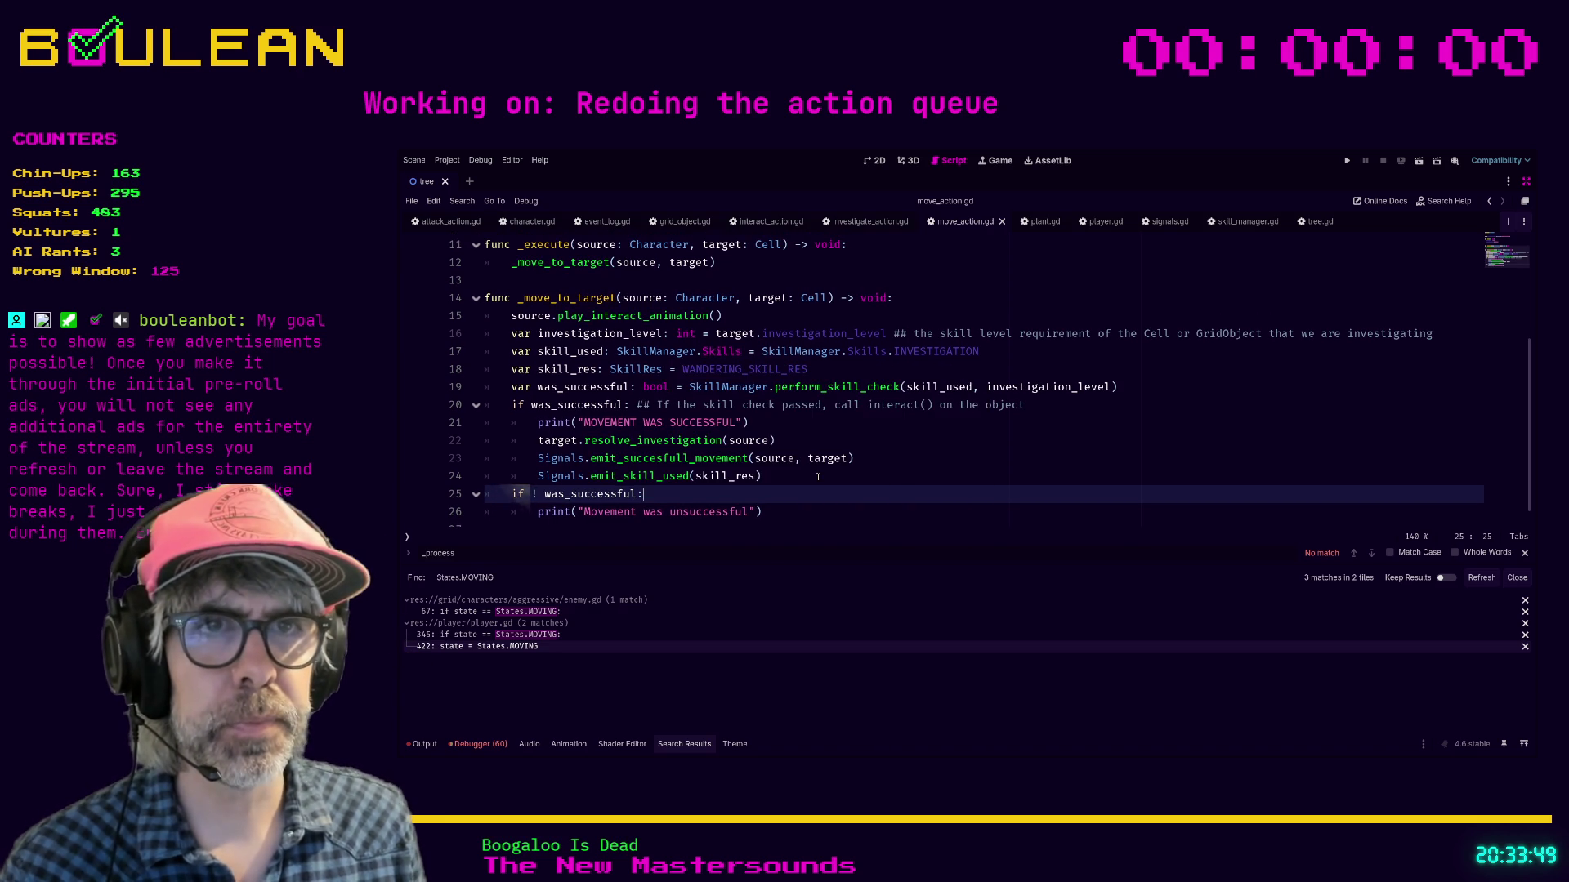
pyautogui.click(818, 477)
pyautogui.press('Return')
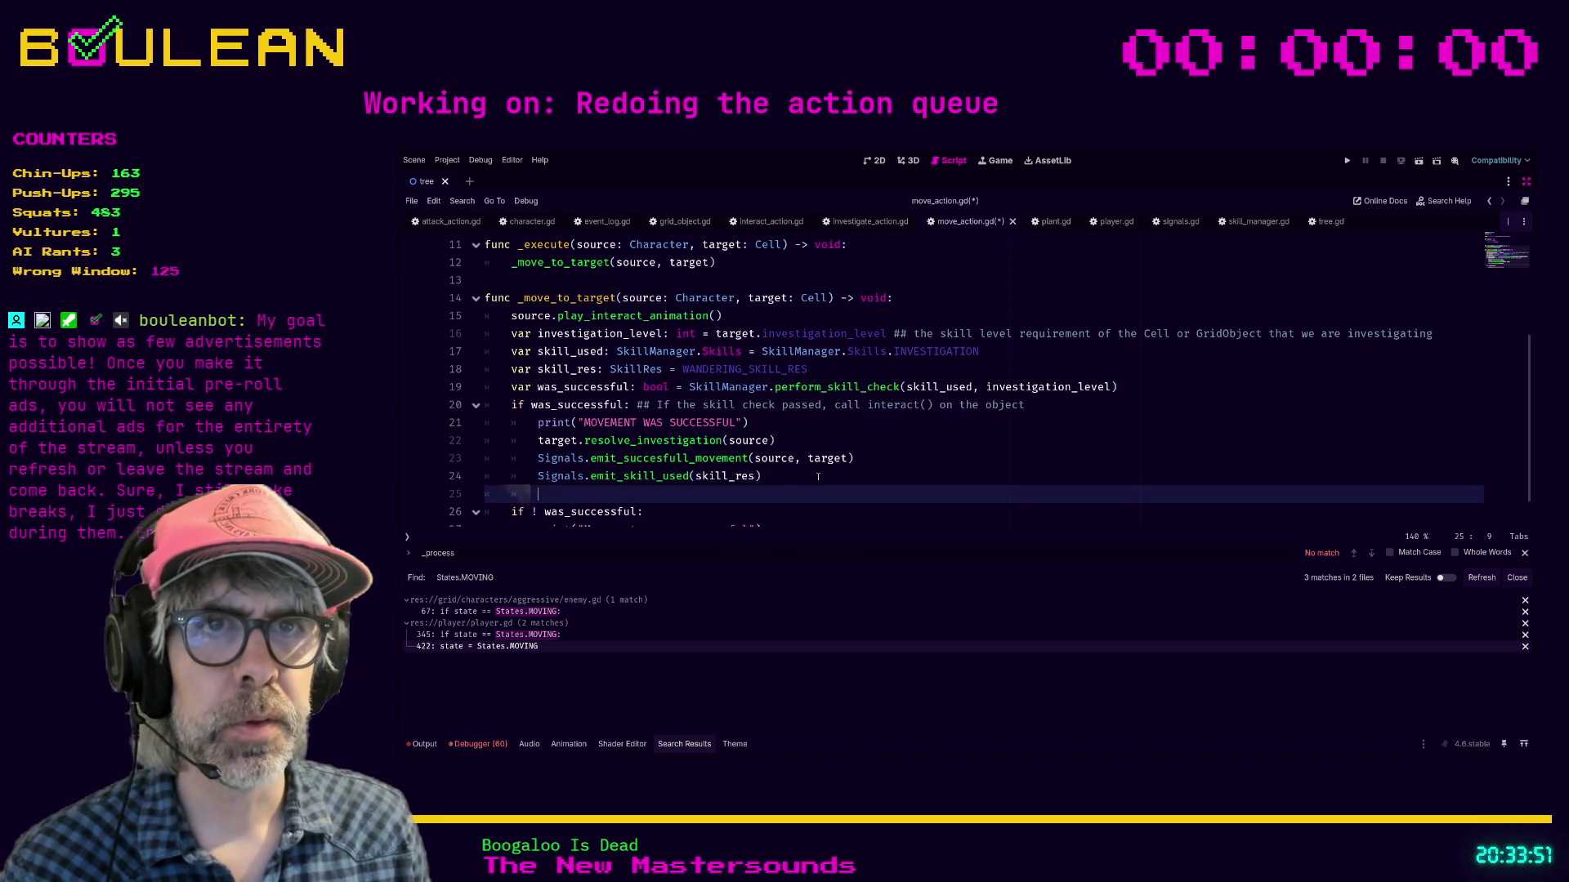
pyautogui.write('soure.st')
pyautogui.press('BackSpace')
pyautogui.press('BackSpace')
pyautogui.write('ce.state')
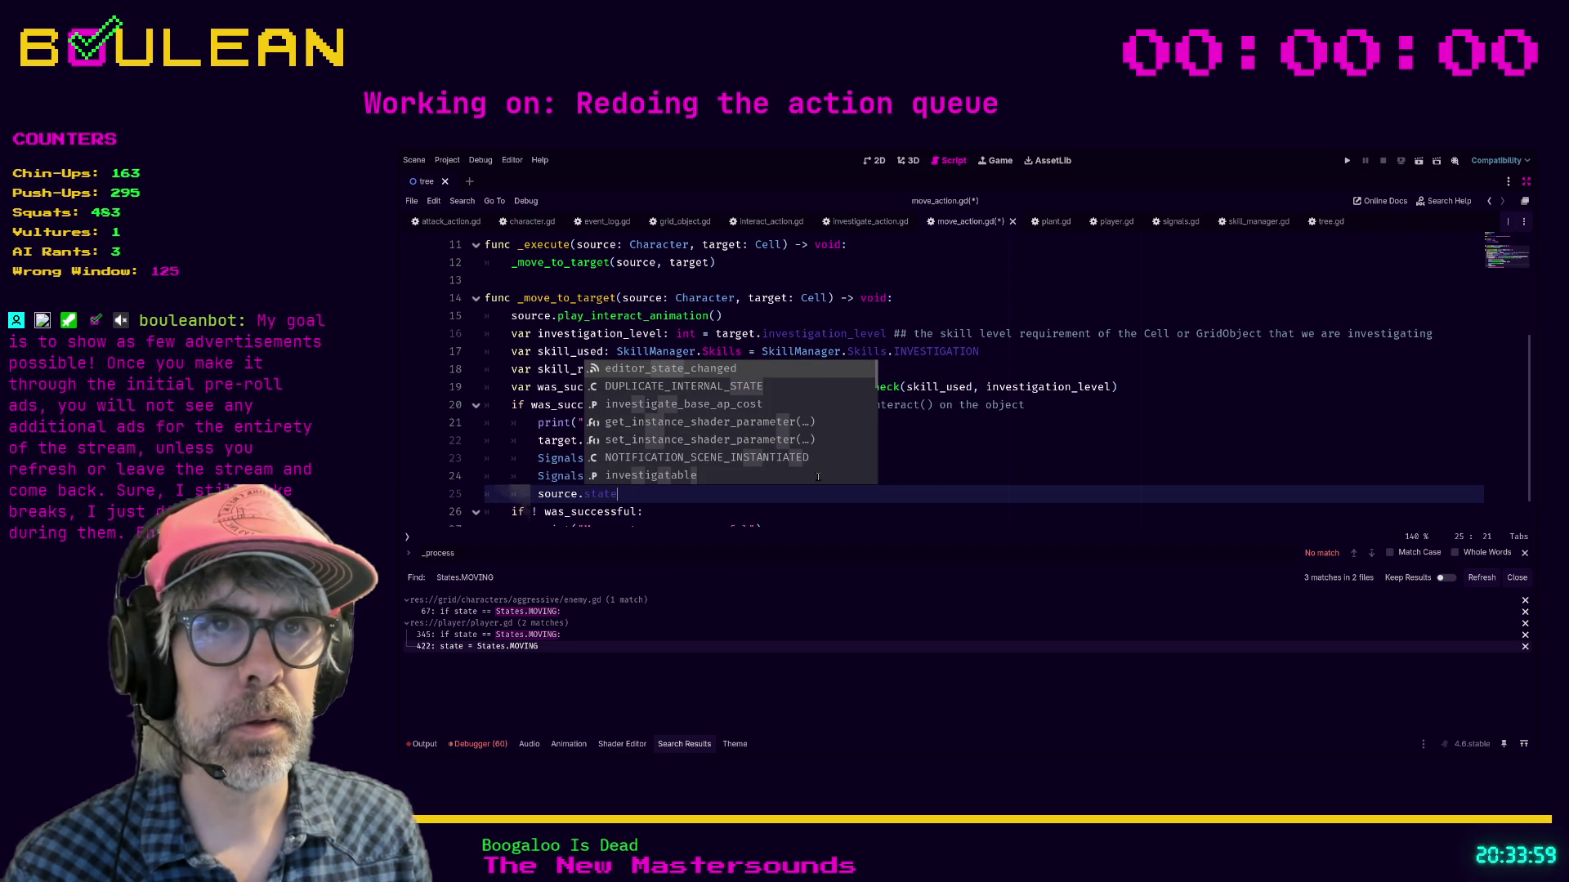
pyautogui.press('BackSpace')
pyautogui.press('BackSpace')
pyautogui.press('BackSpace')
pyautogui.press('BackSpace')
pyautogui.press('BackSpace')
pyautogui.press('BackSpace')
pyautogui.write('sour')
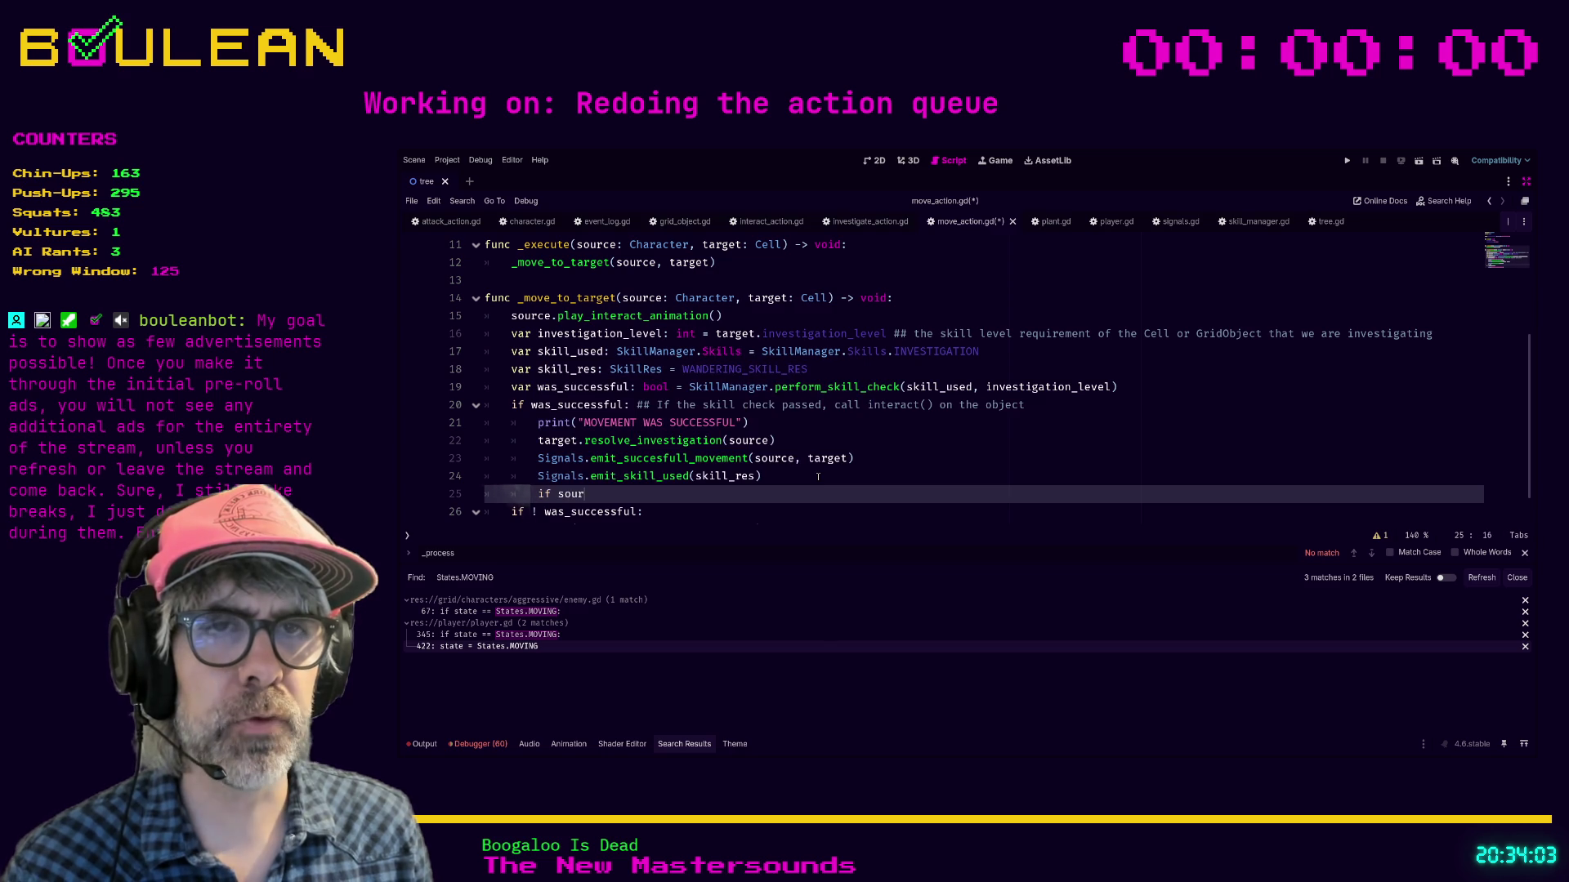
pyautogui.write('ce is Play')
pyautogui.press('Return')
pyautogui.write(':')
# Step: Add an indented 'source.state' line beneath the Player check and dismiss autocomplete
pyautogui.press('Return')
pyautogui.write('so')
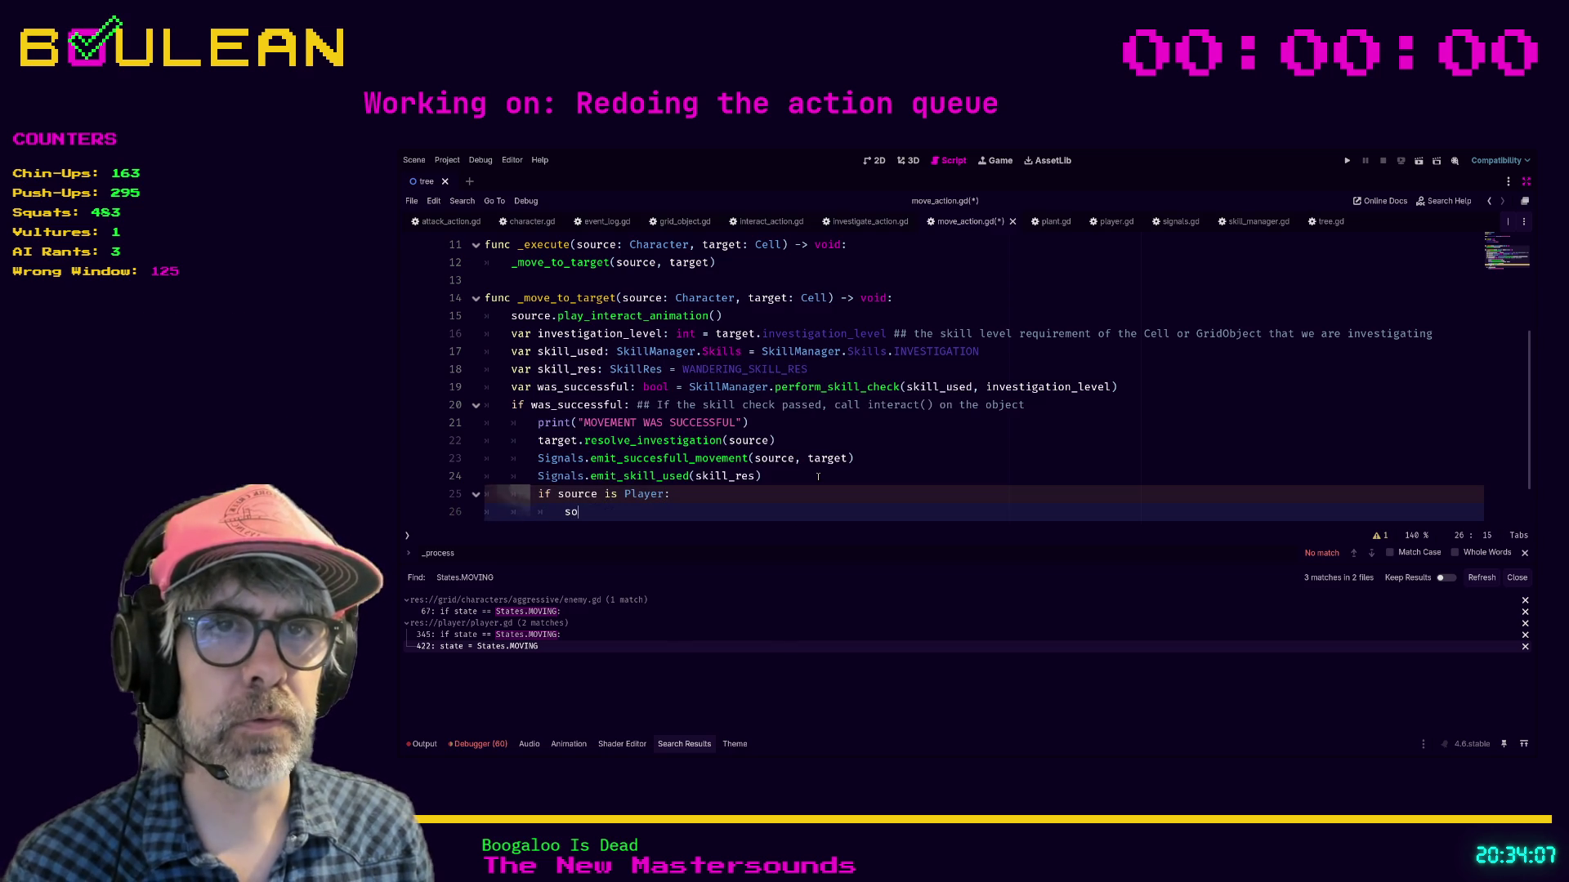
pyautogui.write('urce.st')
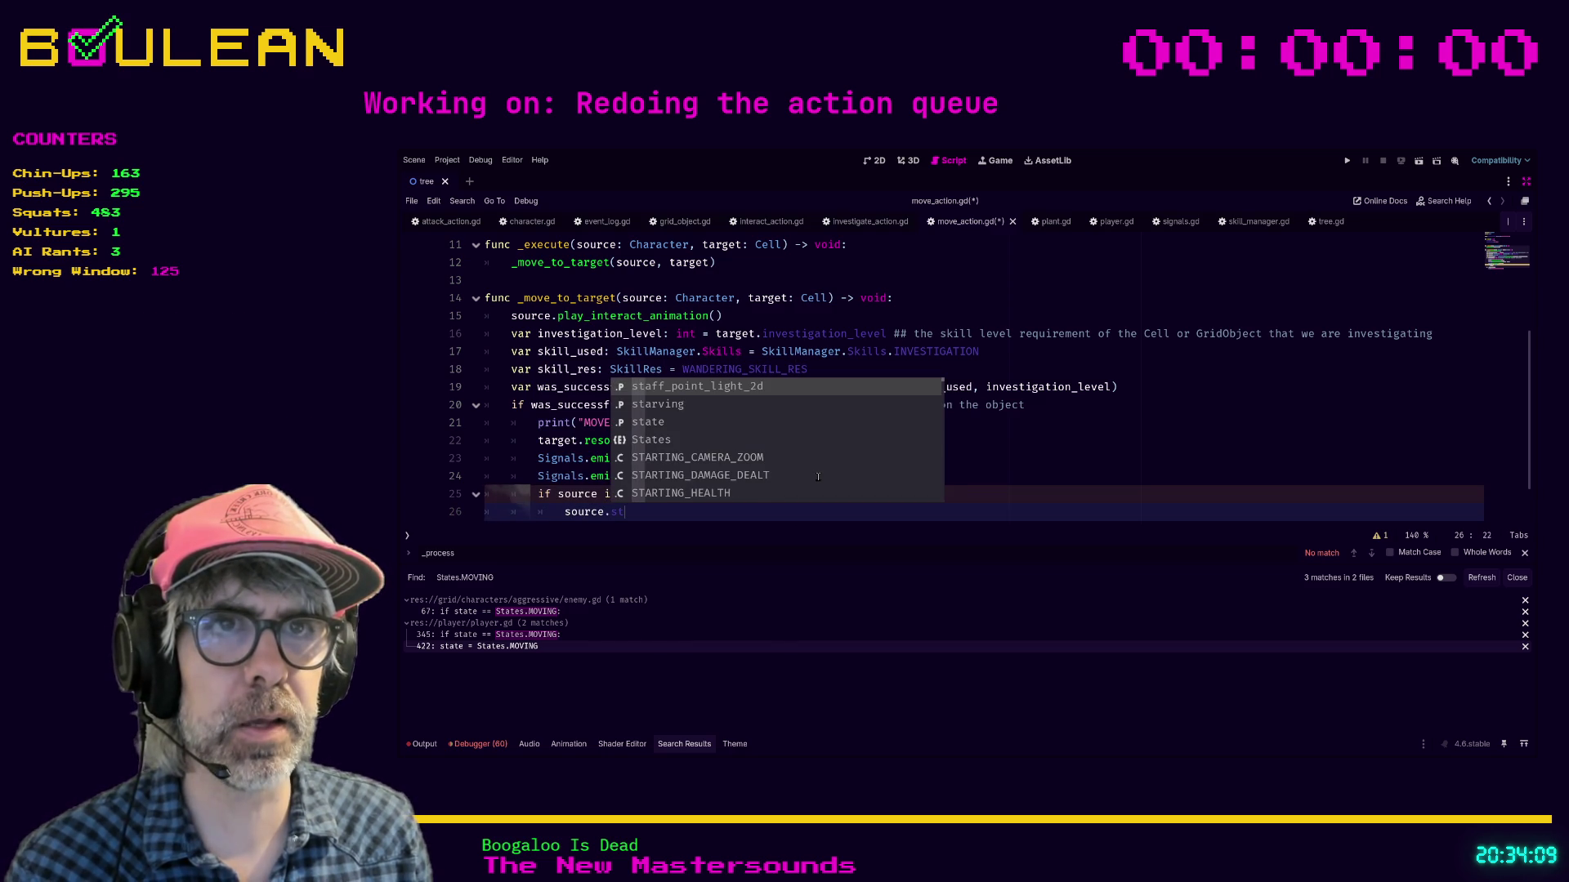
pyautogui.write('ate')
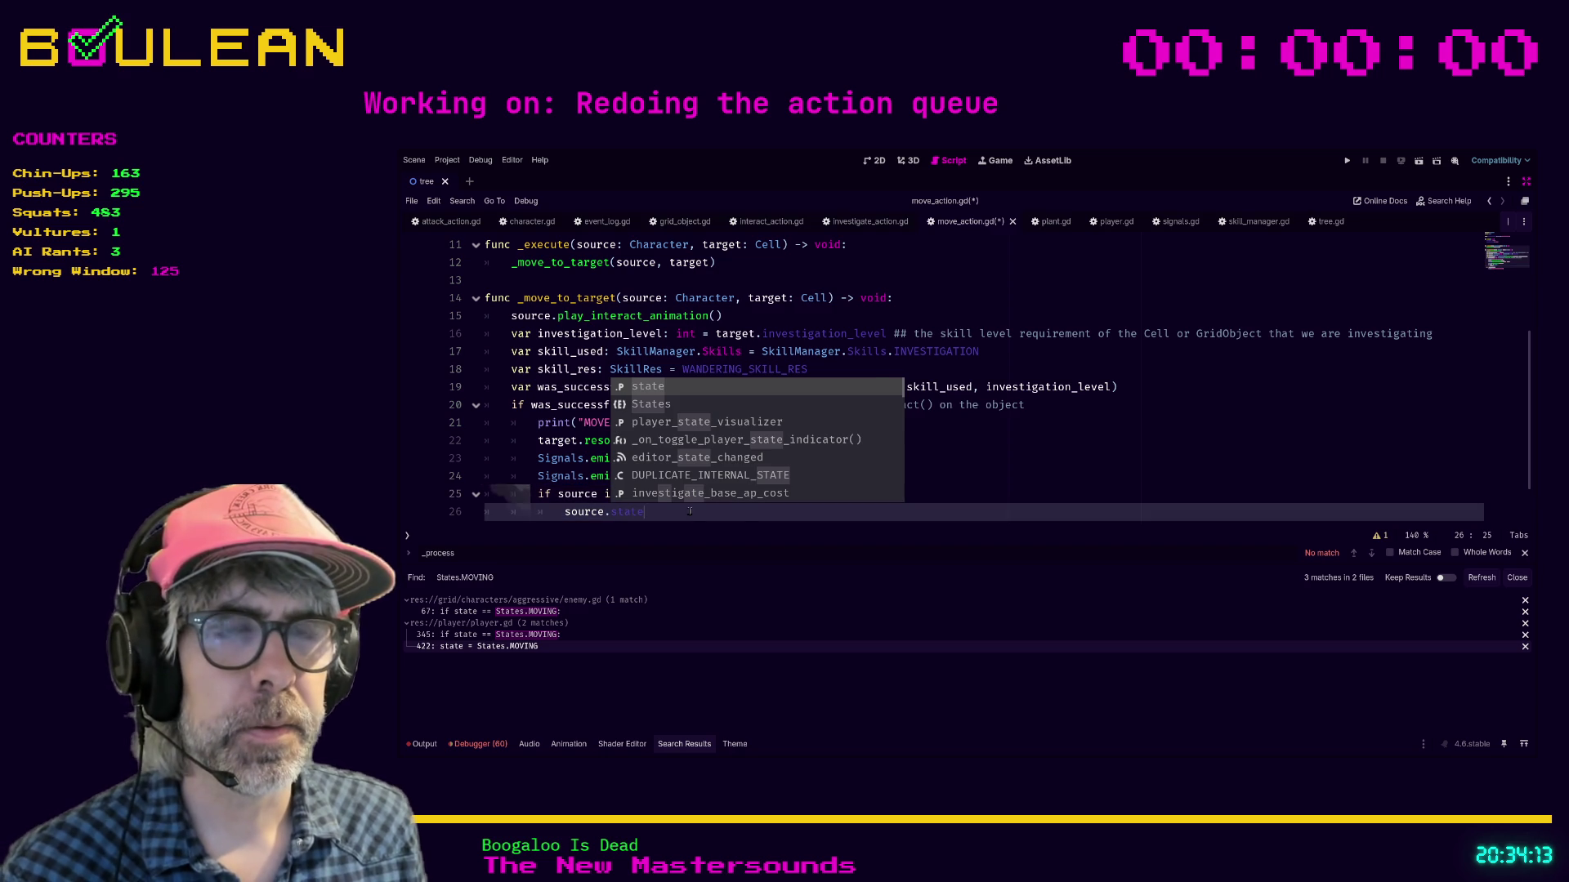
pyautogui.press('Escape')
pyautogui.moveTo(623, 494); pyautogui.dragTo(763, 482)
pyautogui.scroll(-1, 707, 491)
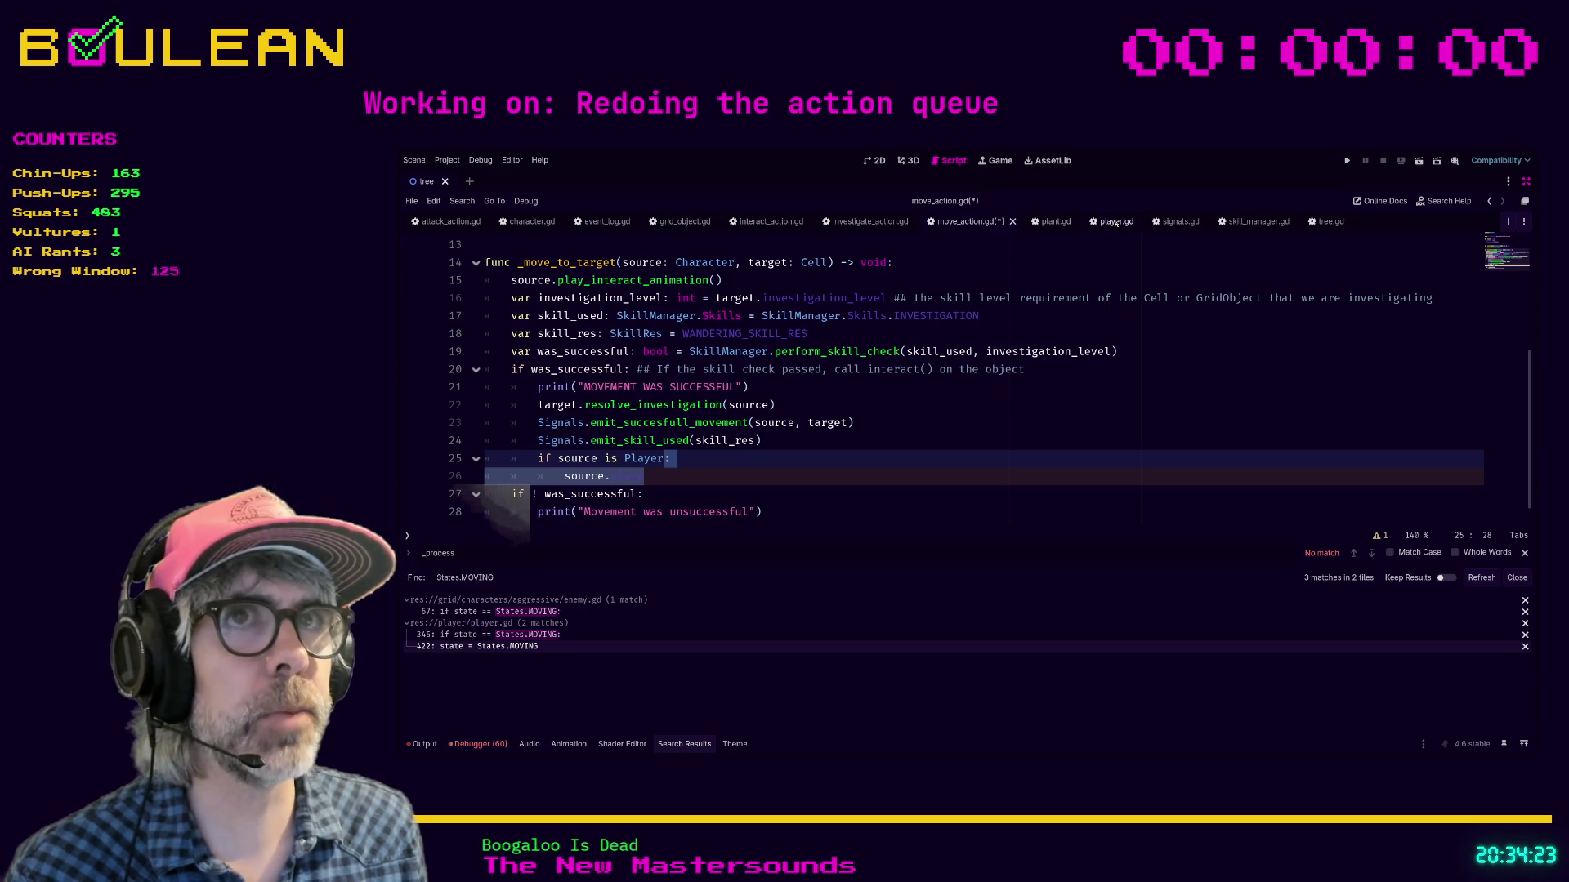
pyautogui.click(1116, 221)
# Step: Select and cut the States enum (IDLE, MOVING) from player.gd
pyautogui.scroll(5, 962, 417)
pyautogui.scroll(20, 963, 417)
pyautogui.scroll(12, 962, 417)
pyautogui.click(1175, 272)
pyautogui.scroll(10, 1527, 299)
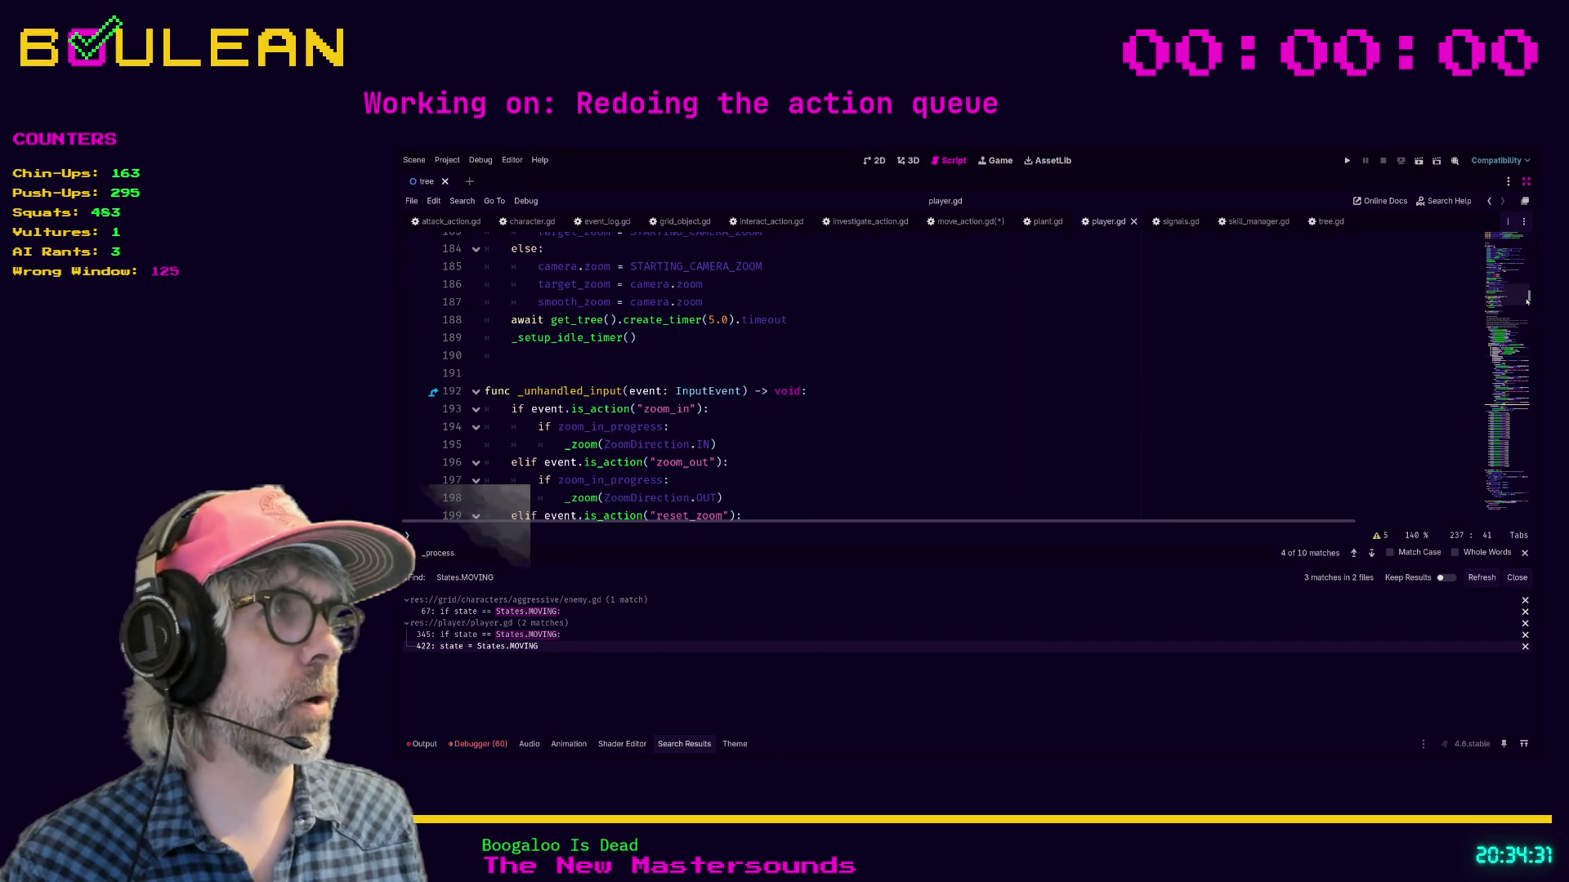
pyautogui.scroll(20, 1527, 299)
pyautogui.scroll(-2, 805, 339)
pyautogui.scroll(1, 801, 340)
pyautogui.moveTo(623, 335); pyautogui.dragTo(460, 281)
pyautogui.hotkey('ctrl', 'c')
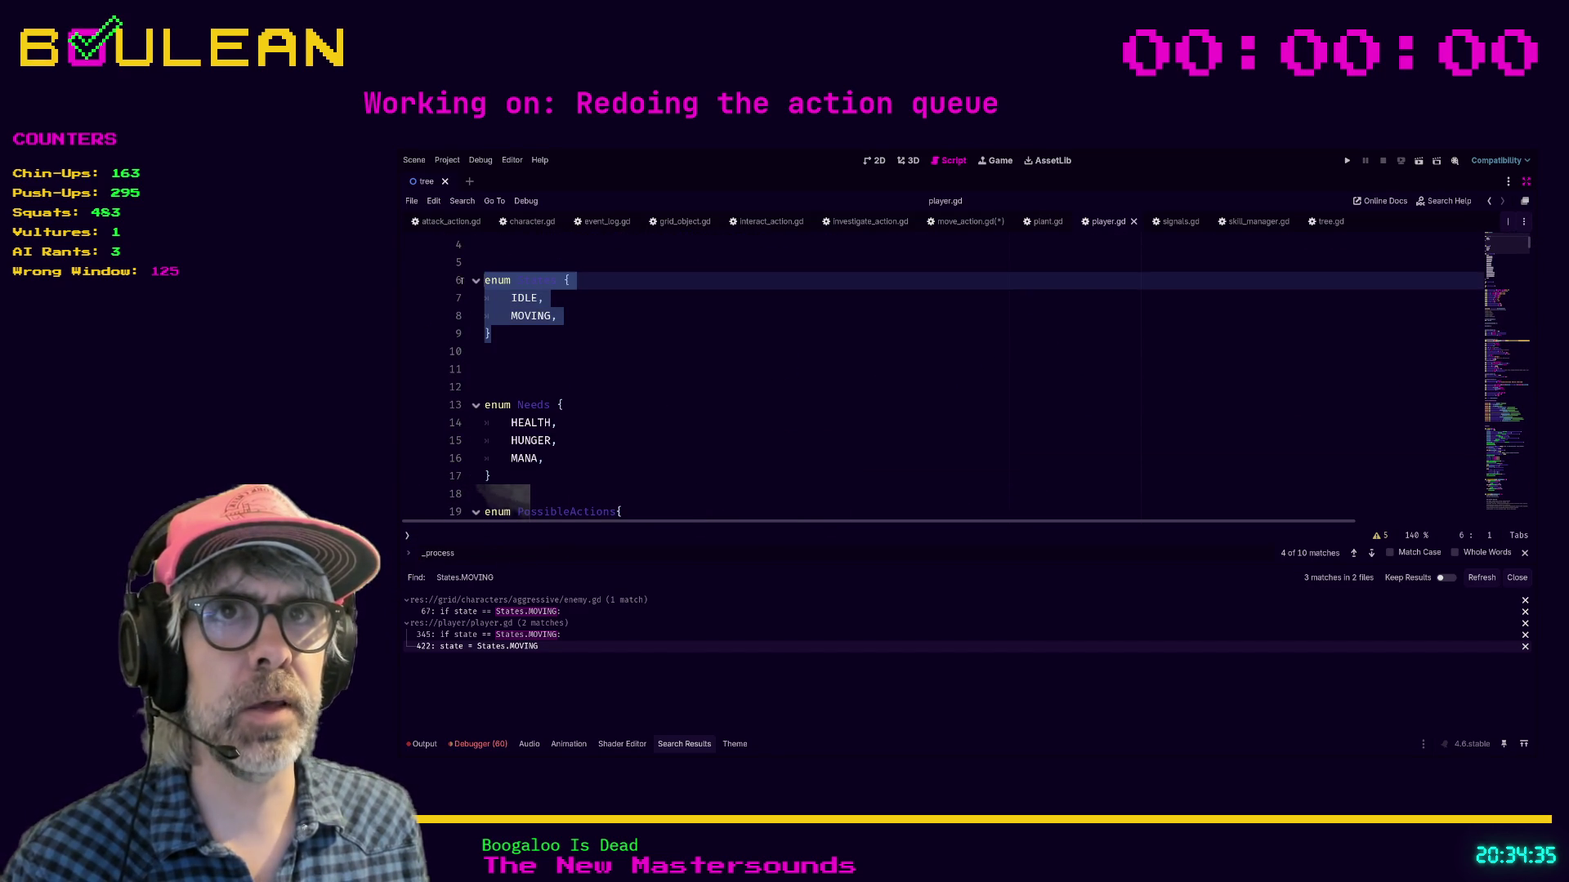
pyautogui.press('Delete')
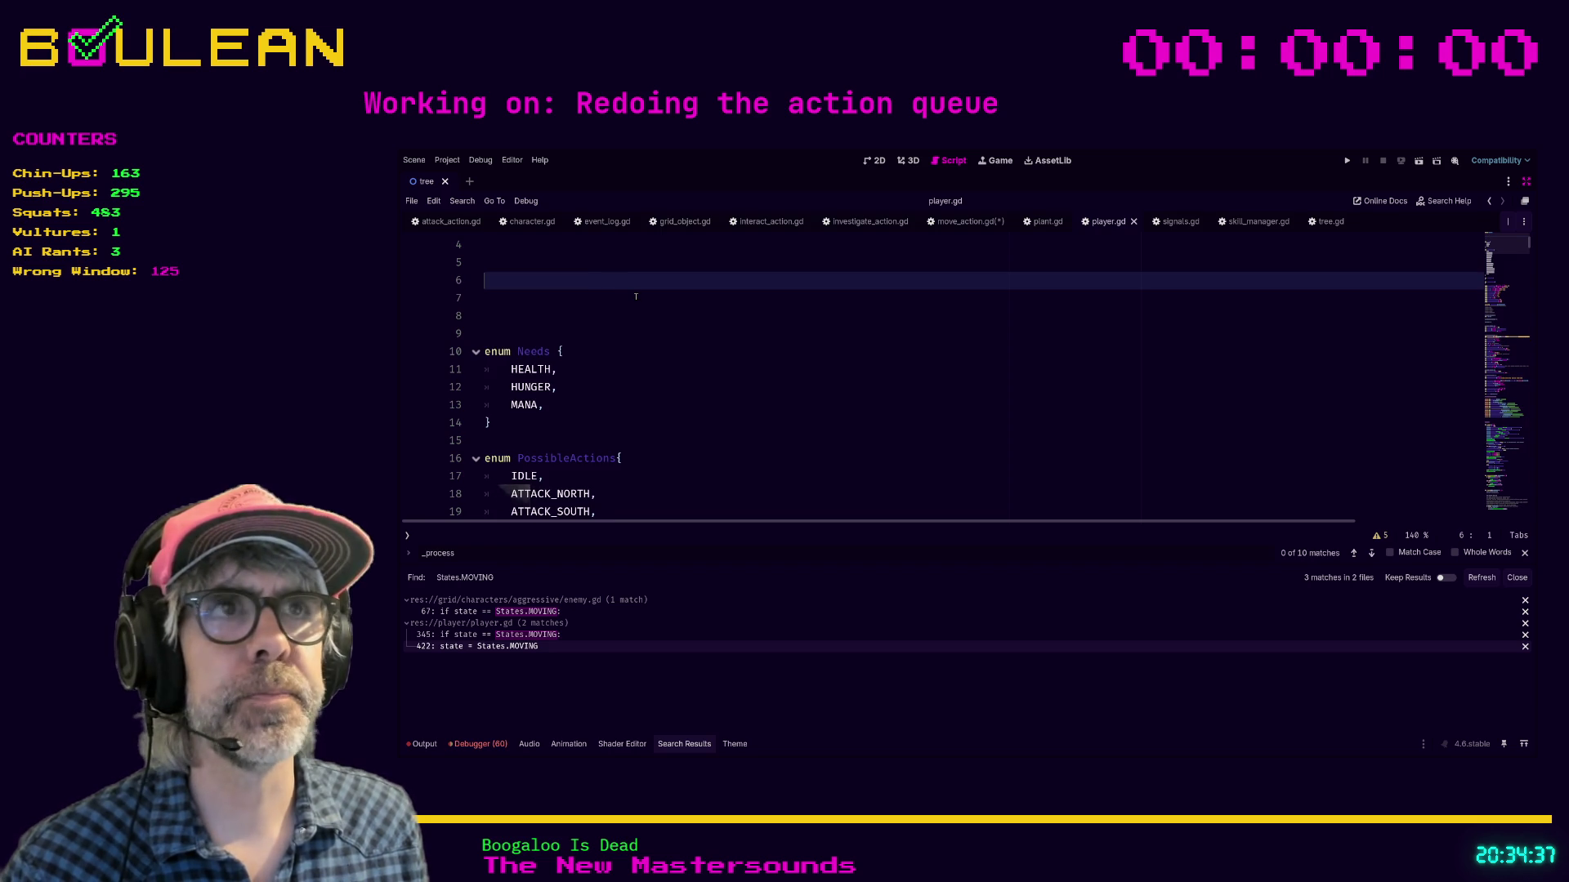
# Step: Paste the States enum into character.gd just below the class header
pyautogui.click(532, 222)
pyautogui.scroll(15, 835, 445)
pyautogui.scroll(-3, 834, 445)
pyautogui.scroll(3, 637, 372)
pyautogui.click(532, 283)
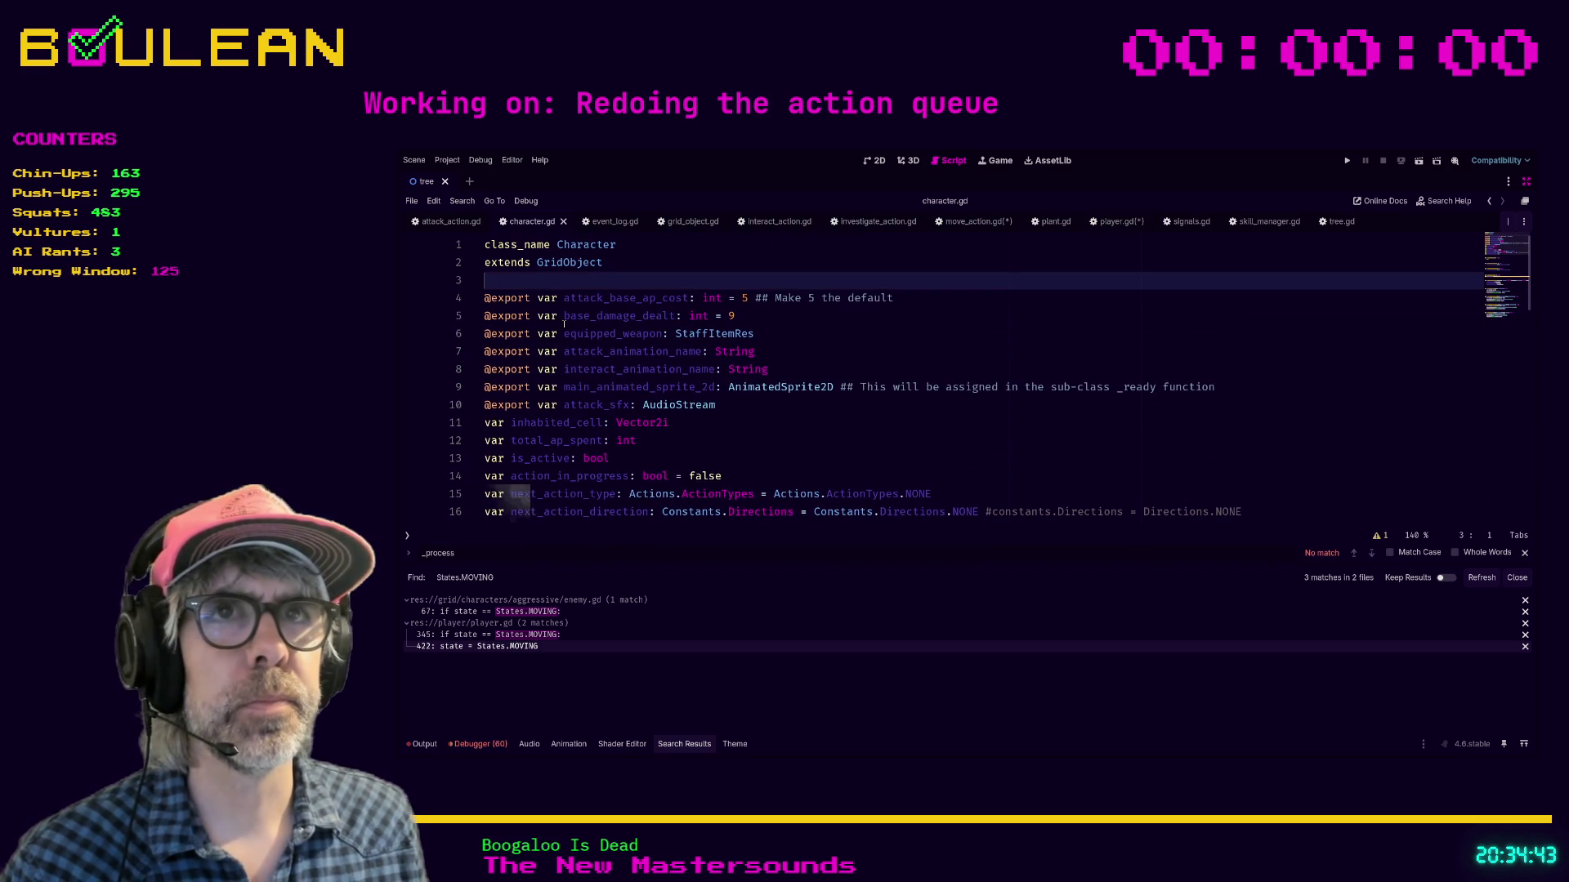
pyautogui.press('Return')
pyautogui.press('Return')
pyautogui.press('Up')
pyautogui.hotkey('ctrl', 'v')
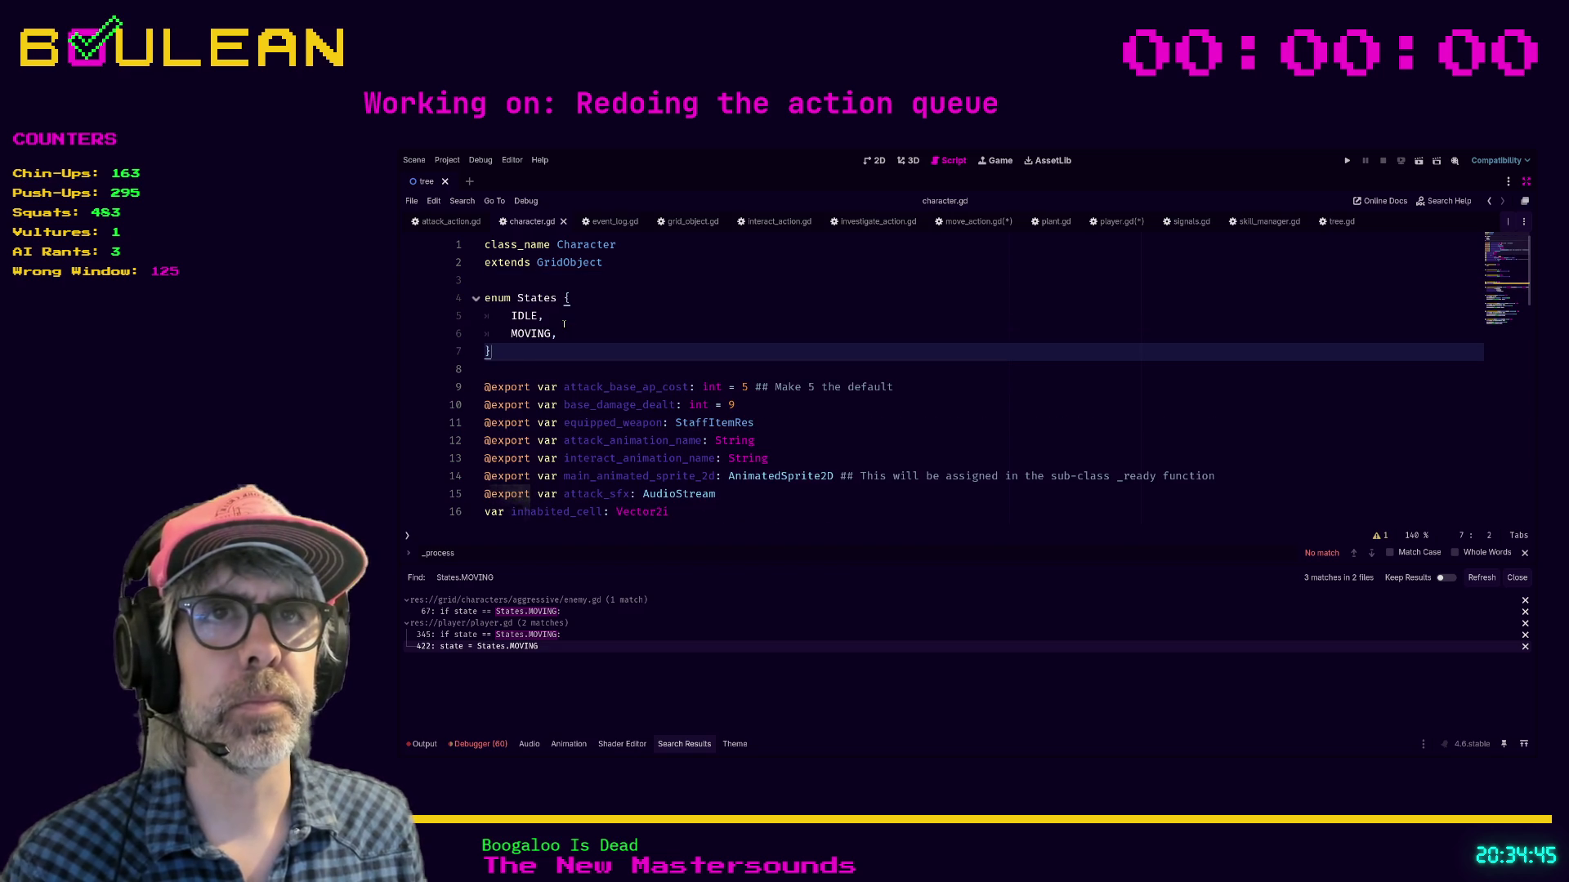
pyautogui.scroll(-2, 564, 324)
pyautogui.scroll(1, 588, 311)
pyautogui.scroll(-3, 637, 286)
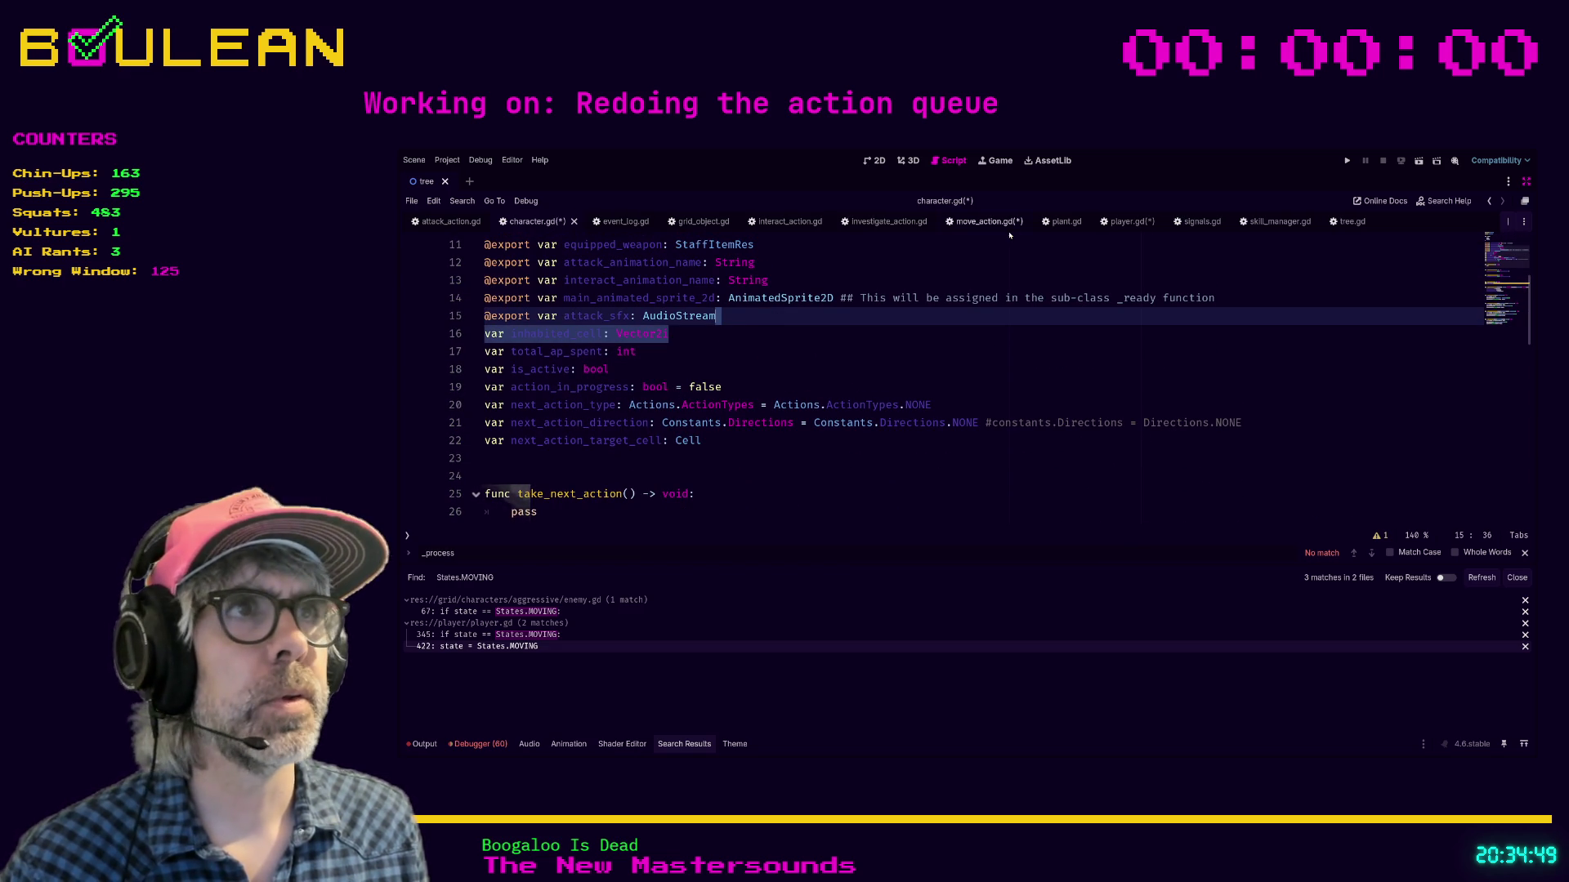
# Step: Find 'var state: States' on line 96 of player.gd, cut it, and return to character.gd
pyautogui.hotkey('alt', 'Left')
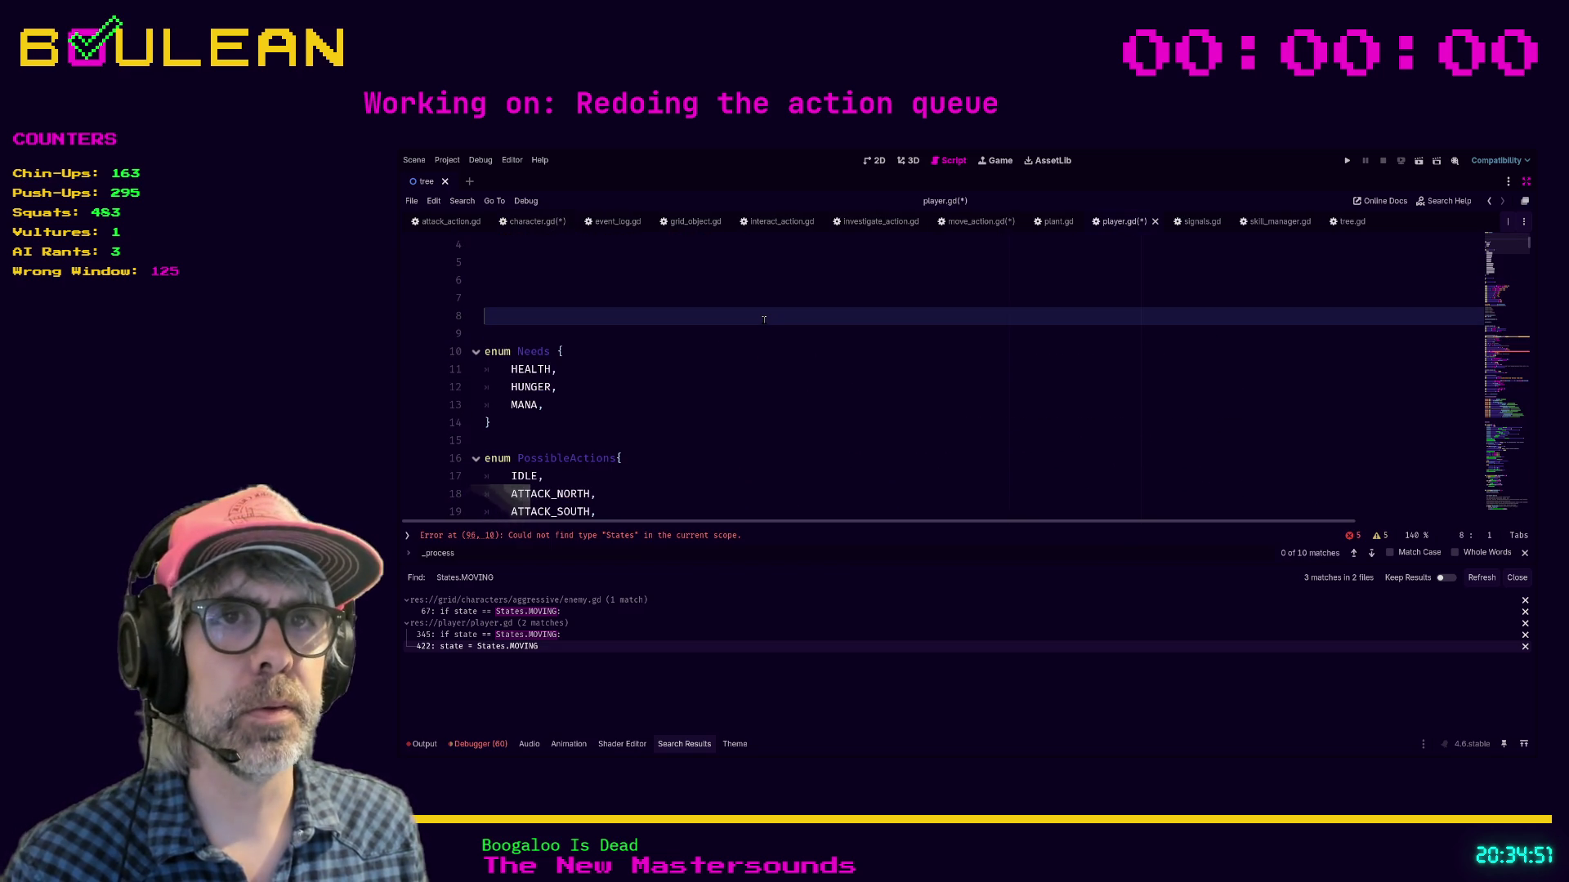
pyautogui.hotkey('ctrl', 'f')
pyautogui.write('state')
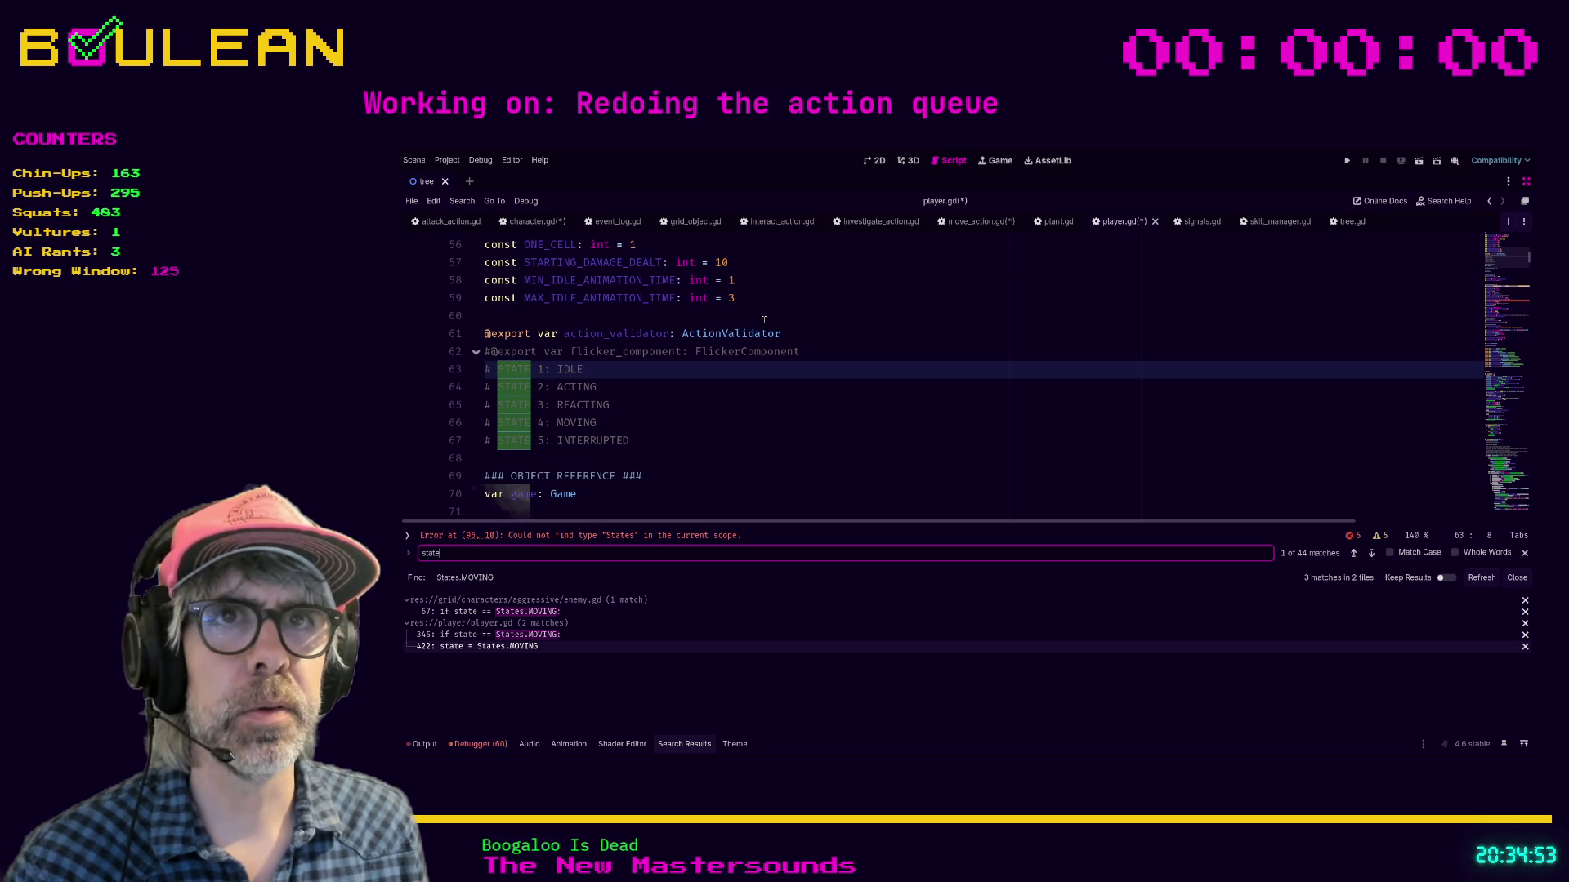
pyautogui.click(1371, 553)
pyautogui.click(1371, 553)
pyautogui.click(1371, 554)
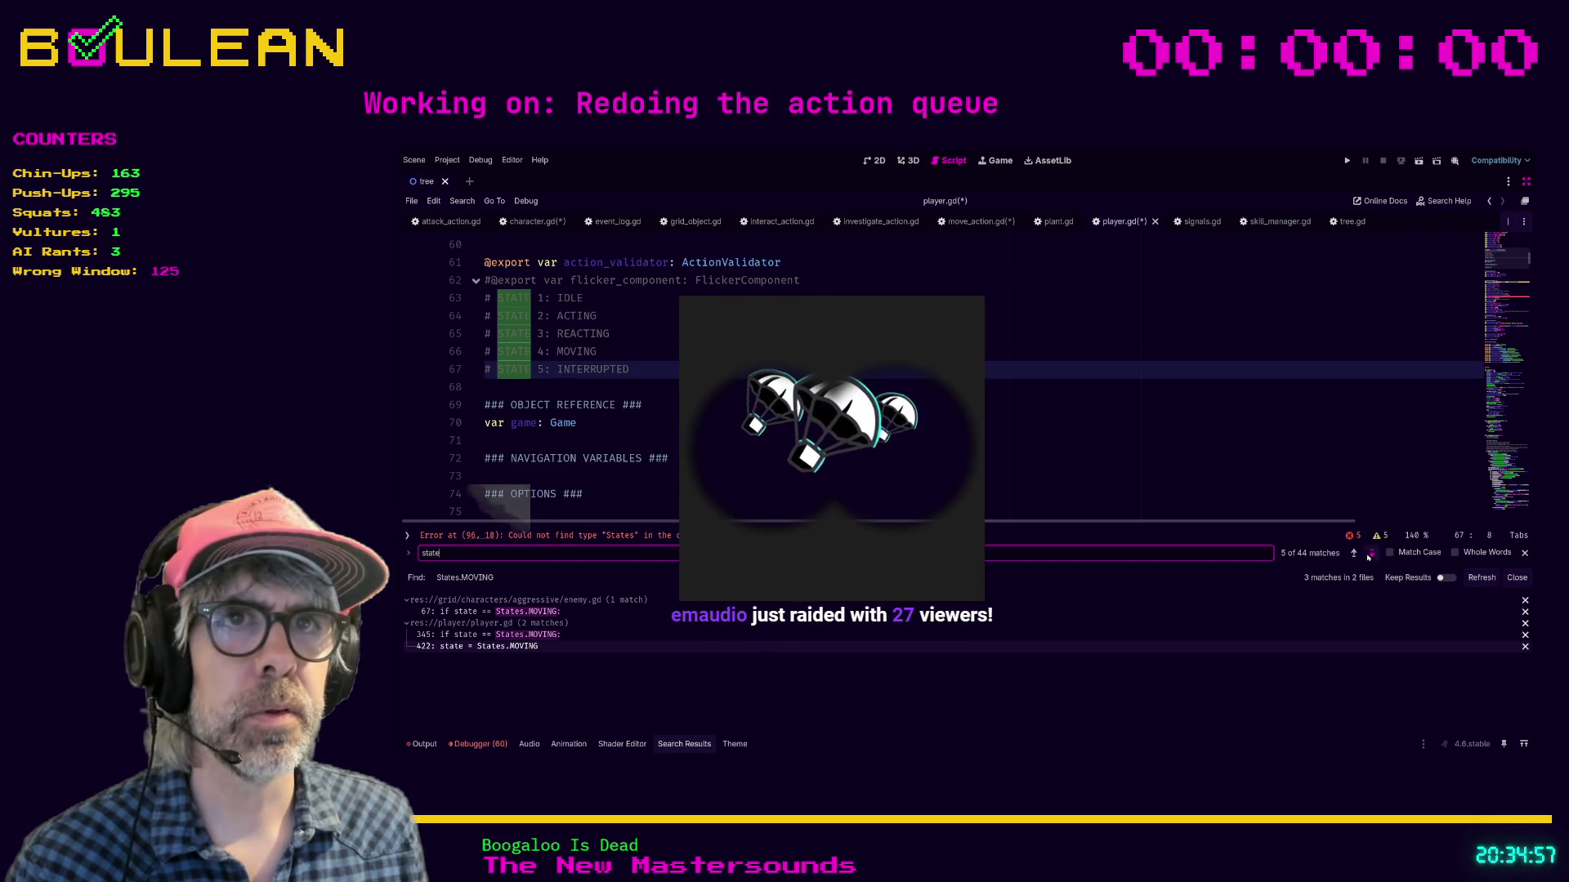
pyautogui.click(1371, 553)
pyautogui.click(1371, 553)
pyautogui.tripleClick(717, 372)
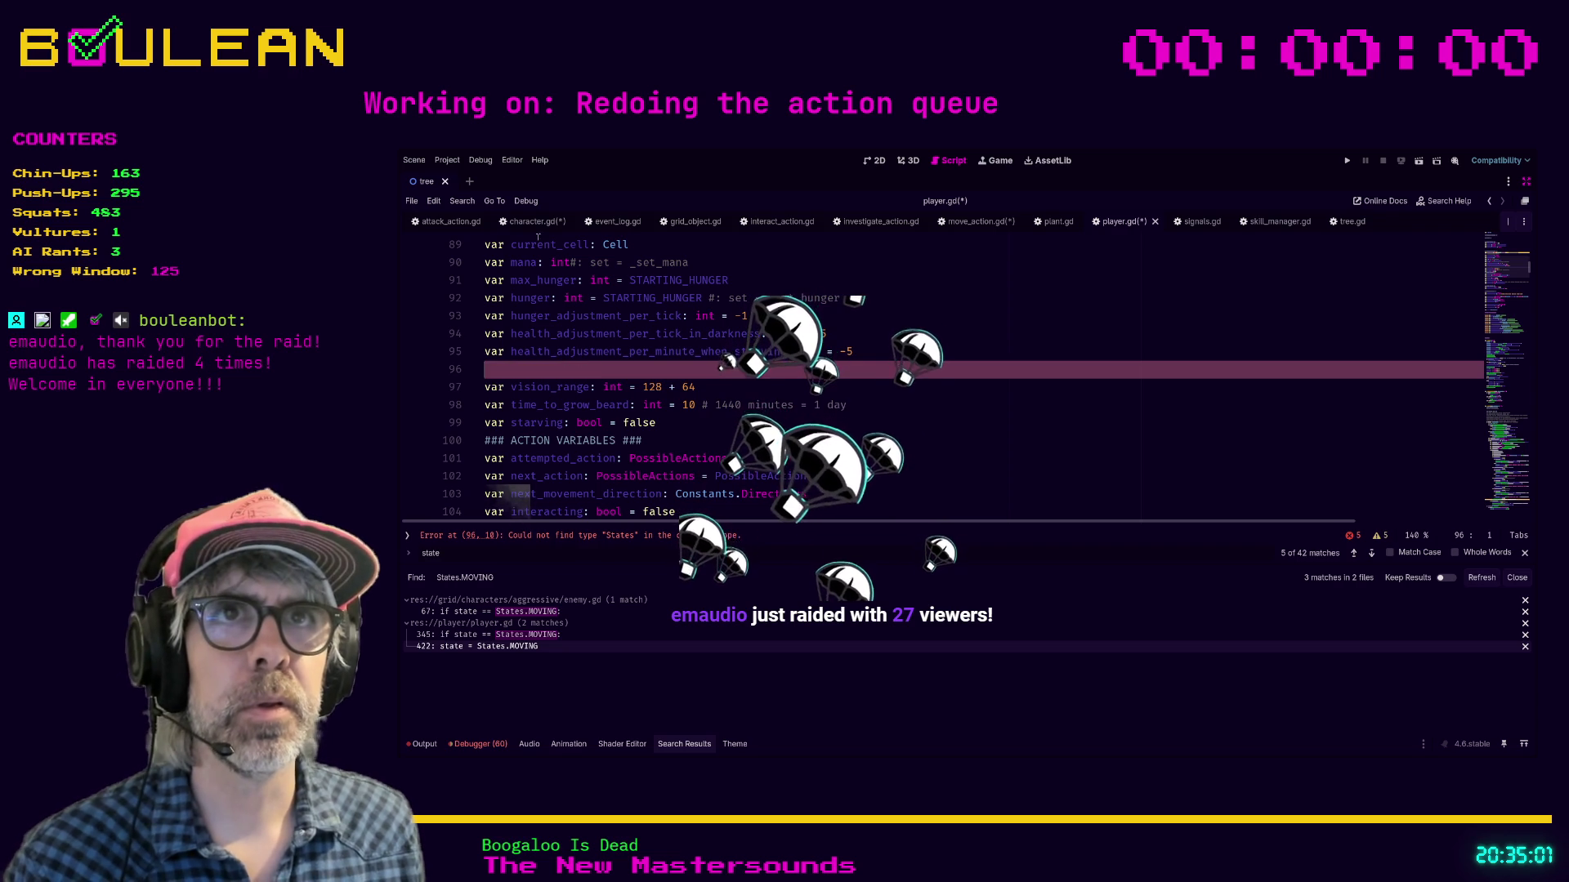
pyautogui.hotkey('alt', 'Left')
pyautogui.press('Down')
pyautogui.press('Down')
pyautogui.press('Down')
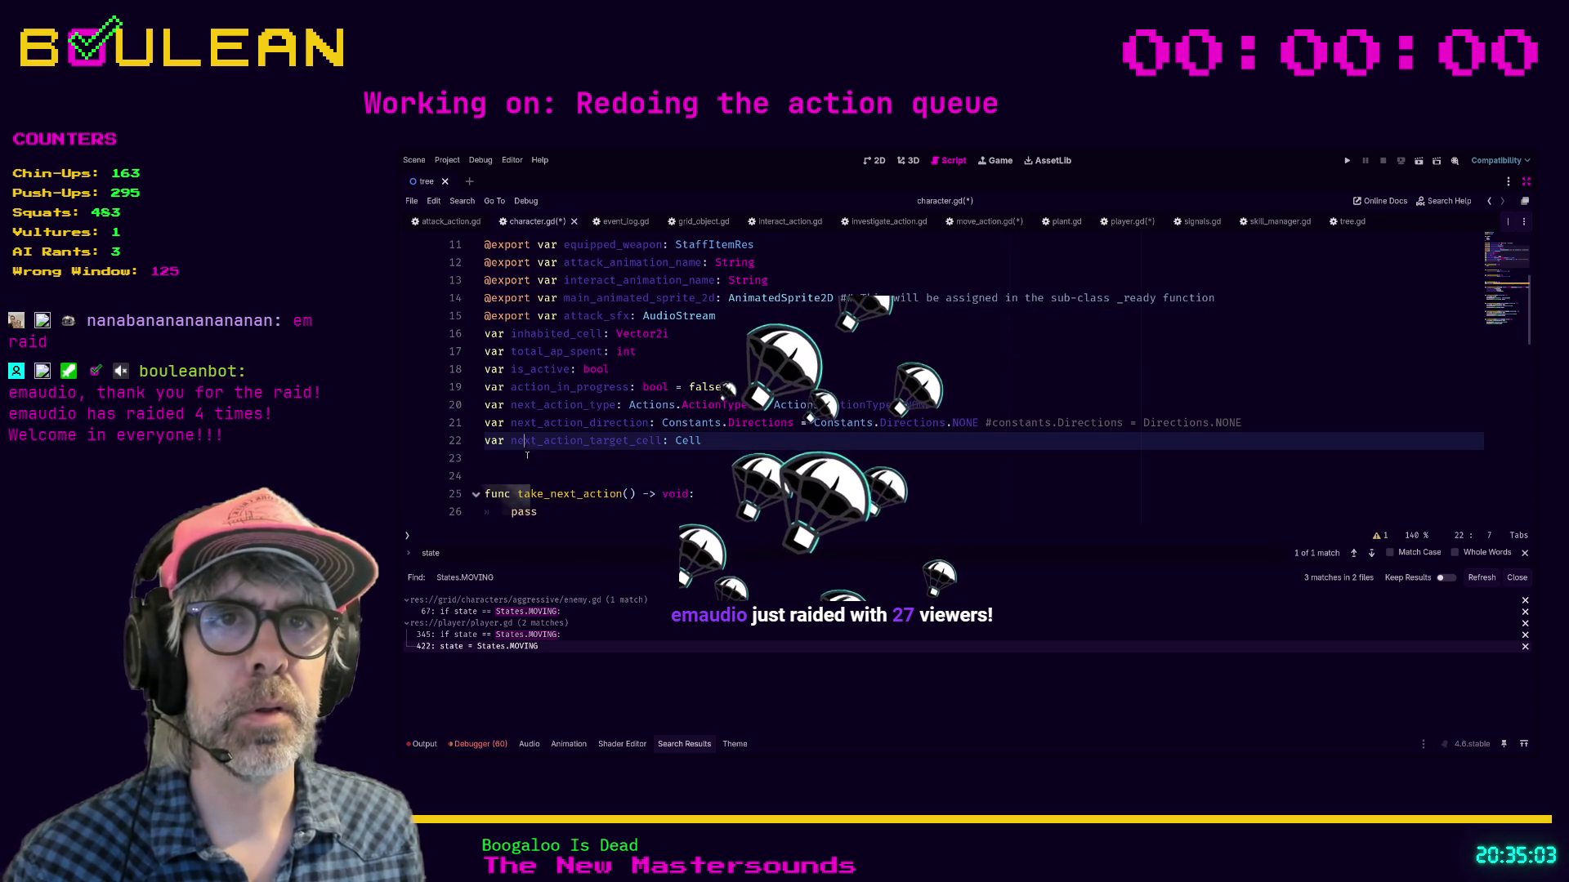
# Step: Type 'var state: States' on line 23 of character.gd
pyautogui.write('var state: States')
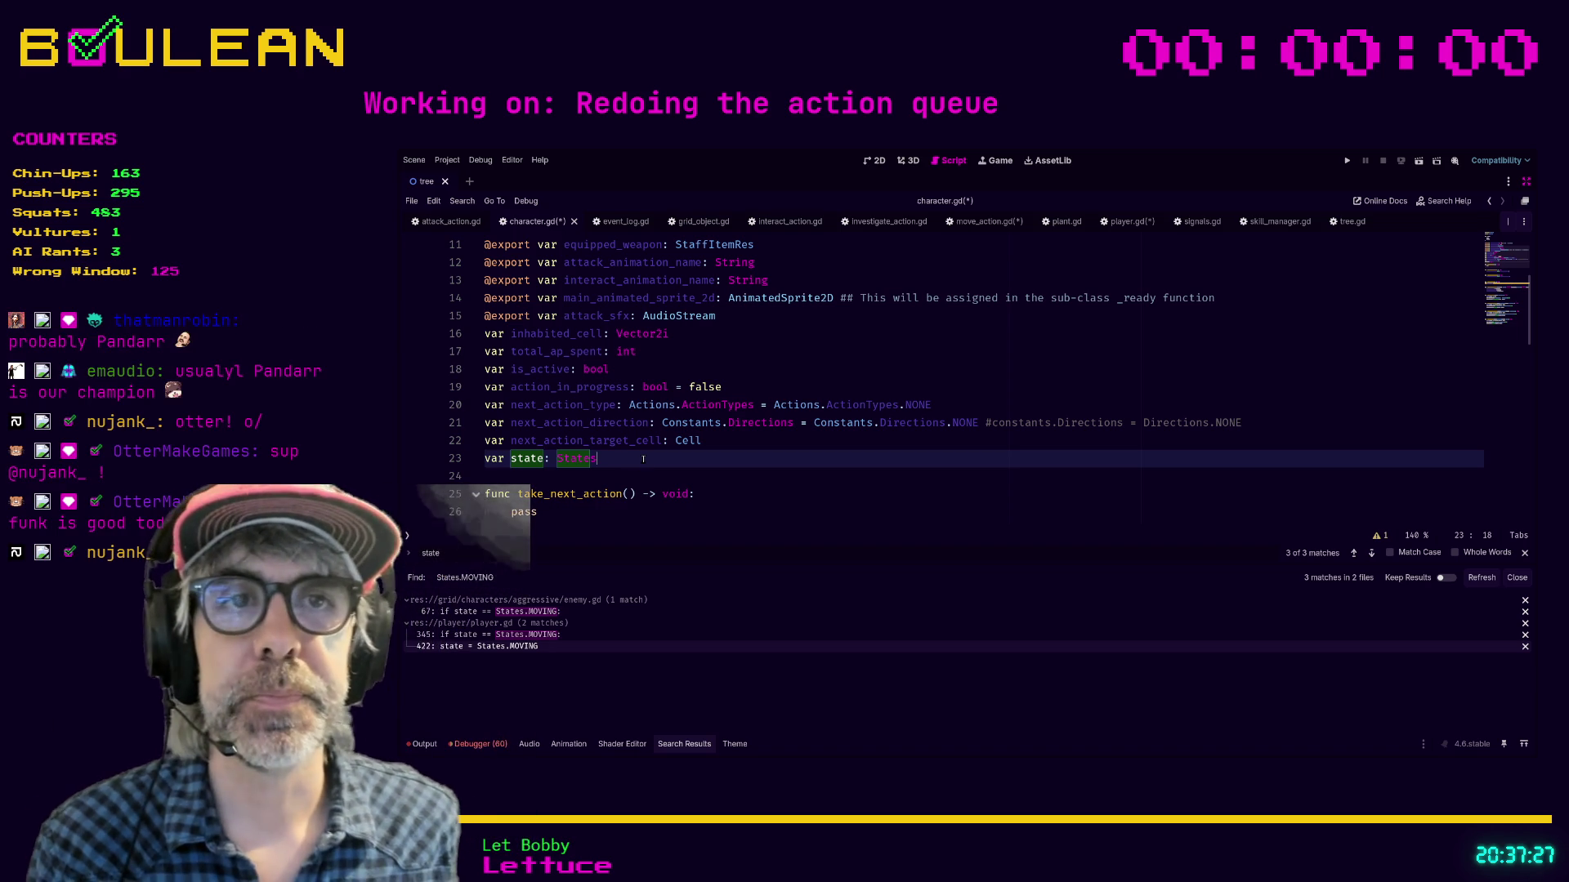
# Step: Save all scripts and delete the leftover blank line 96 in player.gd
pyautogui.hotkey('ctrl', 's')
pyautogui.click(1101, 221)
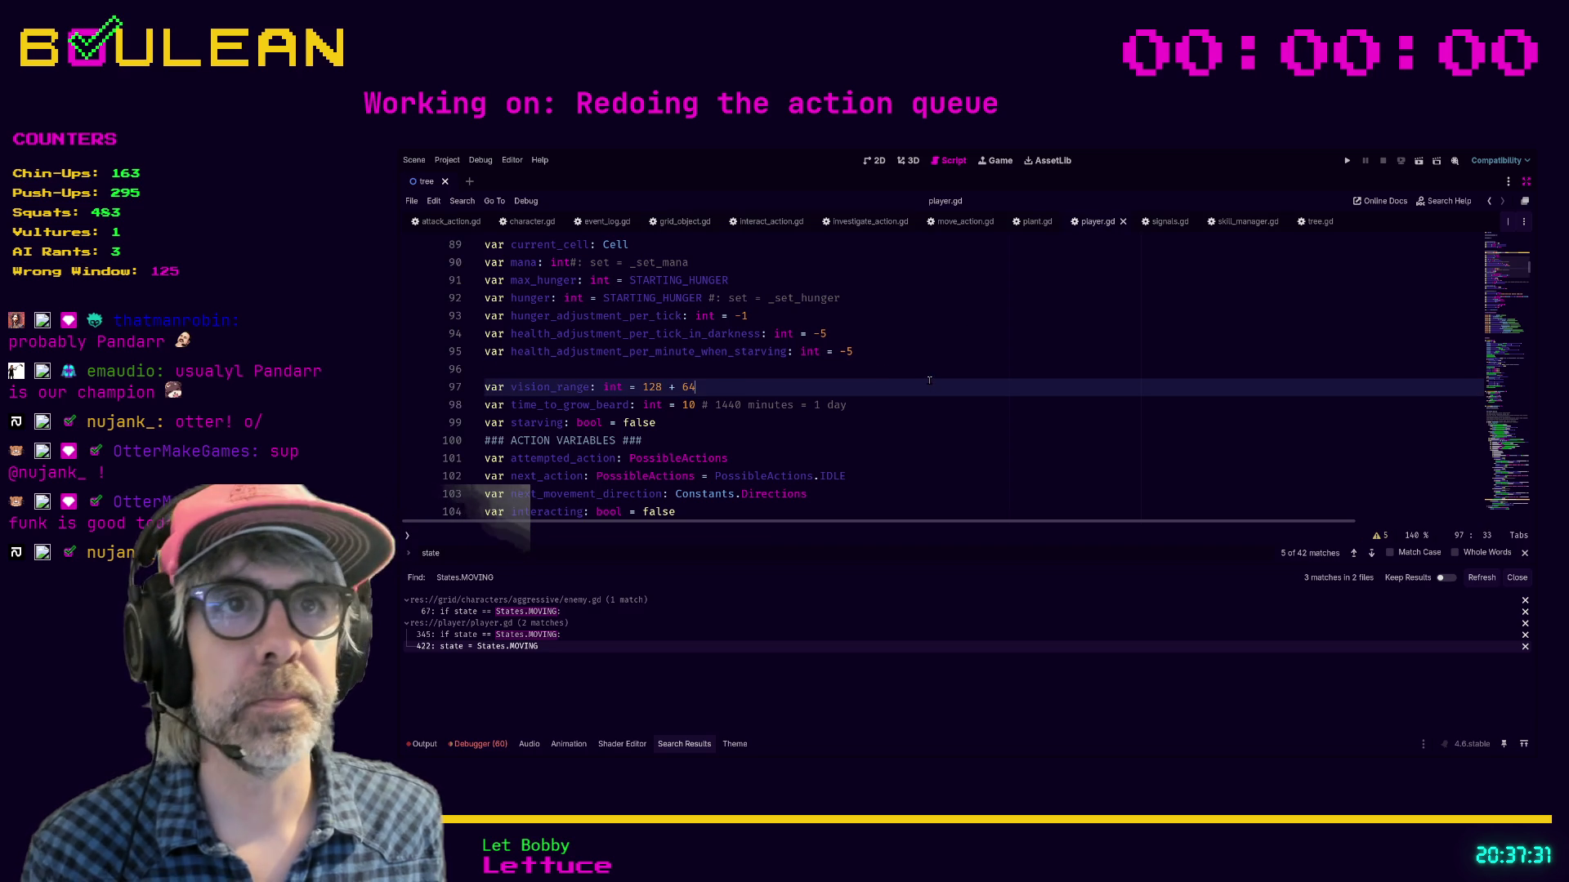
pyautogui.click(670, 373)
pyautogui.press('BackSpace')
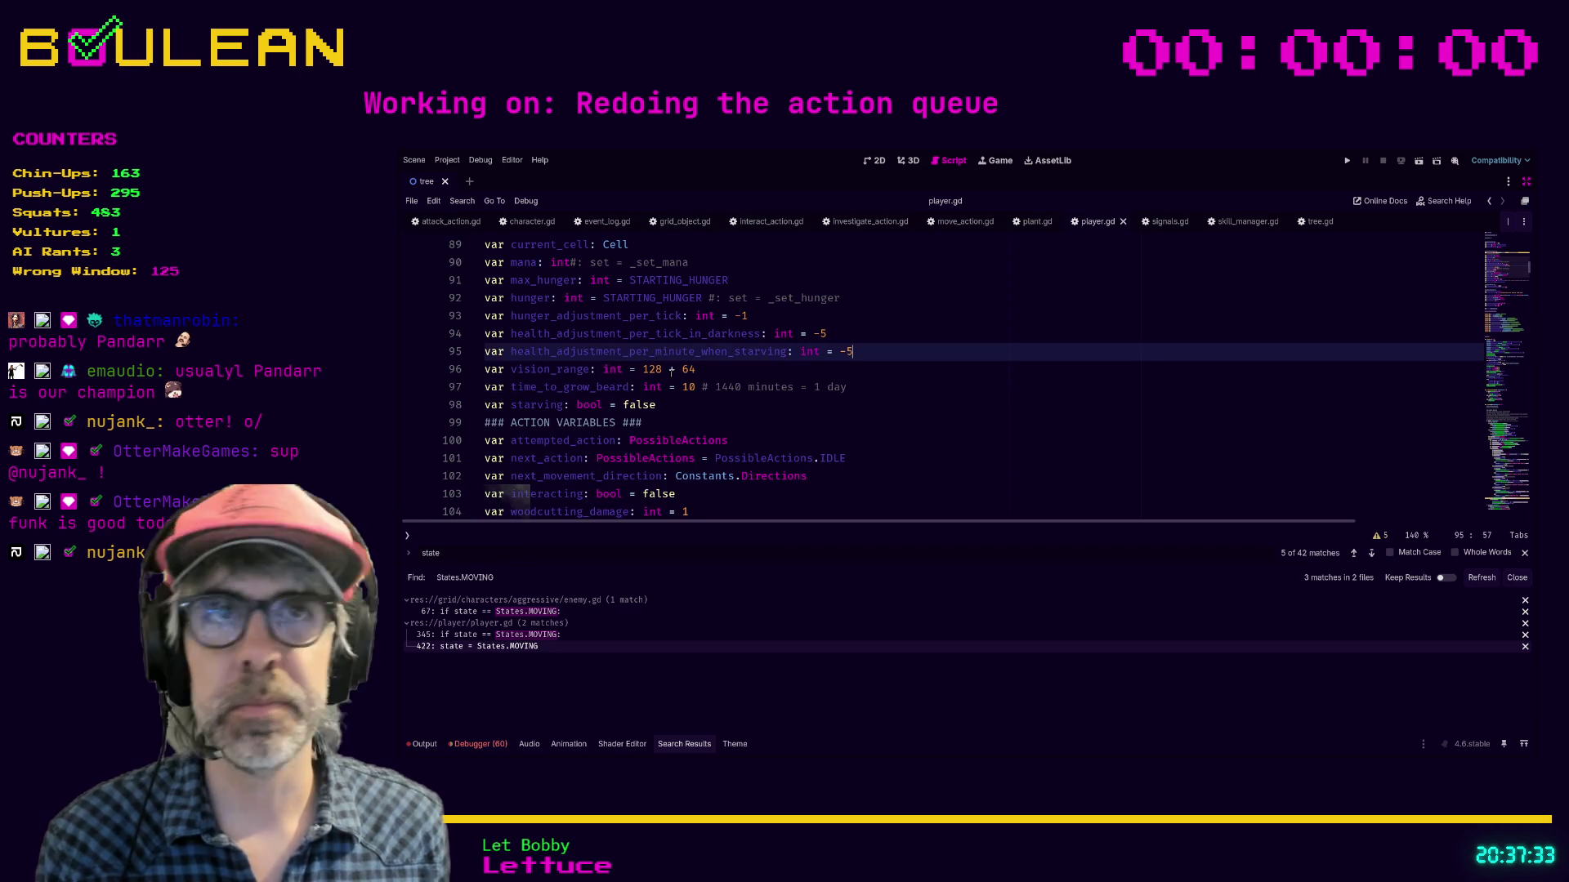
# Step: Review the ### OPTIONS ### heading area in player.gd, ending on empty line 75
pyautogui.click(905, 384)
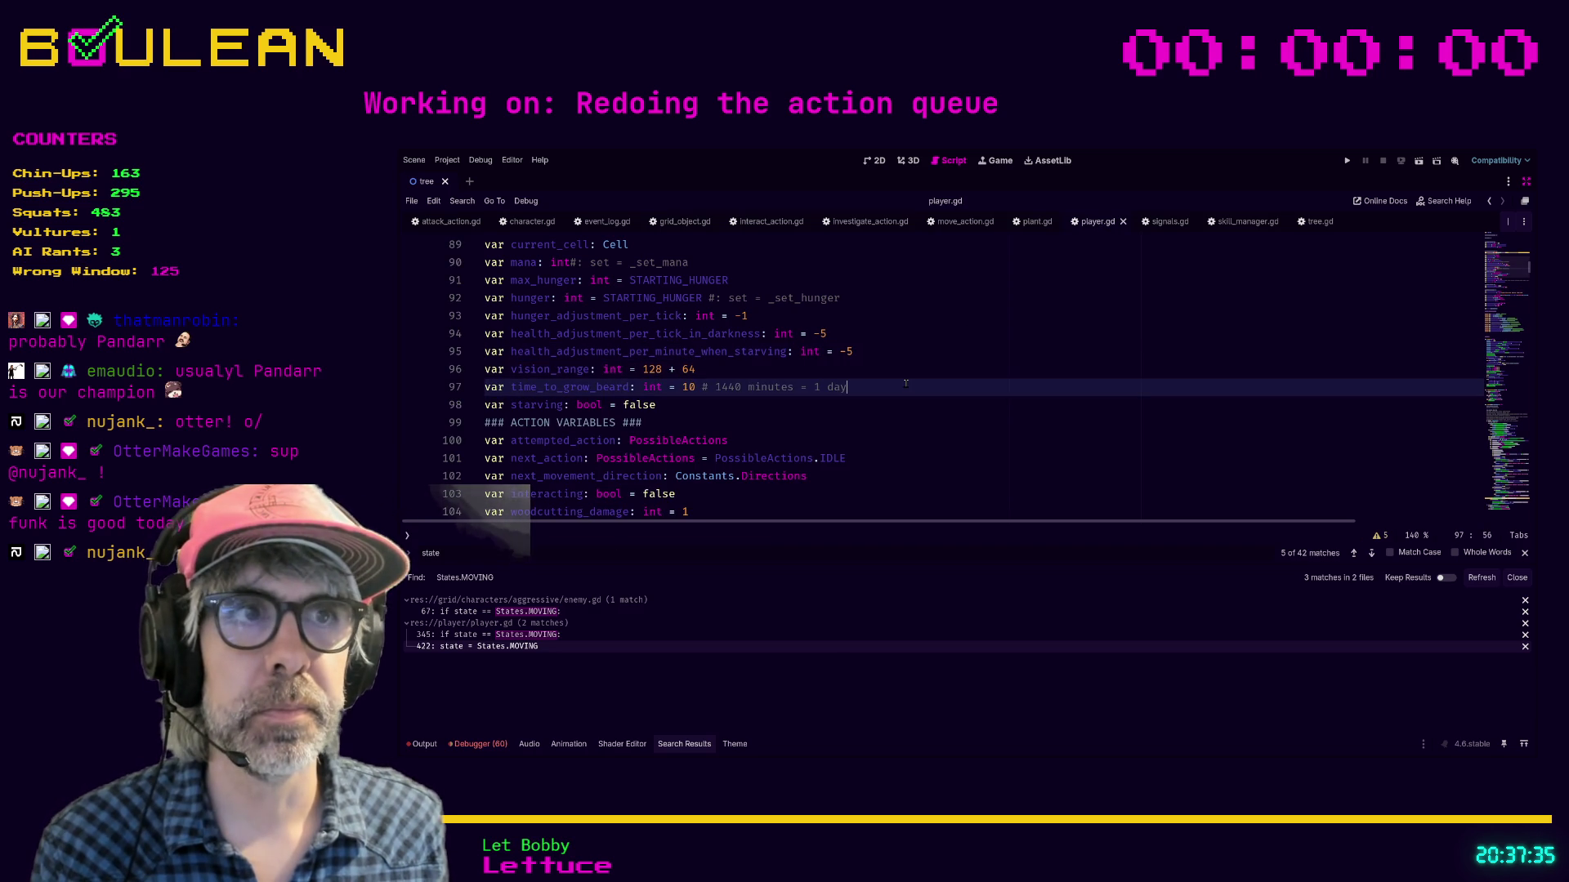
pyautogui.scroll(-2, 906, 384)
pyautogui.scroll(6, 906, 384)
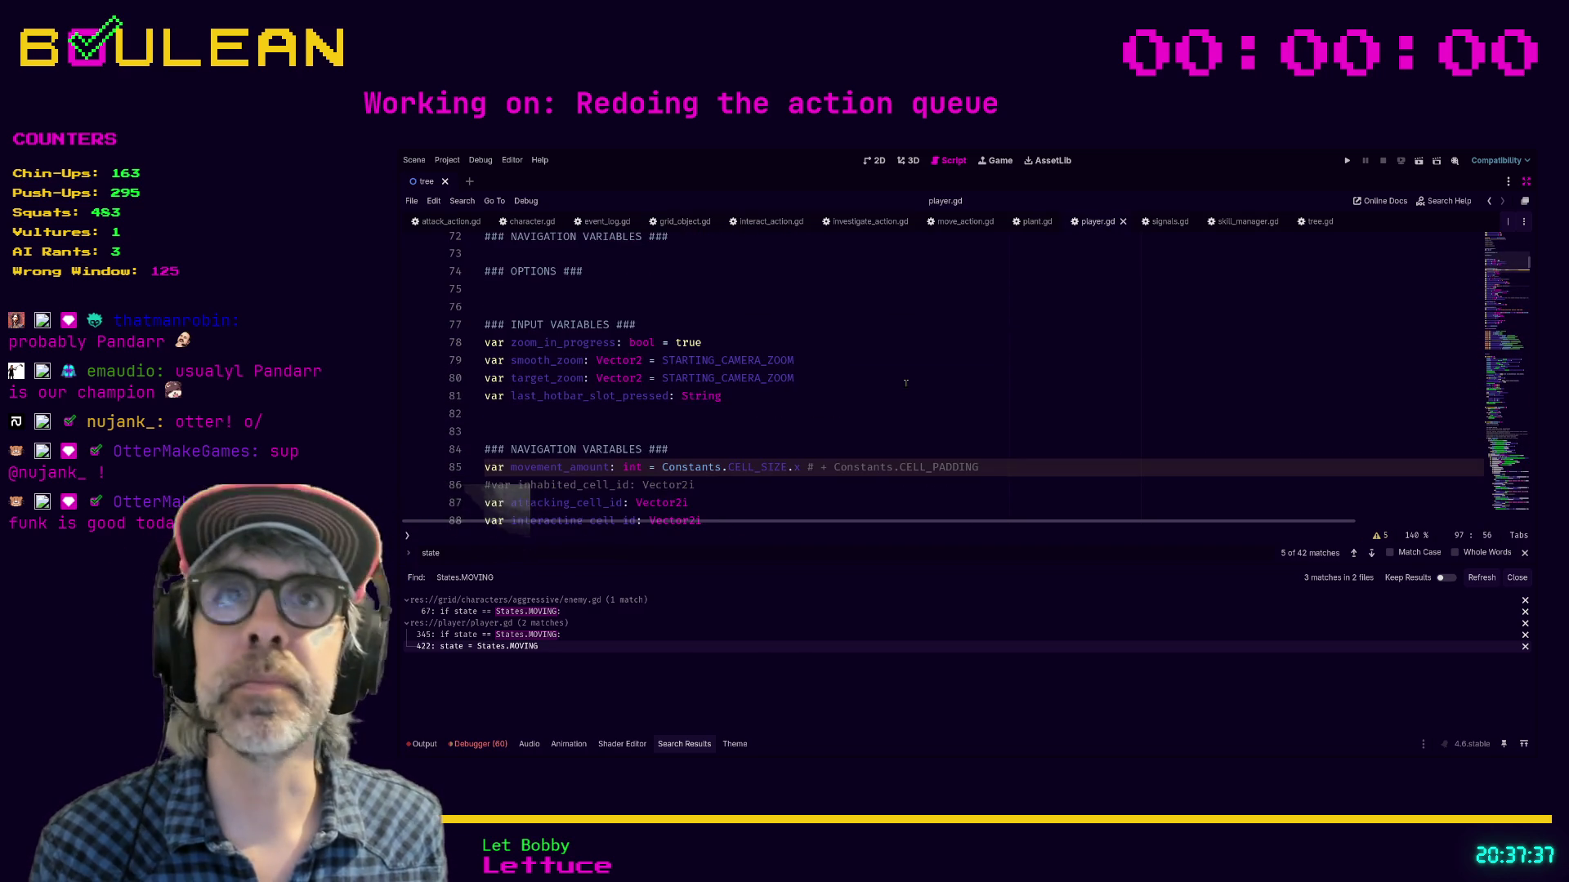
pyautogui.scroll(3, 905, 384)
pyautogui.click(905, 383)
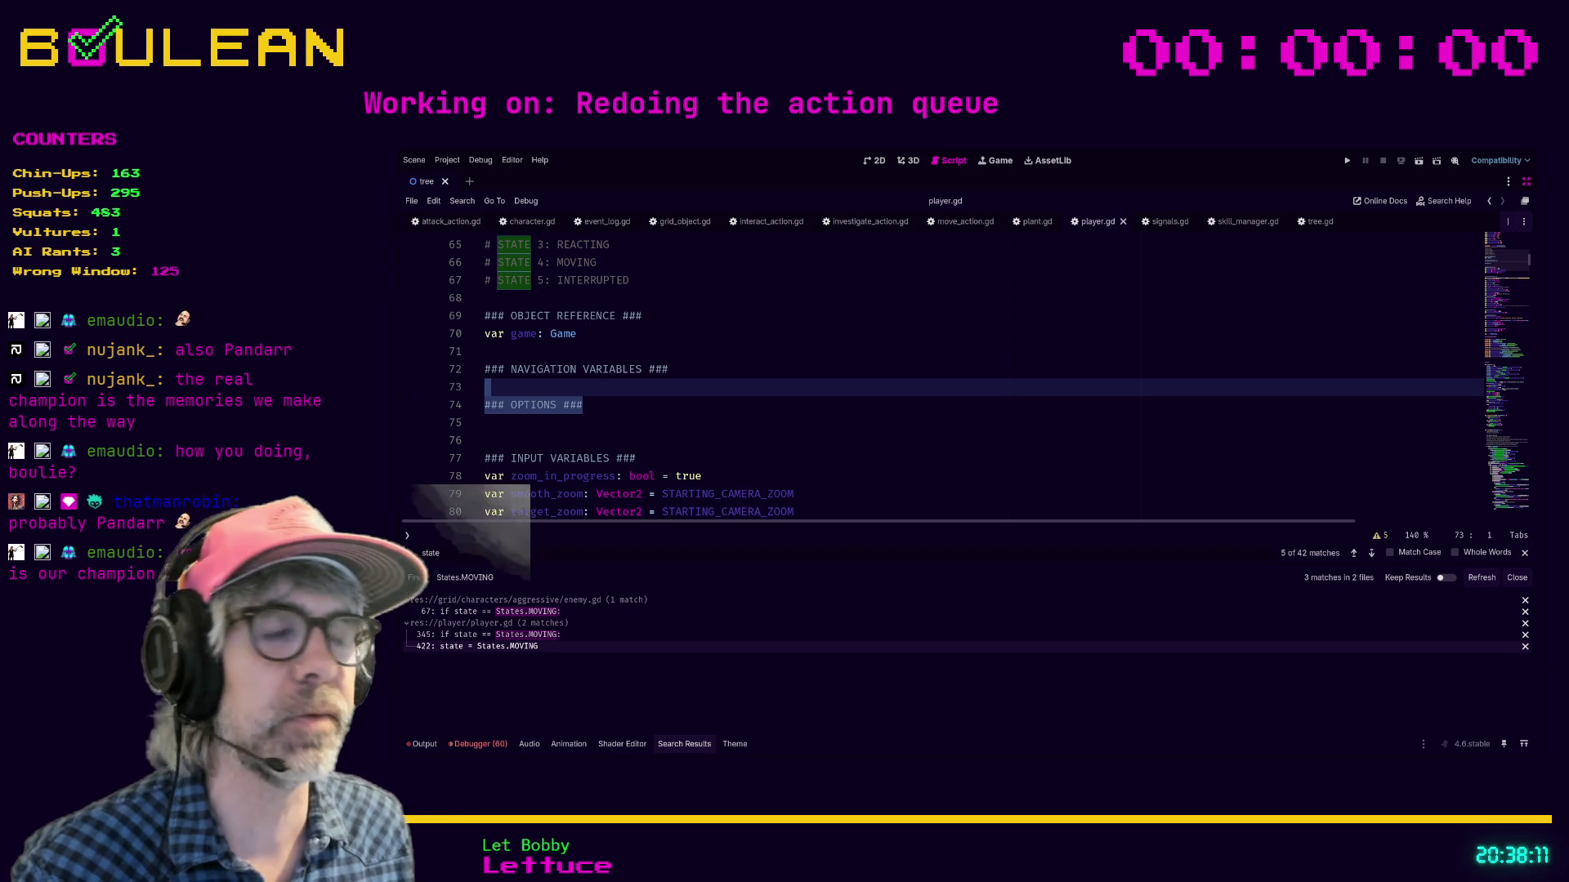
pyautogui.click(657, 428)
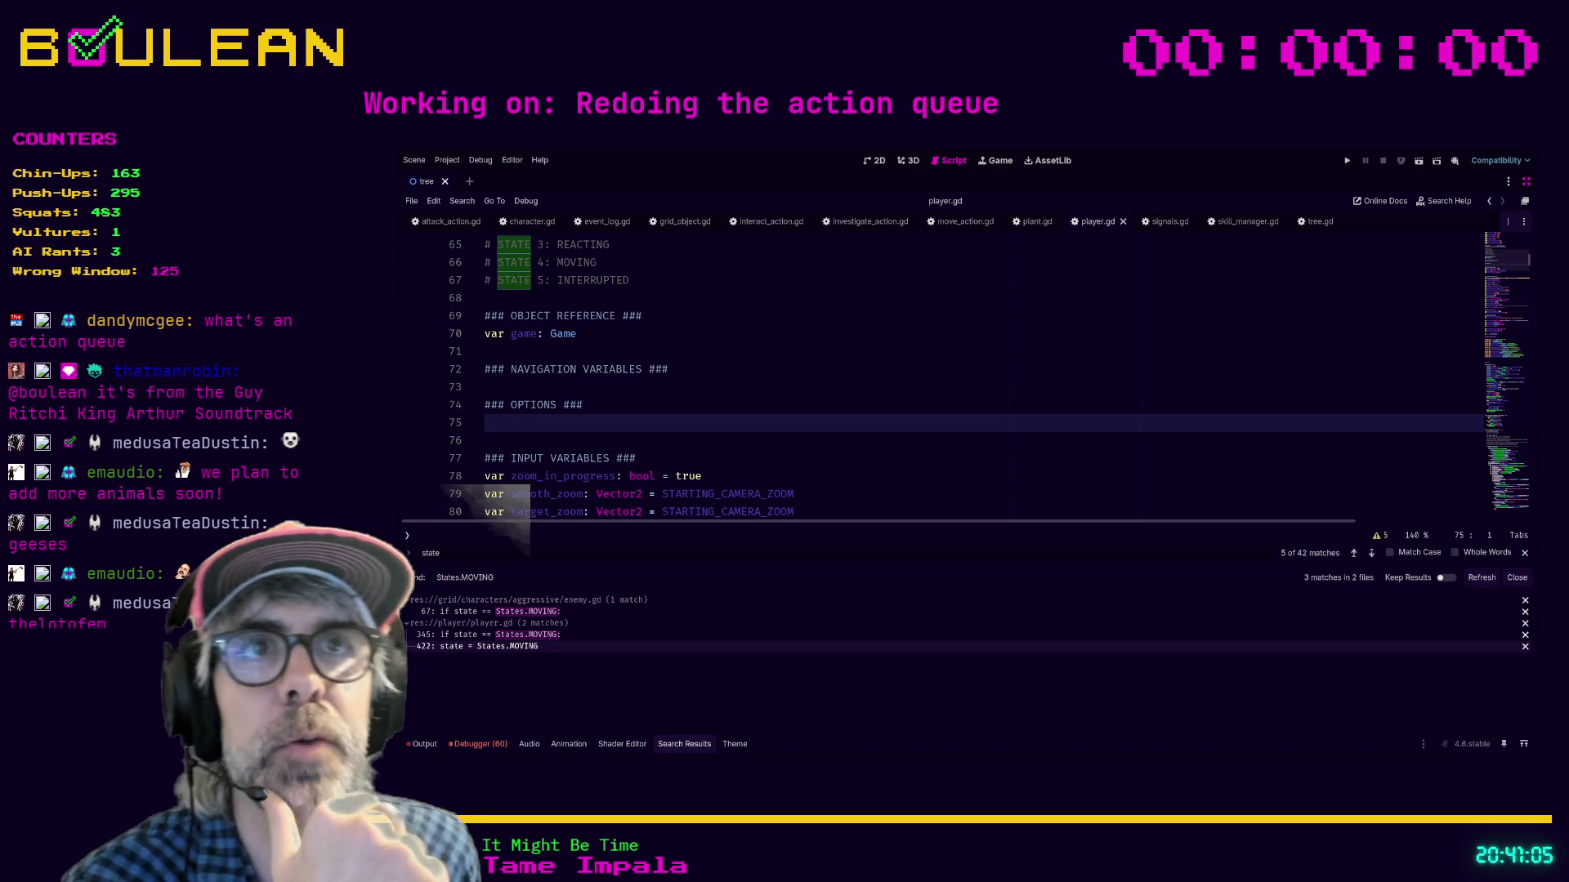
# Step: Go to the game object reference declaration in player.gd
pyautogui.click(716, 337)
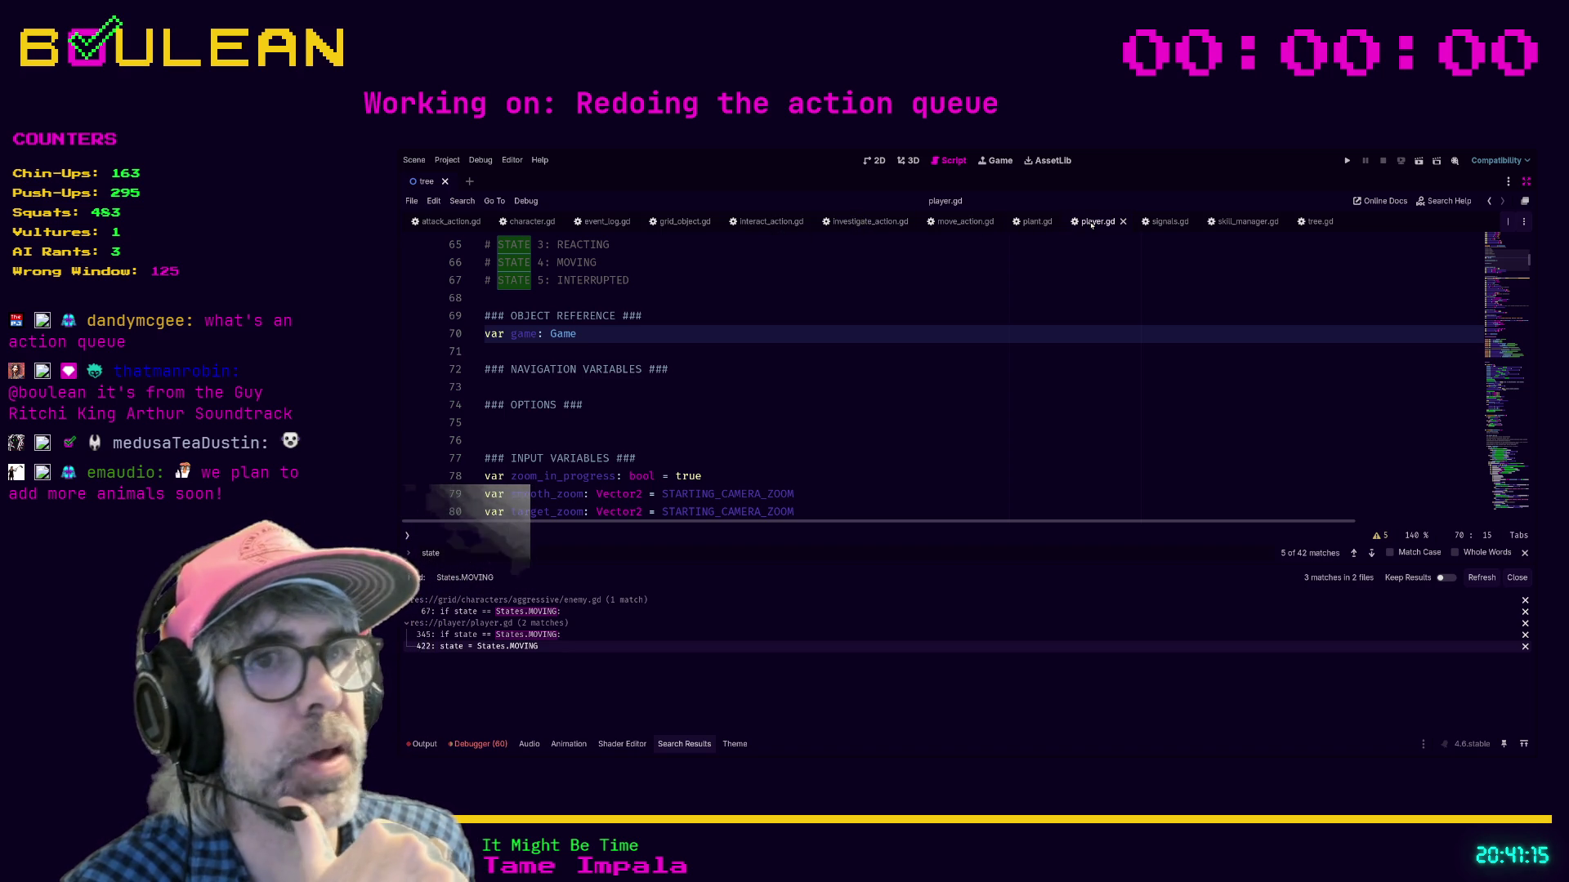
# Step: Search player.gd for 'actions' and go to the end of the wait_request line
pyautogui.scroll(-20, 1157, 327)
pyautogui.scroll(-20, 1157, 327)
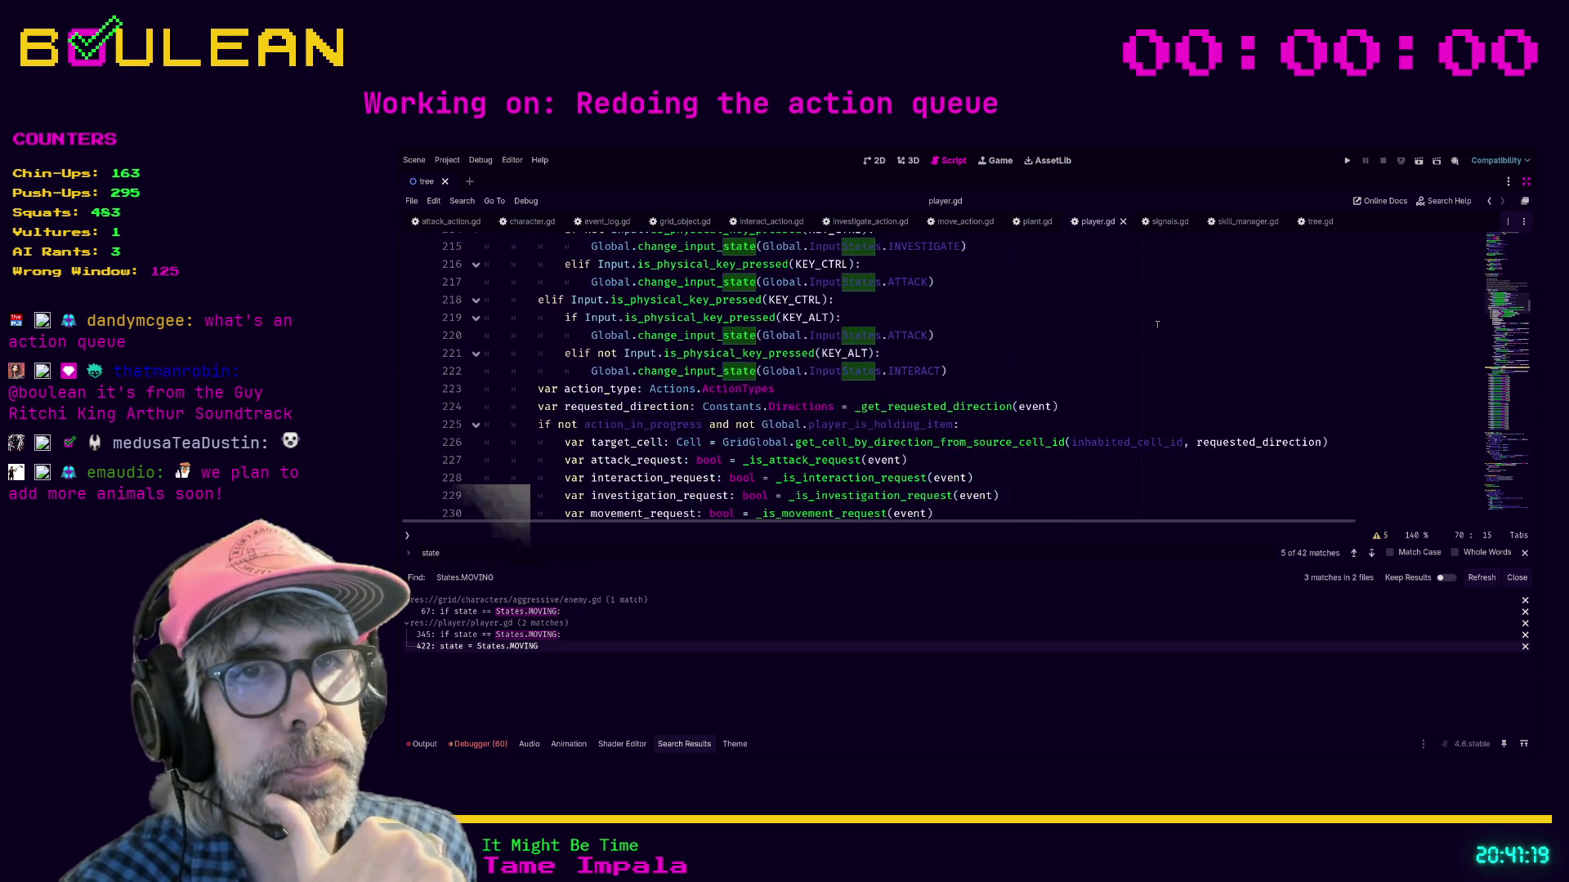
pyautogui.scroll(-14, 1157, 324)
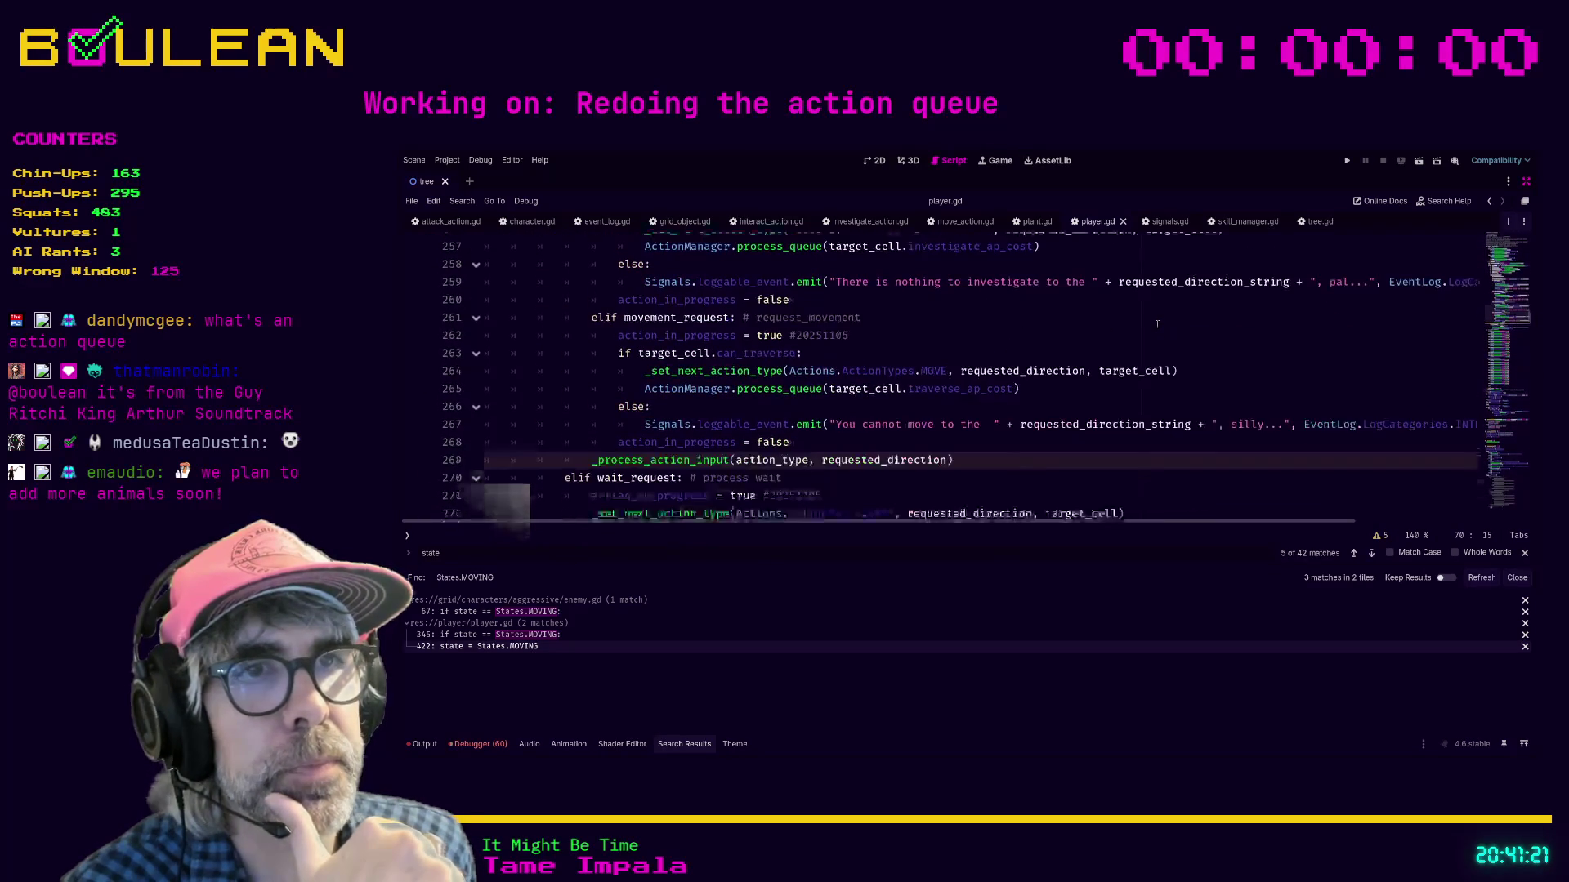
pyautogui.click(1158, 321)
pyautogui.hotkey('ctrl', 'f')
pyautogui.write('actions')
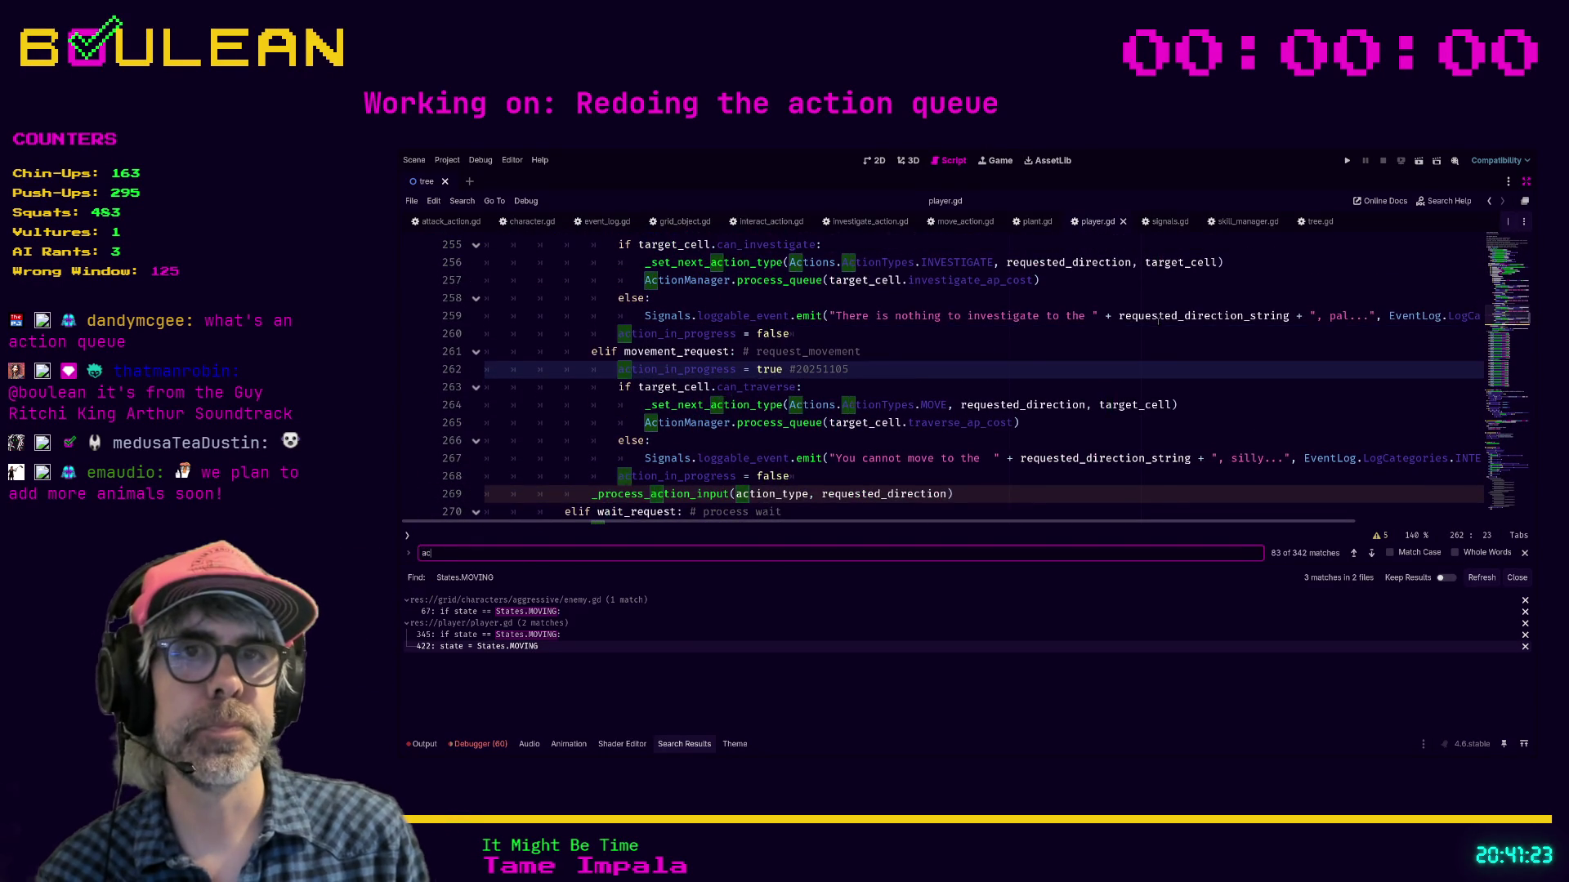
pyautogui.press('Return')
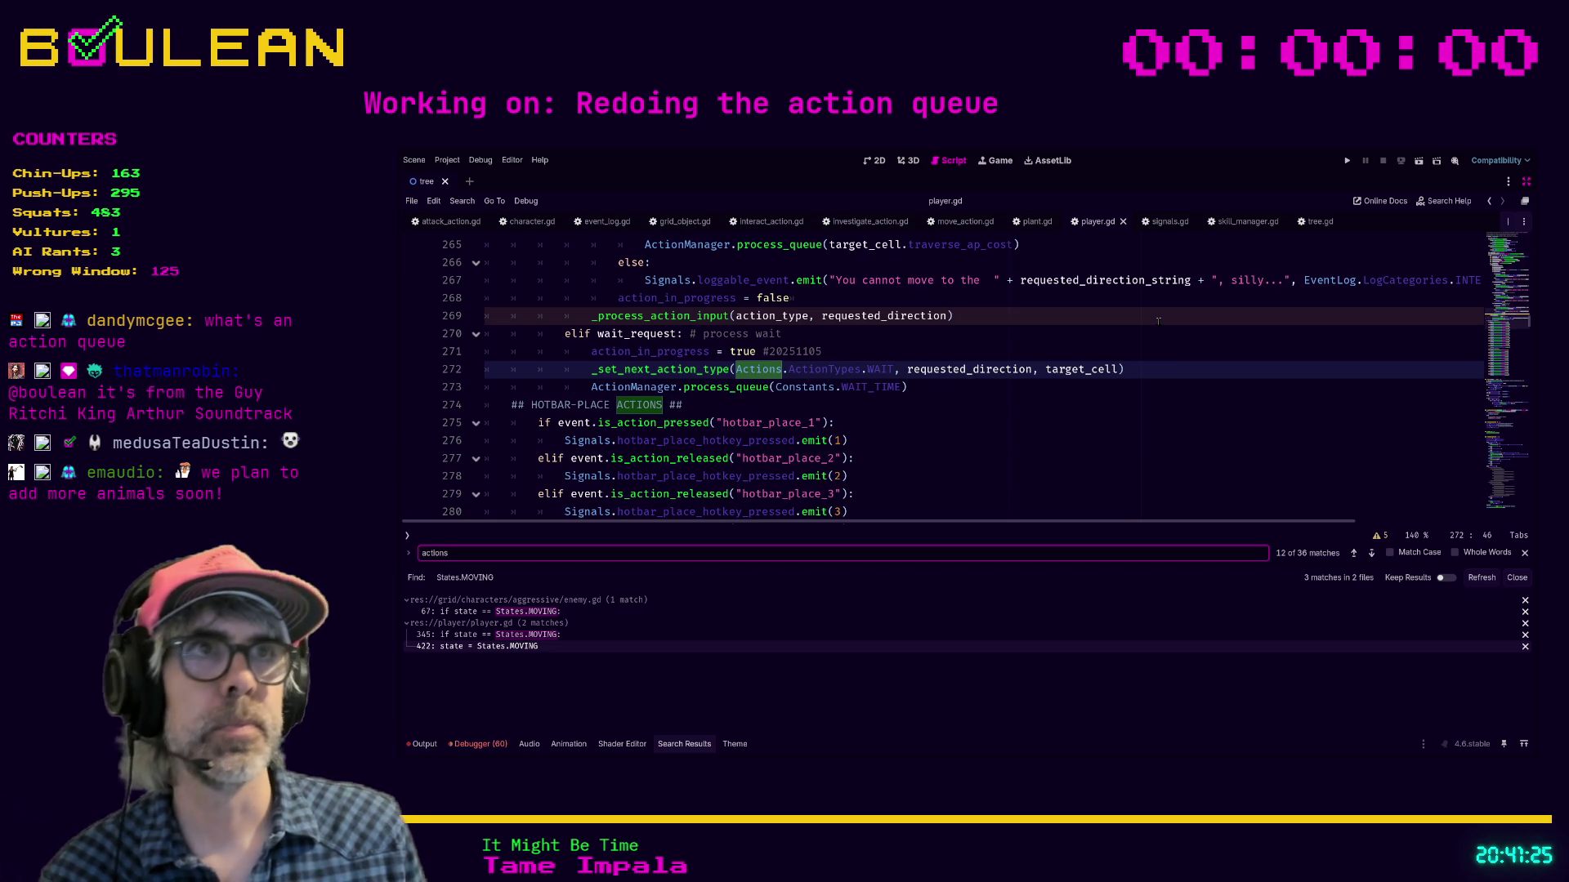
pyautogui.click(1169, 329)
# Step: Open actions.gd via the 'actions' file filter and review the ActionTypes enum in distraction-free mode
pyautogui.hotkey('ctrl', 'shift', 'F11')
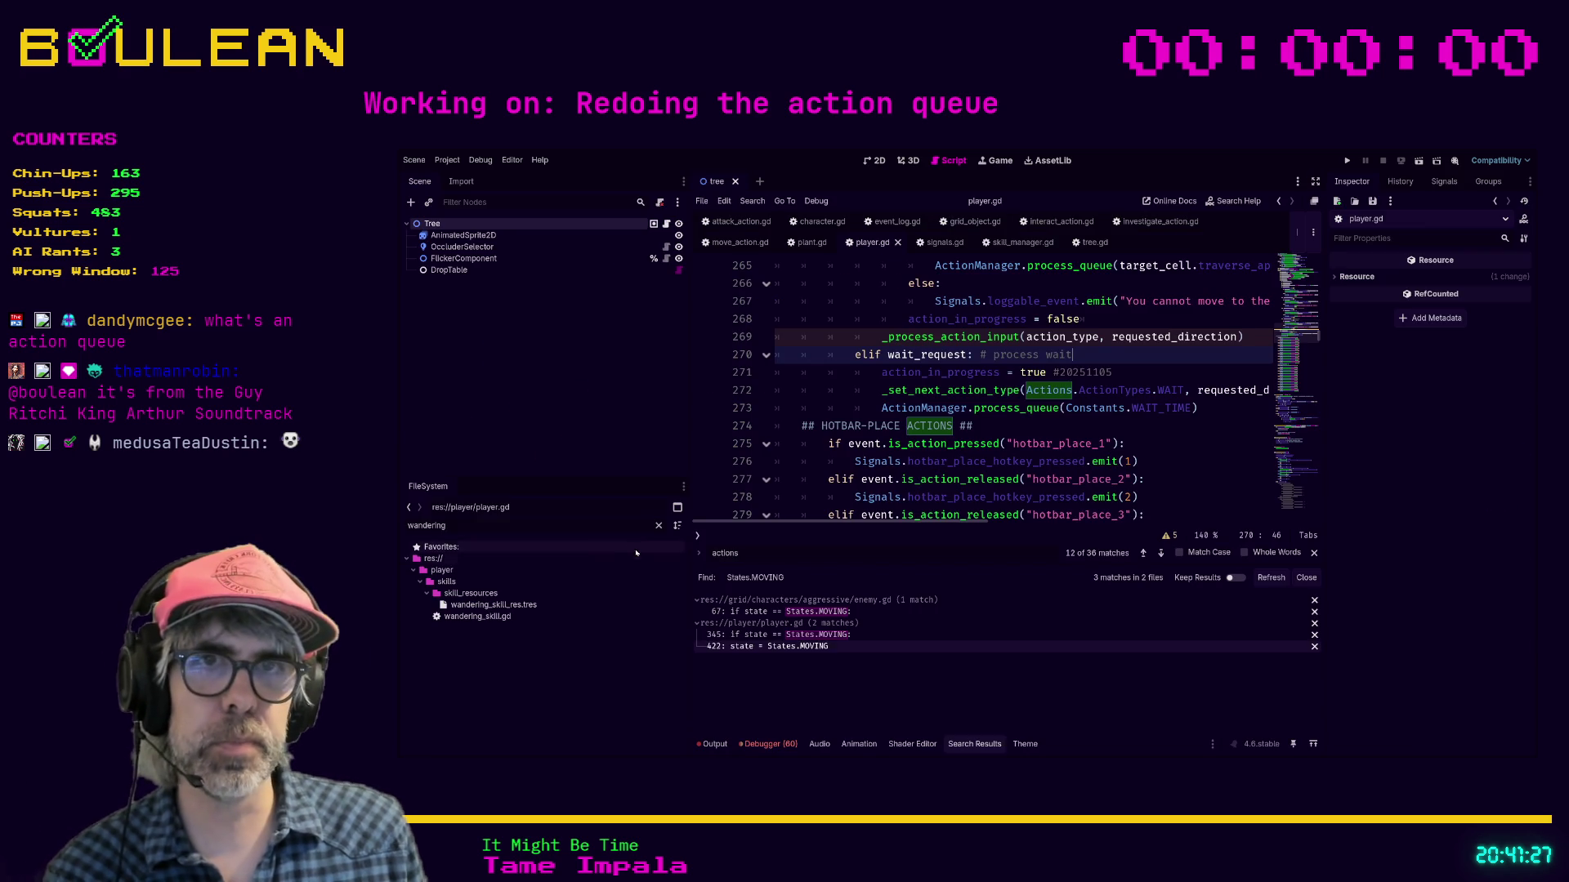
pyautogui.click(578, 526)
pyautogui.write('actions')
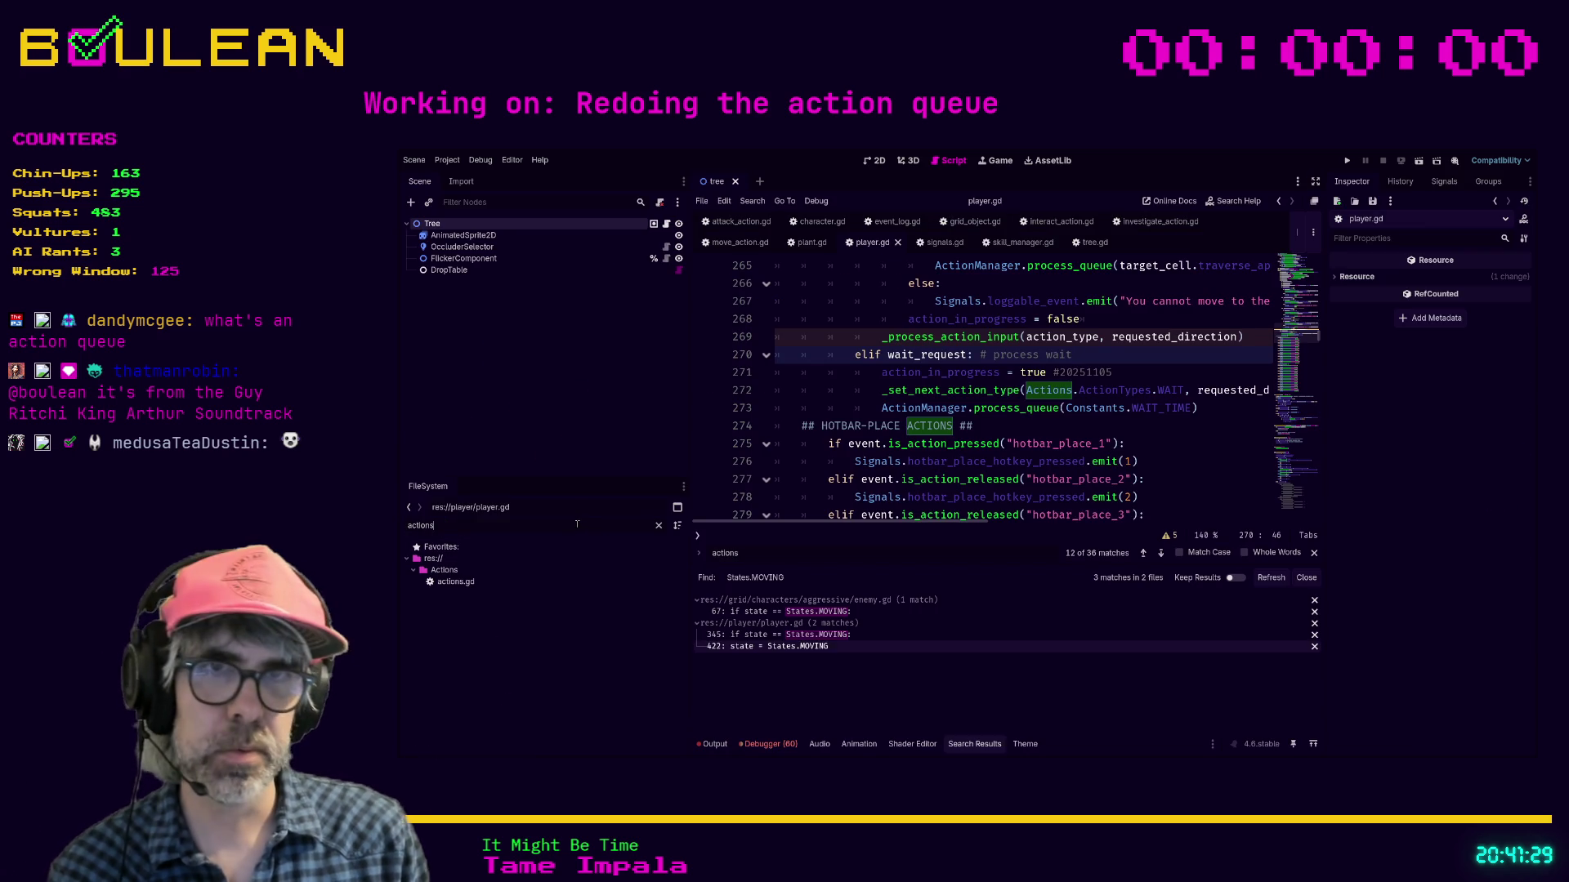
pyautogui.doubleClick(457, 582)
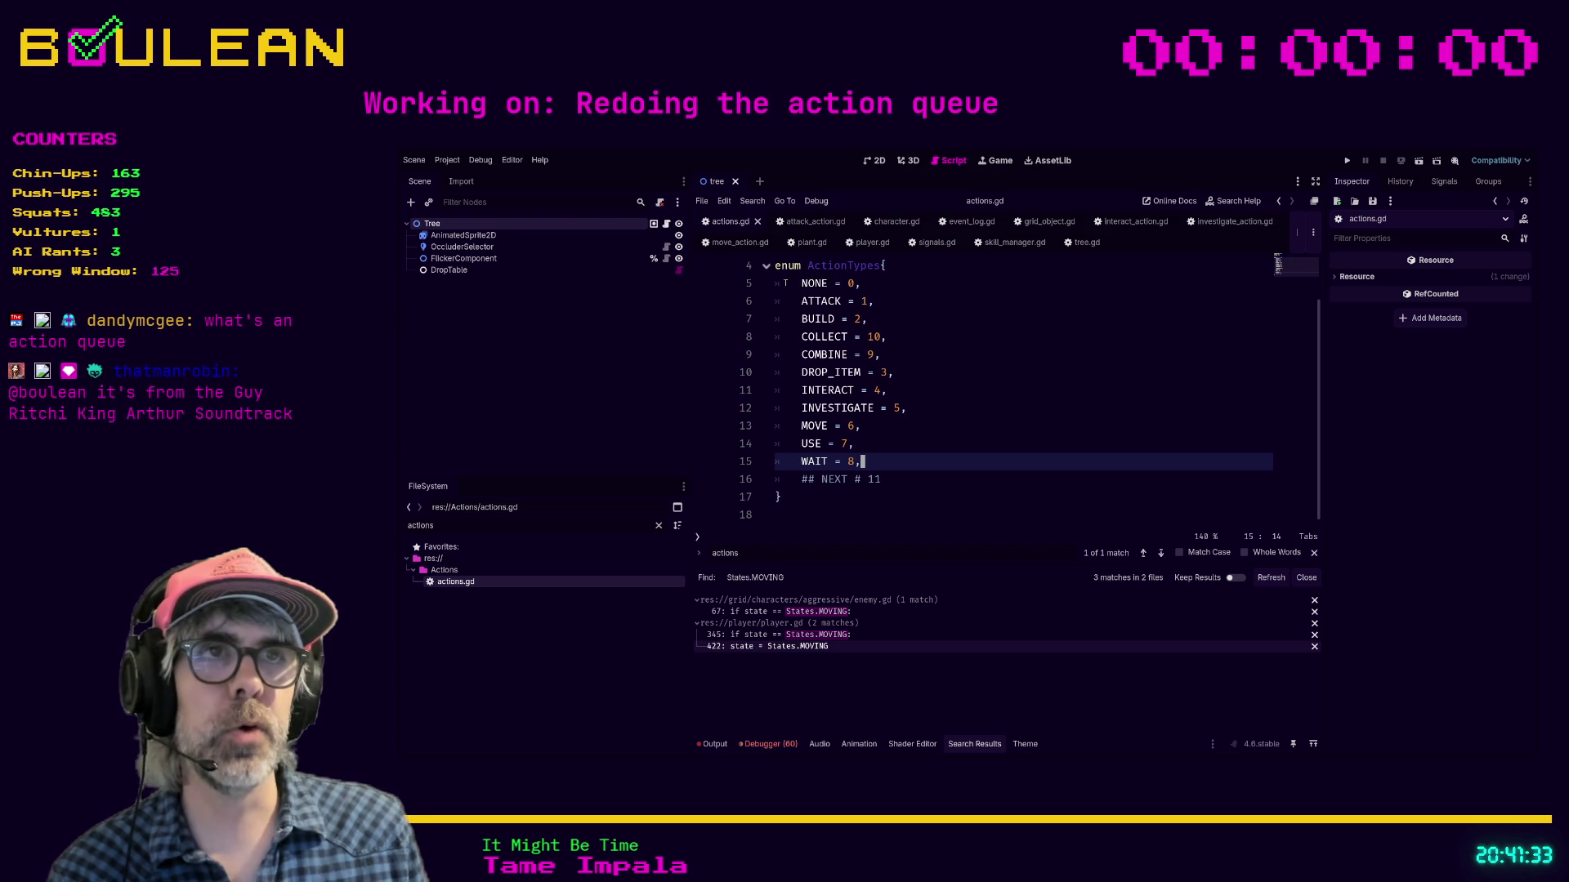
pyautogui.moveTo(776, 265)
pyautogui.mouseDown()
pyautogui.moveTo(882, 266)
pyautogui.moveTo(870, 496)
pyautogui.mouseUp()
pyautogui.click(870, 496)
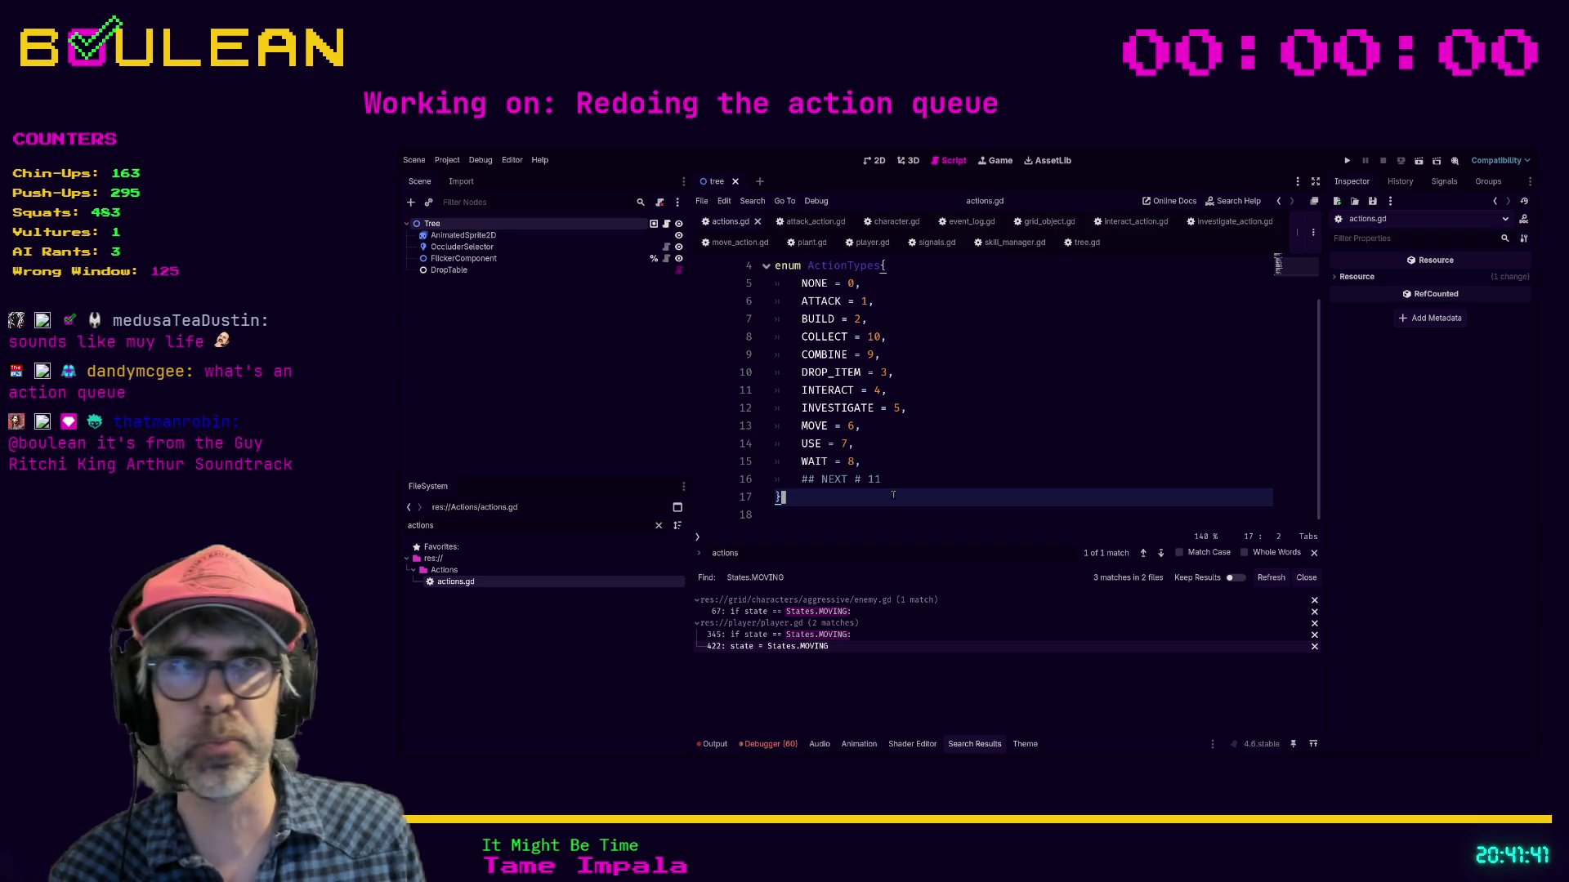
pyautogui.scroll(3, 858, 478)
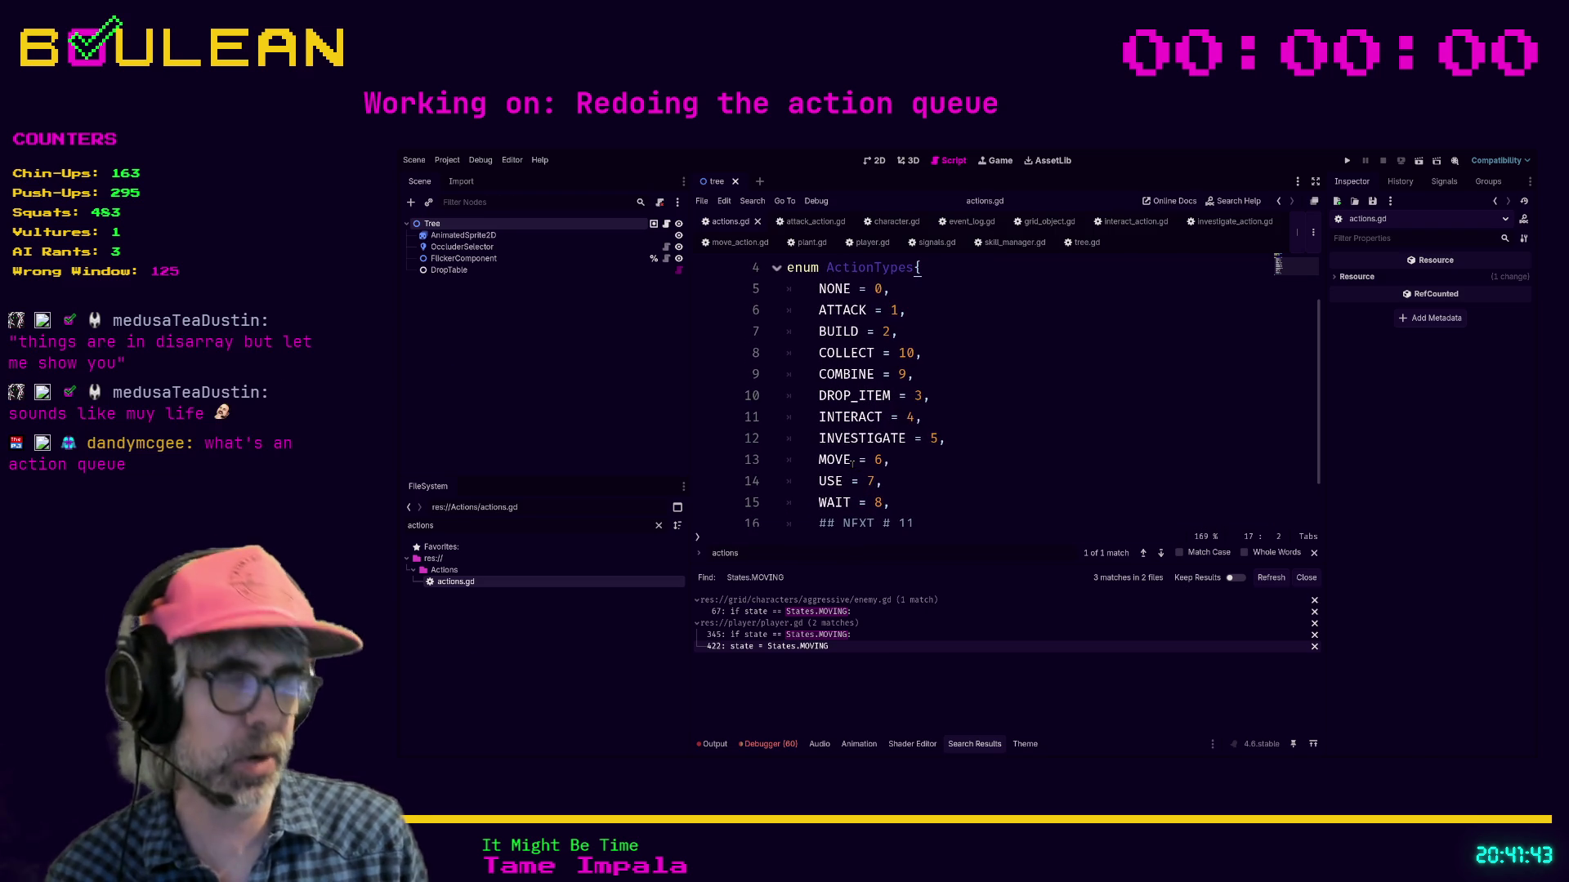
pyautogui.hotkey('ctrl', 'shift', 'F11')
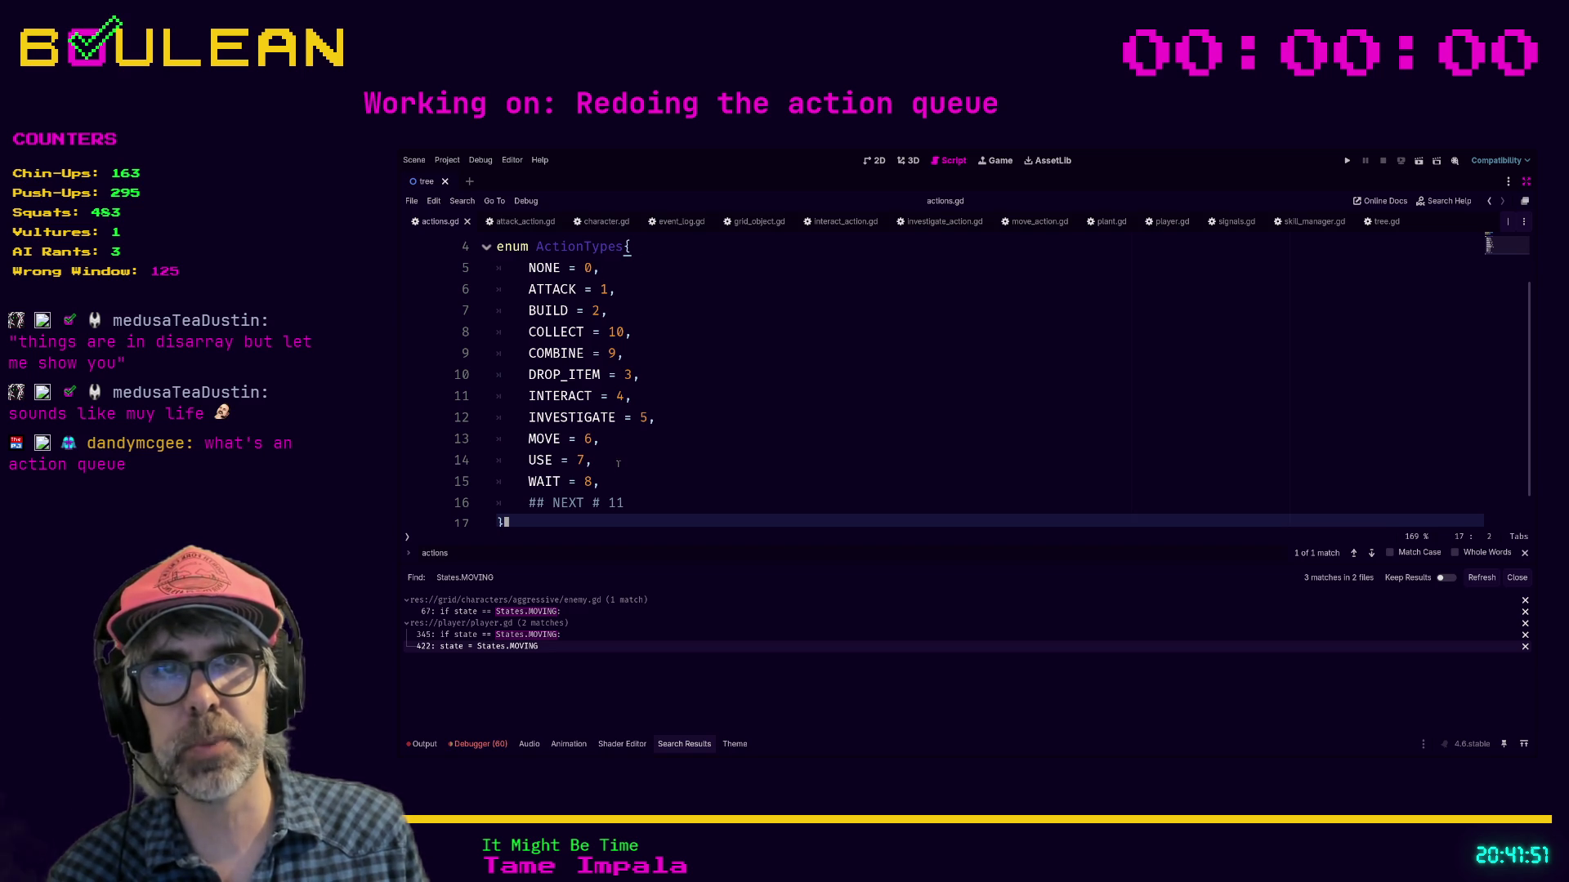
pyautogui.click(641, 481)
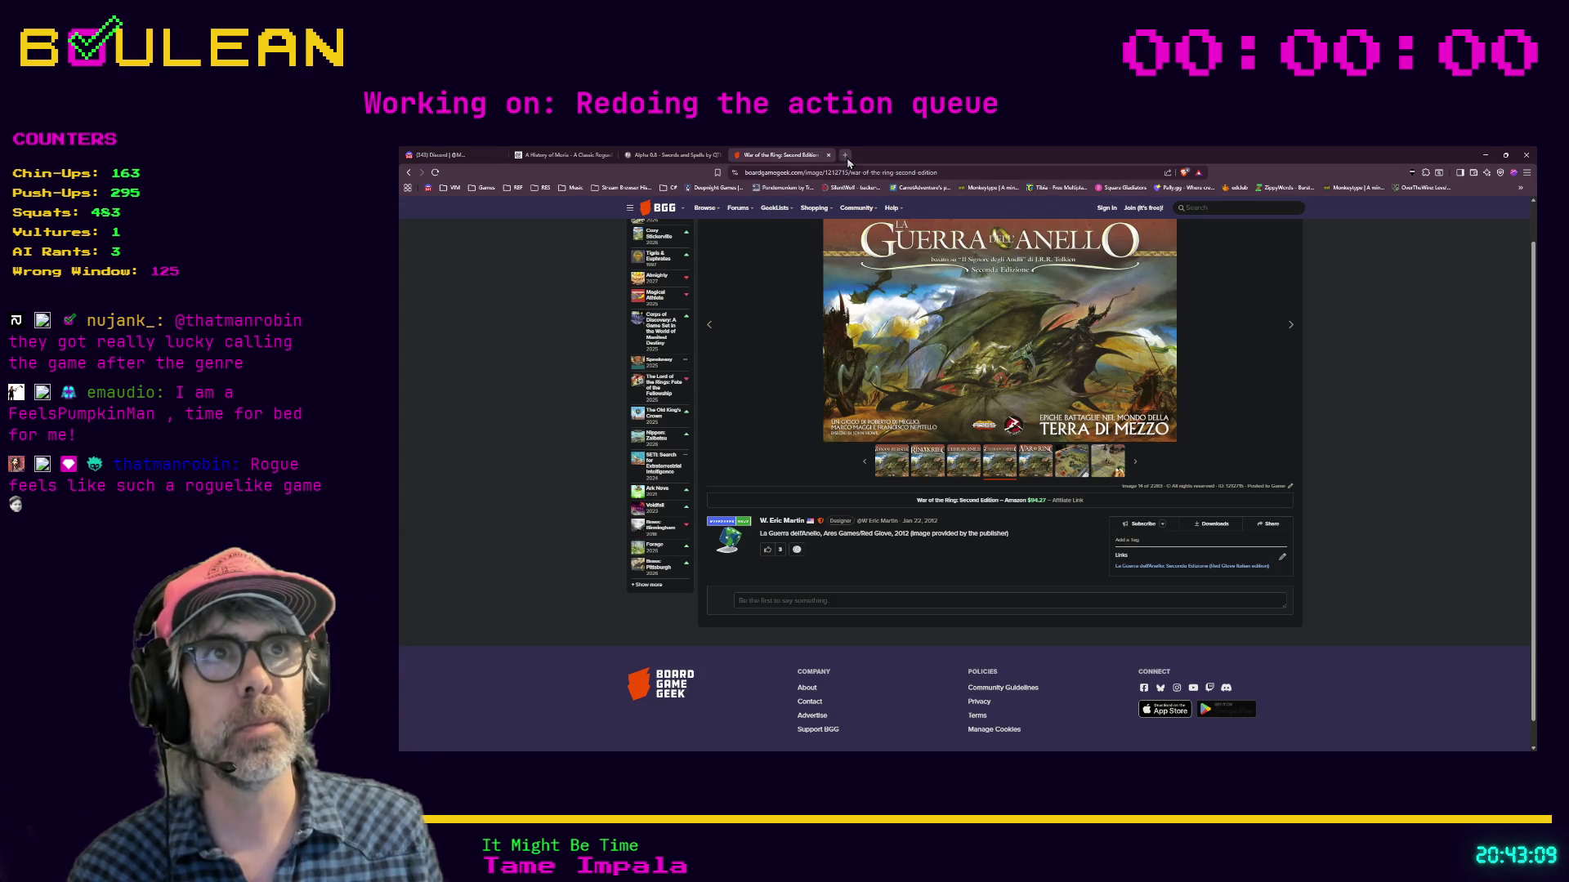
# Step: Bring up the browser with a new tab in place of Godot
pyautogui.click(846, 154)
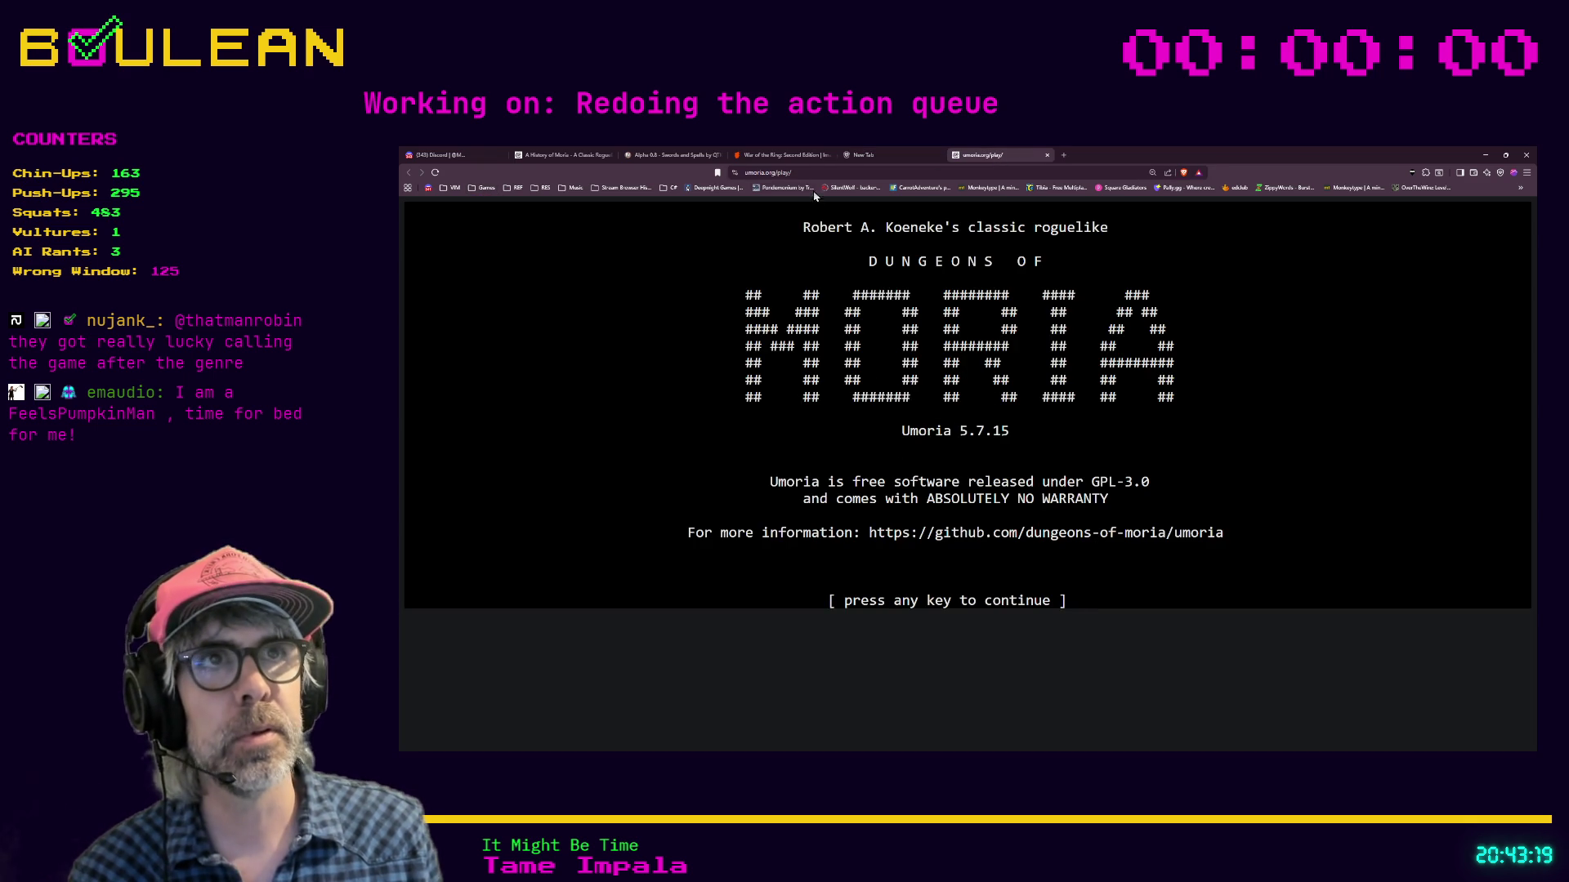
# Step: Select the umoria.org/play/ address, then switch back to Godot's script editor
pyautogui.click(788, 173)
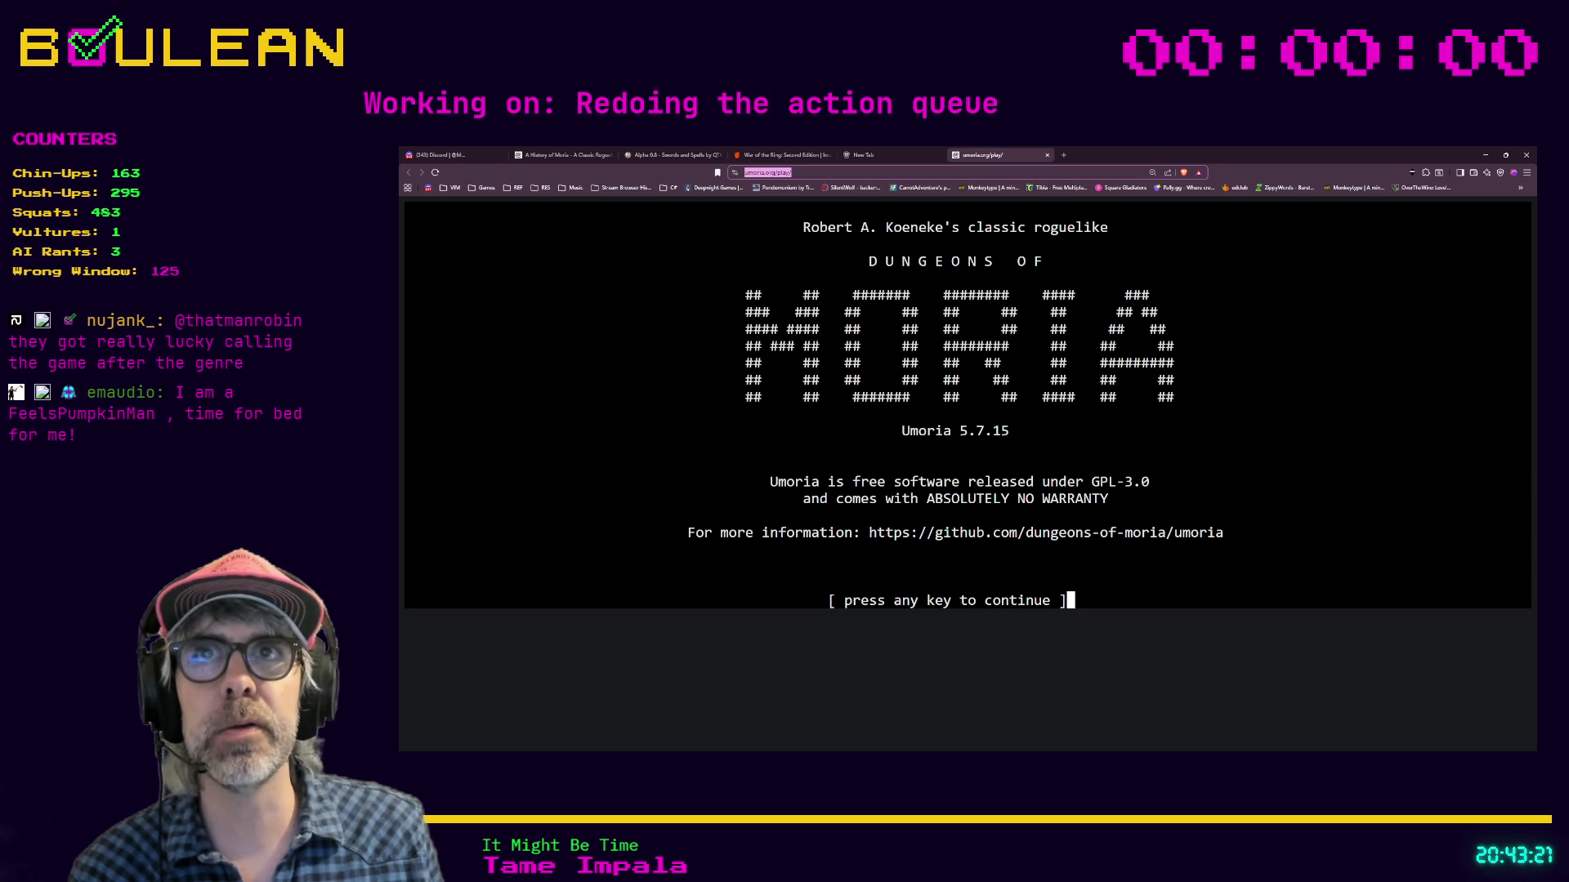
pyautogui.hotkey('alt', 'Tab')
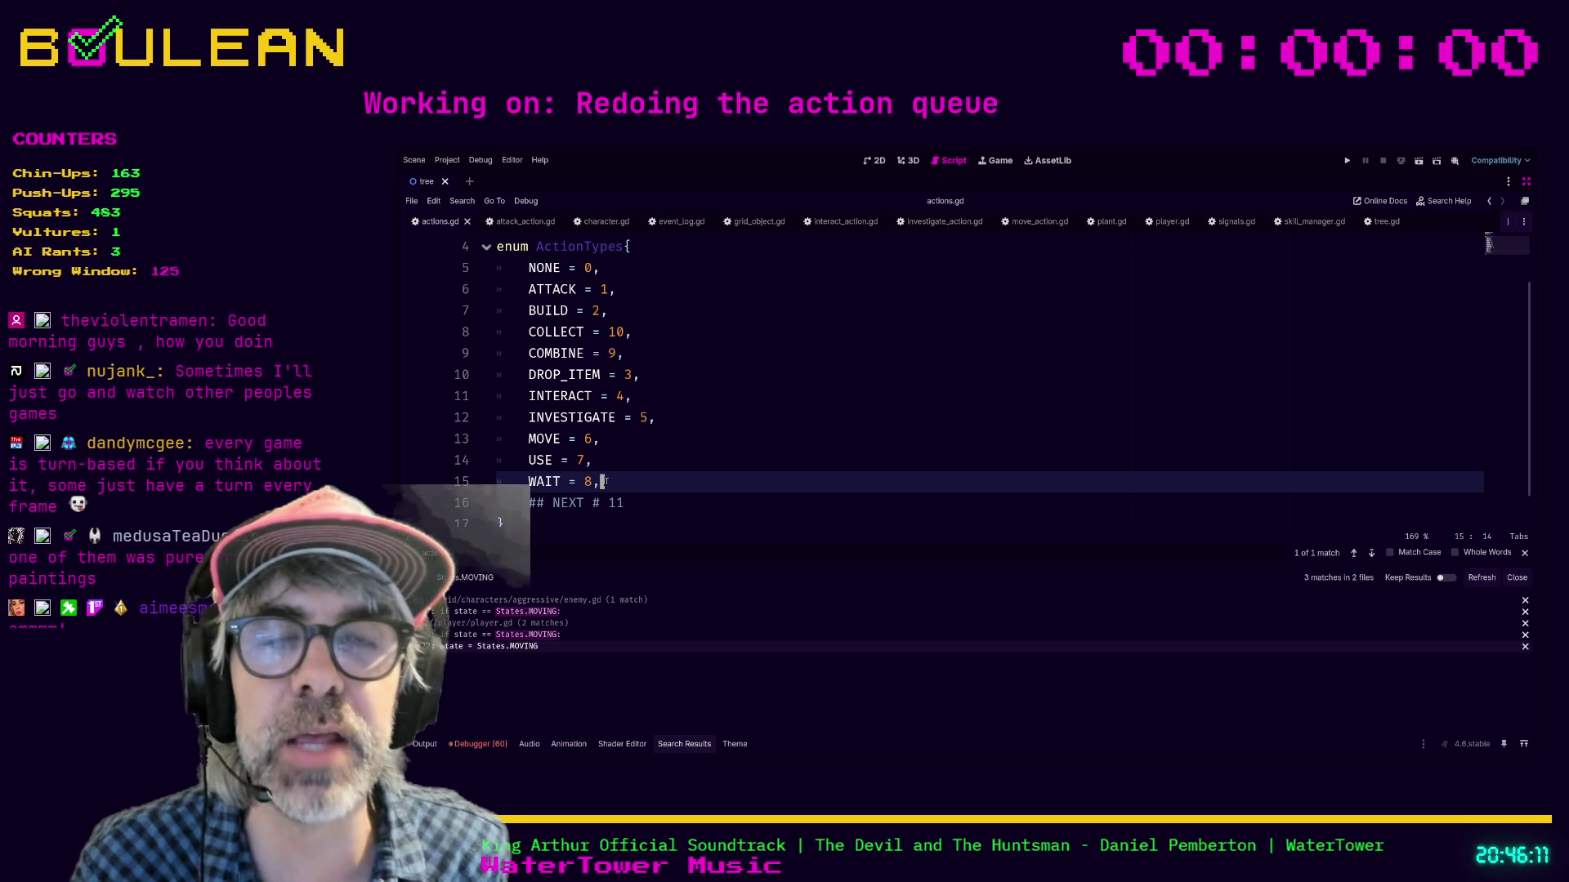
pyautogui.hotkey('shift', 'Up')
pyautogui.hotkey('shift', 'Up')
pyautogui.hotkey('shift', 'Up')
pyautogui.hotkey('shift', 'Home')
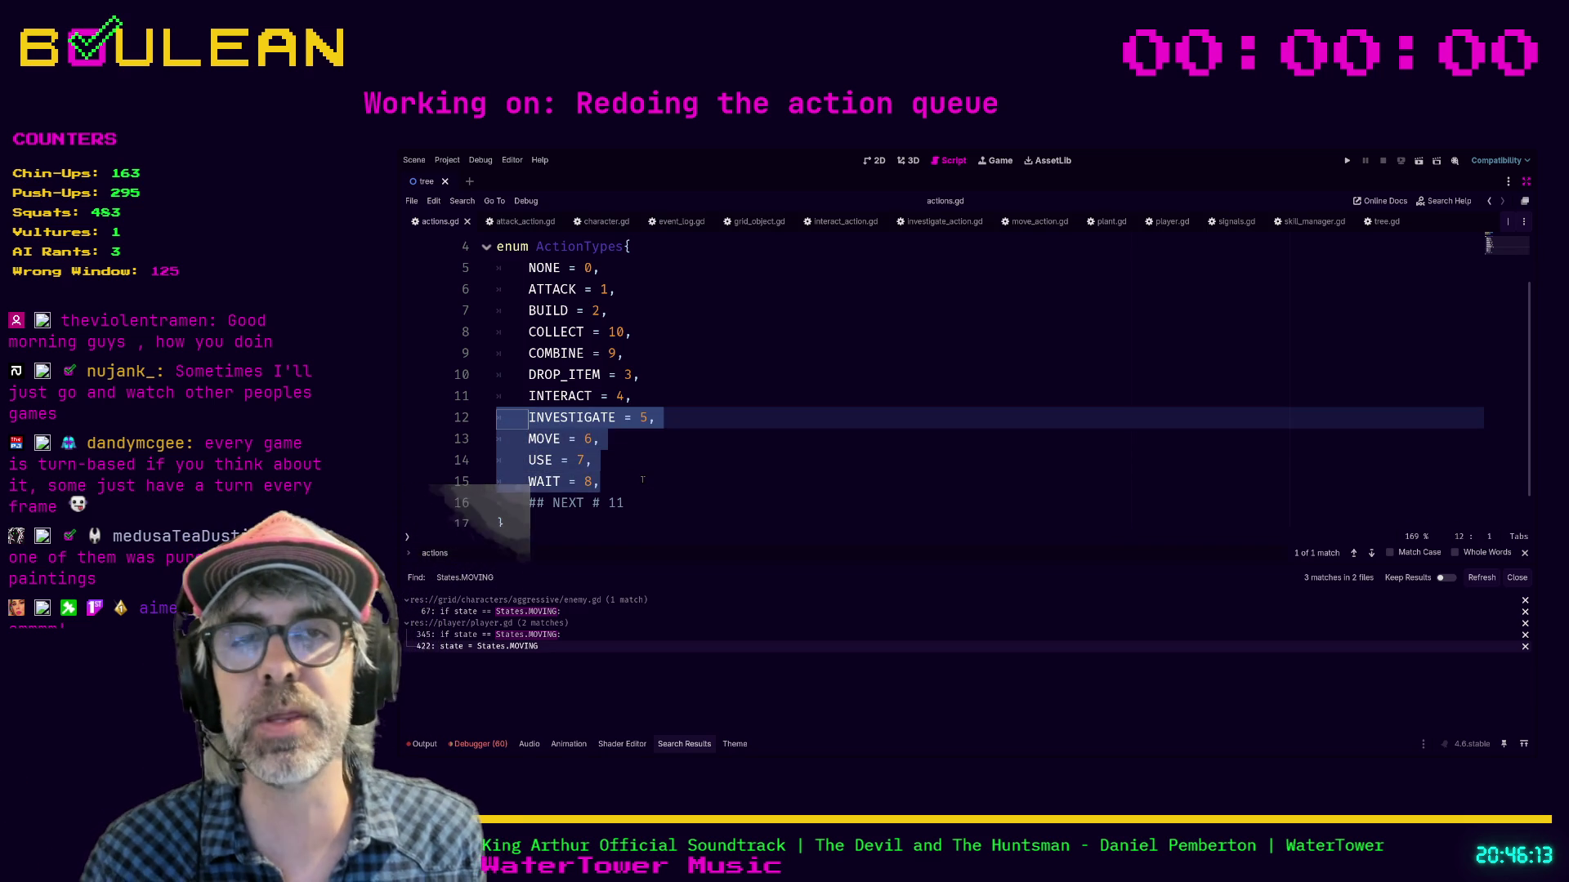
pyautogui.click(642, 479)
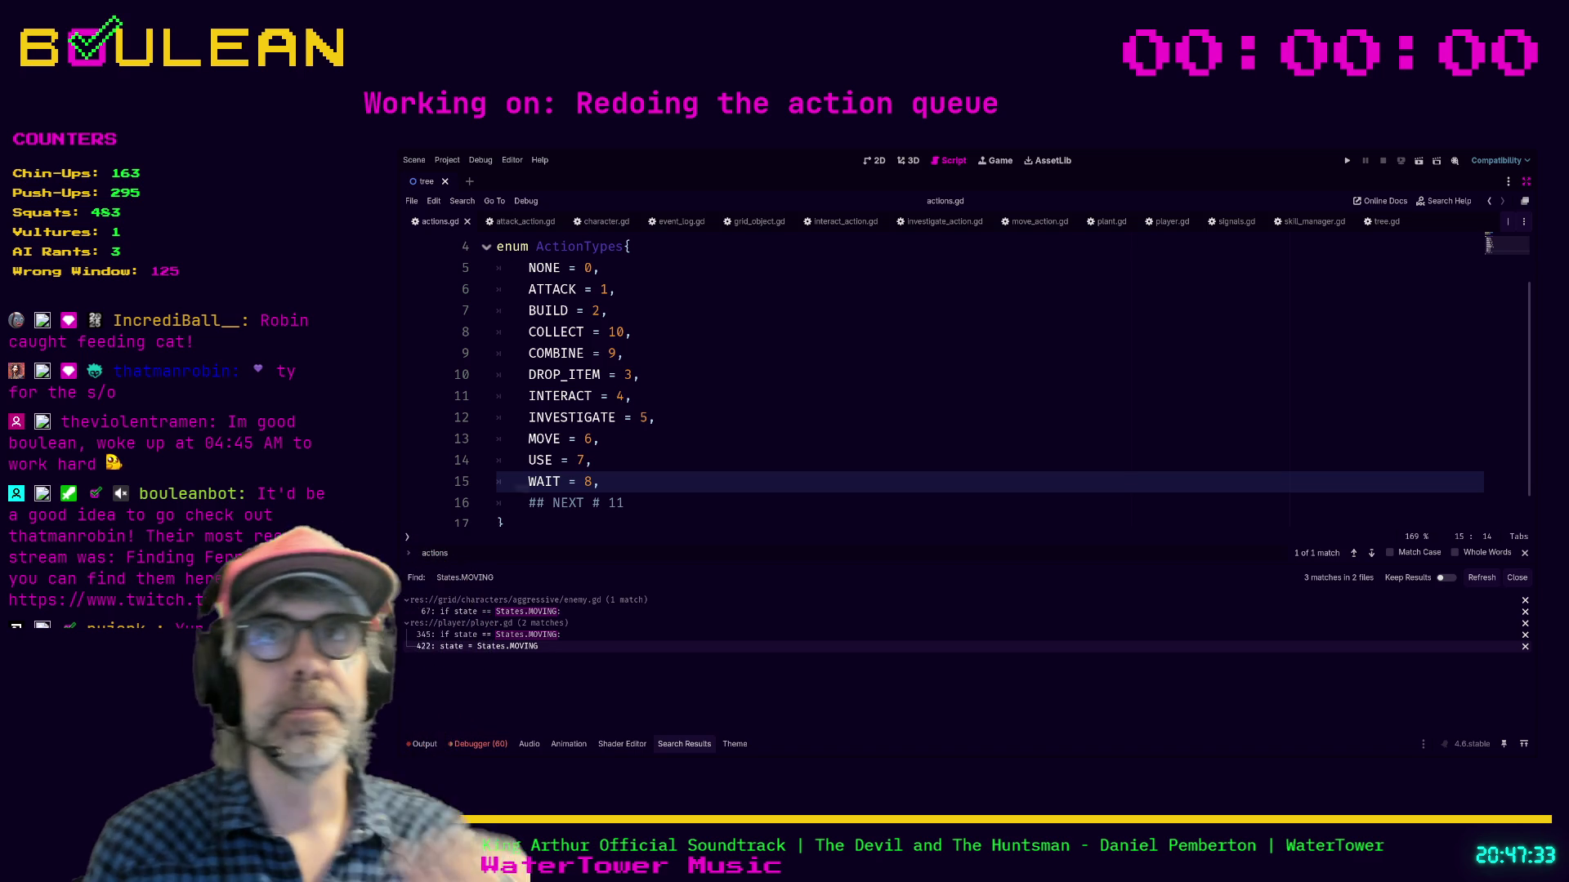
pyautogui.click(672, 523)
pyautogui.scroll(1, 671, 521)
pyautogui.click(672, 521)
pyautogui.scroll(-1, 668, 515)
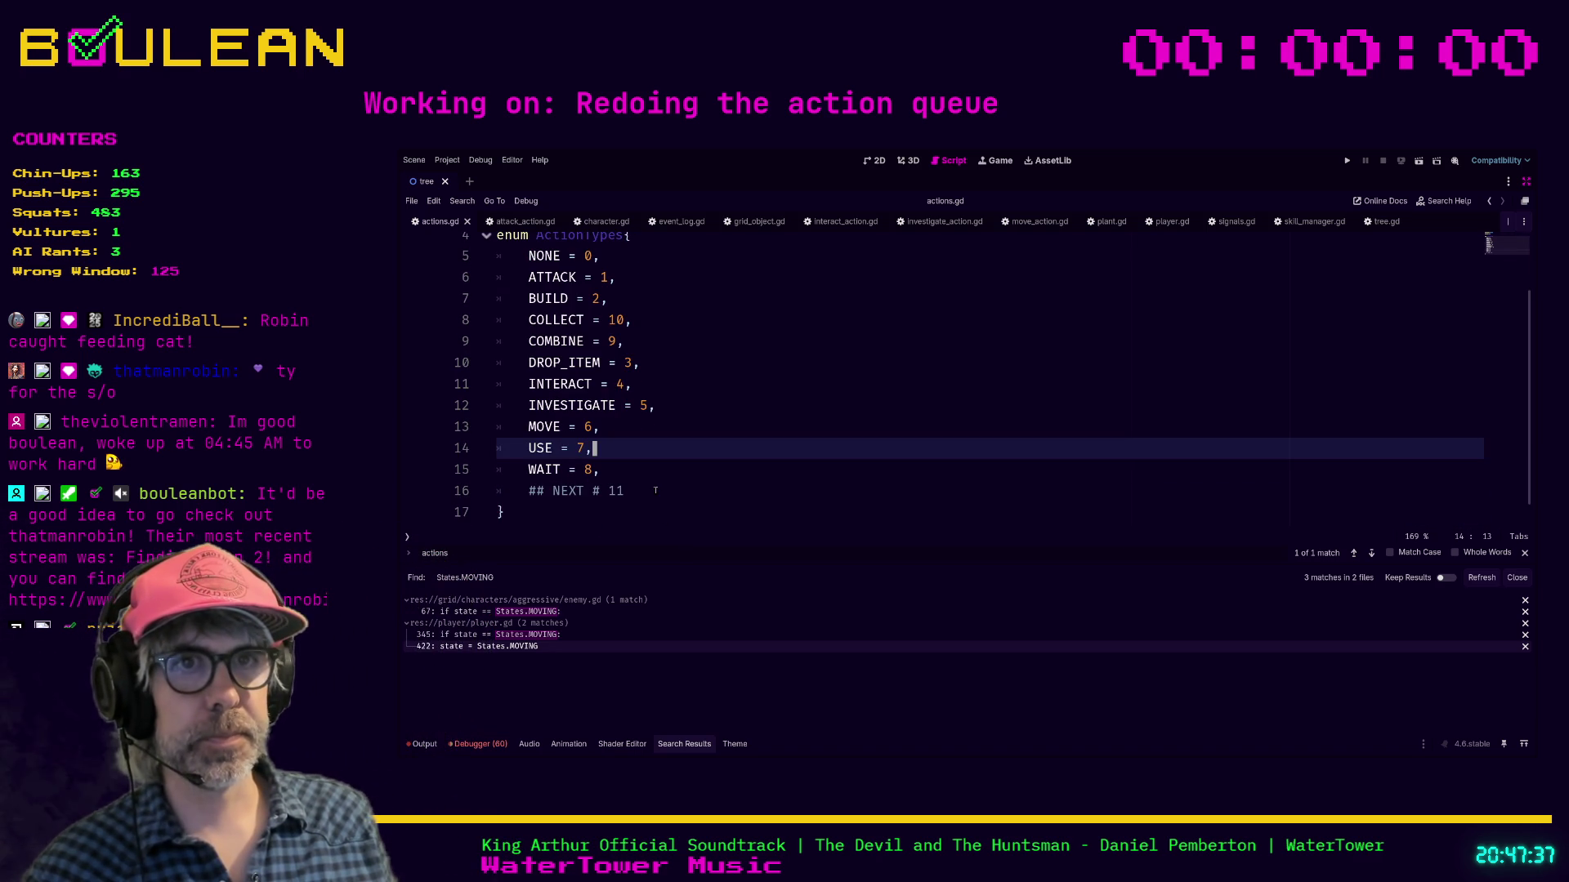
pyautogui.click(658, 499)
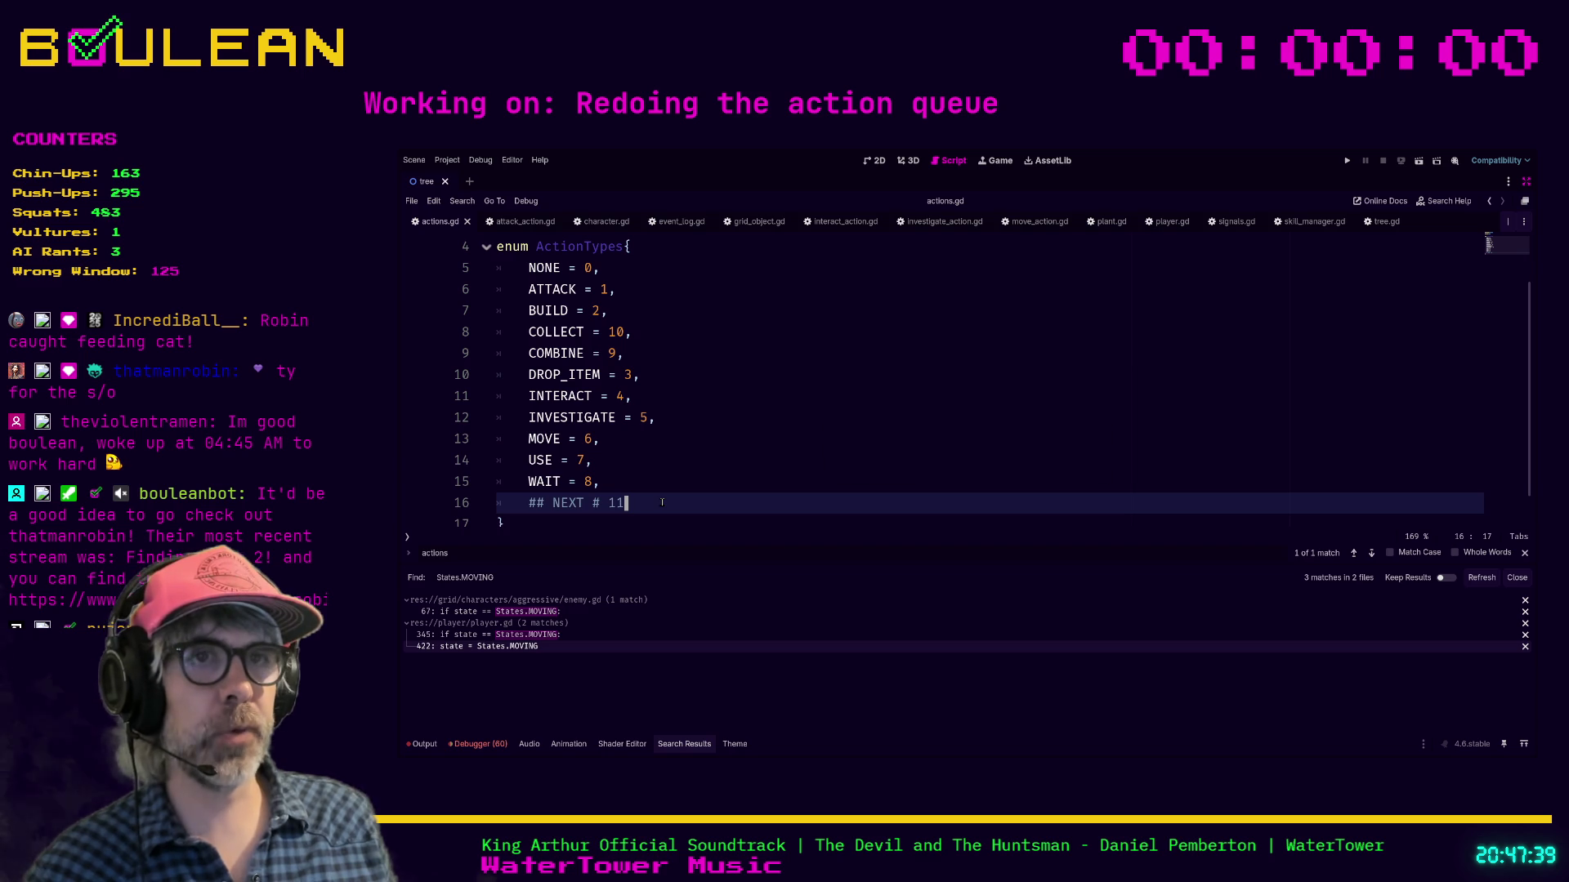
pyautogui.scroll(-1, 662, 502)
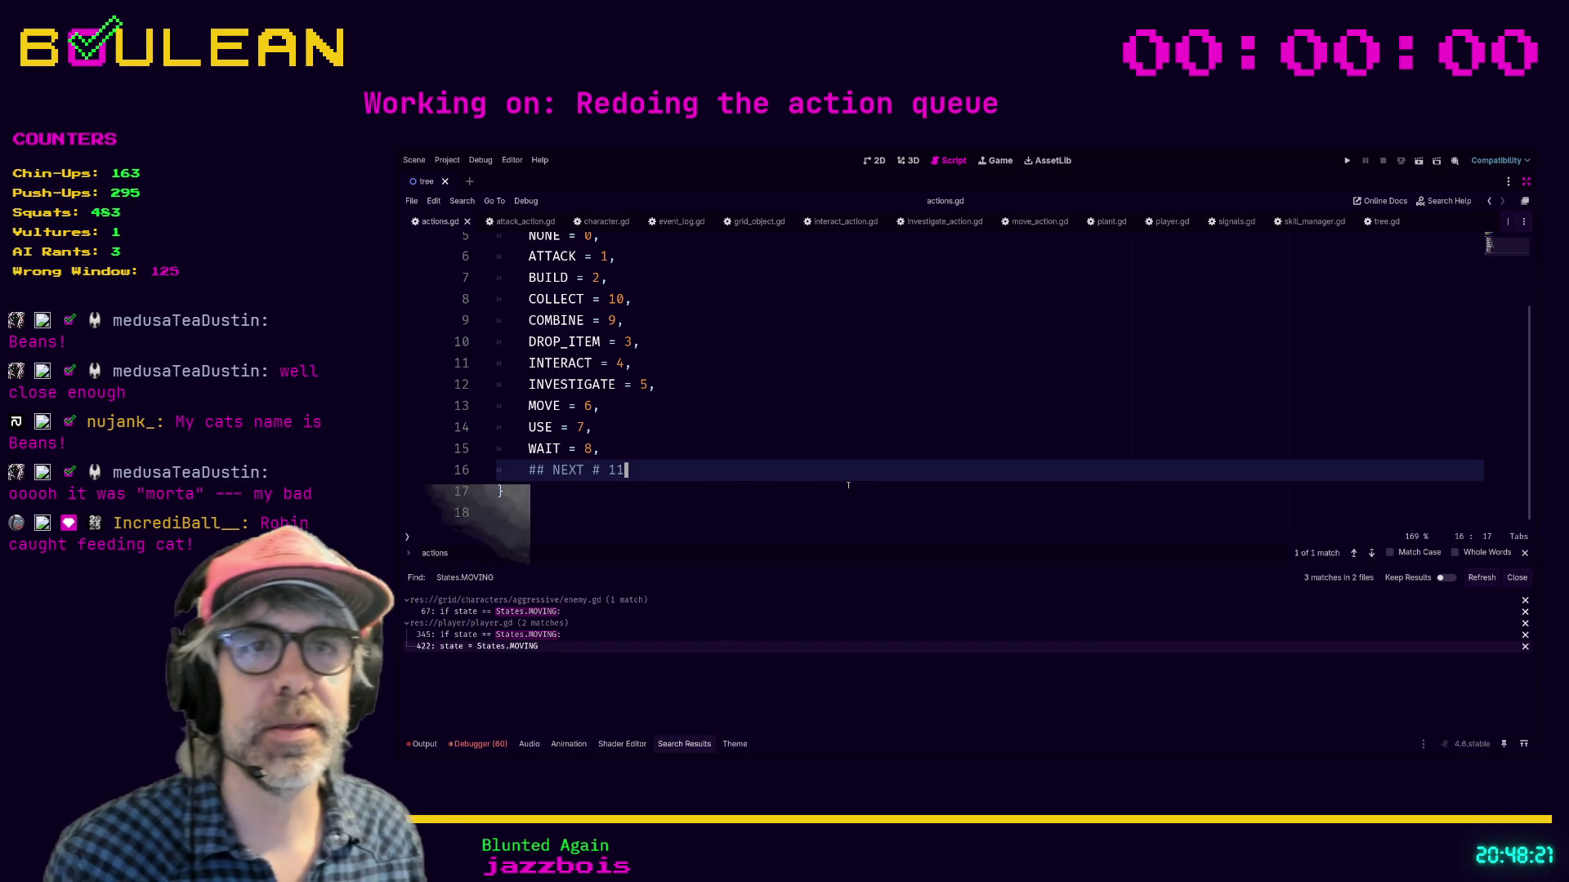
pyautogui.press('Left')
pyautogui.press('Left')
pyautogui.press('Left')
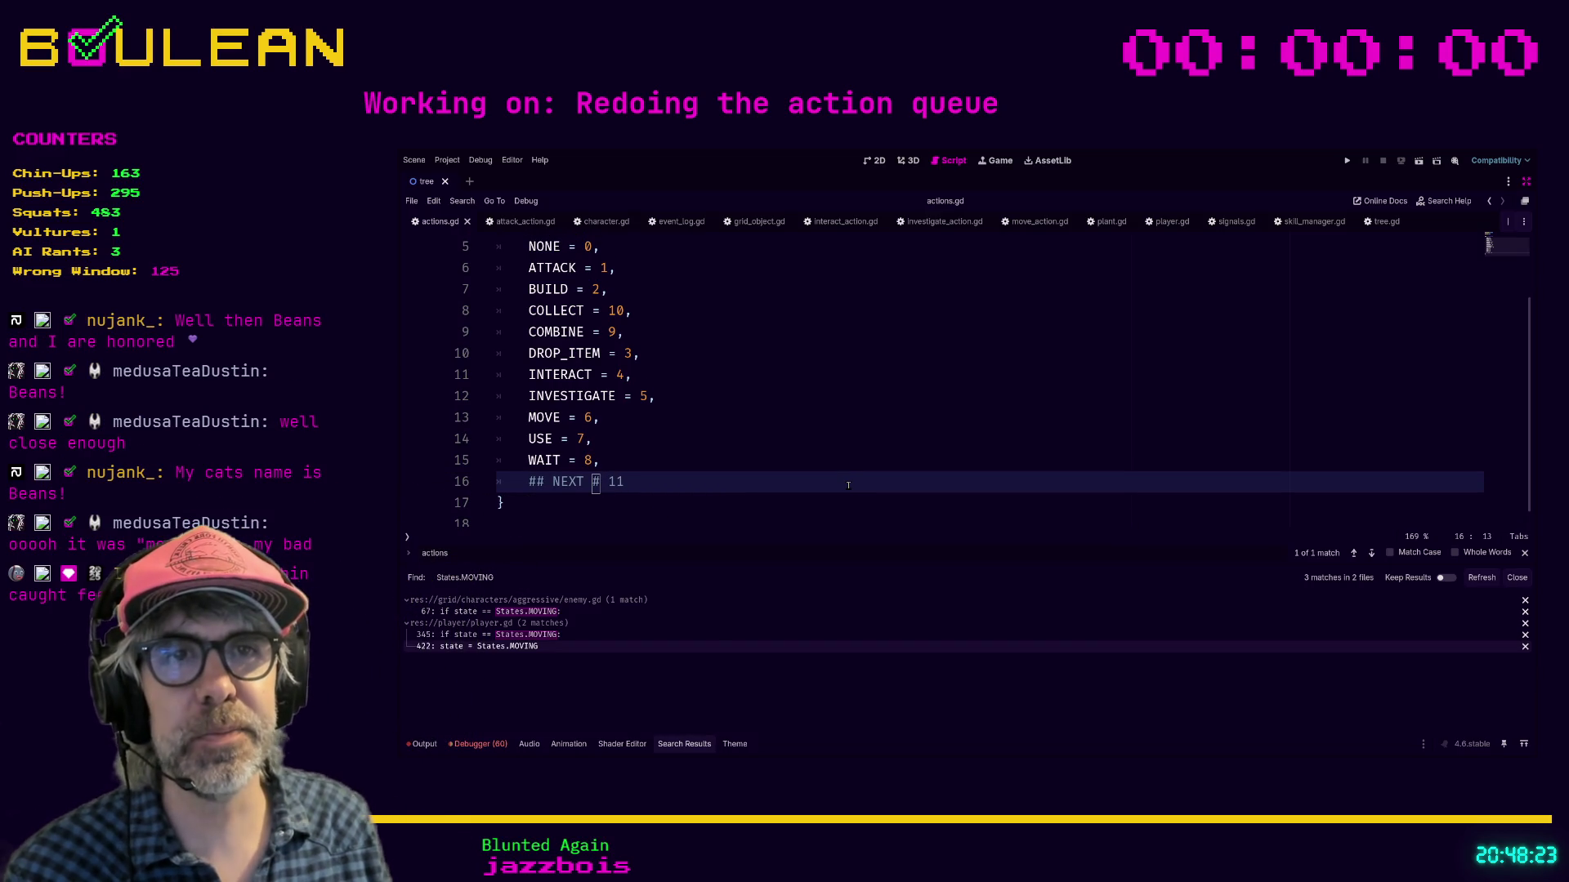
pyautogui.click(666, 504)
pyautogui.press('Down')
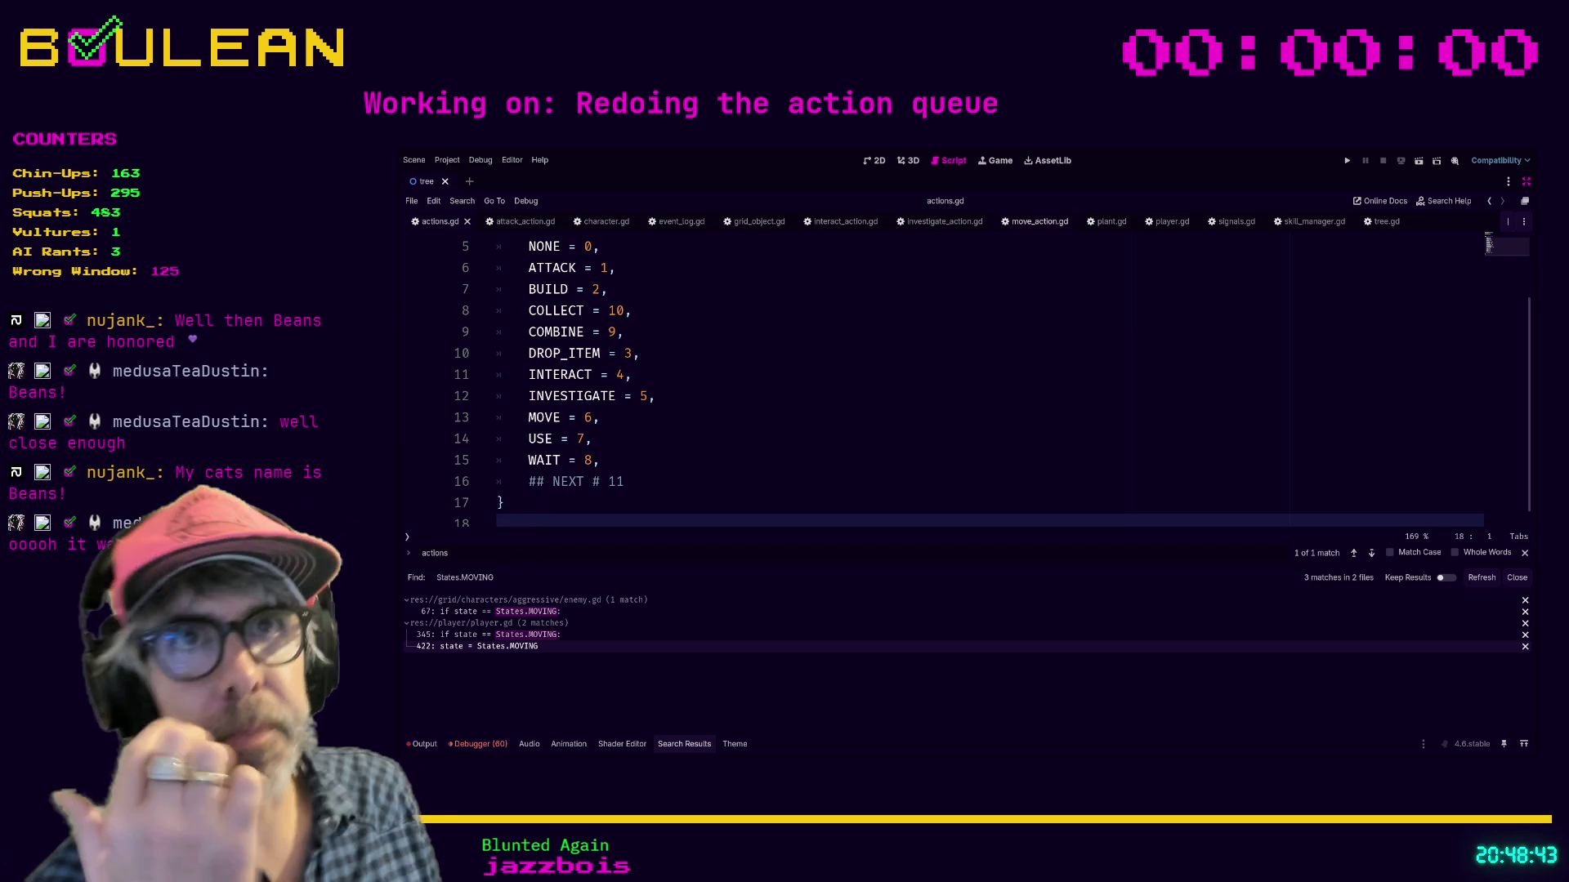
# Step: In move_action.gd, add 'source.state = Character.States.MOVING' above the Player check
pyautogui.click(1034, 221)
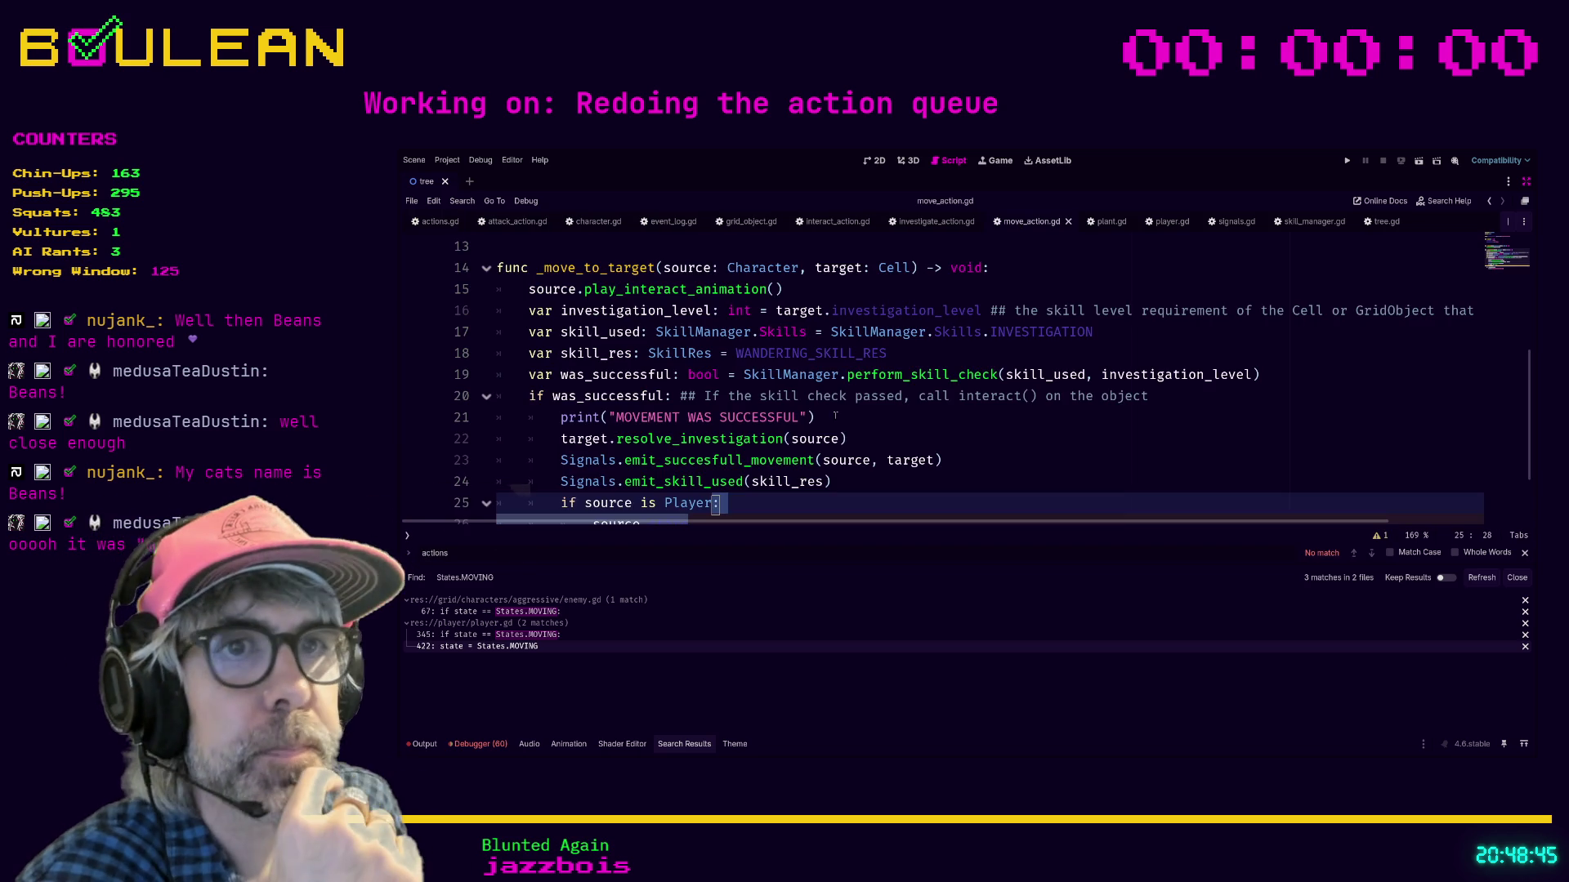
pyautogui.scroll(-2, 851, 378)
pyautogui.scroll(1, 708, 443)
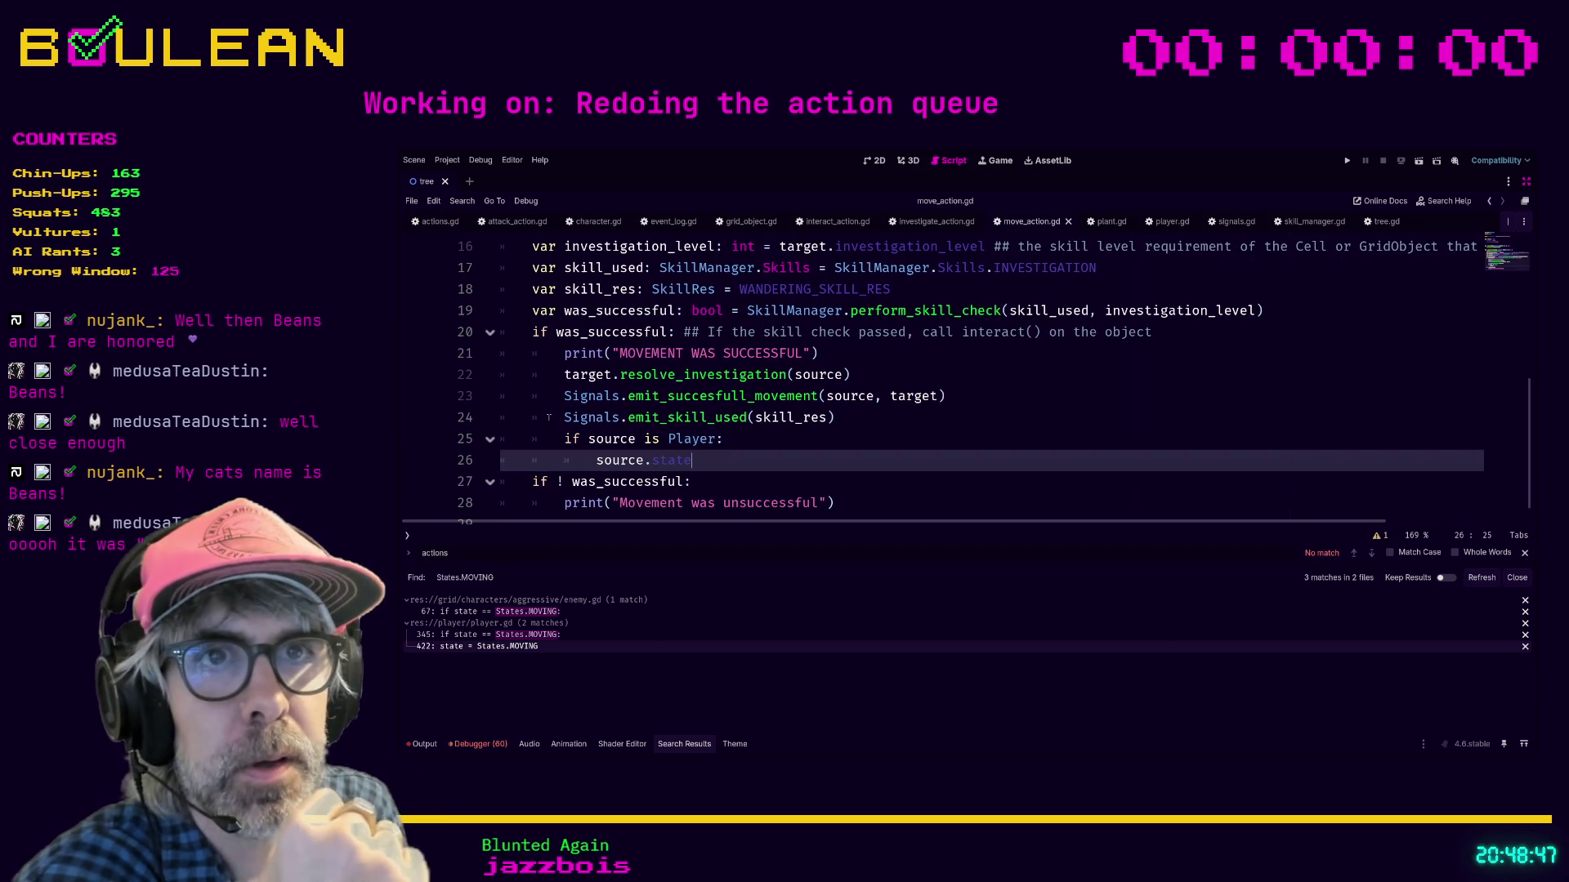
pyautogui.press('Home')
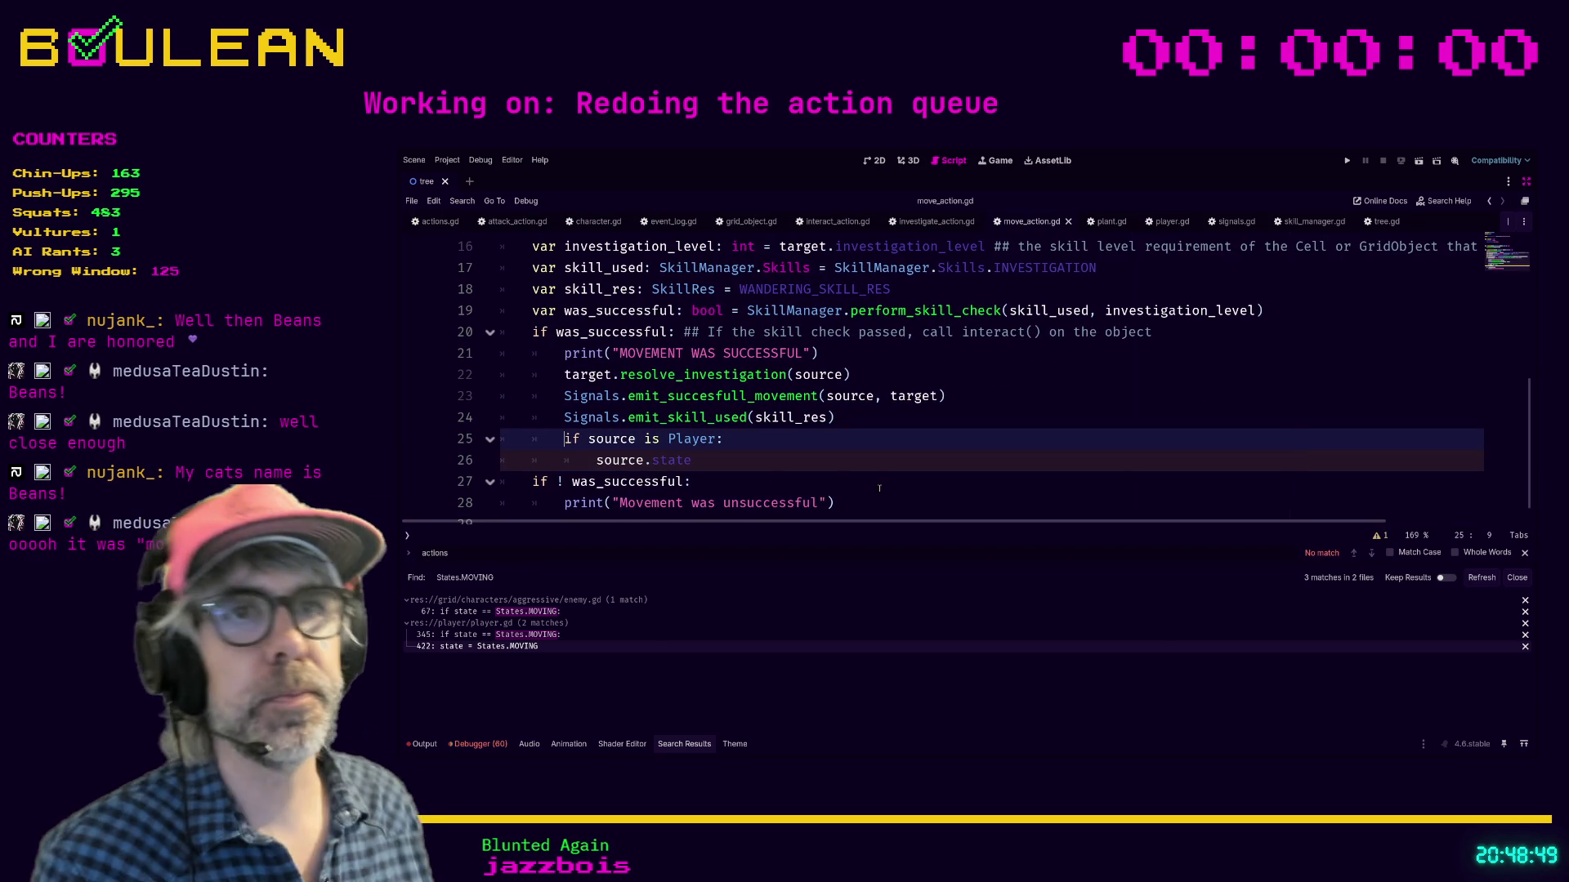
pyautogui.press('Return')
pyautogui.press('Up')
pyautogui.write('source.state = Character.States.')
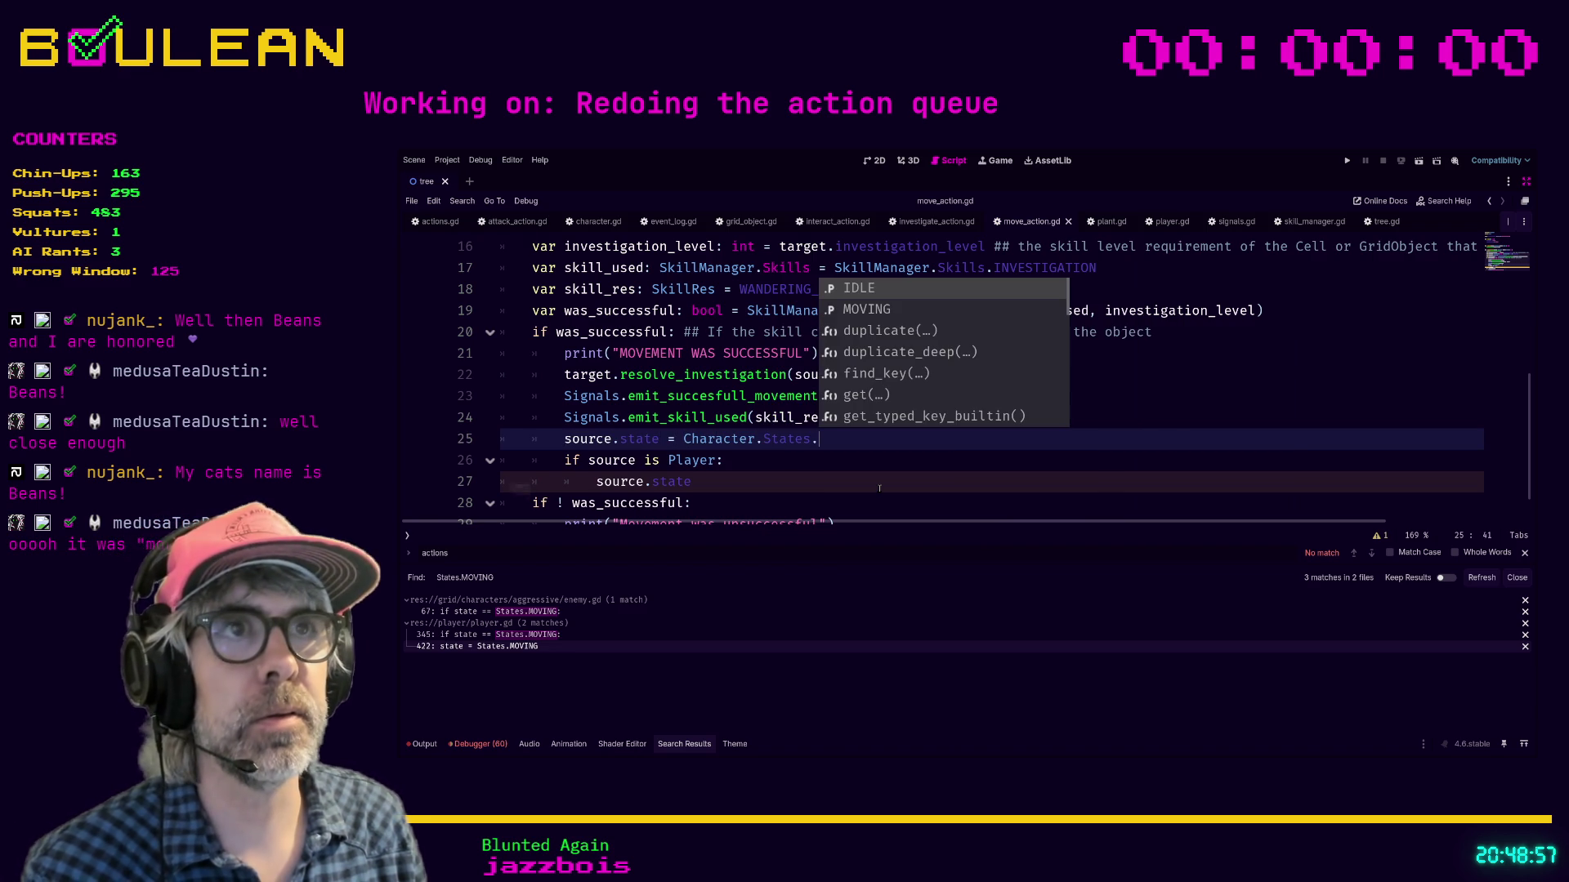
pyautogui.press('Down')
pyautogui.press('Return')
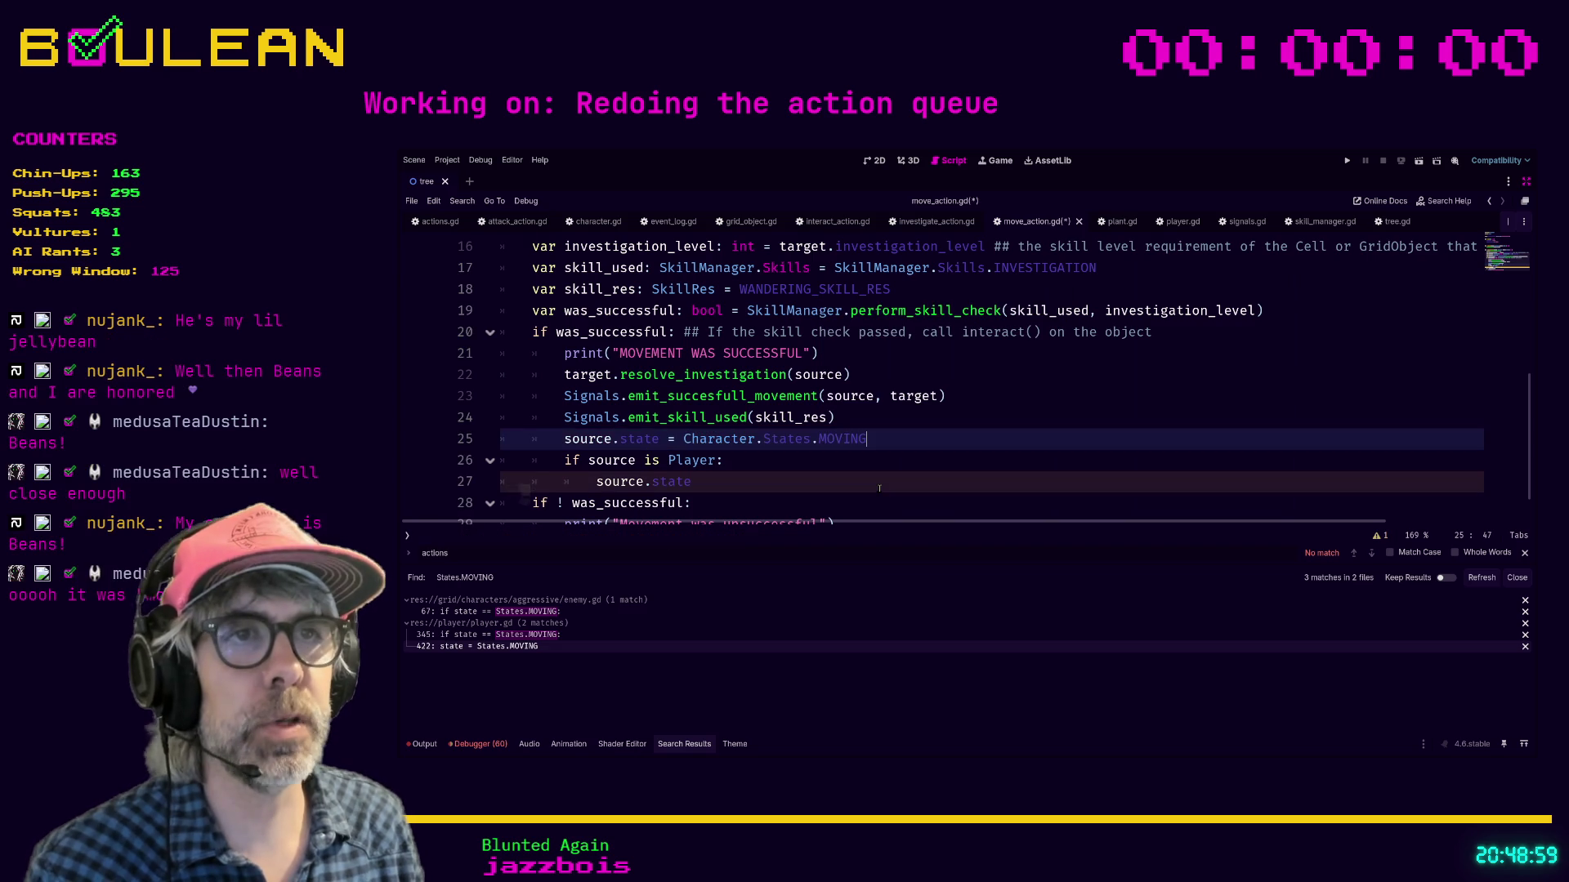
# Step: Delete the Player-only check block and save move_action.gd
pyautogui.press('Down')
pyautogui.press('Down')
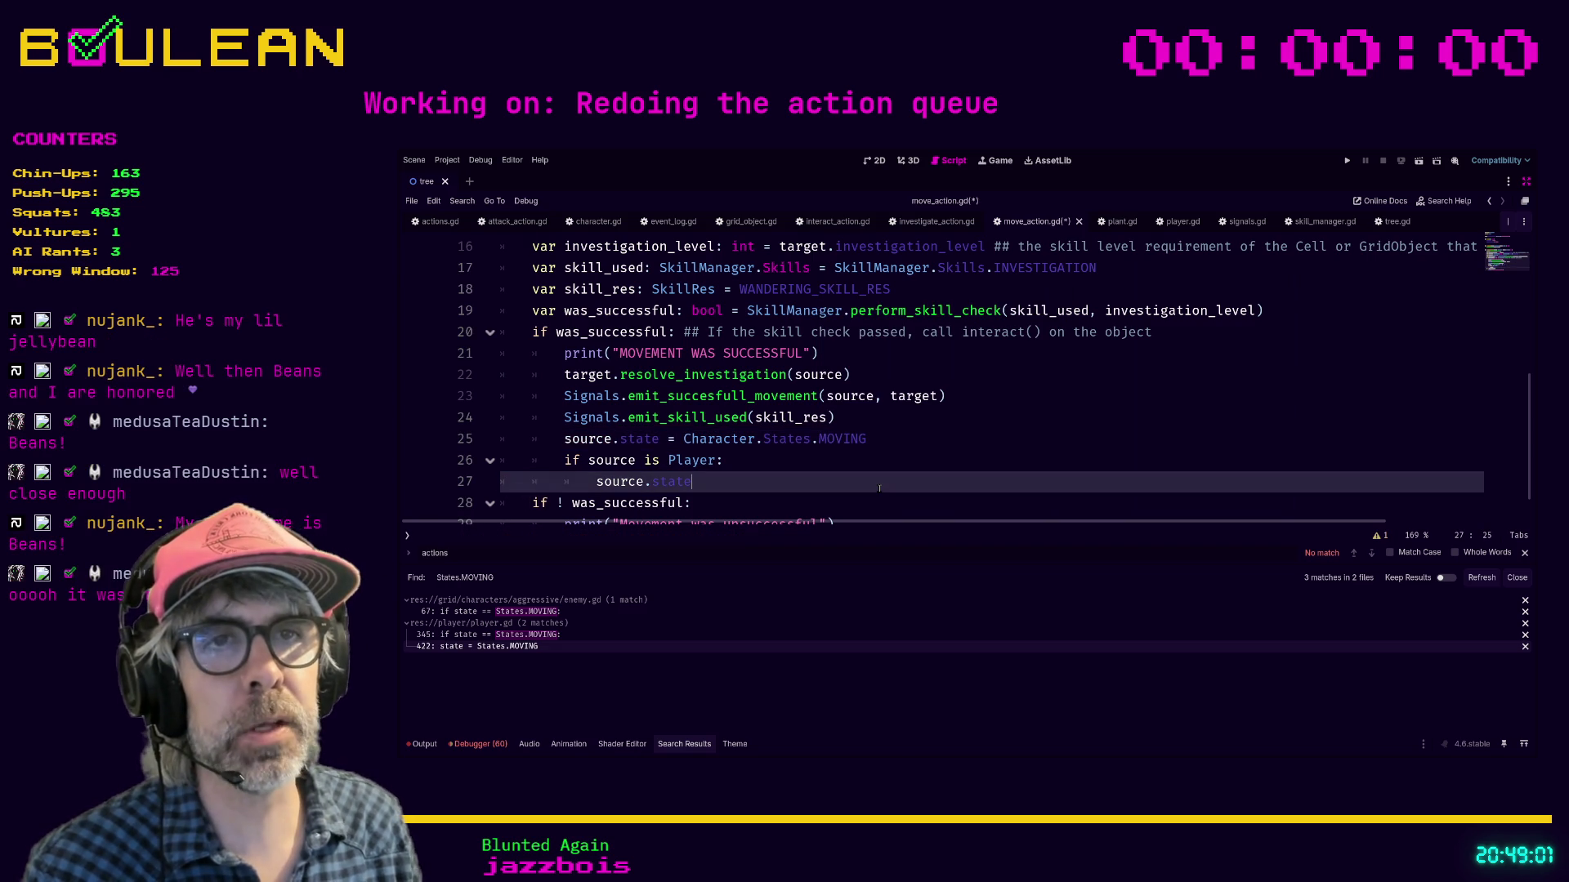
pyautogui.hotkey('shift', 'Home')
pyautogui.hotkey('shift', 'Up')
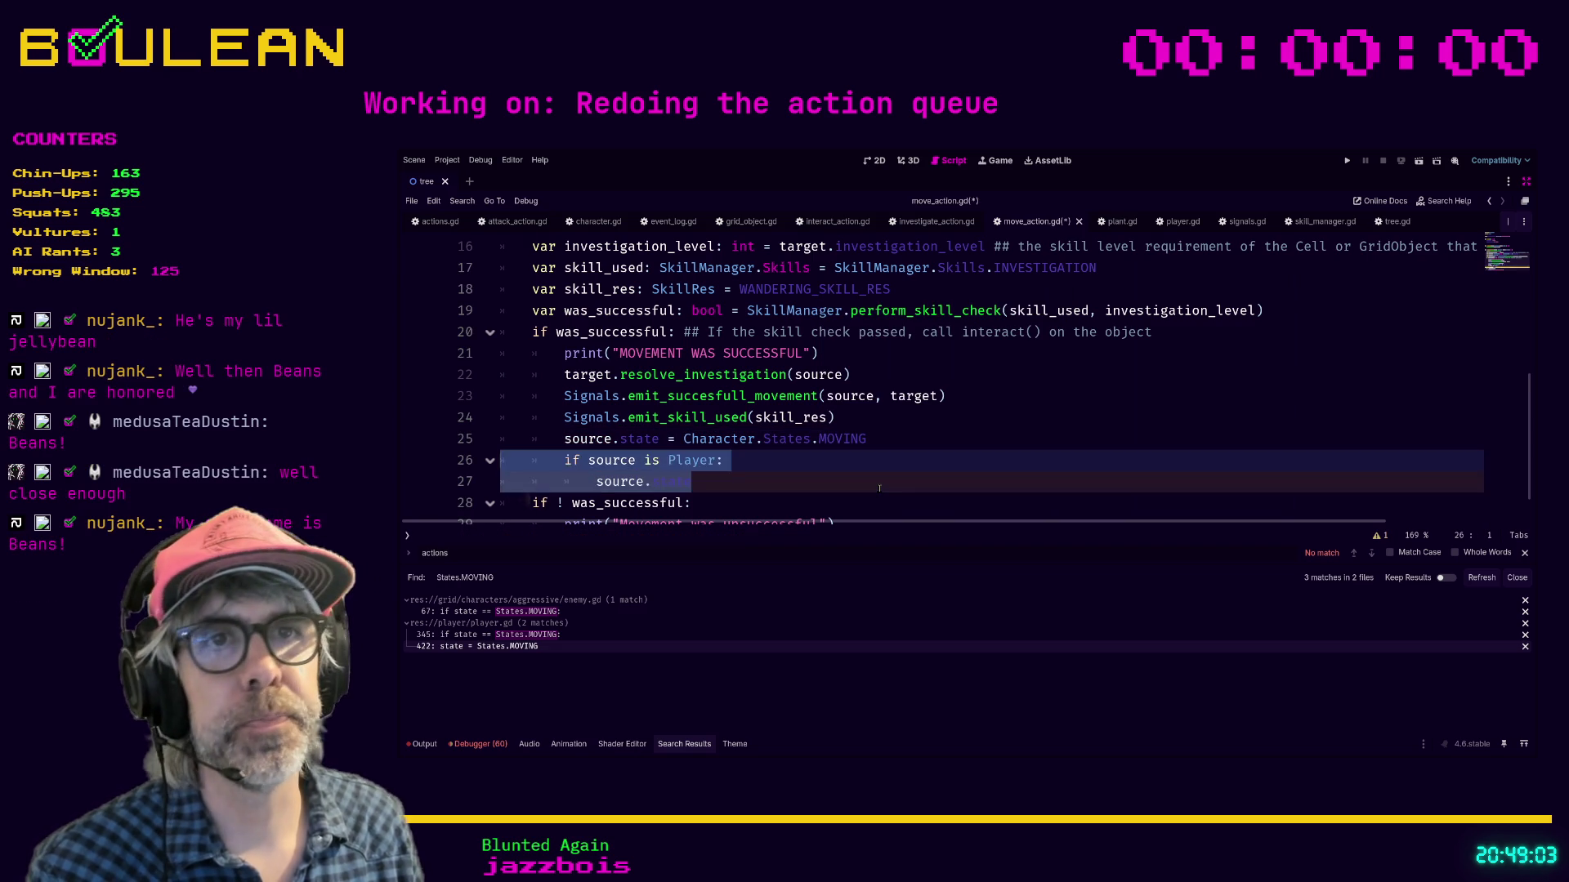
pyautogui.press('BackSpace')
pyautogui.press('BackSpace')
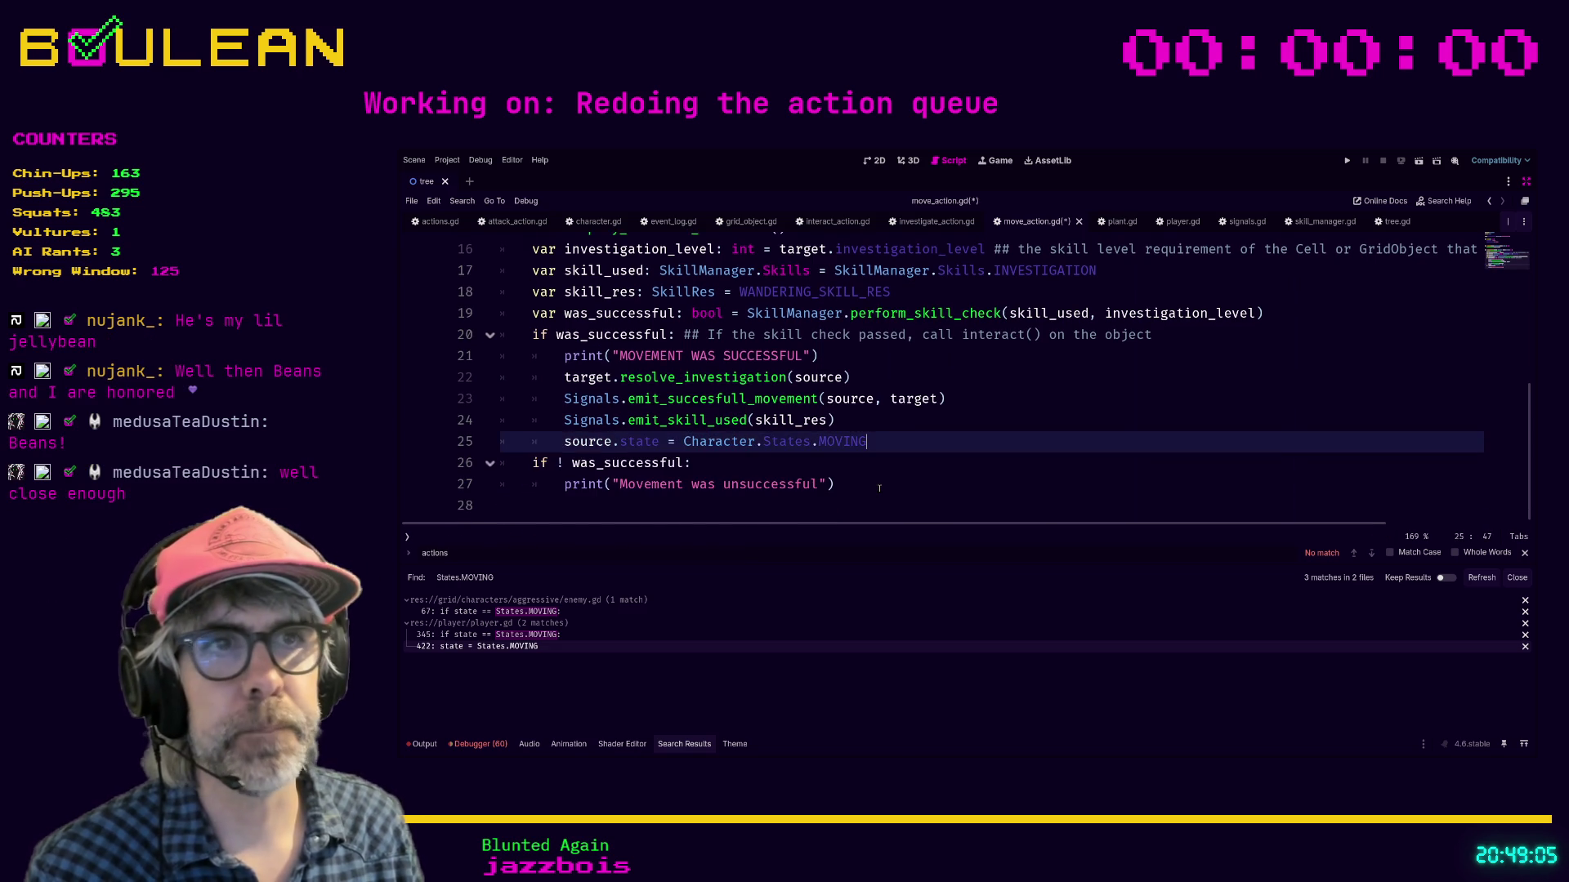
pyautogui.press('Up')
pyautogui.press('Return')
pyautogui.hotkey('ctrl', 's')
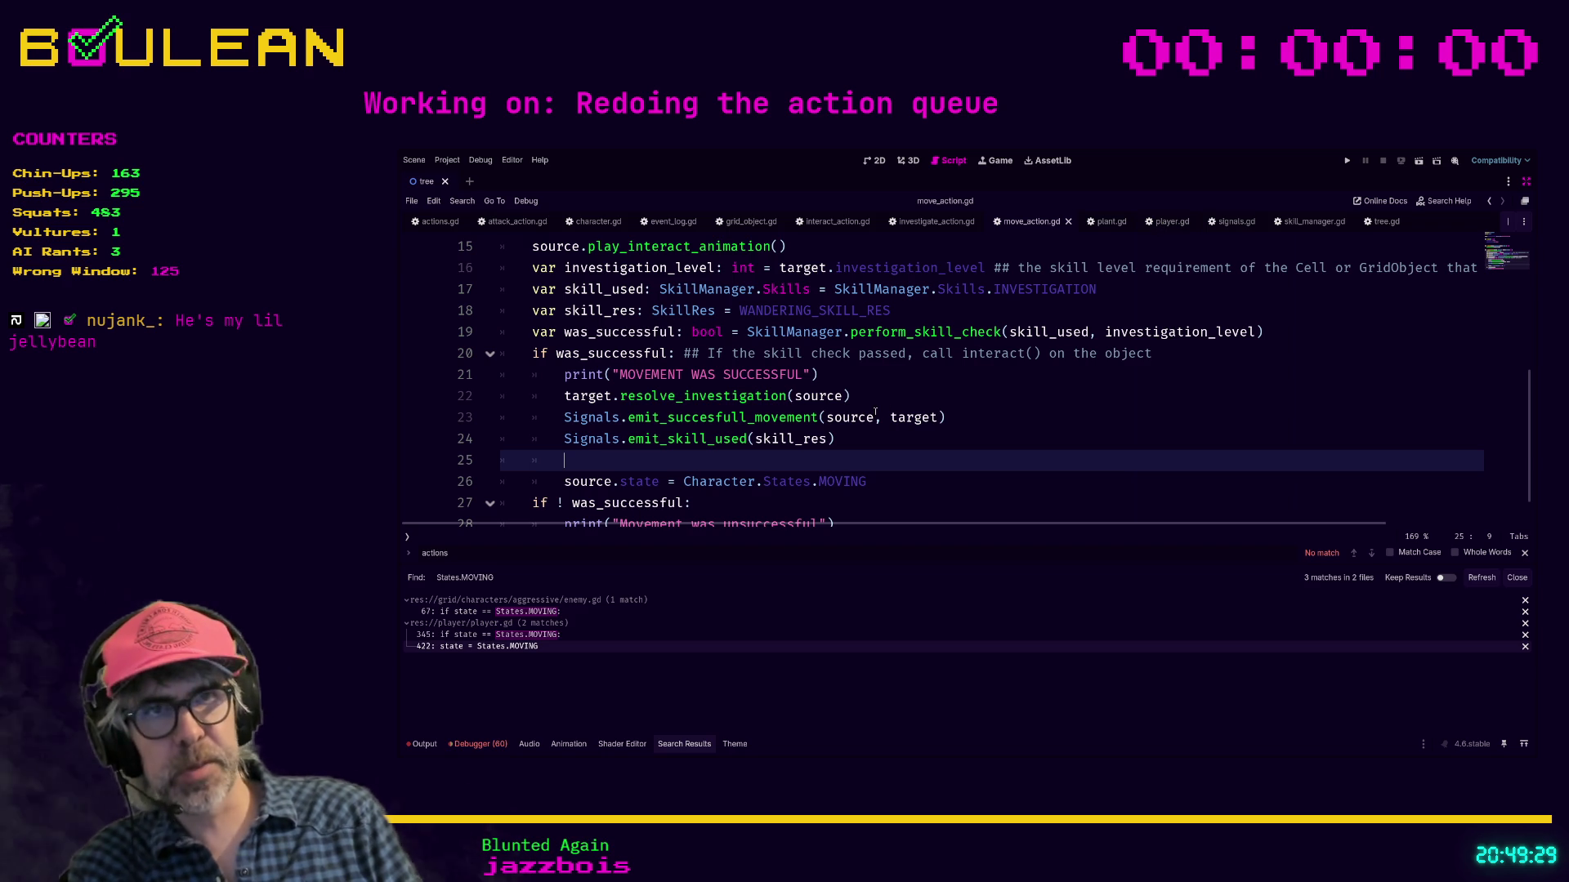
# Step: Start a 'source.next' line in move_action.gd, then switch to player.gd
pyautogui.write('source.ne')
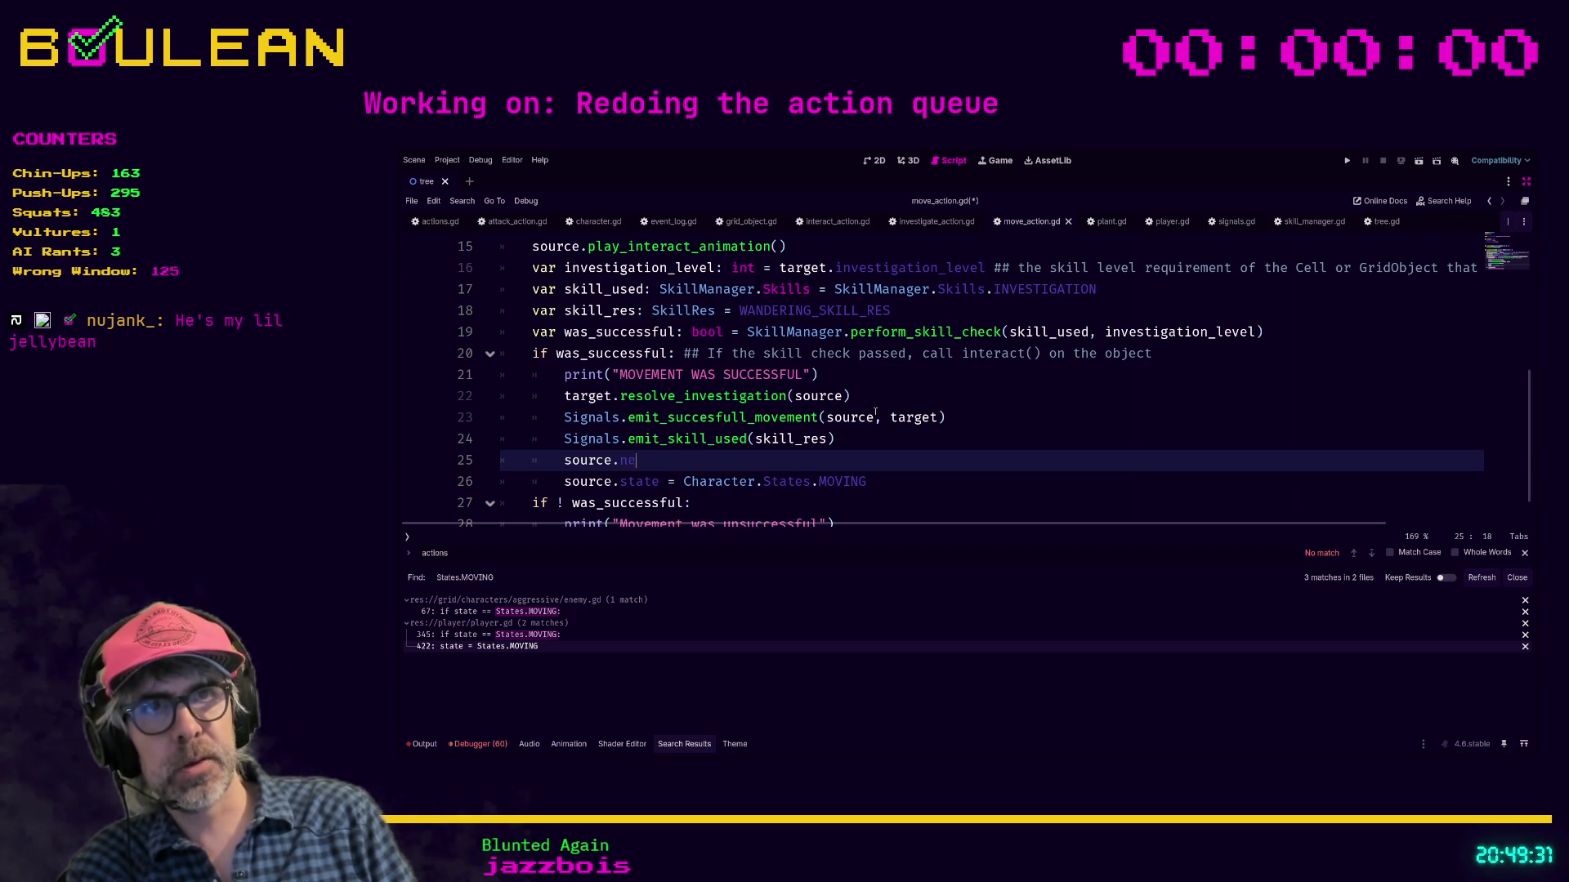
pyautogui.write('w_s')
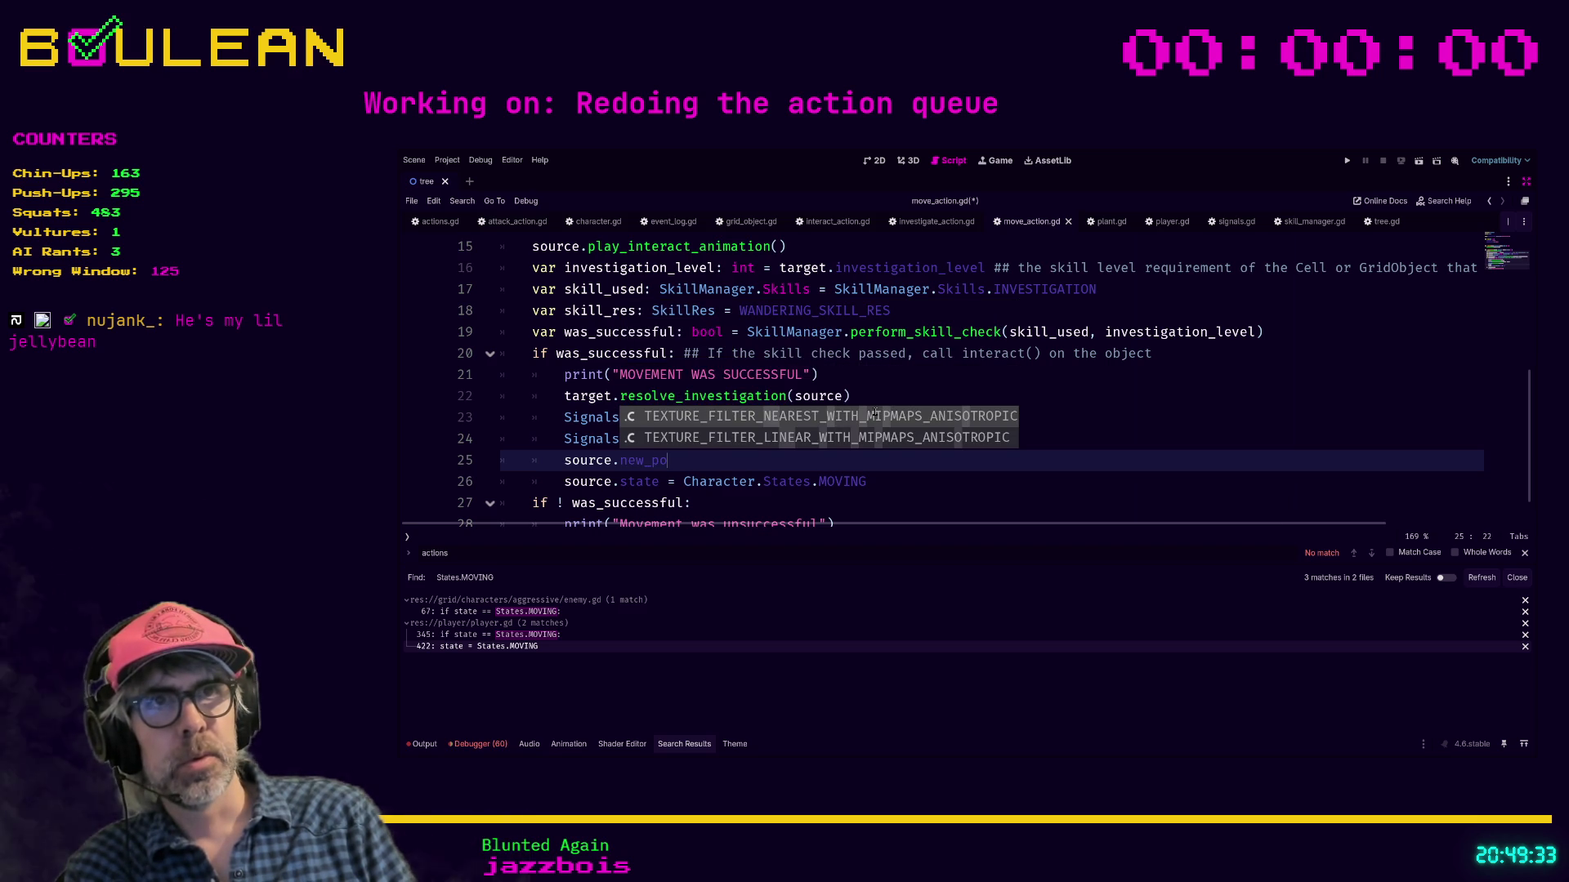
pyautogui.press('BackSpace')
pyautogui.press('BackSpace')
pyautogui.press('BackSpace')
pyautogui.press('BackSpace')
pyautogui.press('BackSpace')
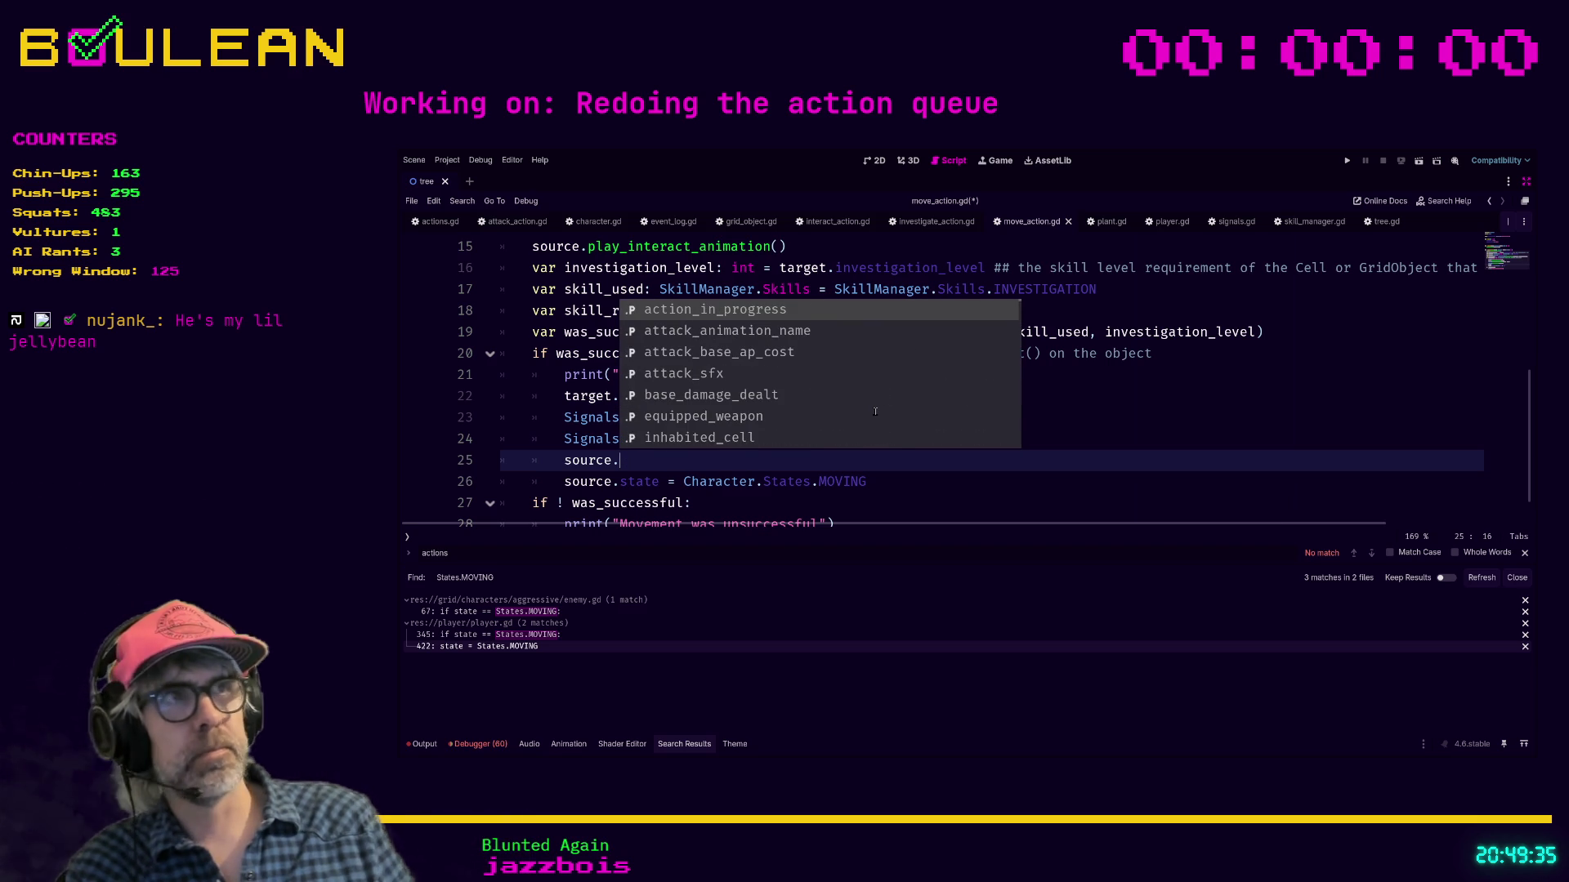
pyautogui.write('next')
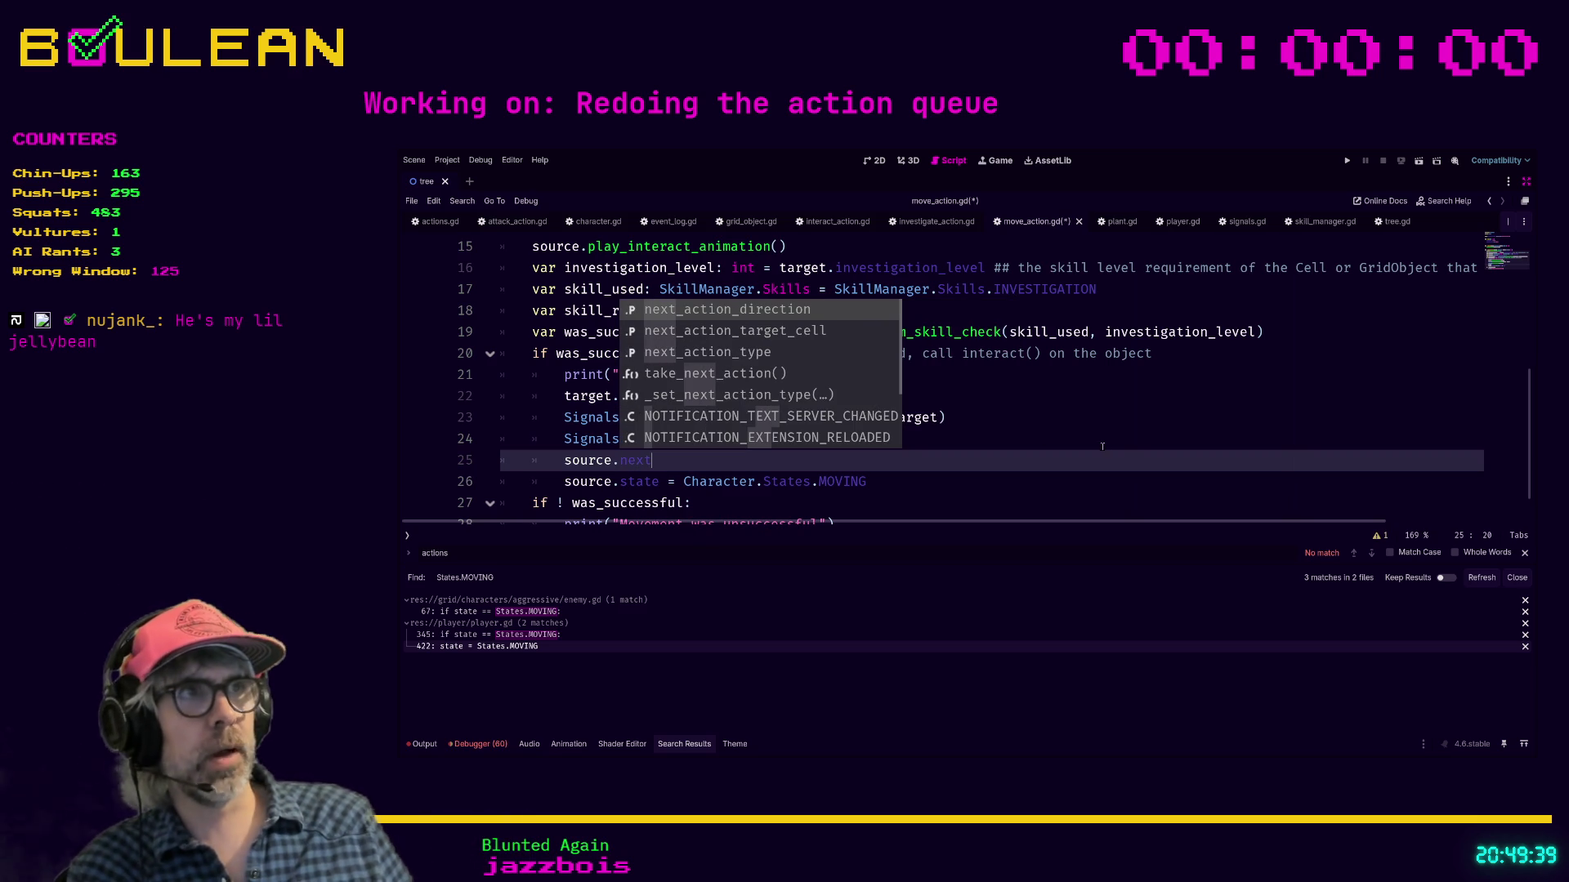
pyautogui.click(1175, 222)
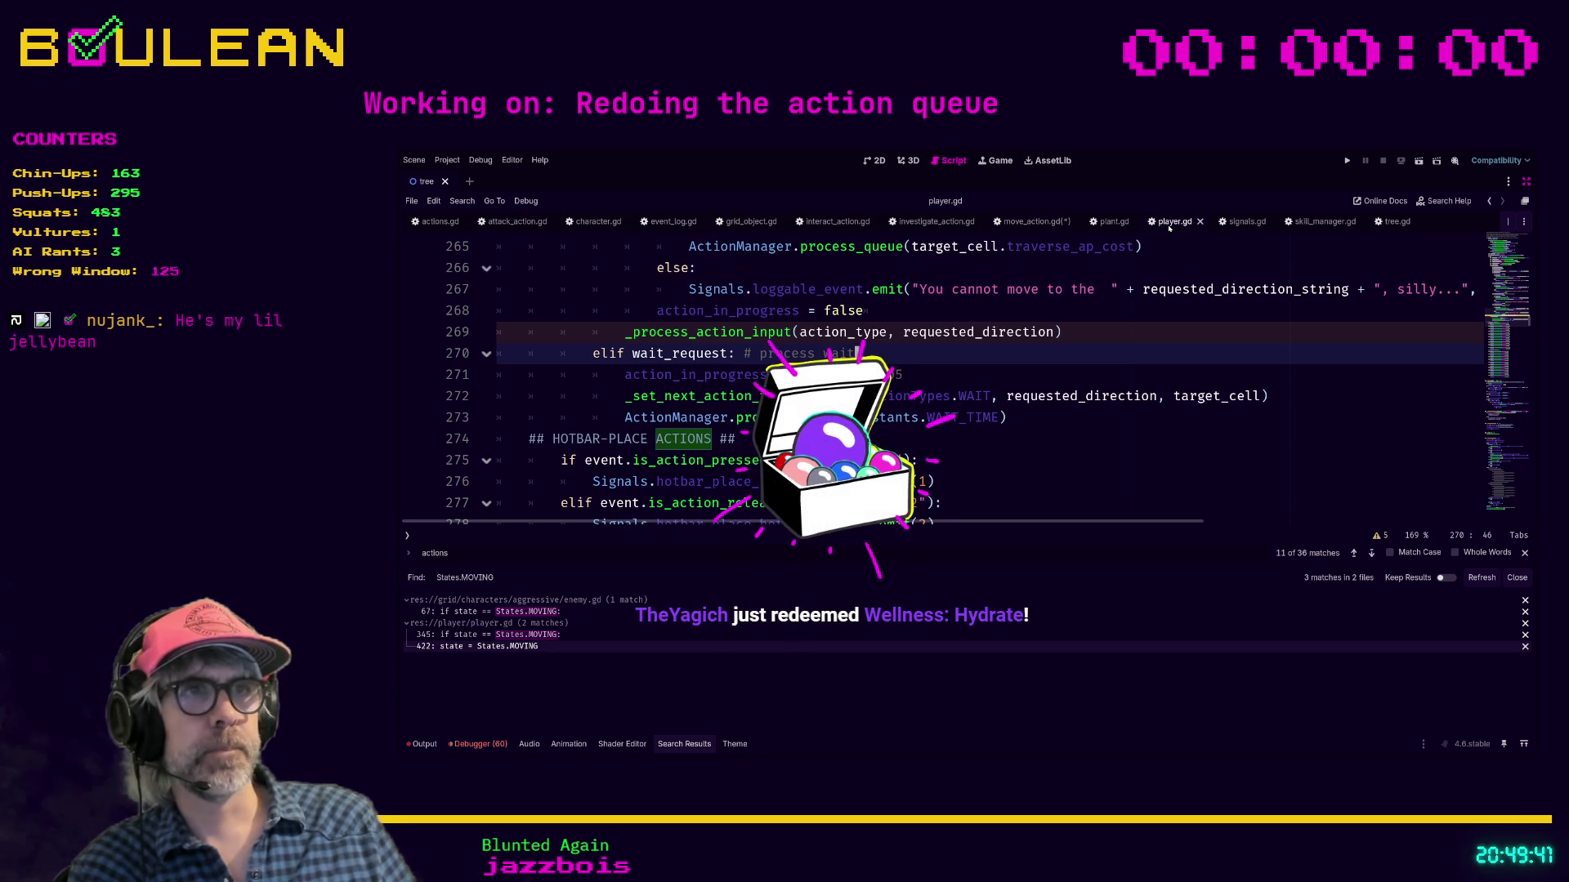
pyautogui.click(1104, 433)
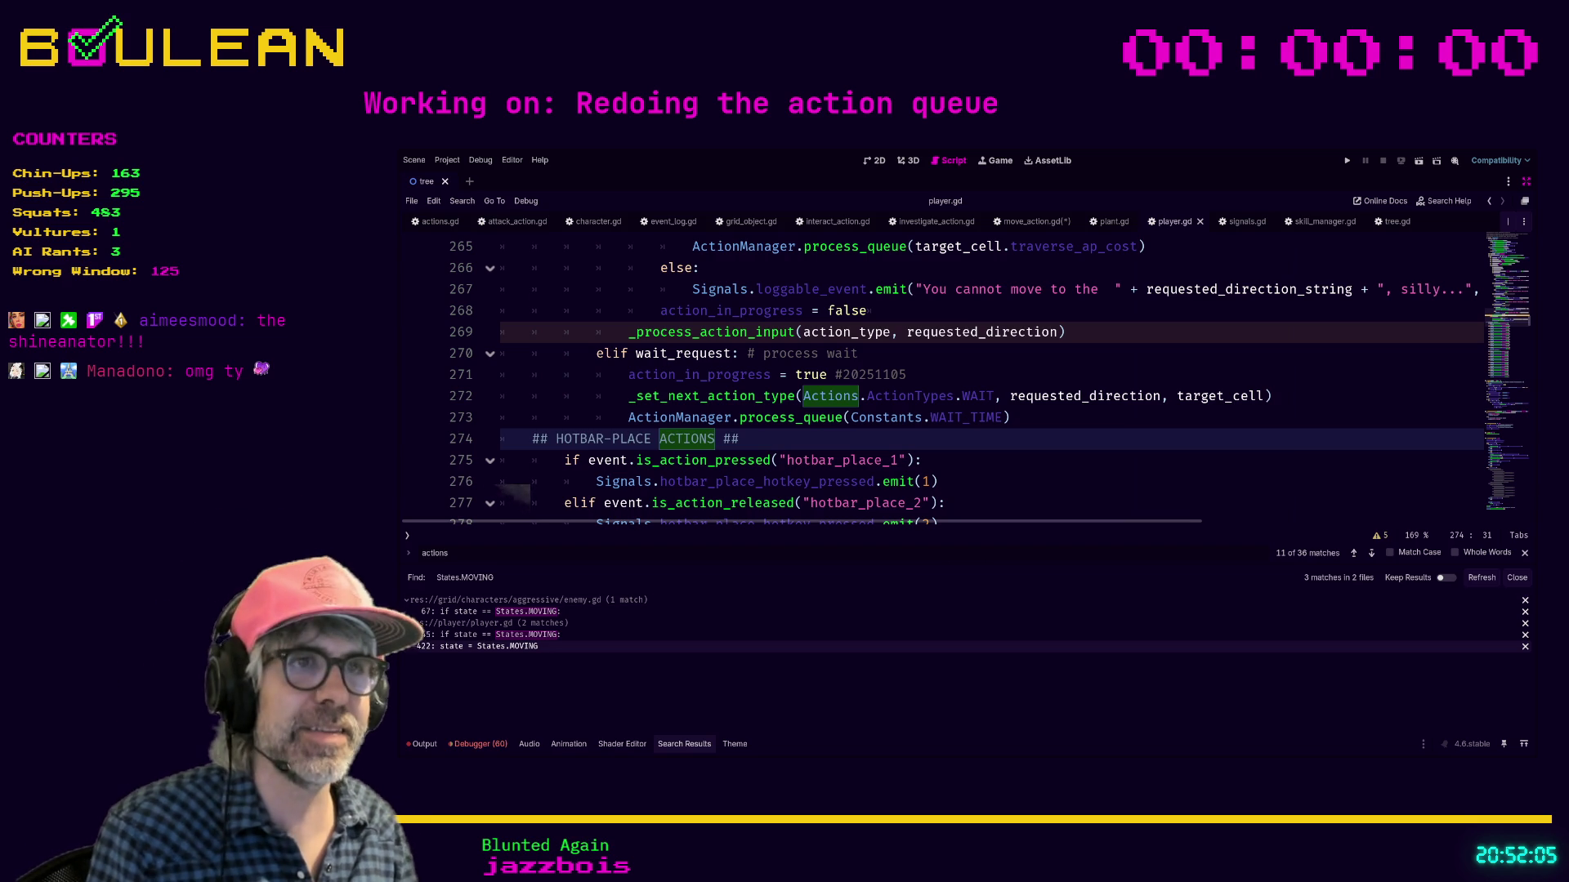
pyautogui.click(858, 353)
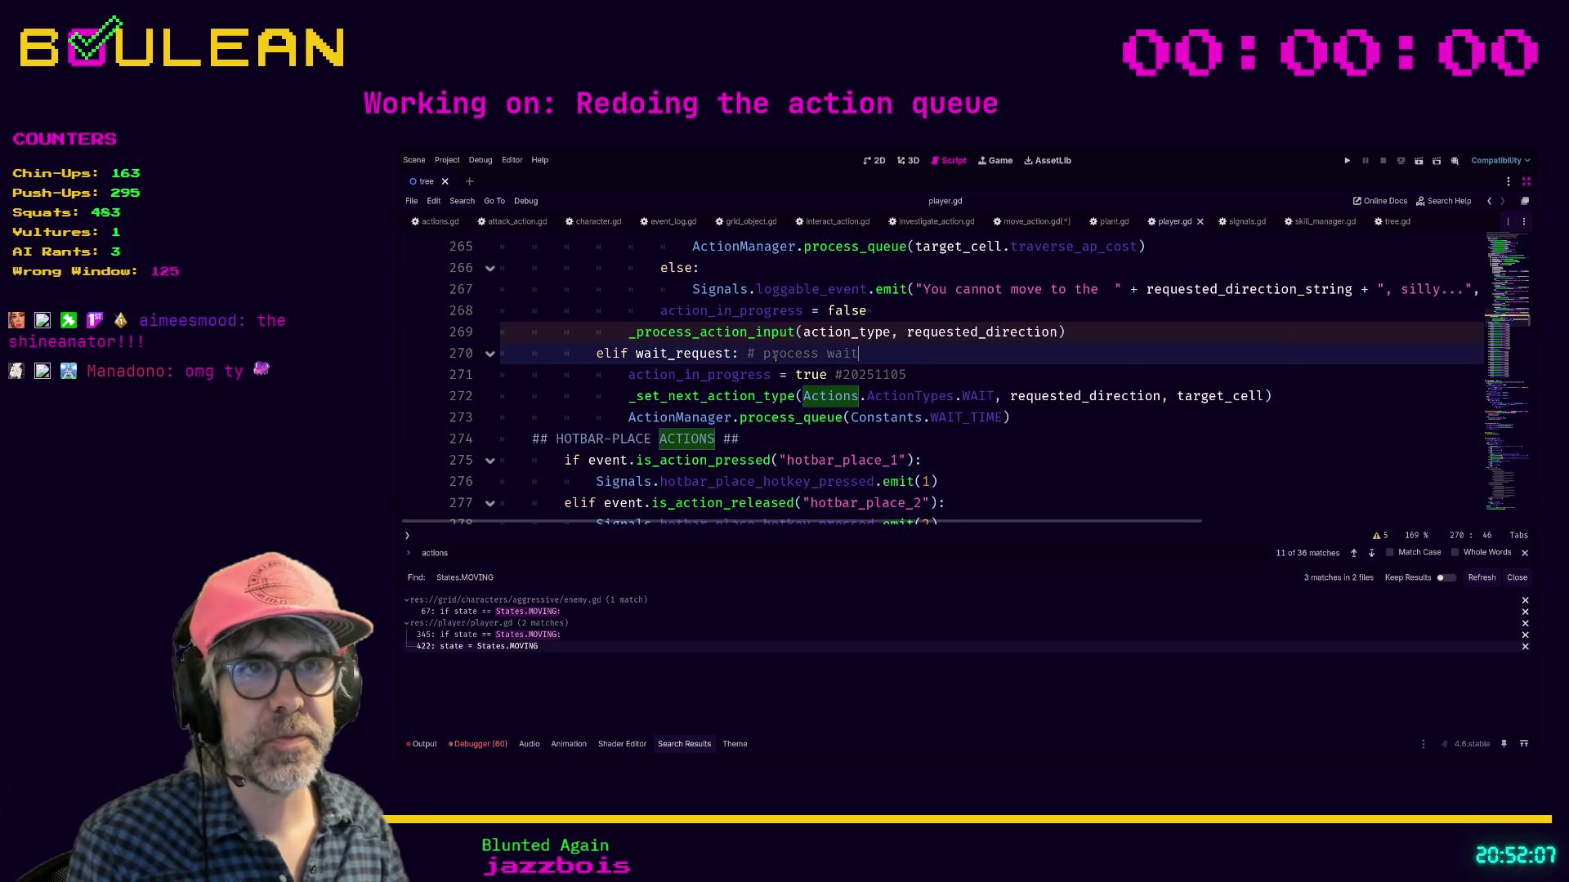
pyautogui.moveTo(747, 353); pyautogui.dragTo(881, 353)
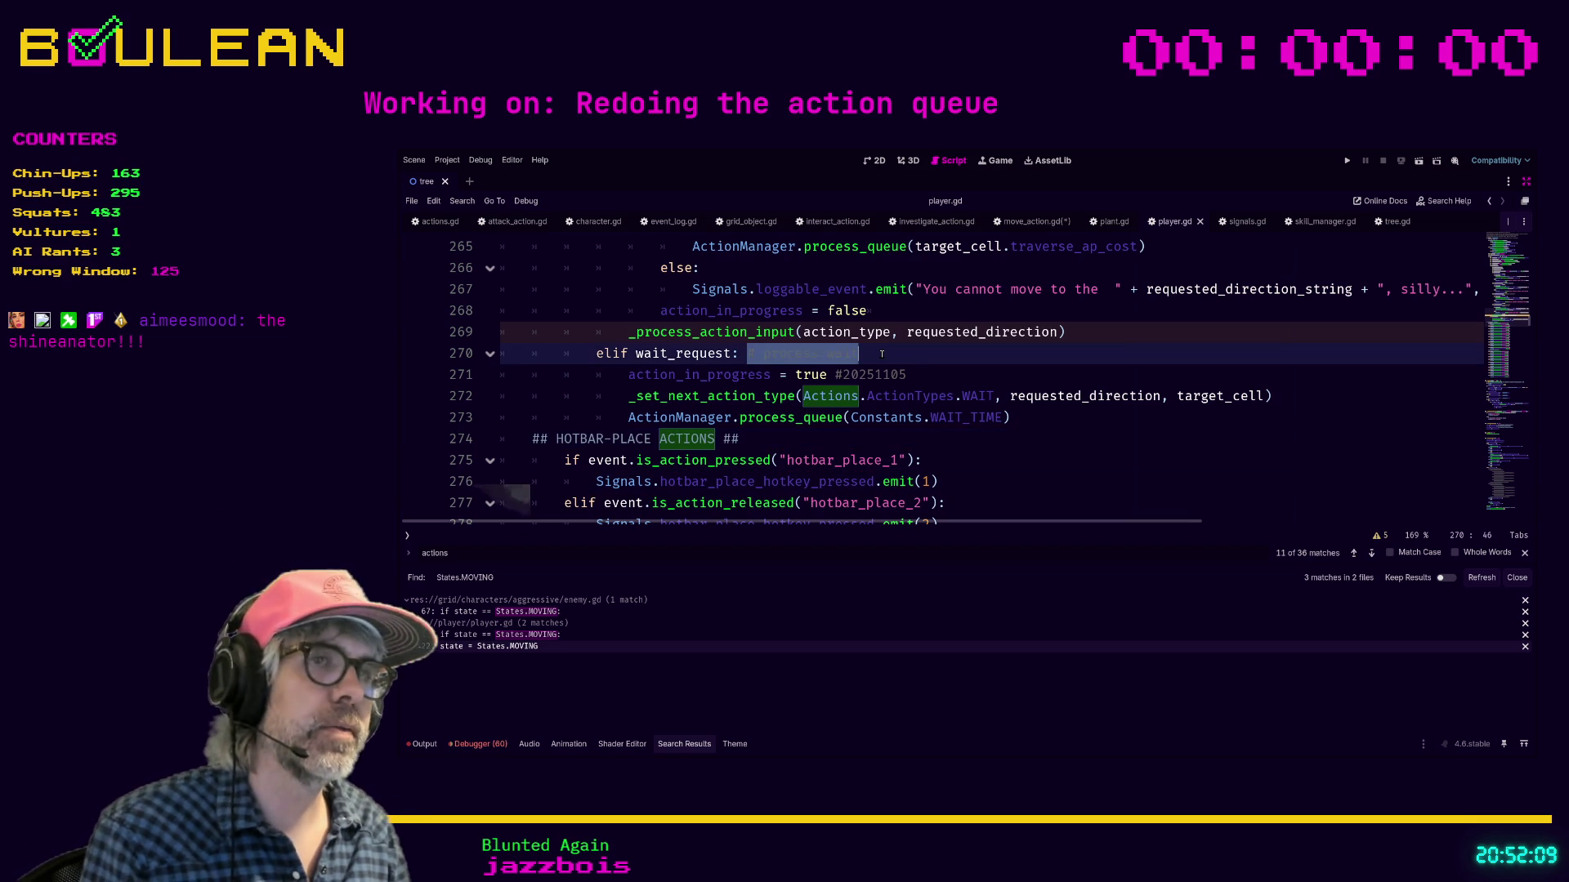
pyautogui.click(881, 353)
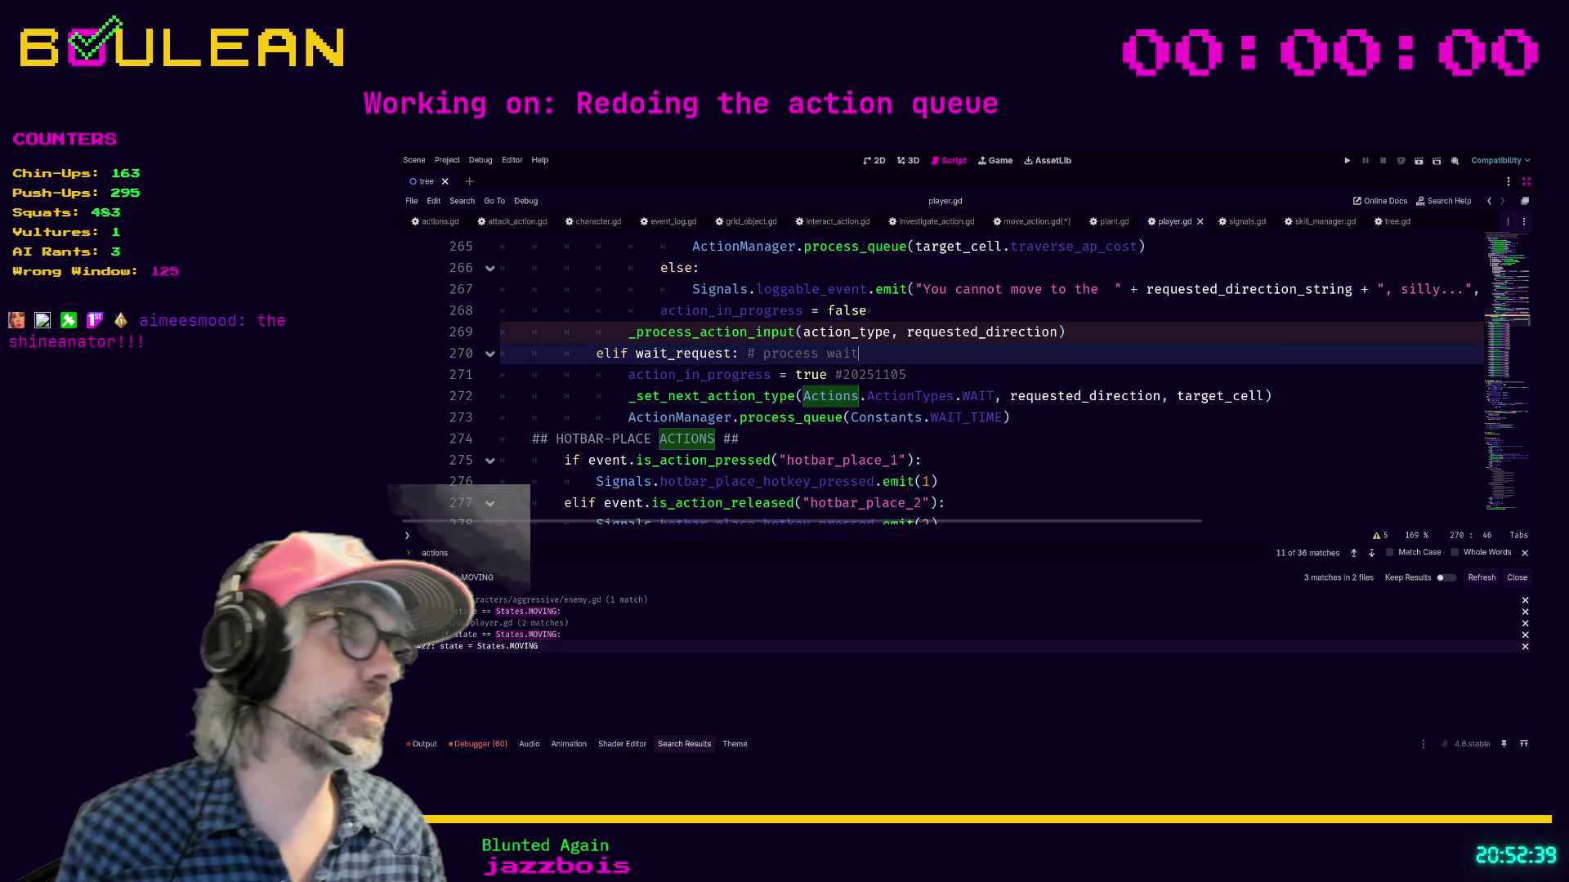
pyautogui.click(910, 375)
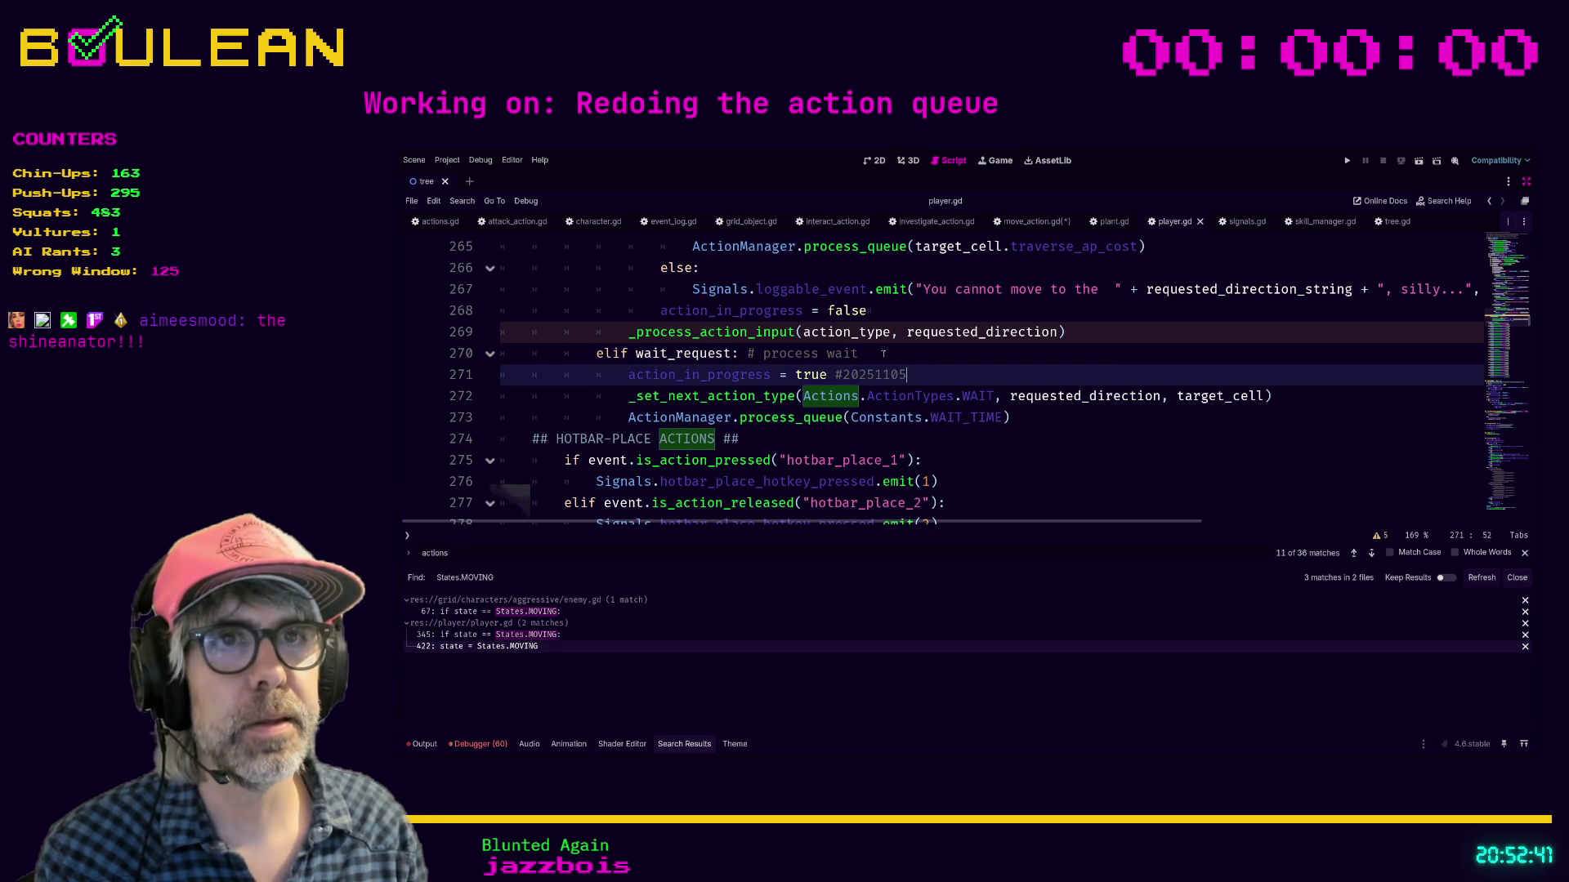
pyautogui.scroll(-1, 959, 359)
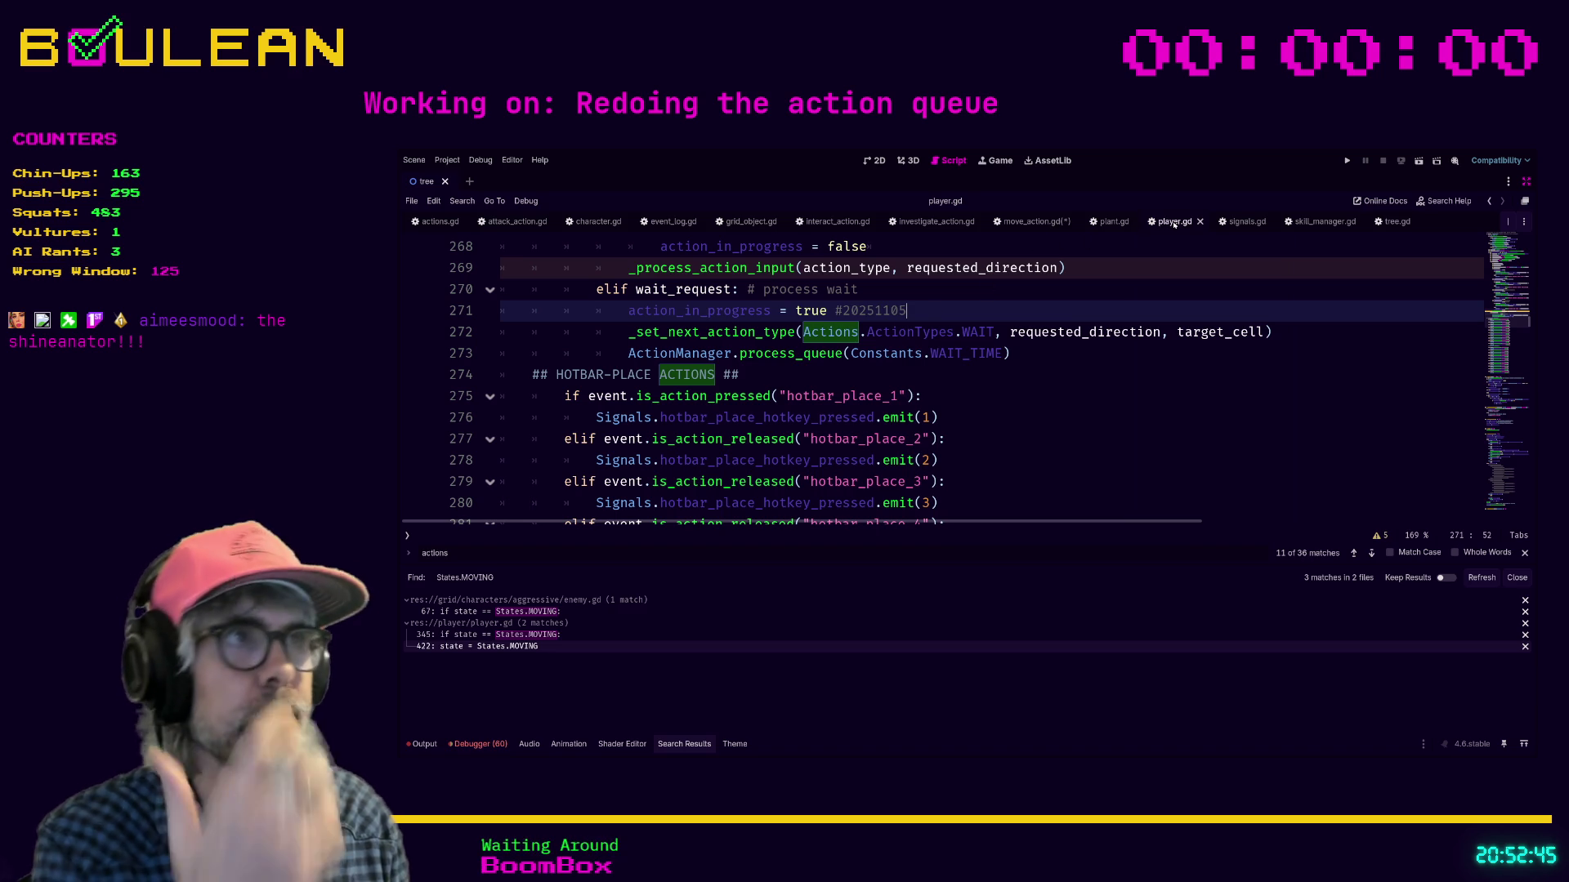
pyautogui.click(1091, 389)
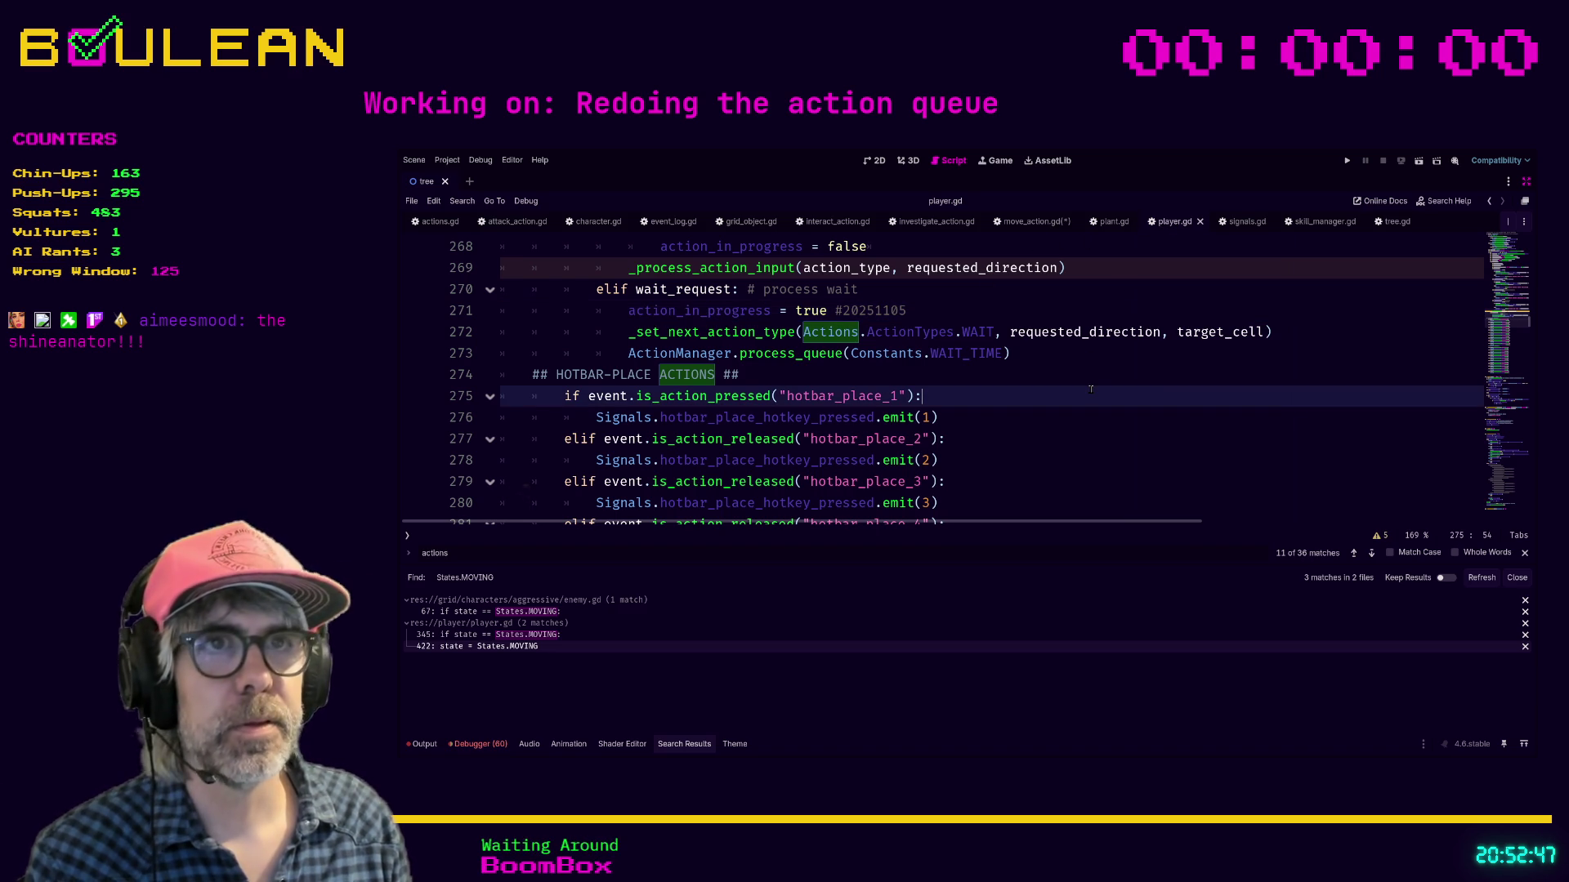
# Step: Search player.gd for '_mov' and step through matches to func _move at line 681
pyautogui.hotkey('ctrl', 'f')
pyautogui.write('_move')
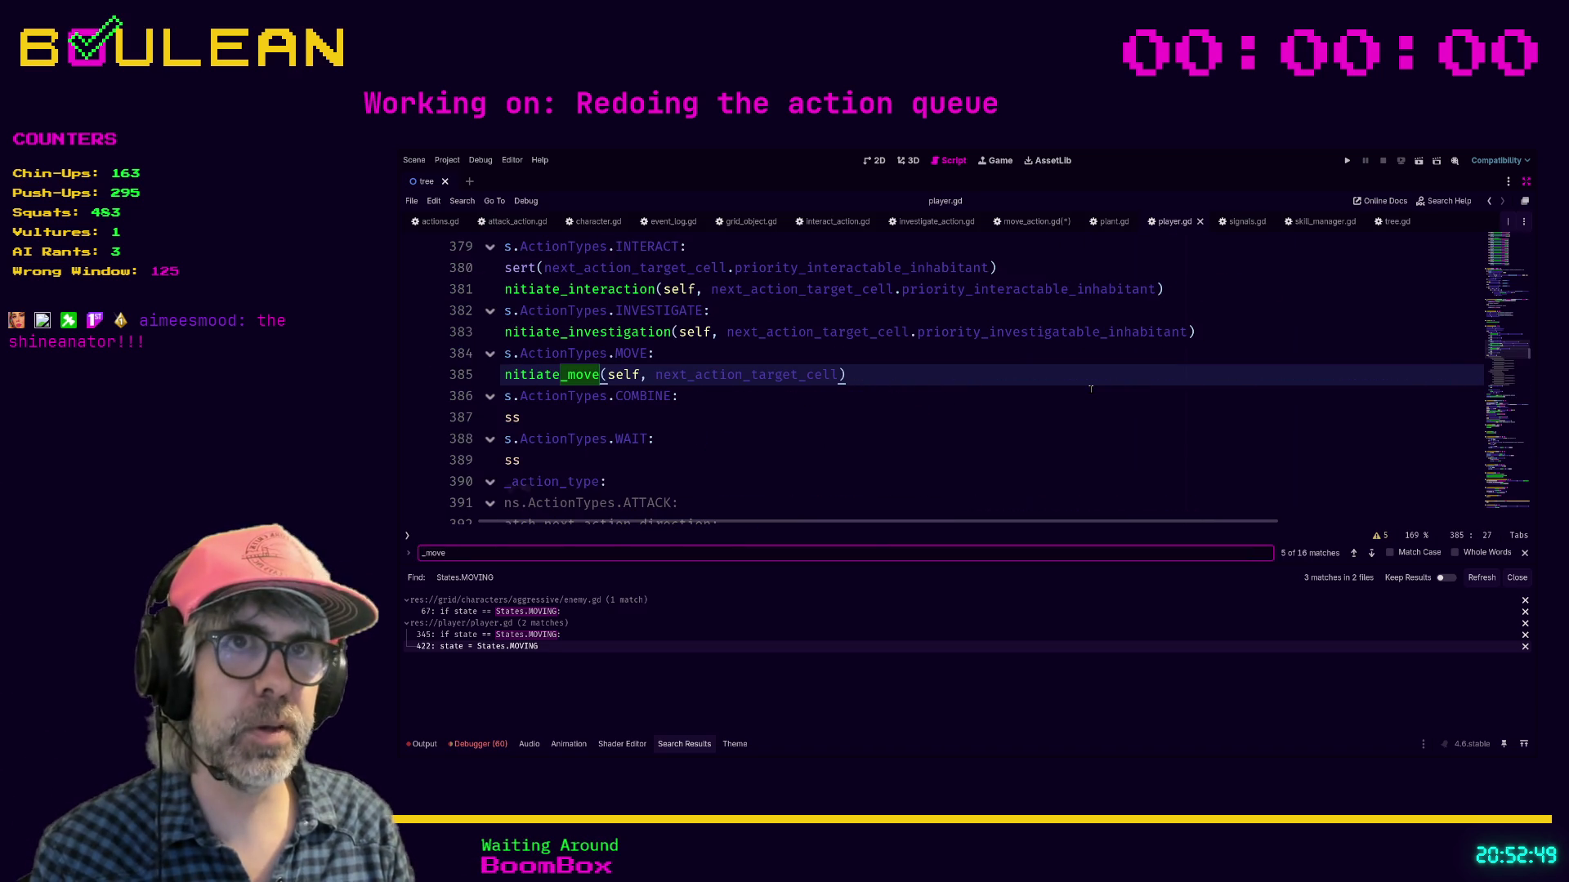
pyautogui.press('Return')
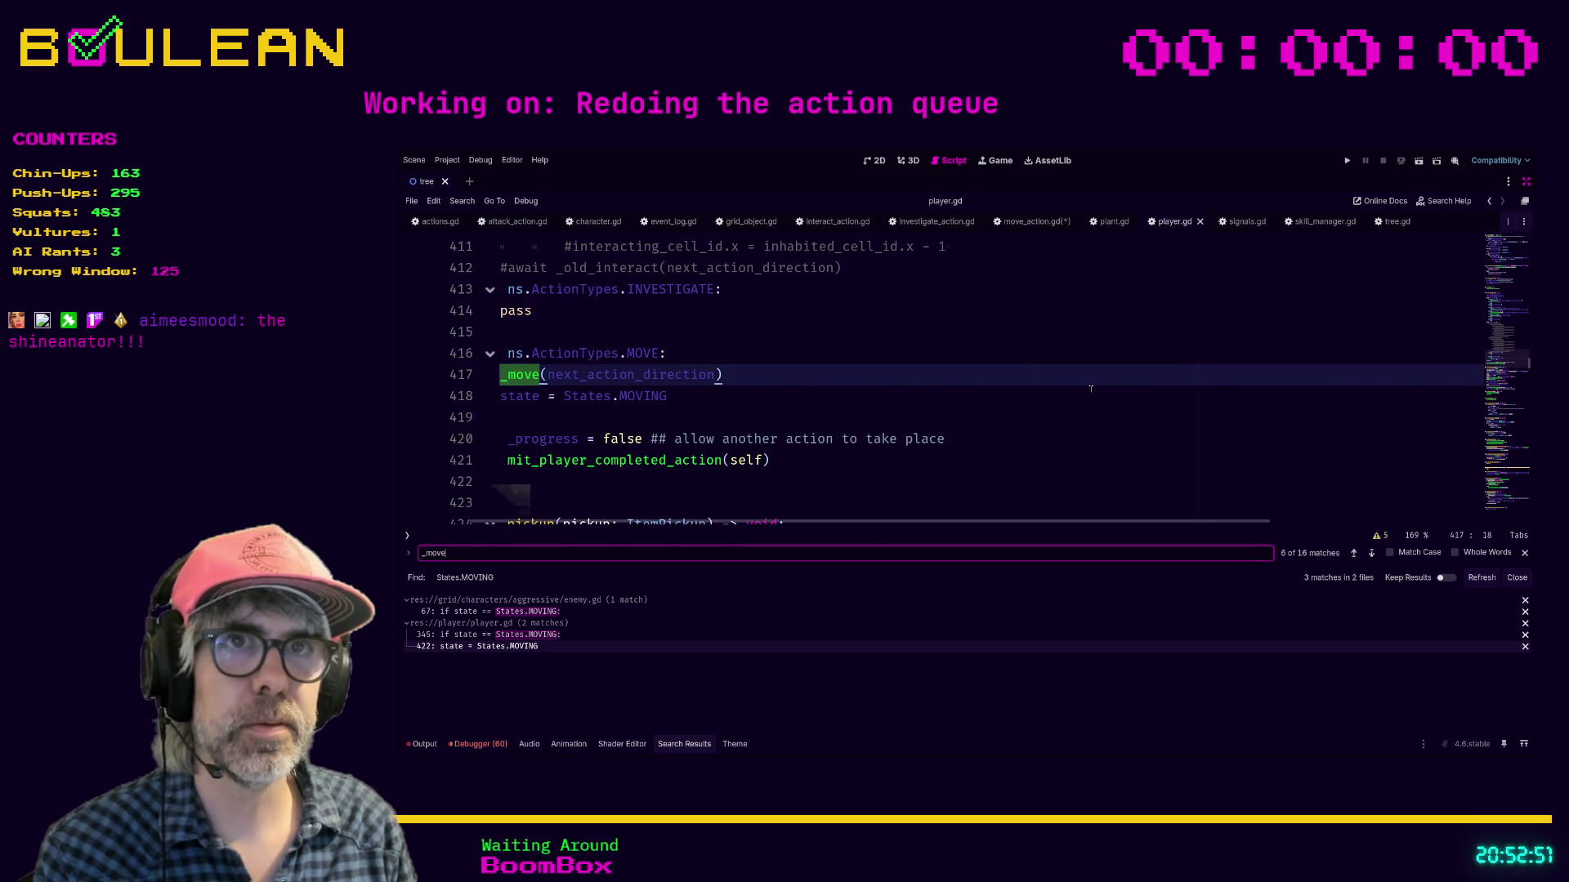
pyautogui.press('Return')
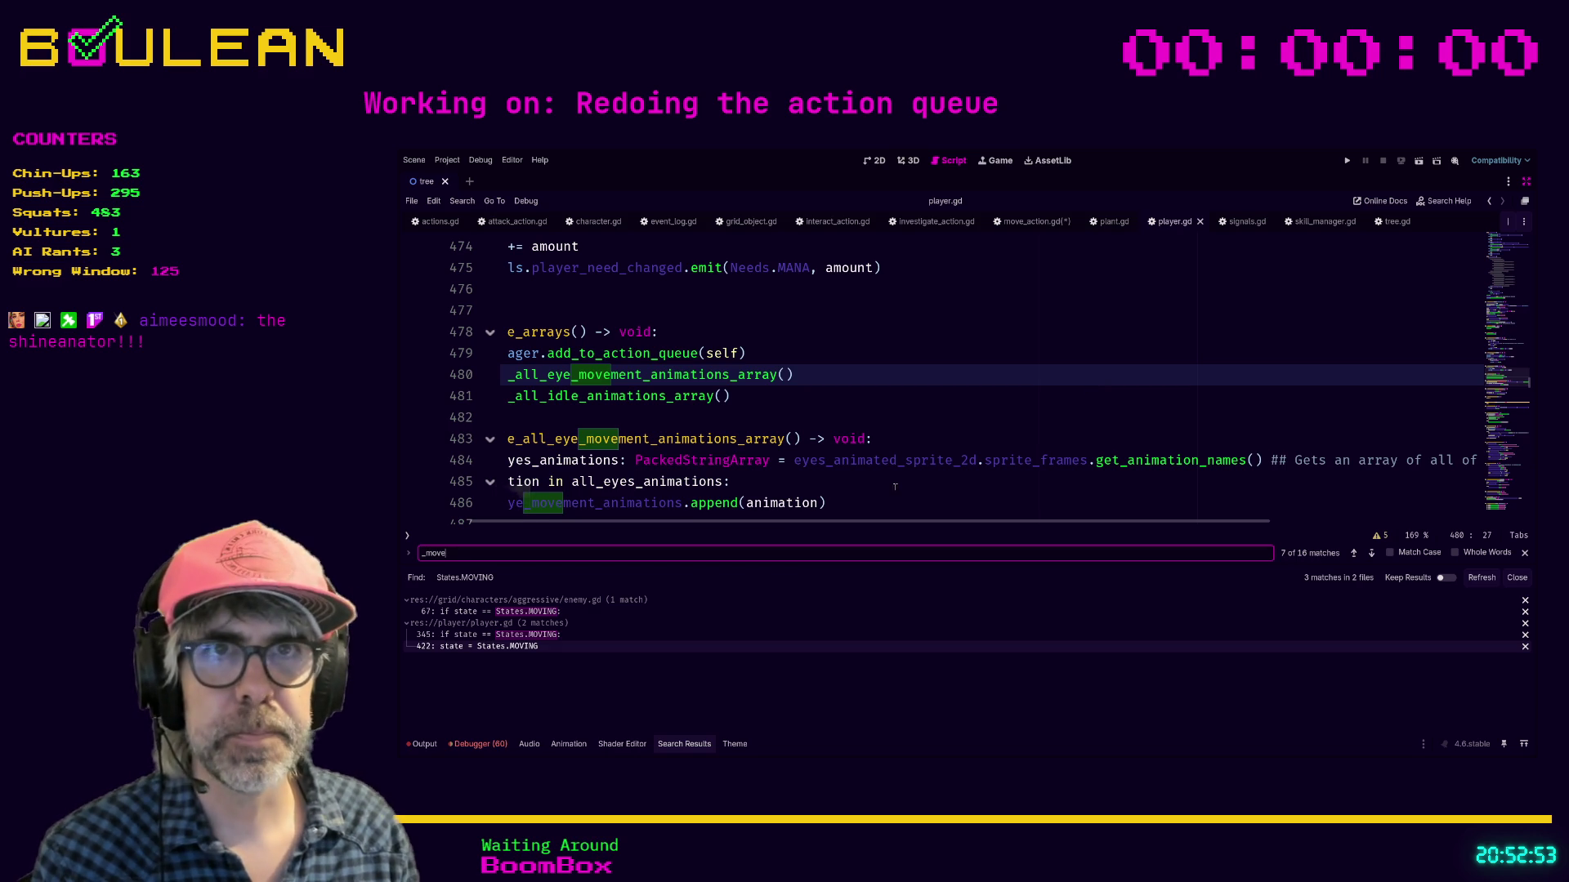
pyautogui.hscroll(-4, 814, 517)
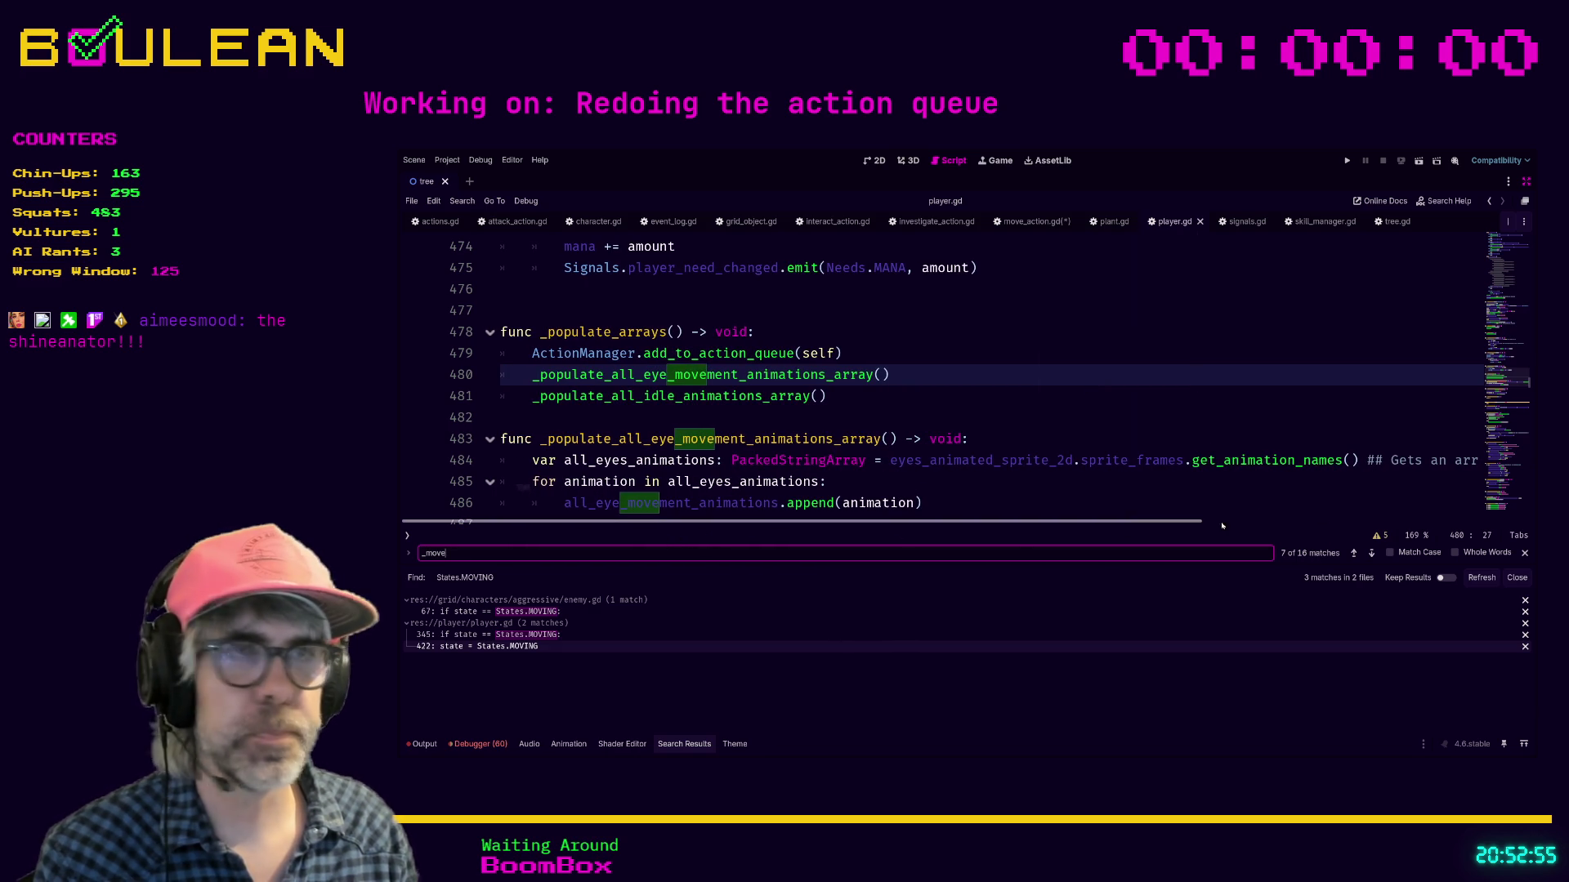
pyautogui.click(1371, 554)
pyautogui.click(1372, 554)
pyautogui.click(1371, 554)
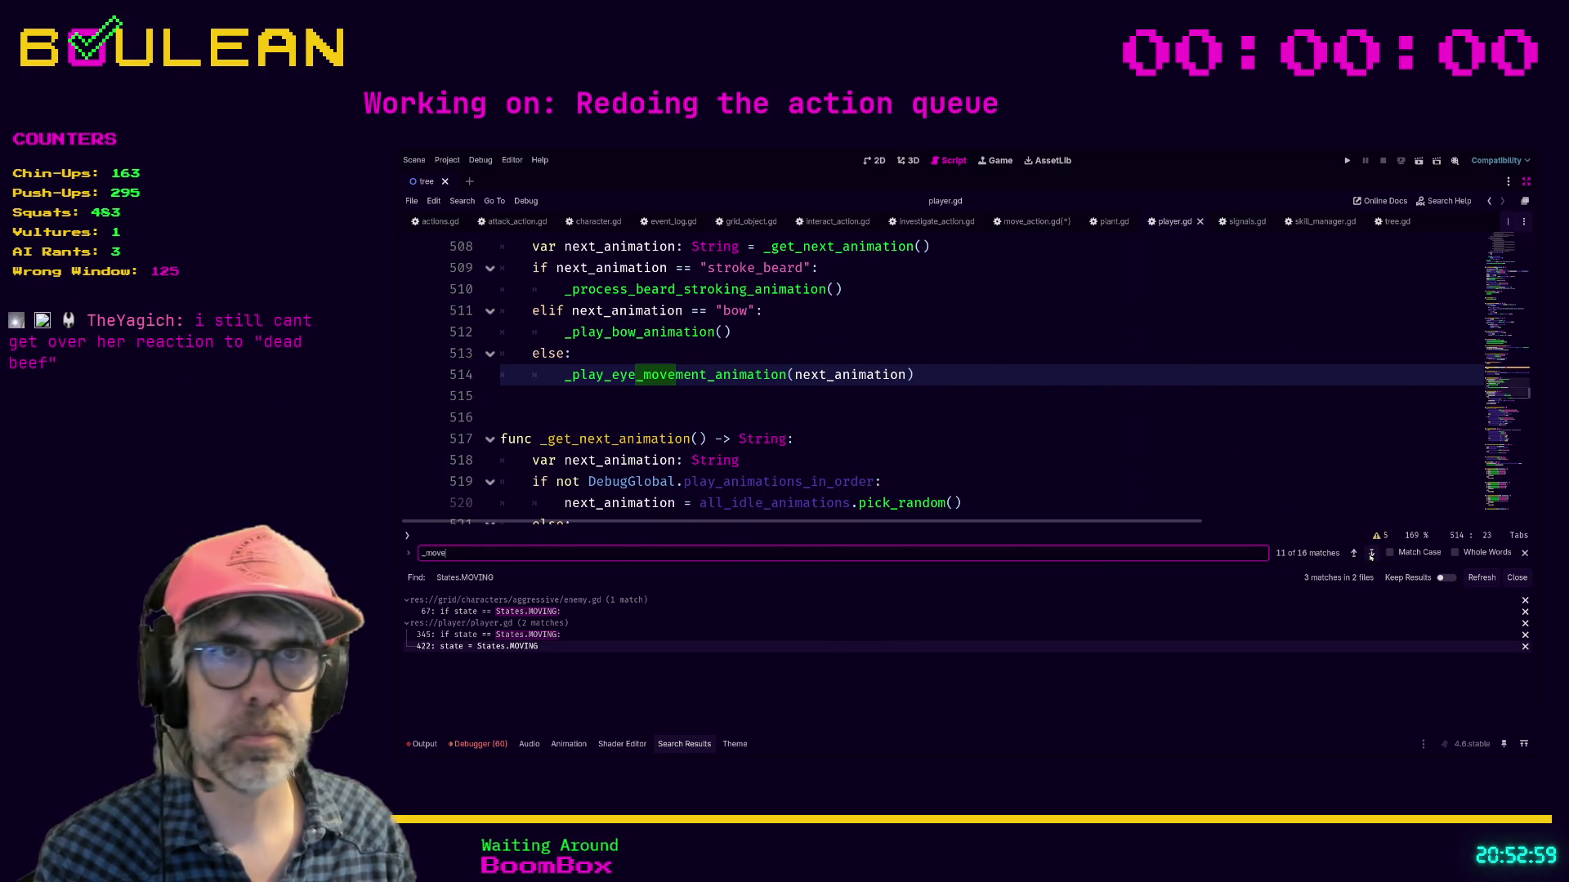
pyautogui.click(1370, 555)
pyautogui.click(1370, 555)
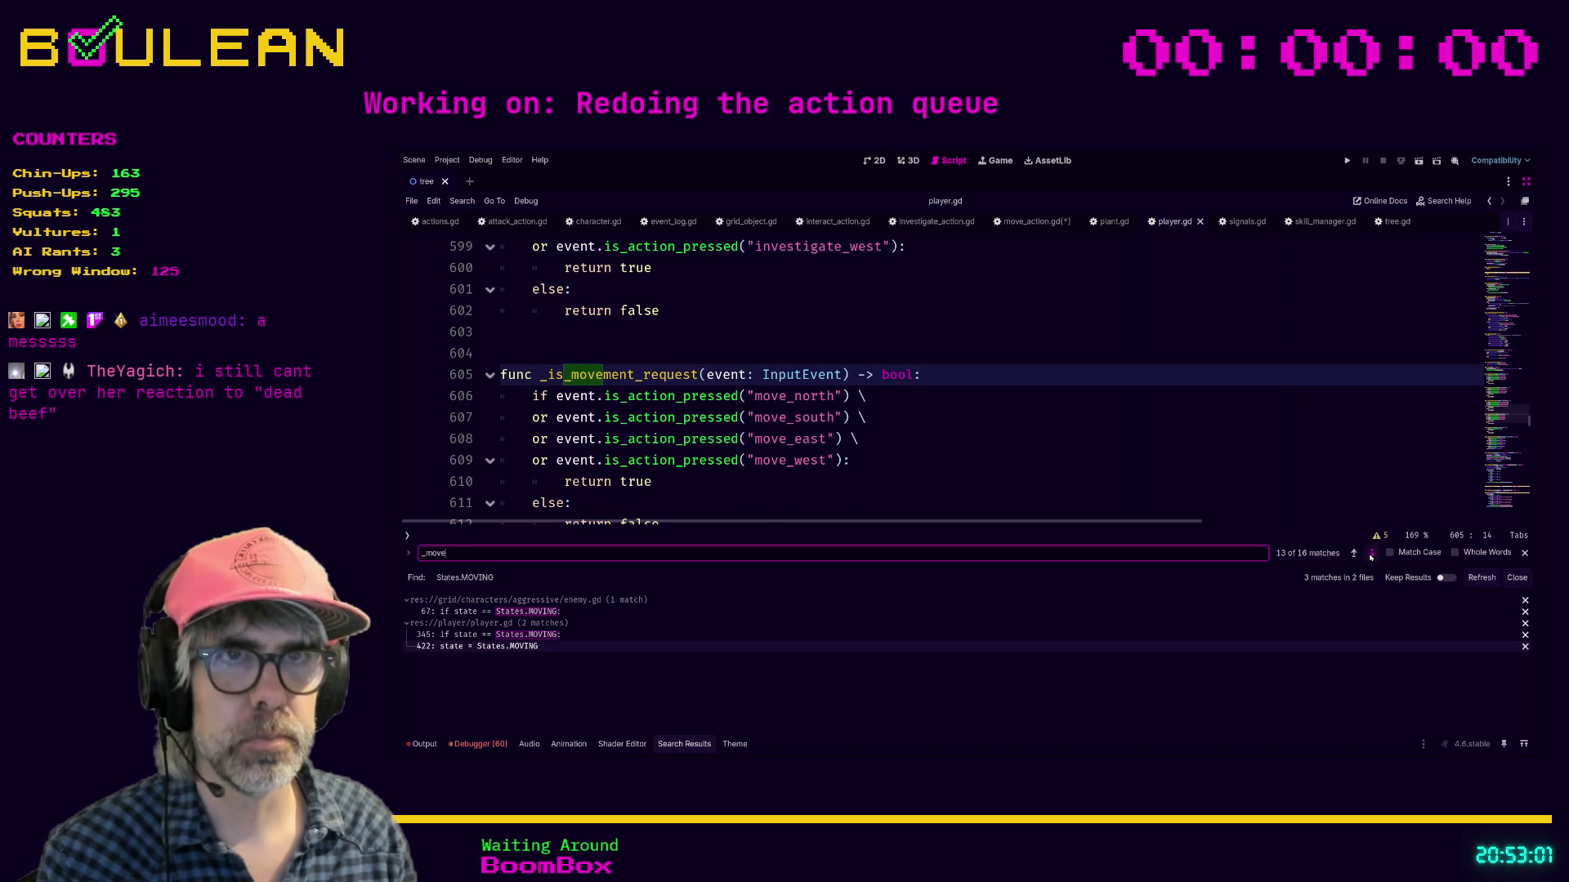
pyautogui.click(1371, 554)
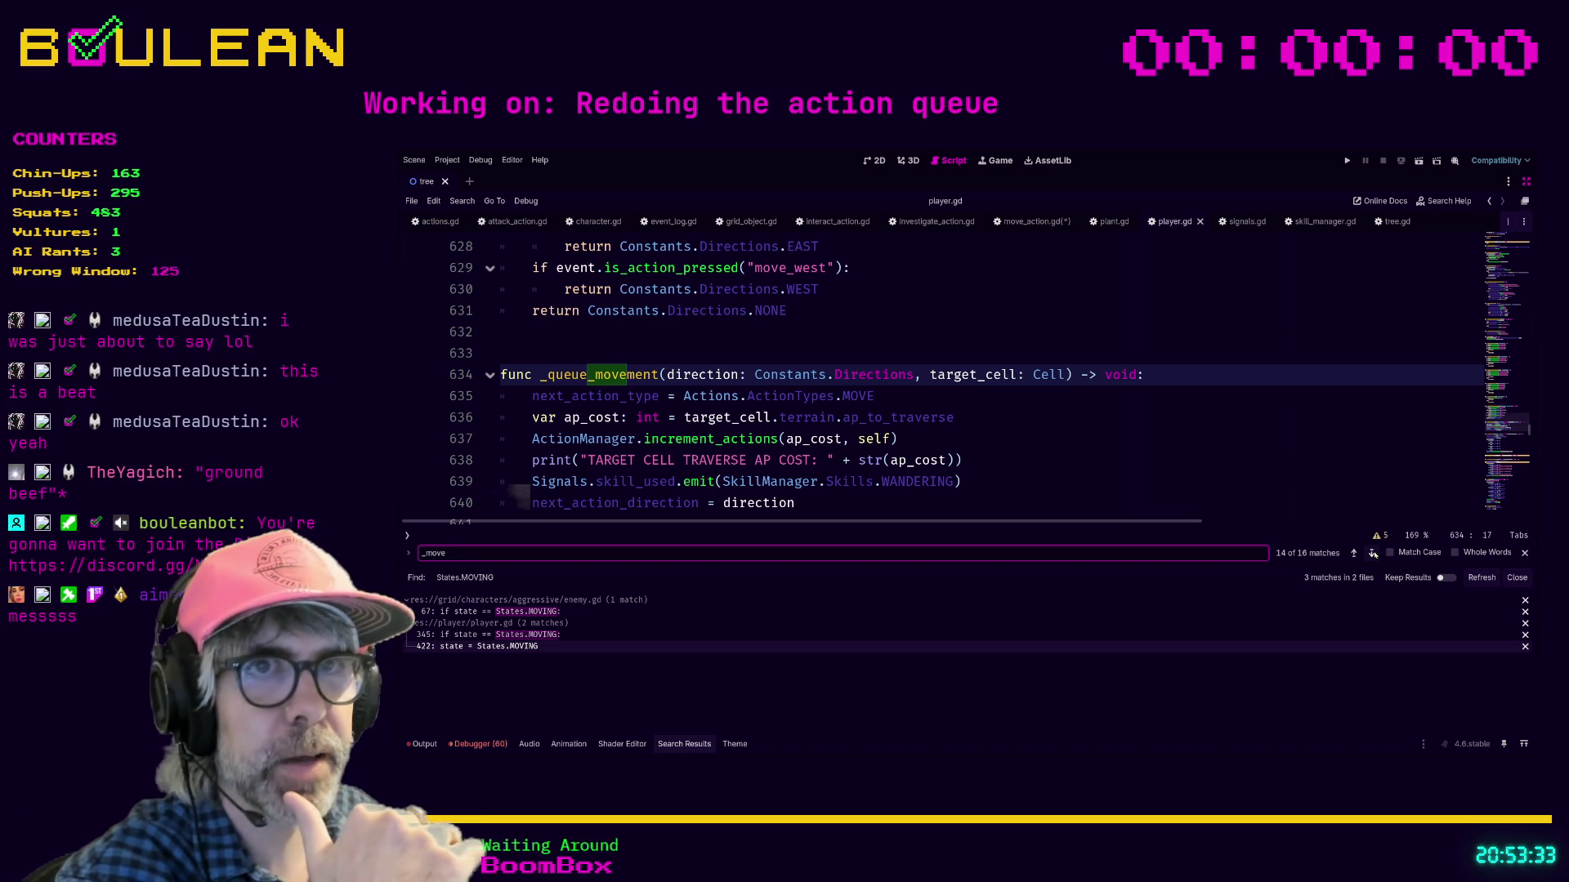
pyautogui.click(1373, 554)
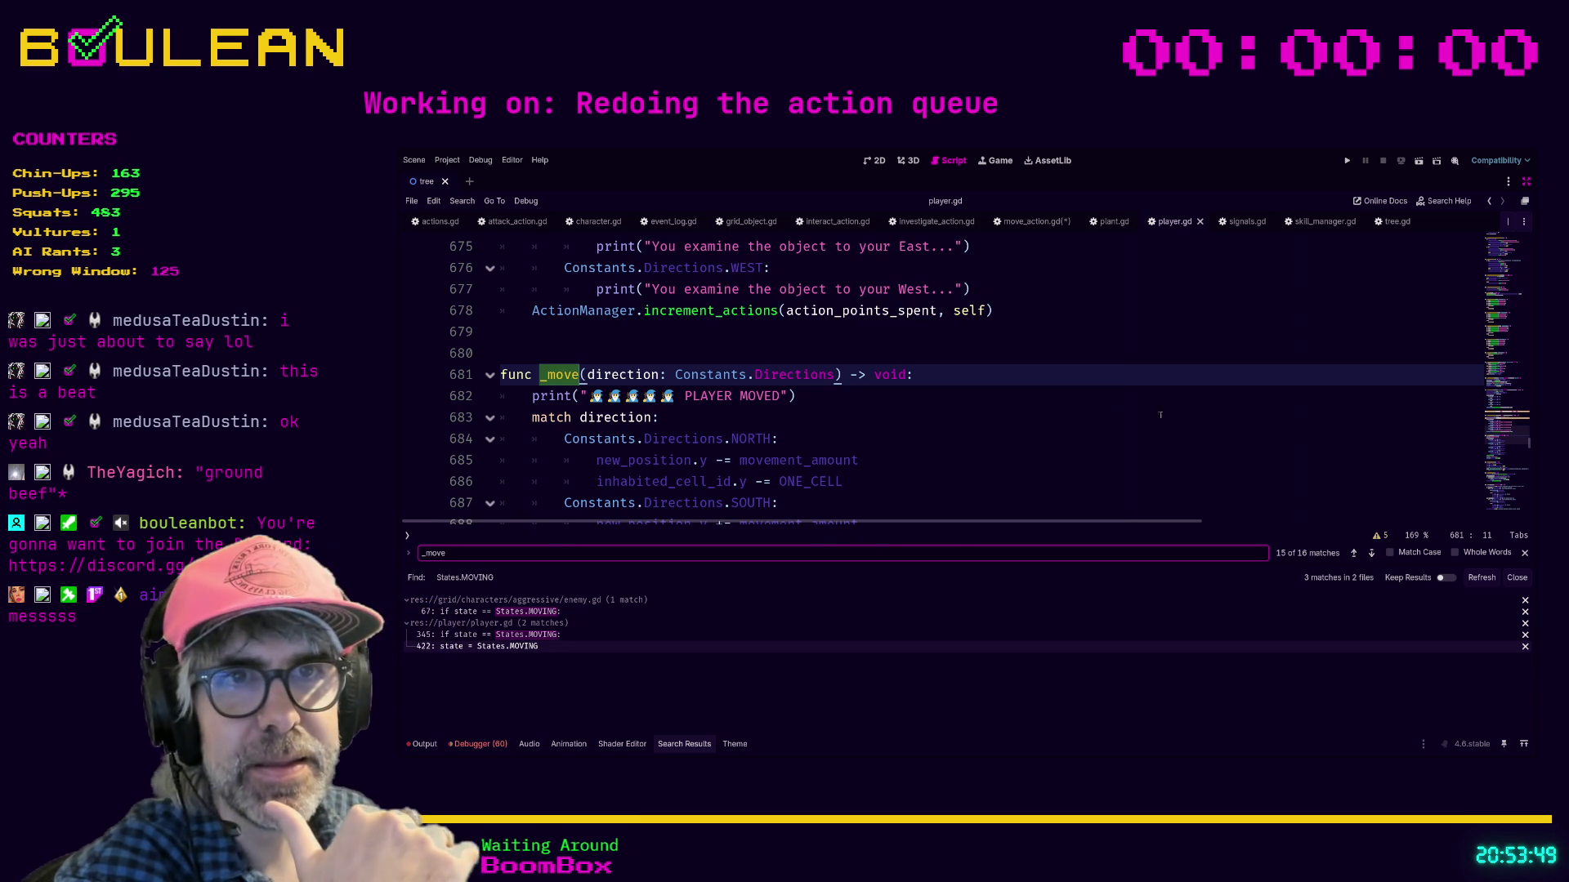
# Step: Highlight every new_position use in _move, then go back to move_action.gd
pyautogui.scroll(-2, 1120, 405)
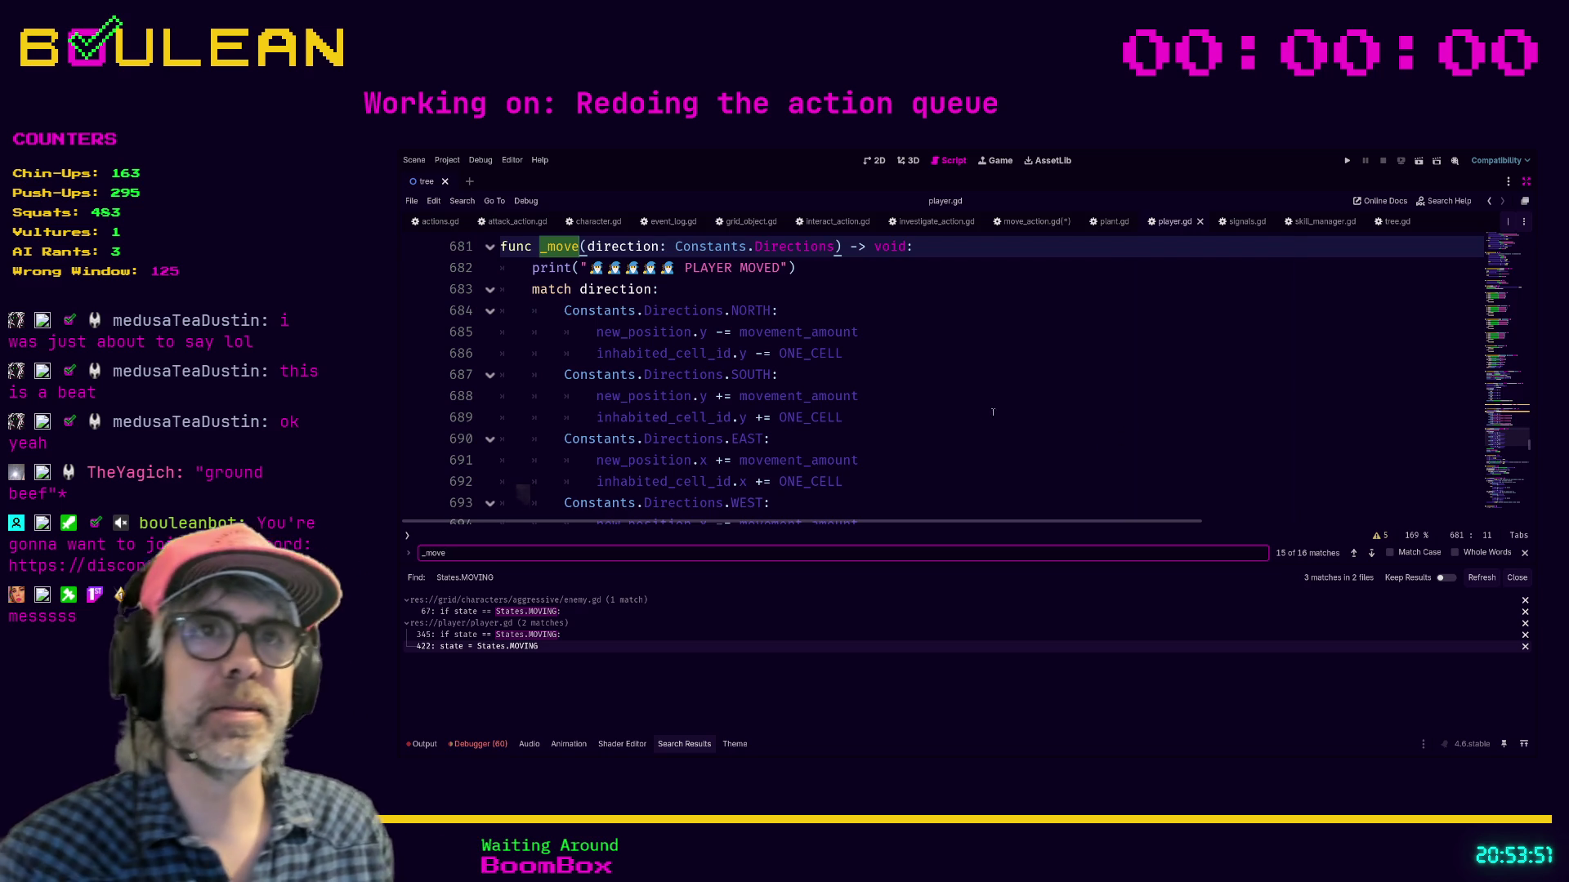
pyautogui.scroll(1, 978, 417)
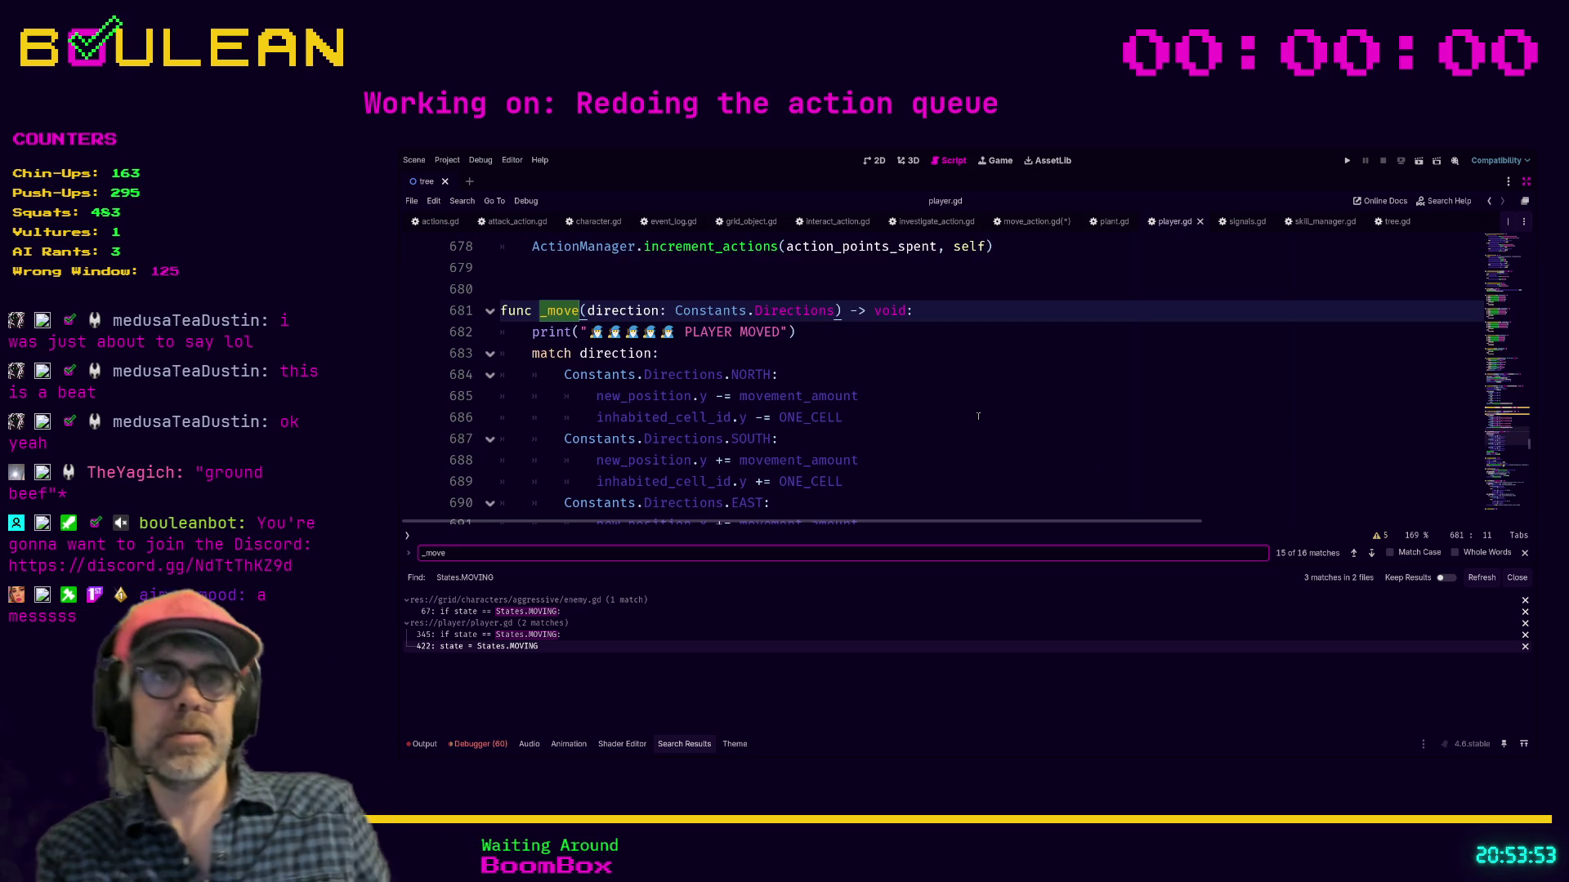
pyautogui.doubleClick(628, 396)
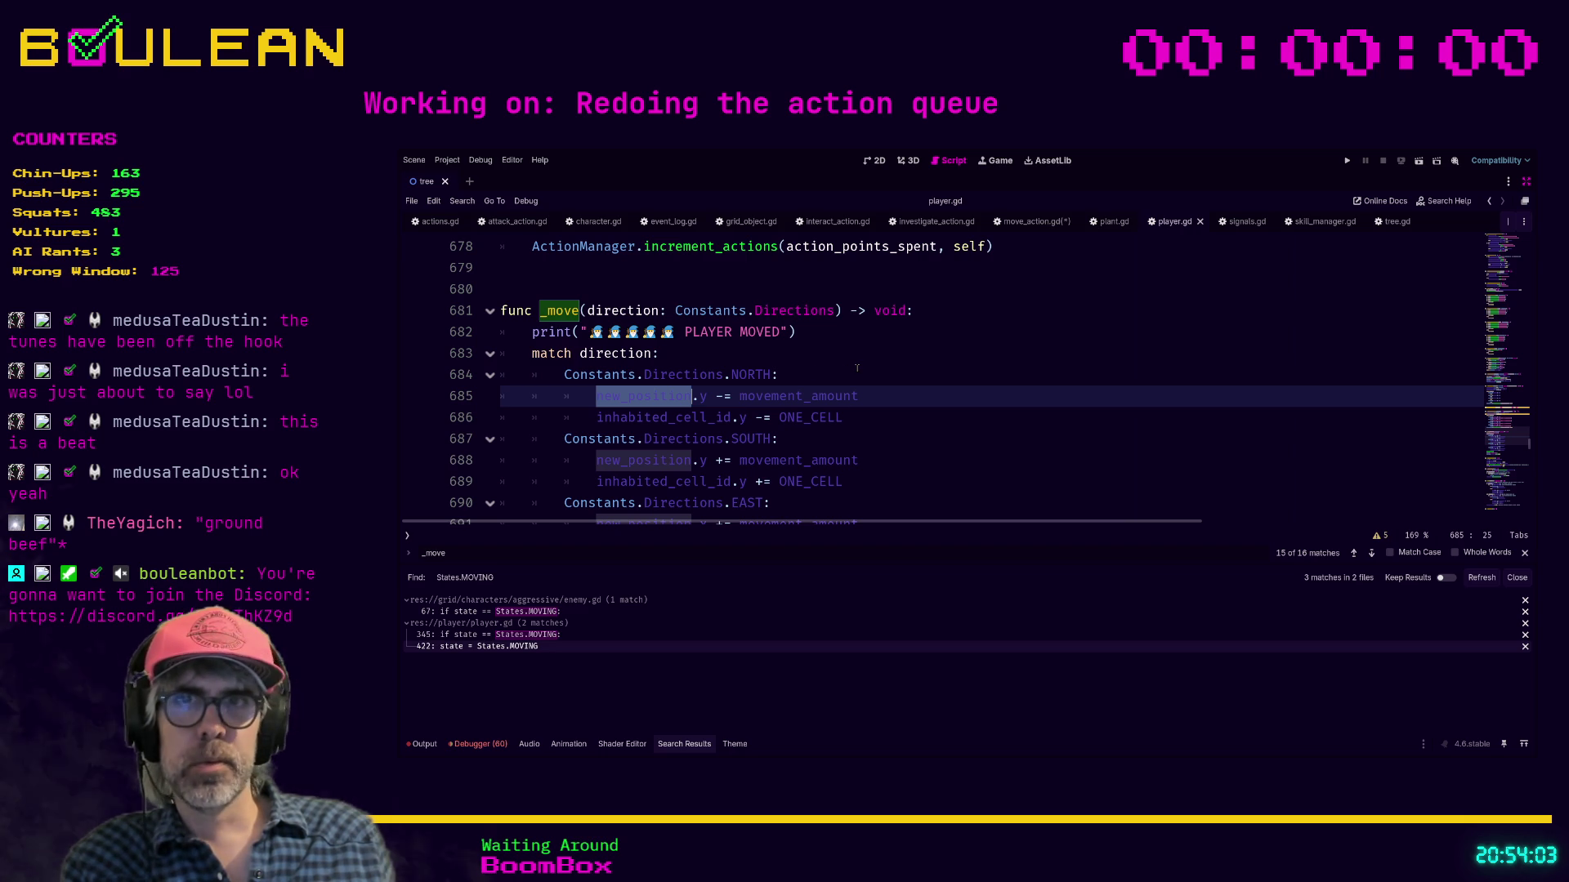
pyautogui.click(1020, 228)
# Step: Save move_action.gd and open the character.gd base class script
pyautogui.click(1039, 400)
pyautogui.hotkey('ctrl', 's')
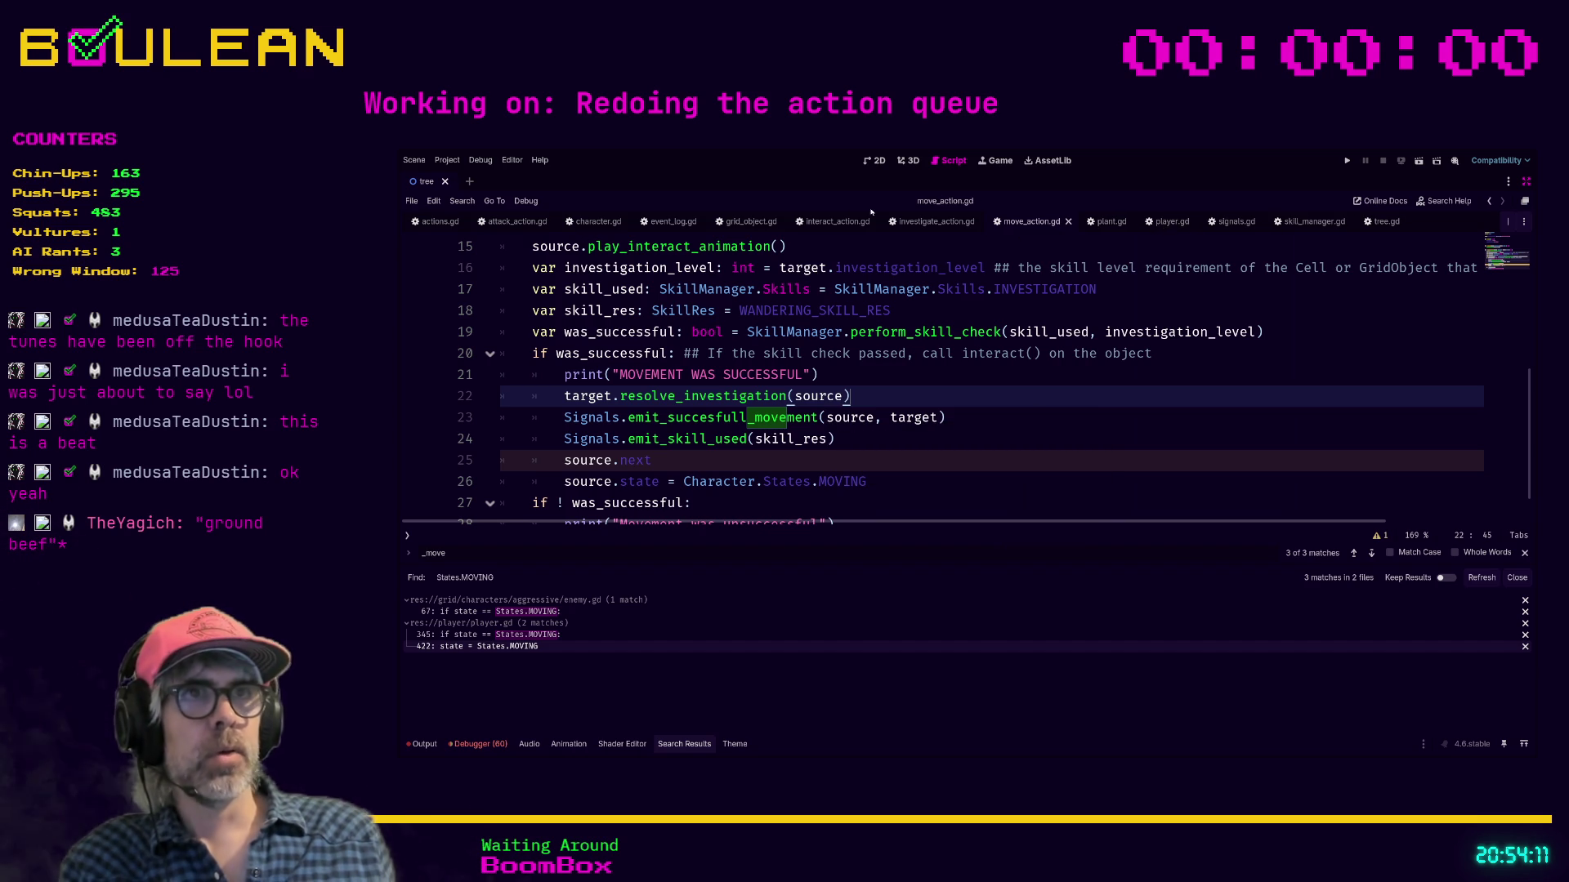
pyautogui.click(582, 222)
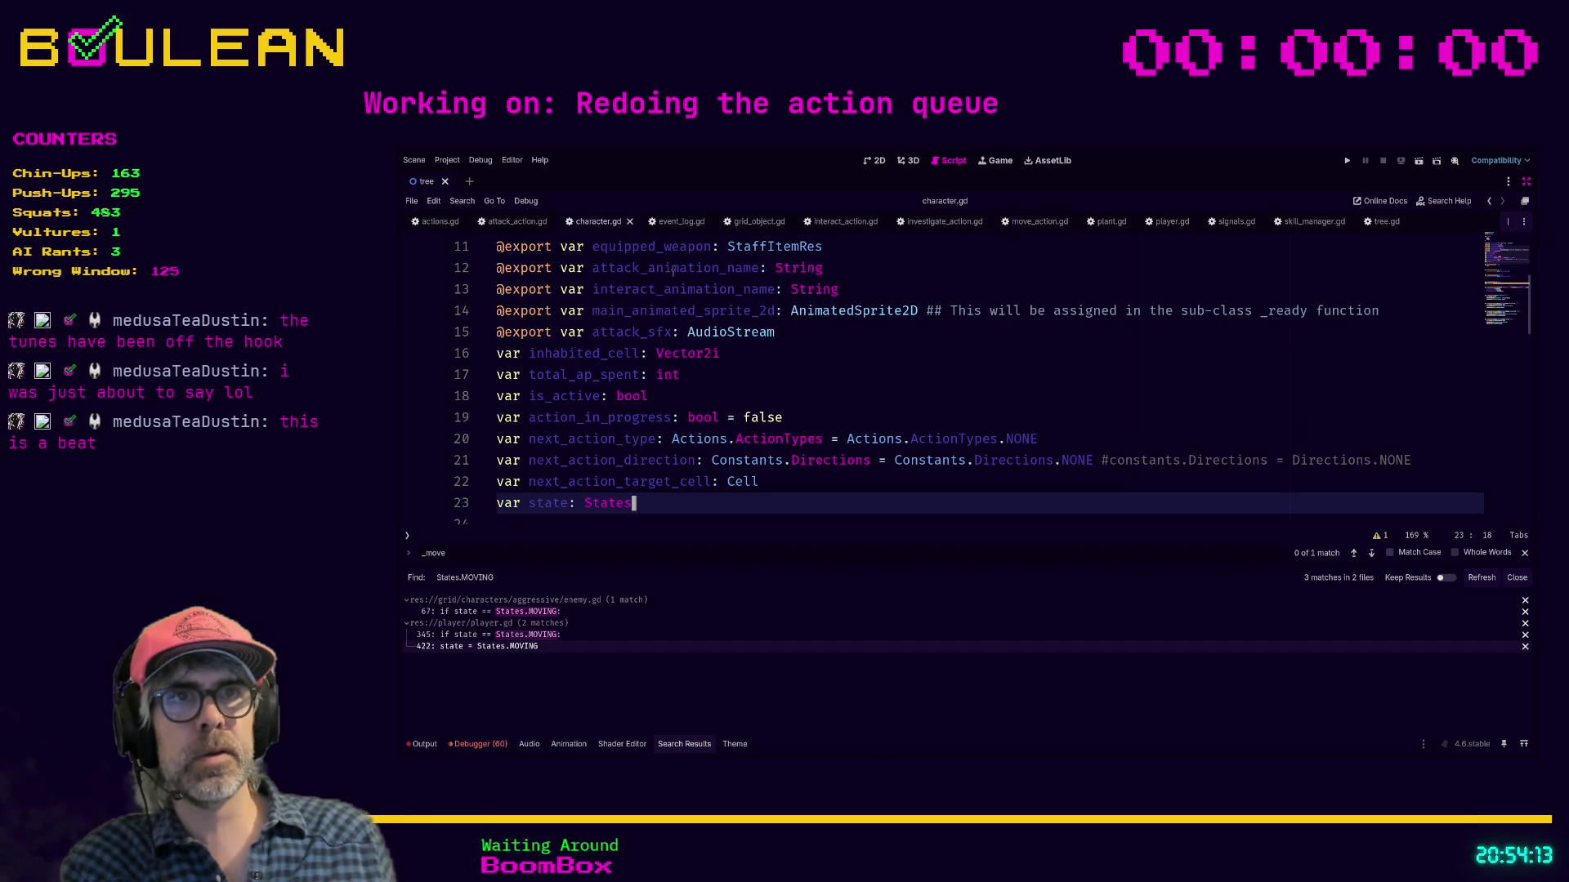
pyautogui.scroll(-1, 783, 374)
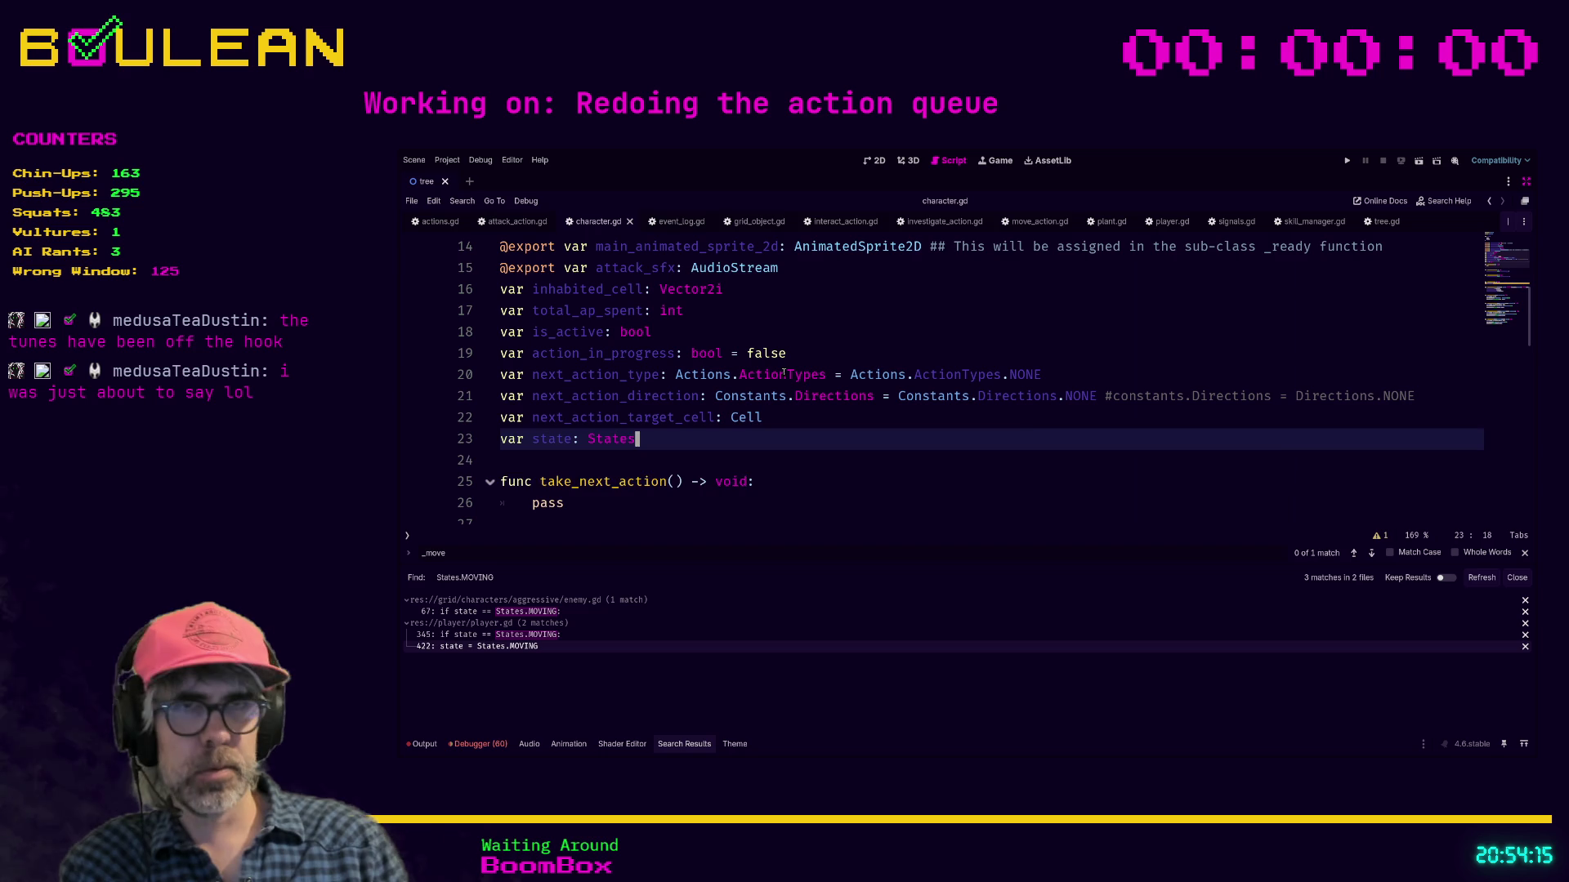
# Step: Type state as States, add 'var new_position: Vector2' in character.gd, and save
pyautogui.write('i')
pyautogui.press('Return')
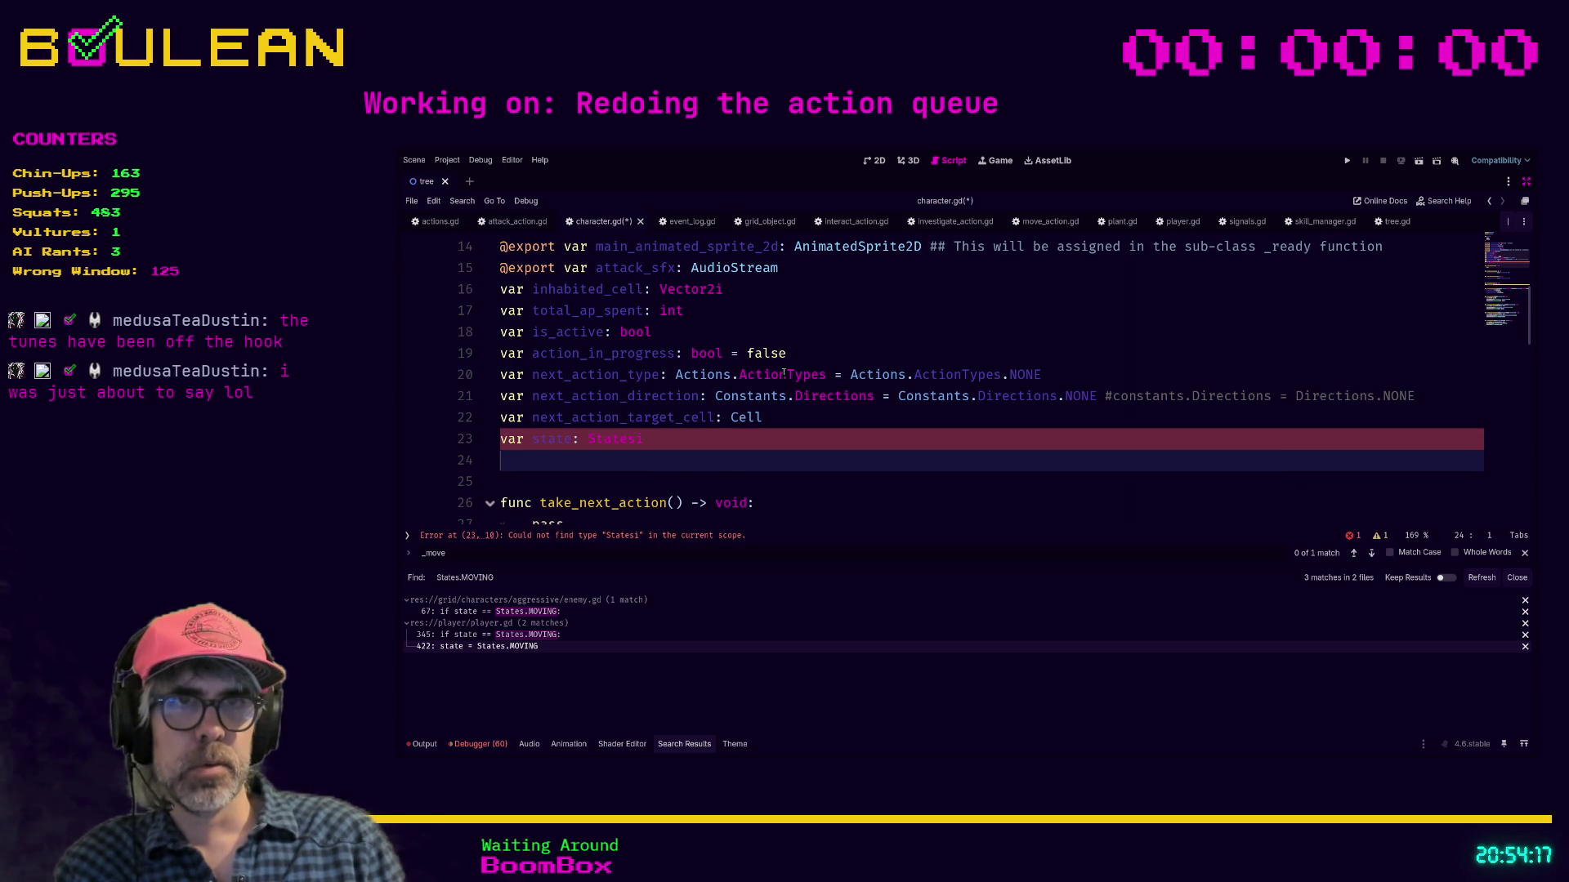
pyautogui.write('var ')
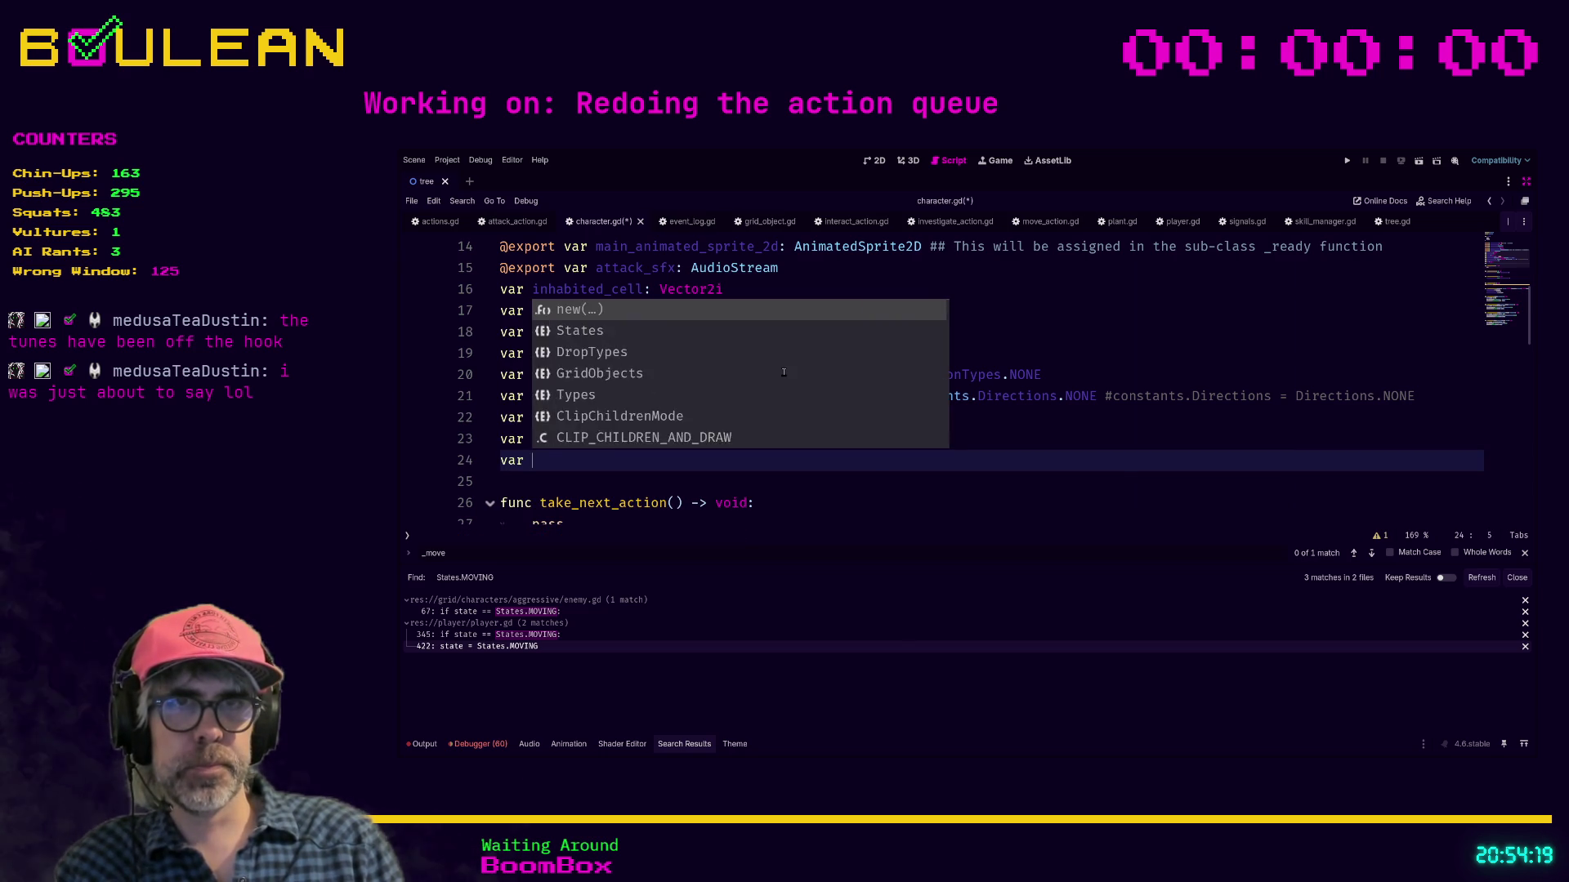
pyautogui.write('new_position: Vector2')
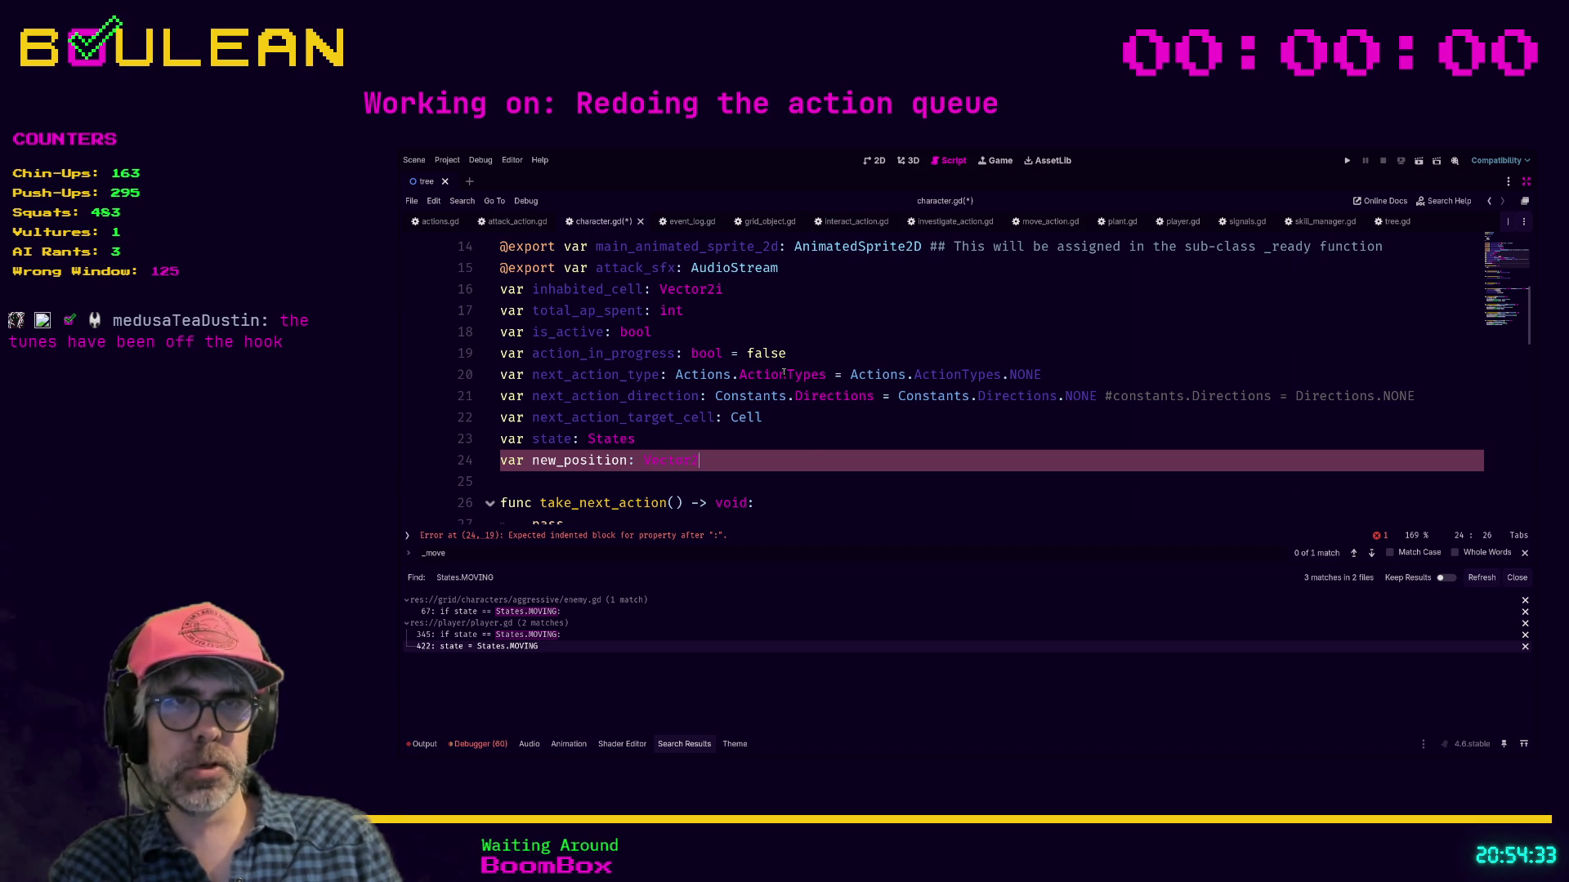
pyautogui.click(897, 487)
pyautogui.hotkey('ctrl', 's')
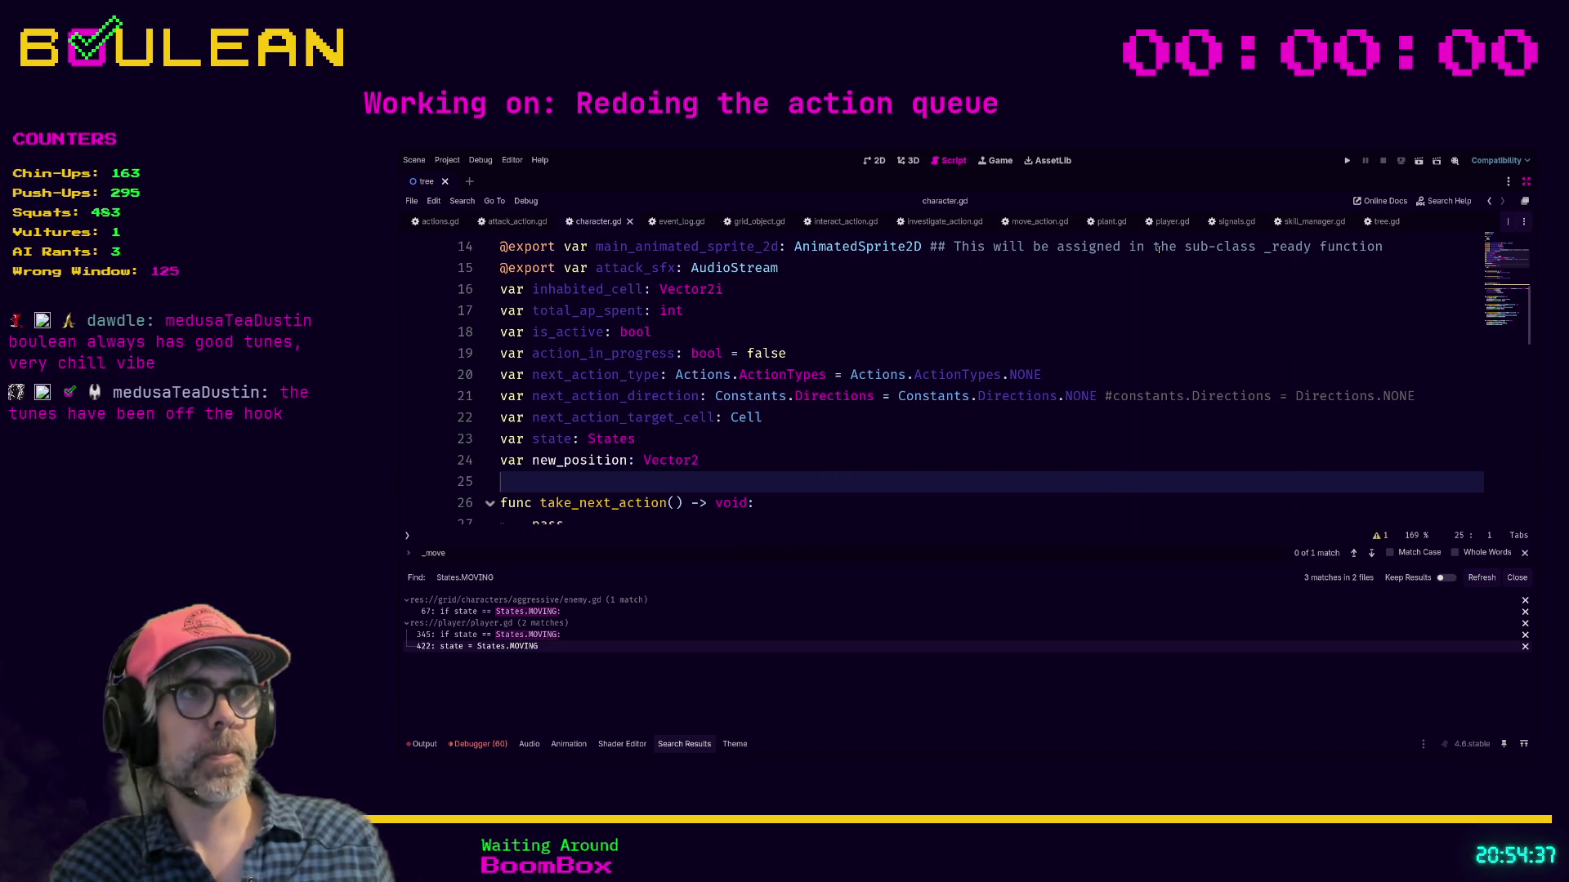
pyautogui.click(1159, 221)
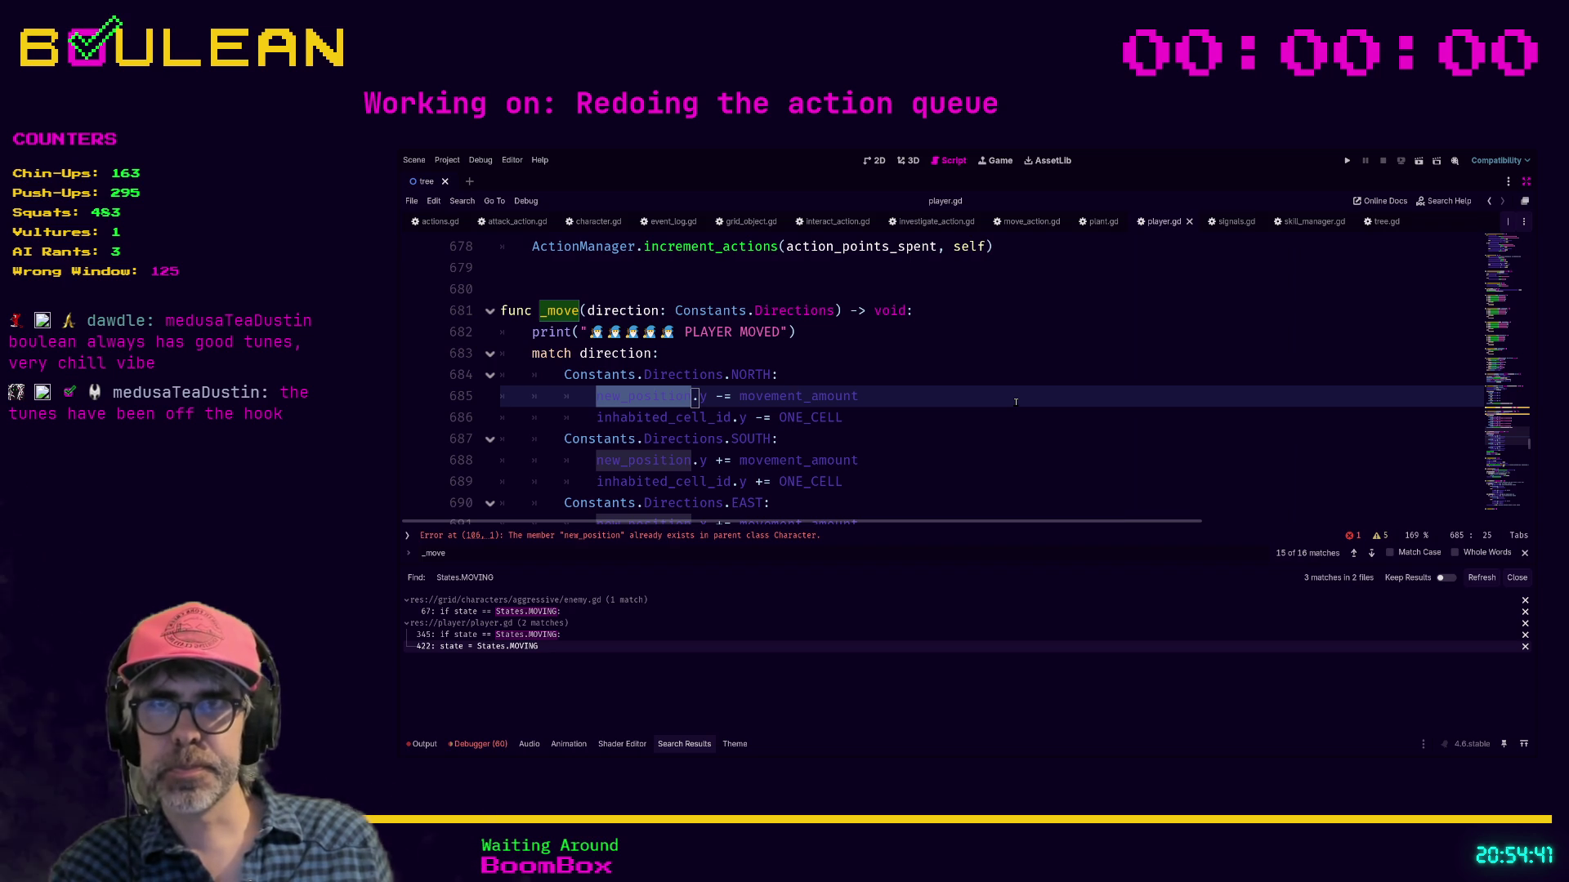
pyautogui.click(878, 425)
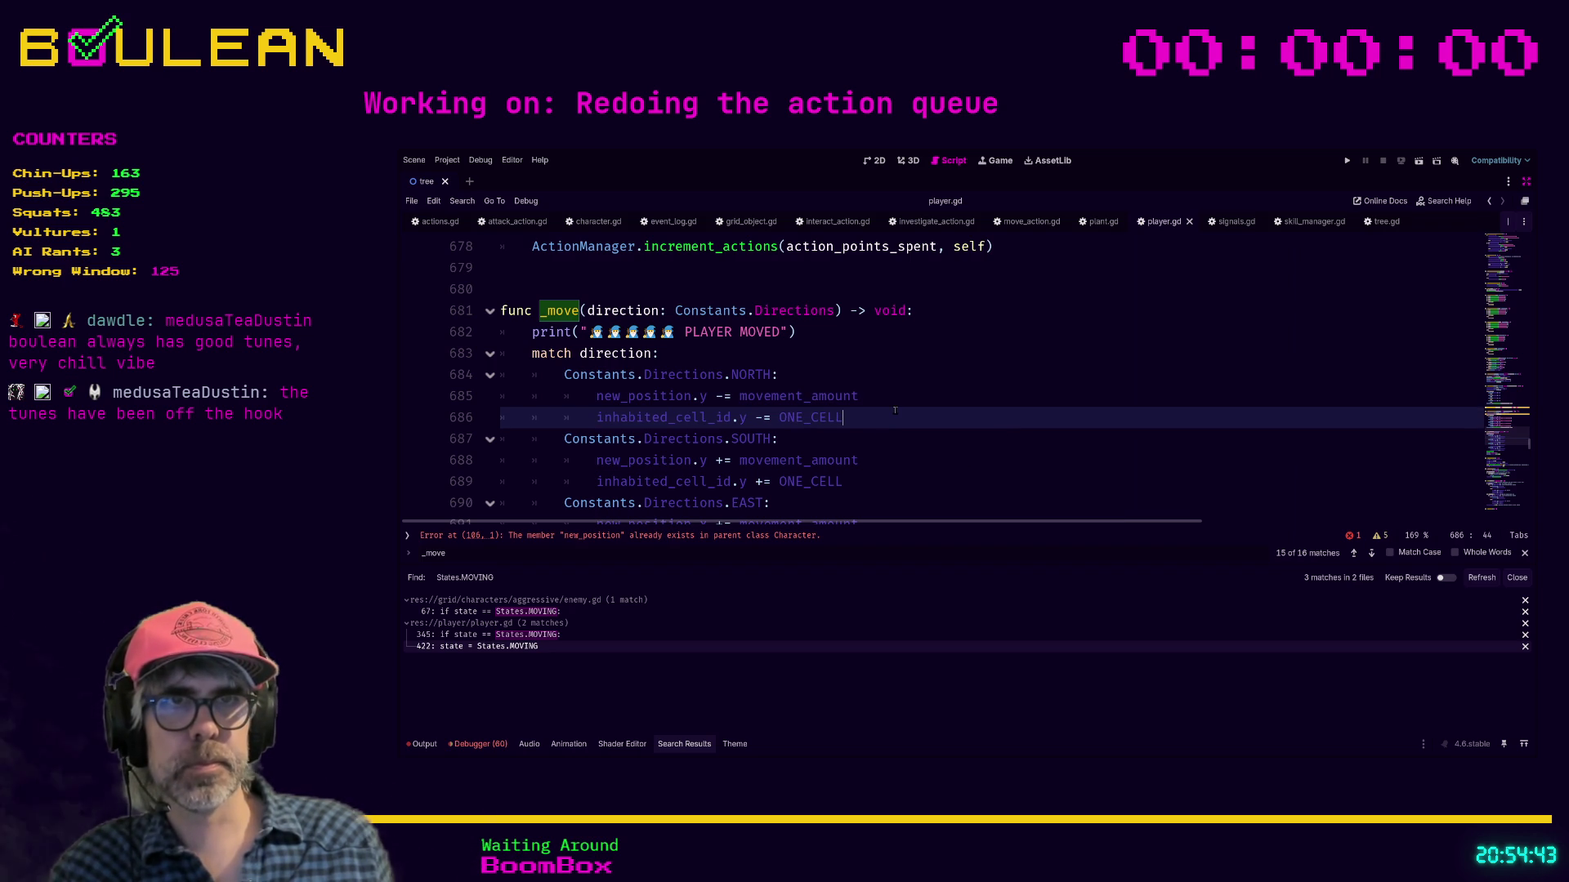
pyautogui.click(972, 404)
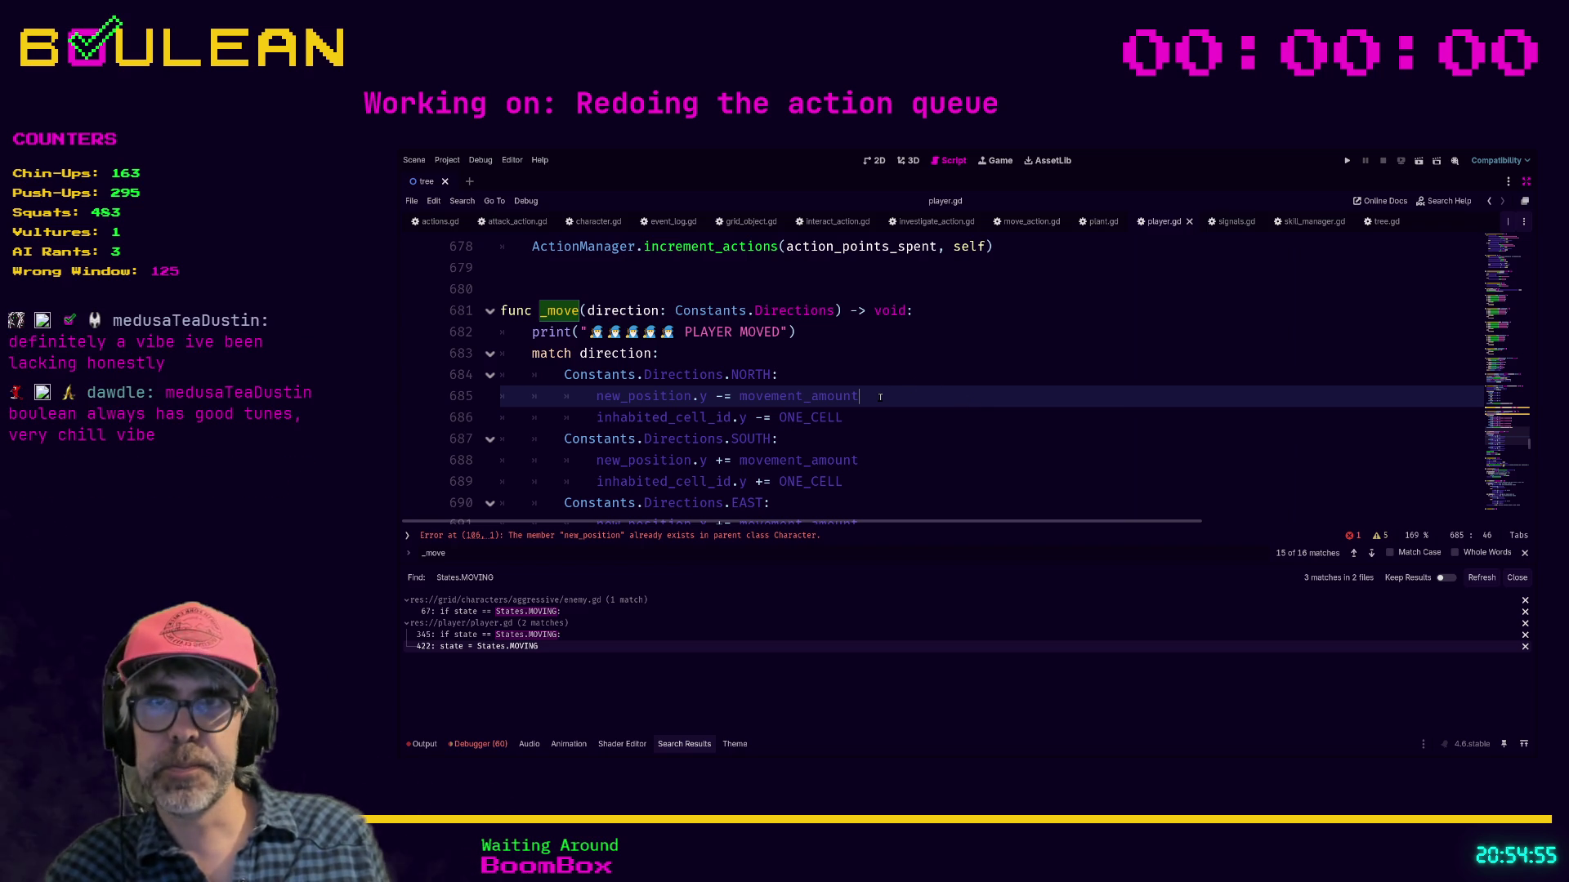
pyautogui.click(839, 375)
pyautogui.click(903, 396)
pyautogui.click(821, 378)
pyautogui.click(908, 397)
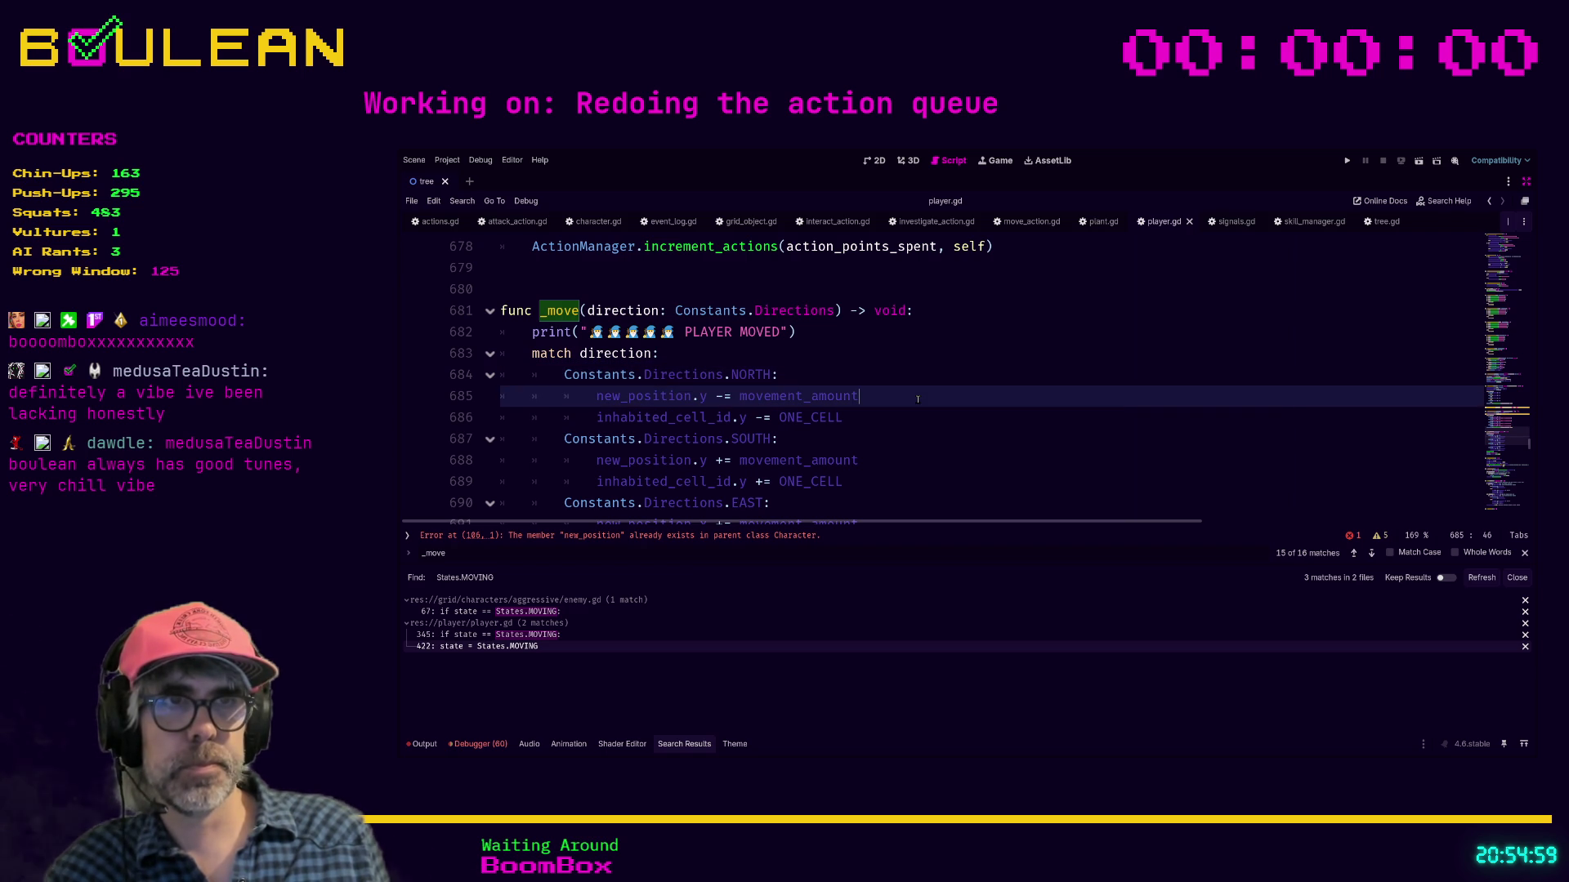
pyautogui.click(907, 376)
pyautogui.click(919, 397)
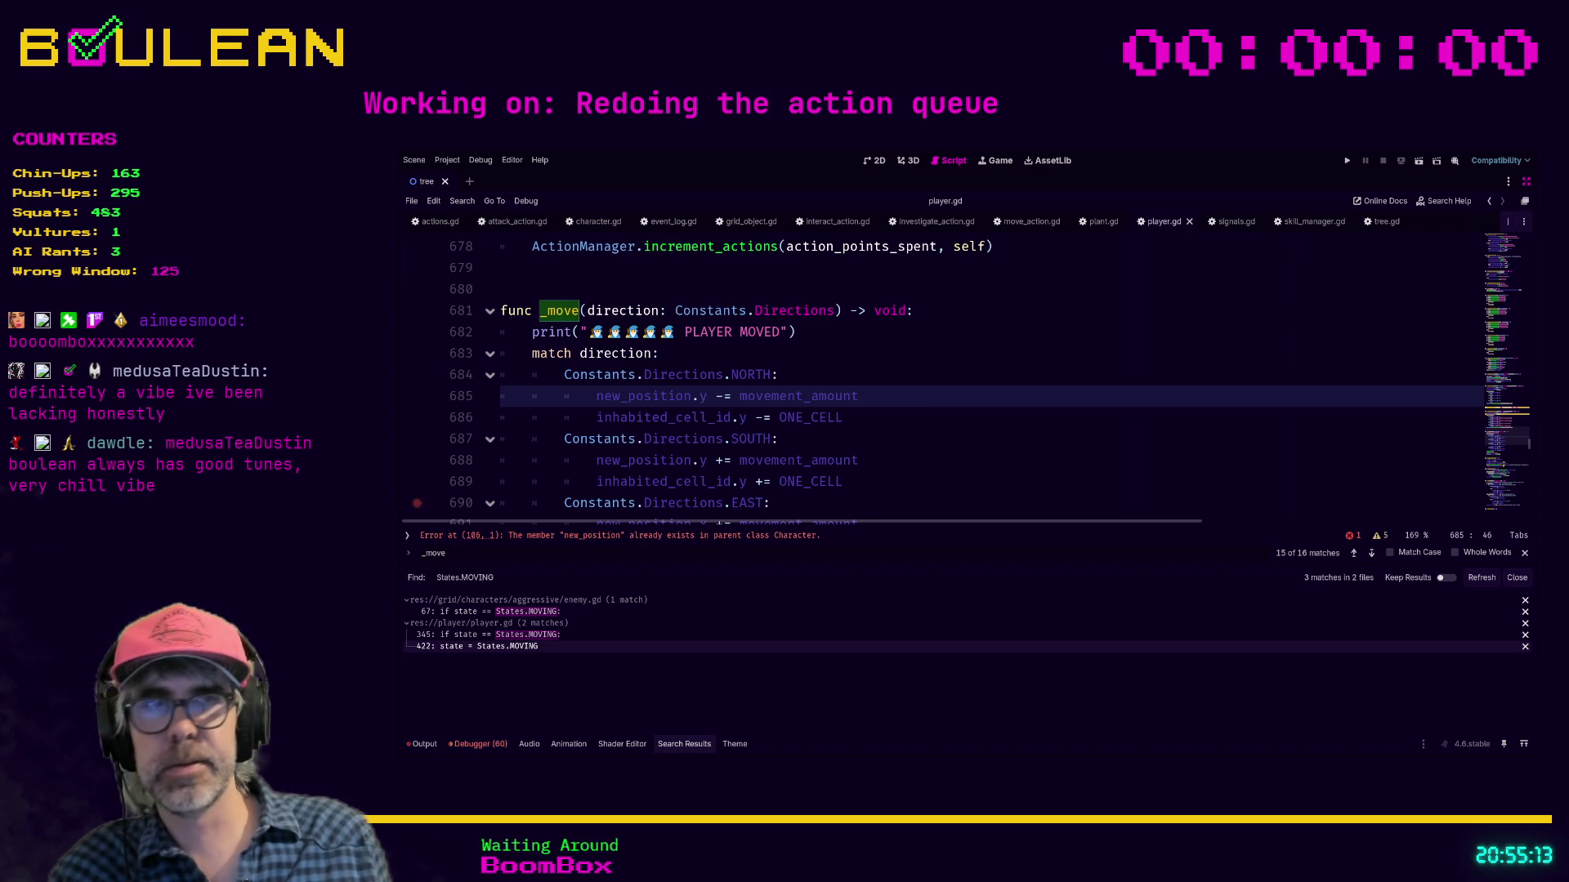
pyautogui.click(897, 416)
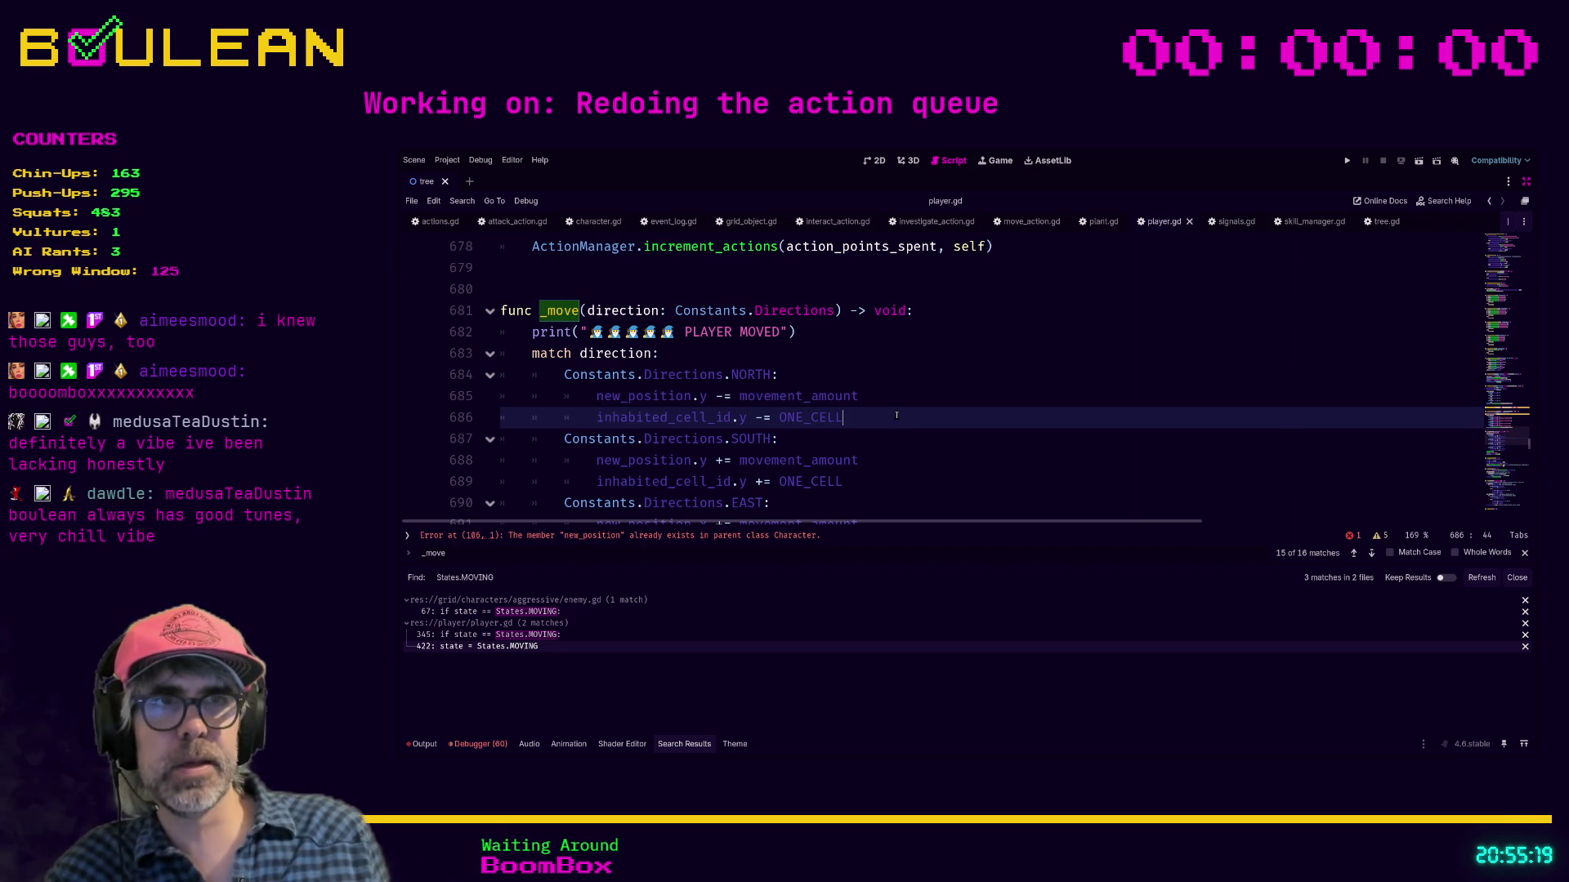
pyautogui.scroll(3, 896, 416)
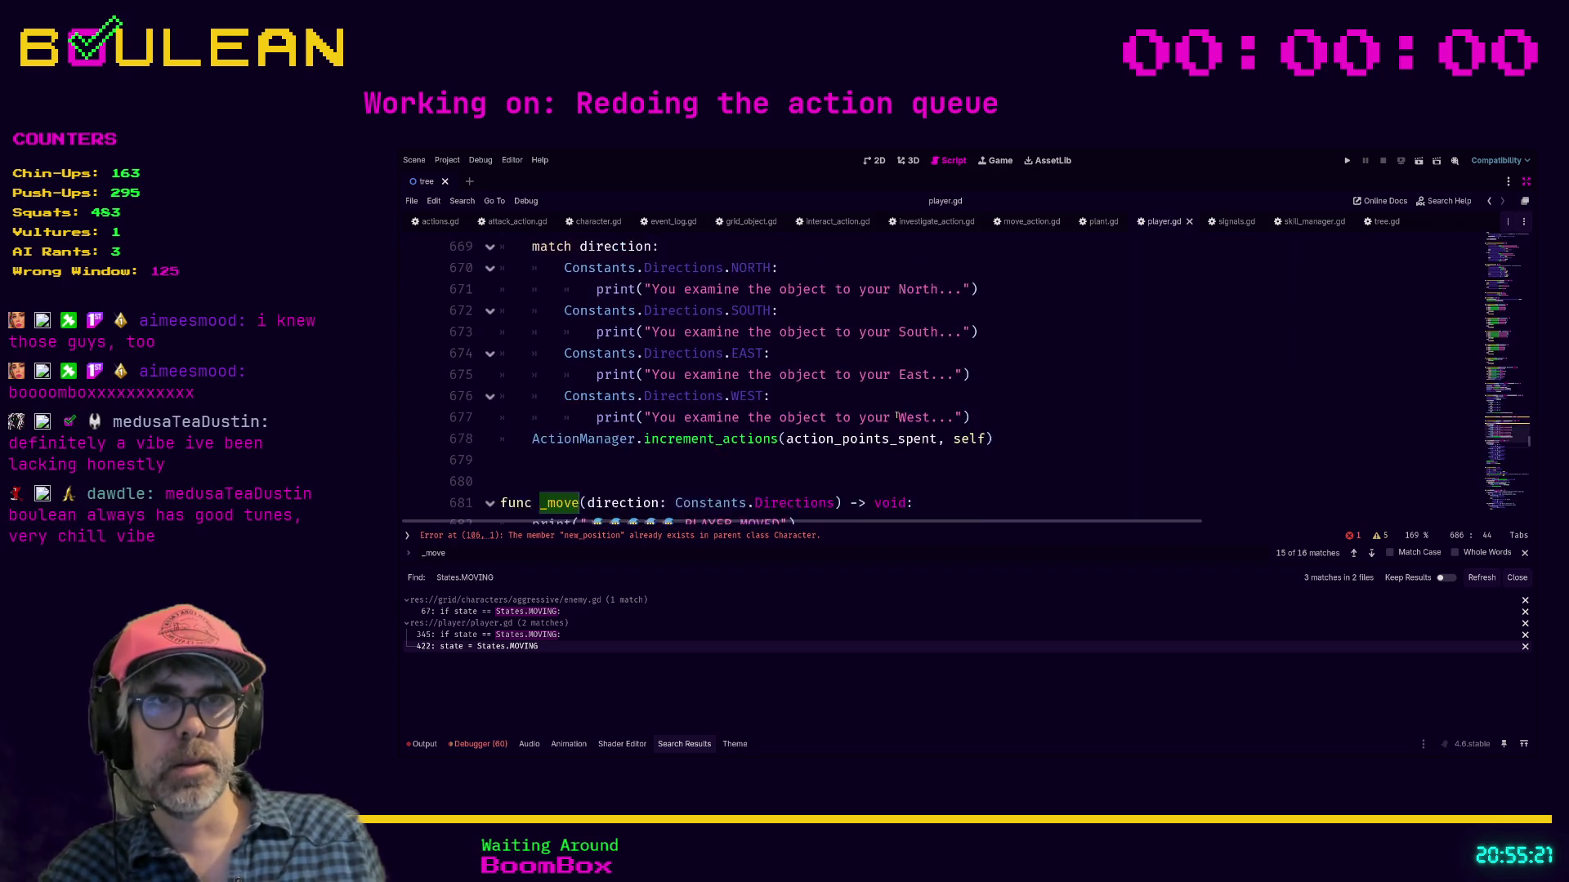
# Step: Look over player.gd's code between lines 593 and 655
pyautogui.scroll(7, 896, 416)
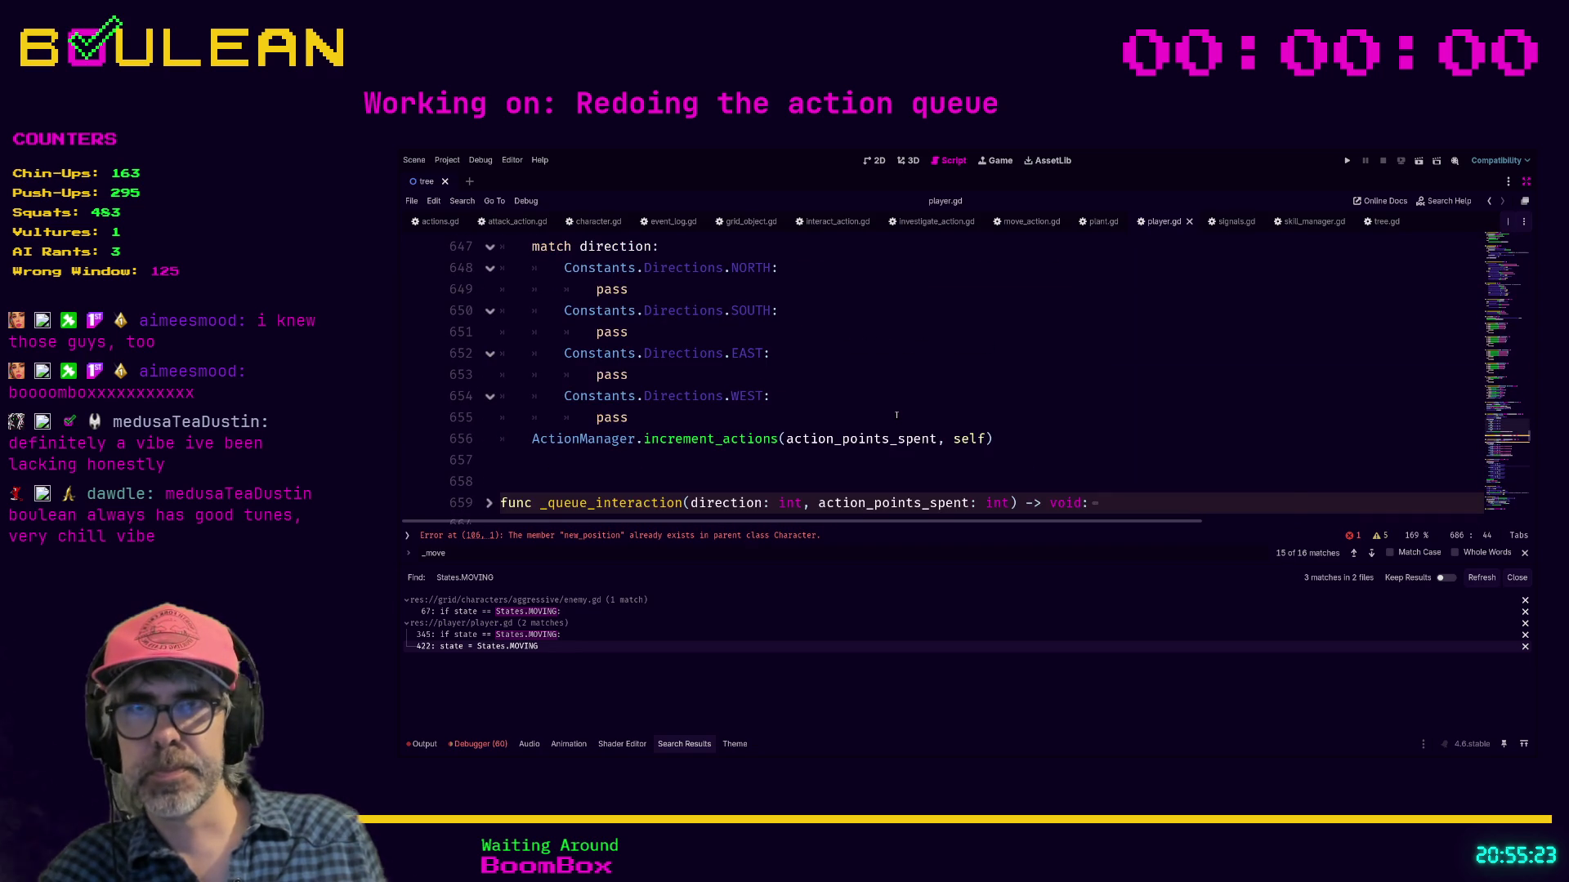
pyautogui.click(896, 416)
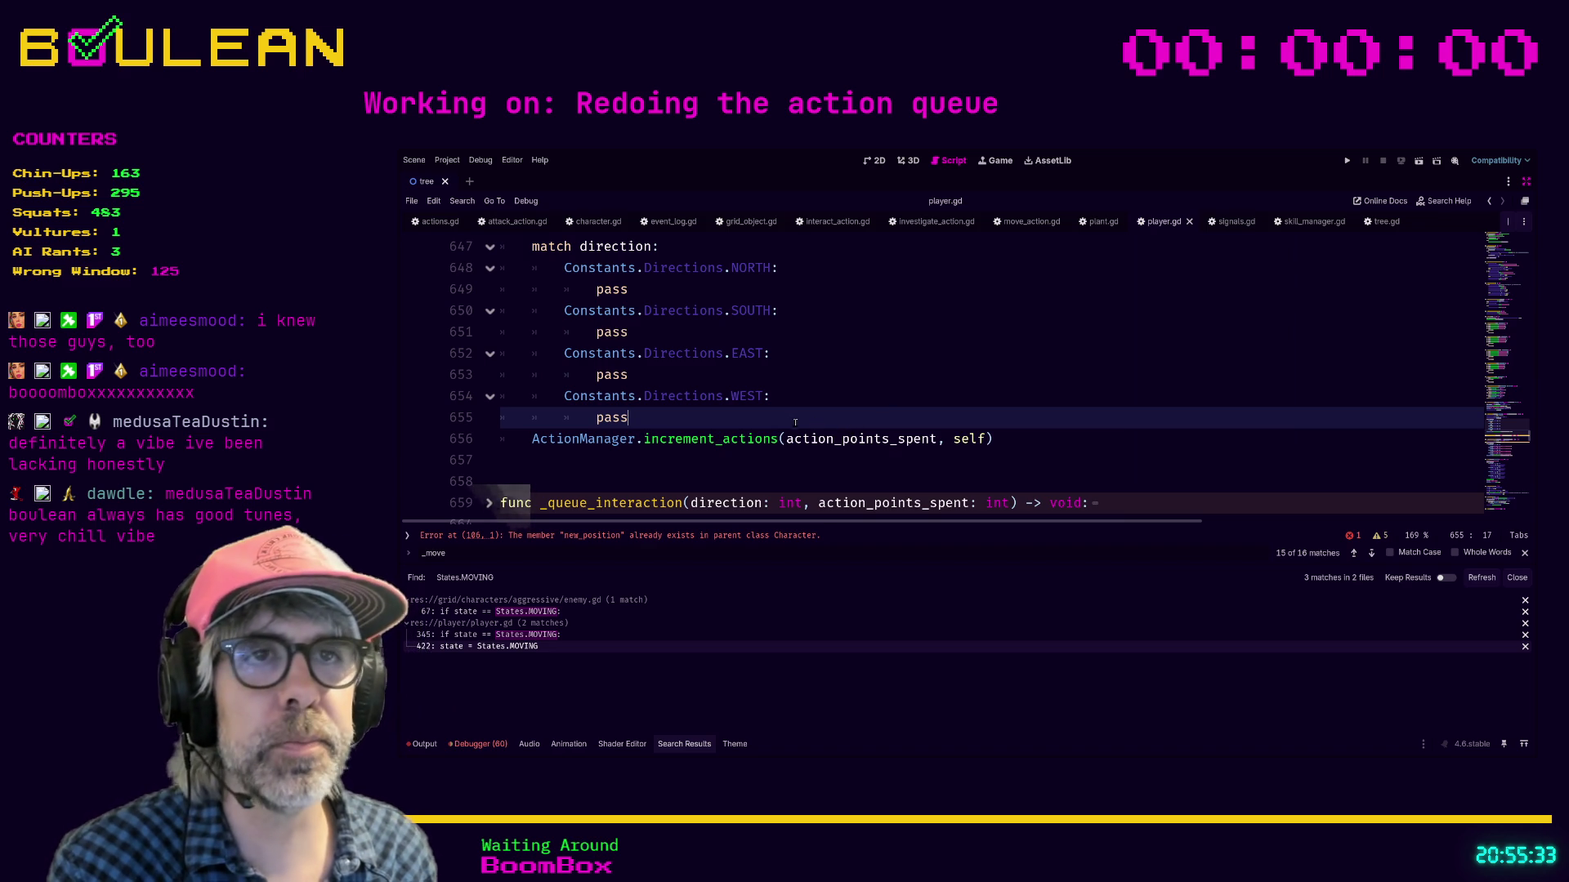
pyautogui.hotkey('shift', 'Home')
pyautogui.scroll(5, 627, 400)
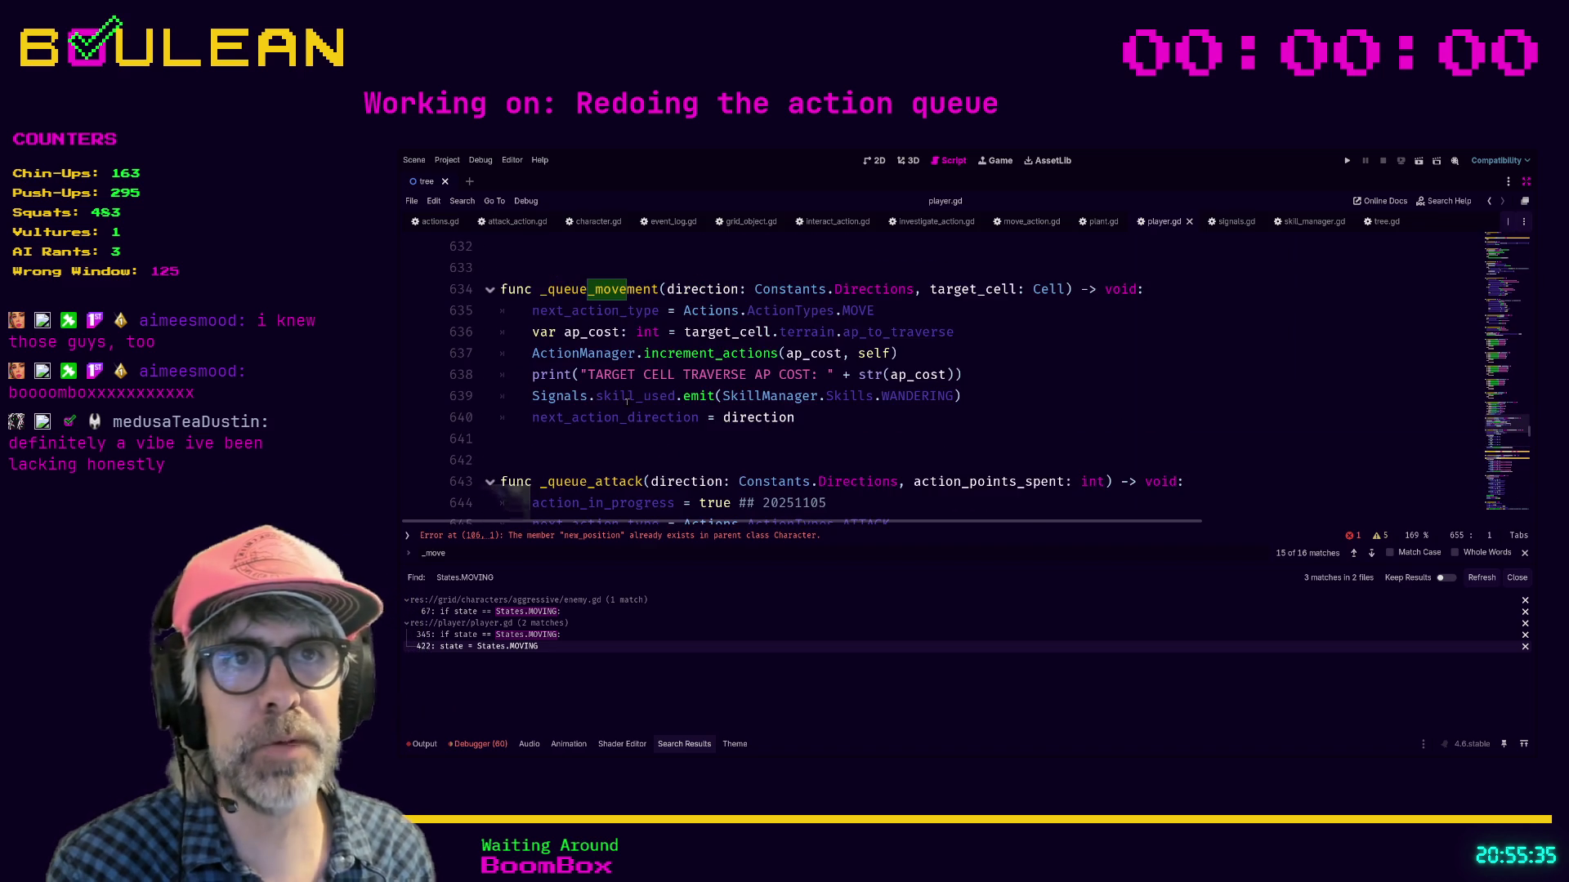
pyautogui.scroll(3, 723, 419)
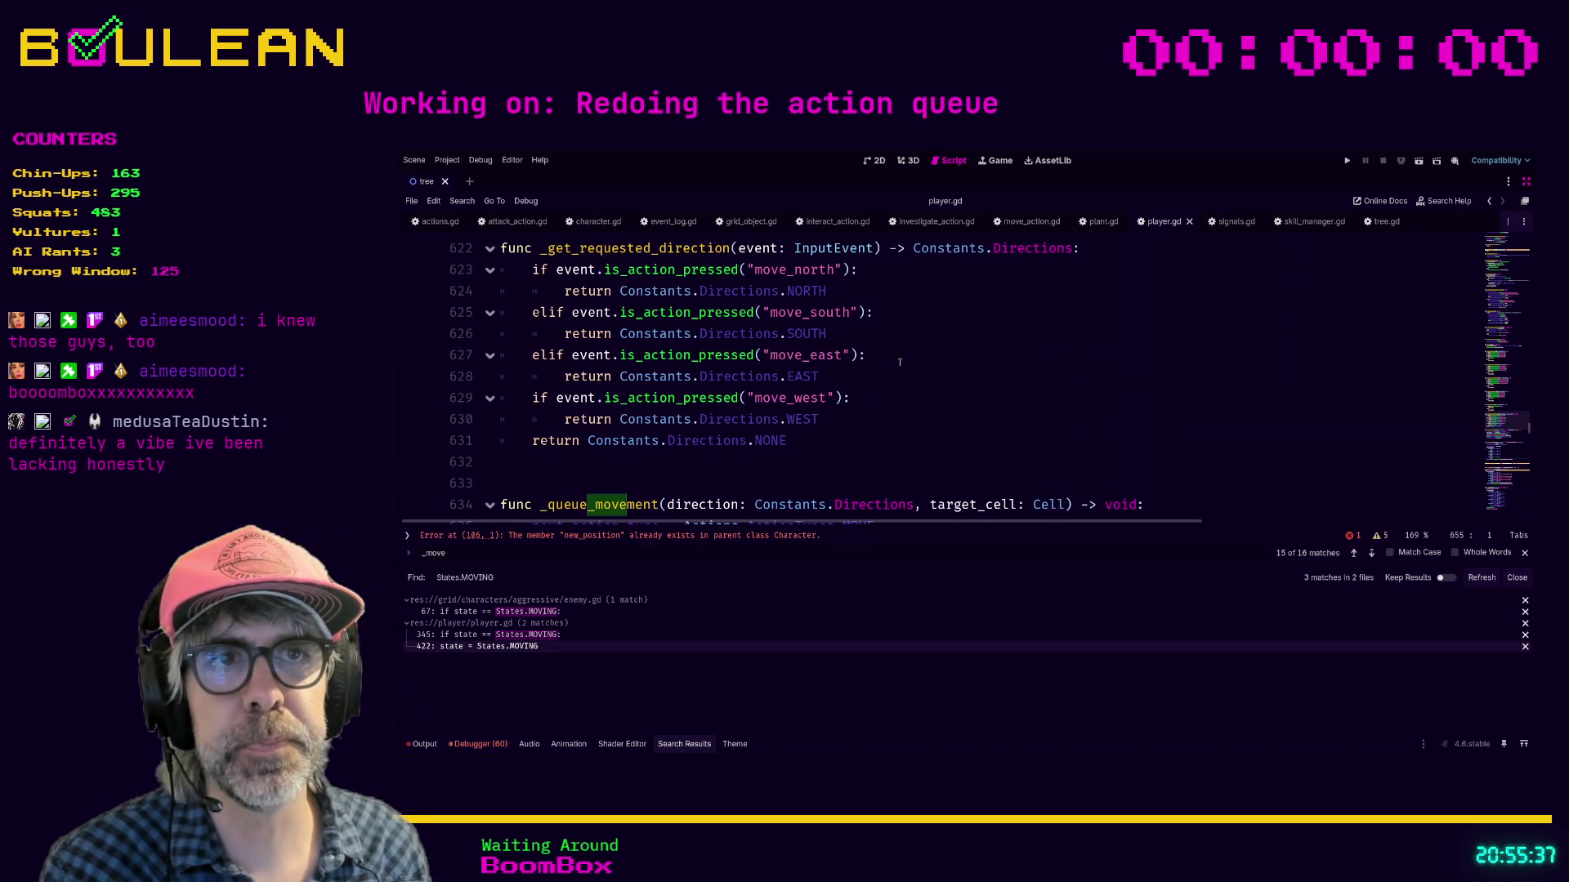
pyautogui.moveTo(895, 366); pyautogui.dragTo(907, 359)
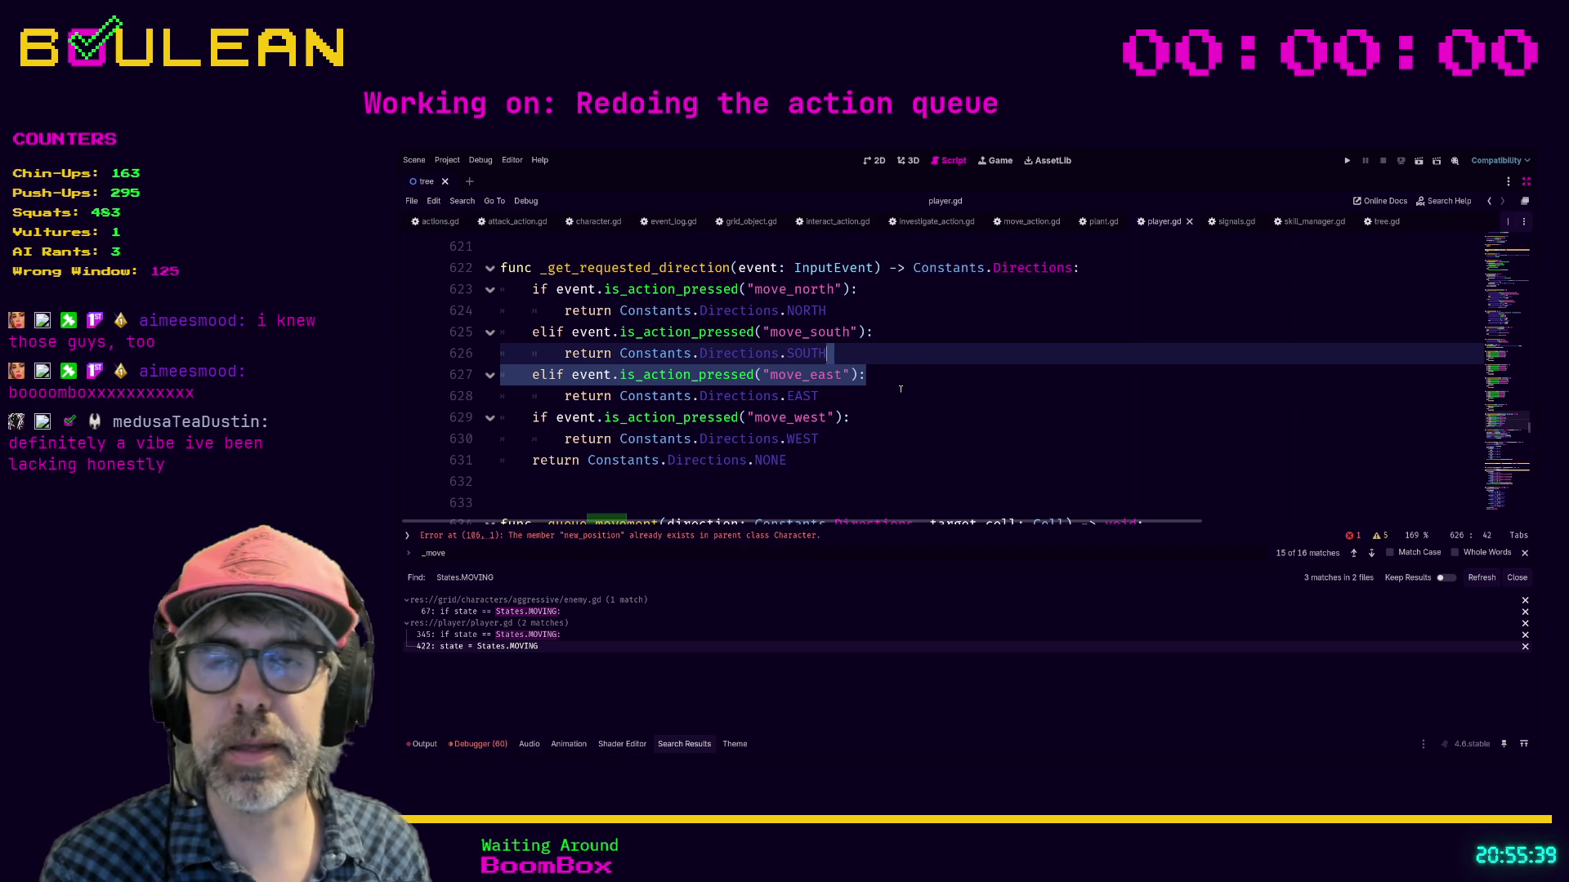
pyautogui.scroll(5, 924, 390)
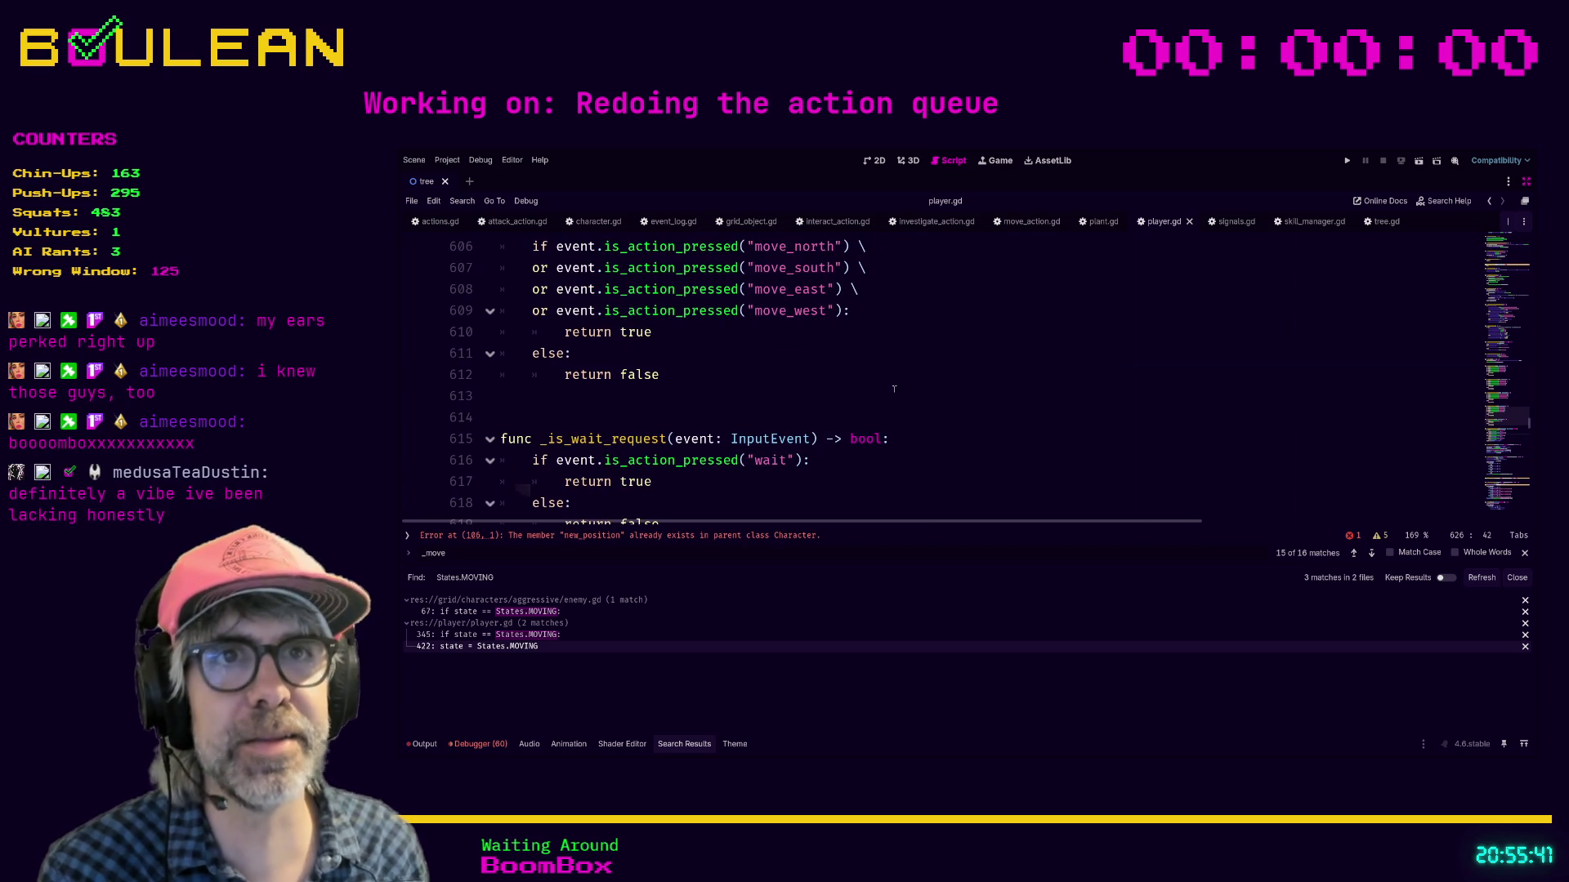
pyautogui.scroll(6, 913, 389)
pyautogui.click(761, 374)
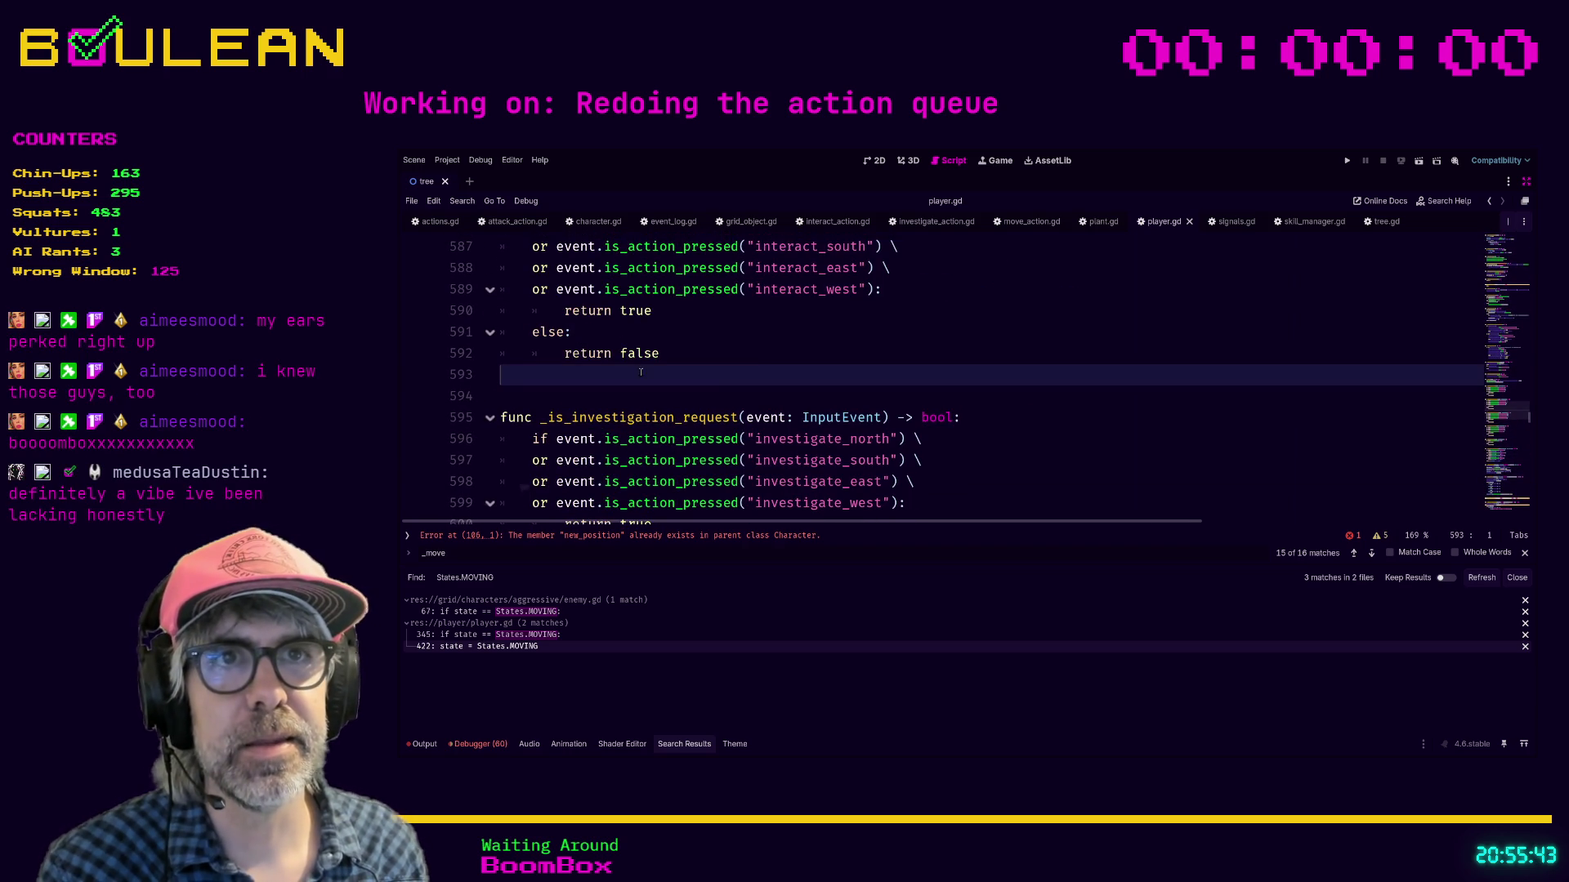
pyautogui.scroll(-3, 759, 368)
pyautogui.scroll(4, 756, 359)
pyautogui.scroll(6, 756, 356)
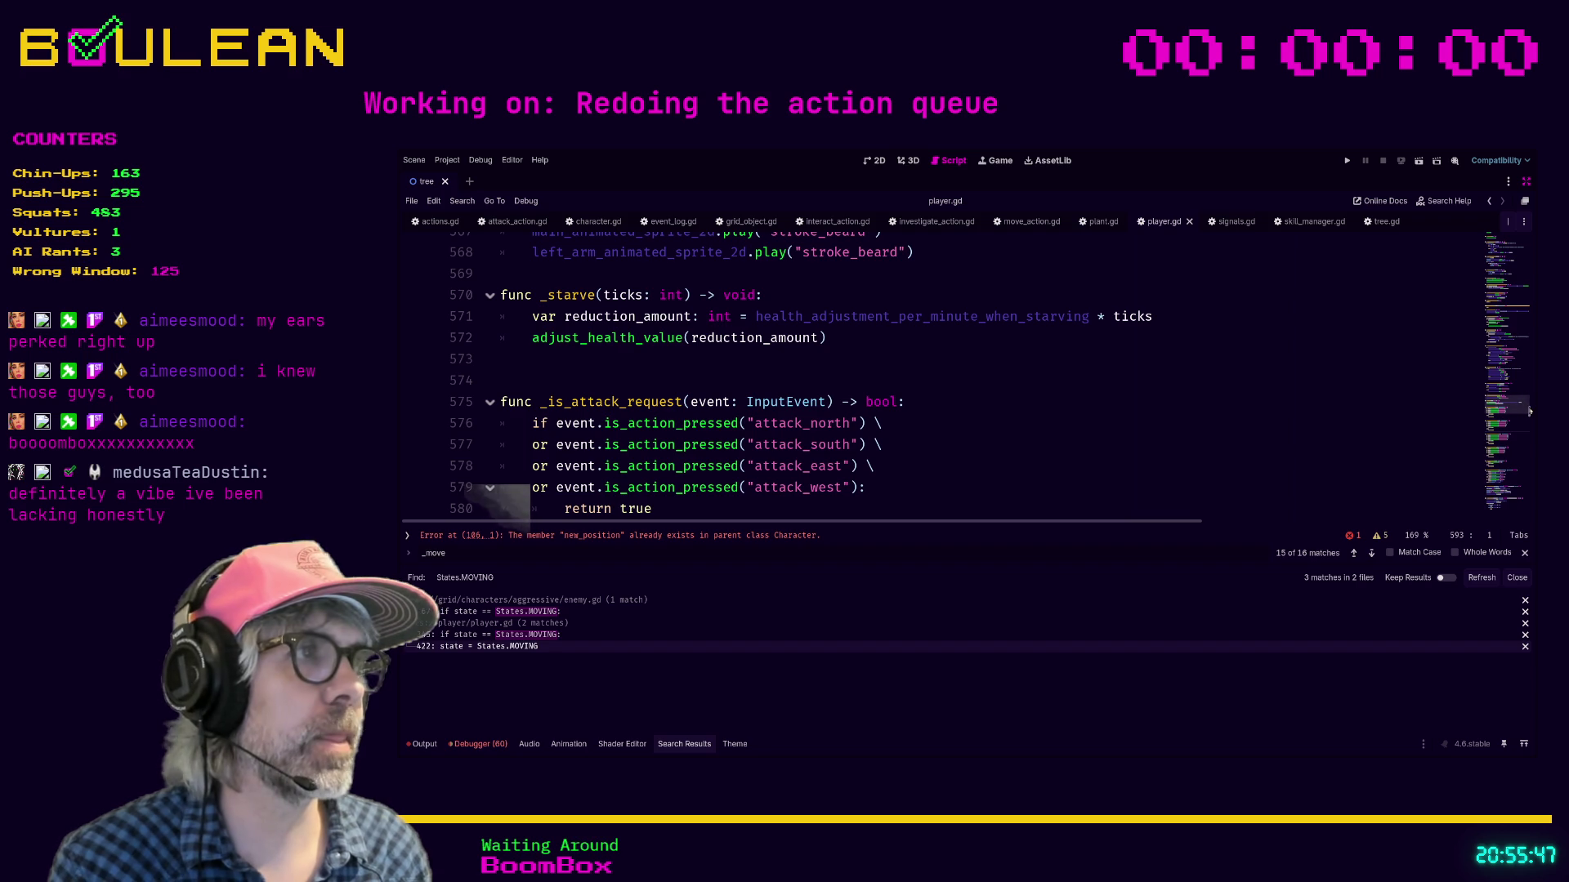
# Step: Delete the commented-out main_animated_sprite_2d line near the top of player.gd
pyautogui.click(1530, 324)
pyautogui.moveTo(1530, 324); pyautogui.dragTo(1530, 278)
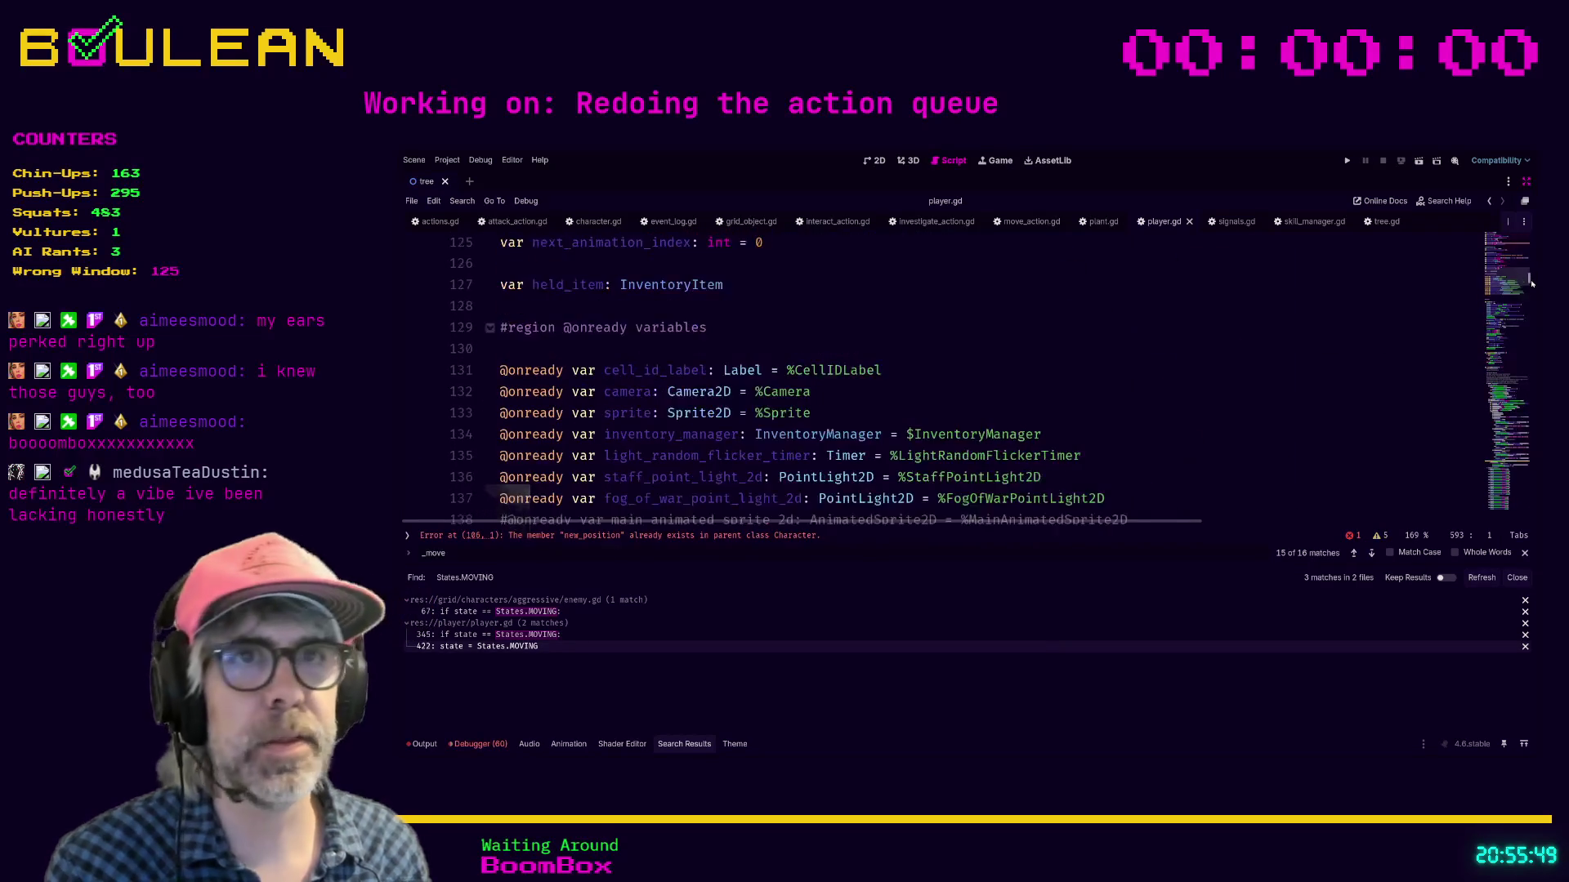
pyautogui.scroll(-3, 1226, 335)
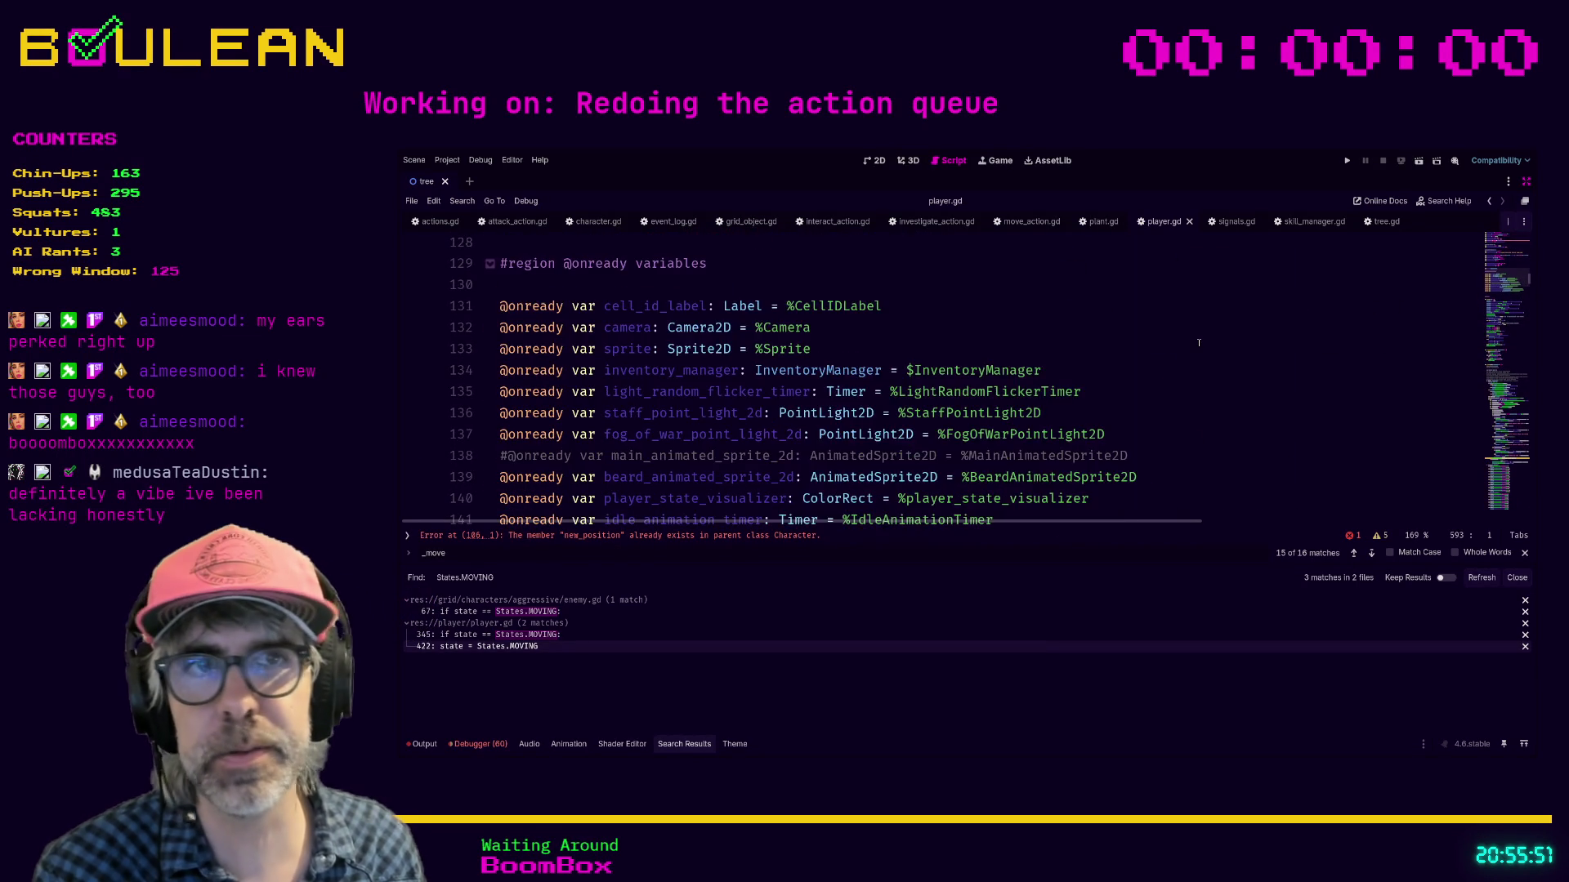
pyautogui.scroll(-1, 1193, 344)
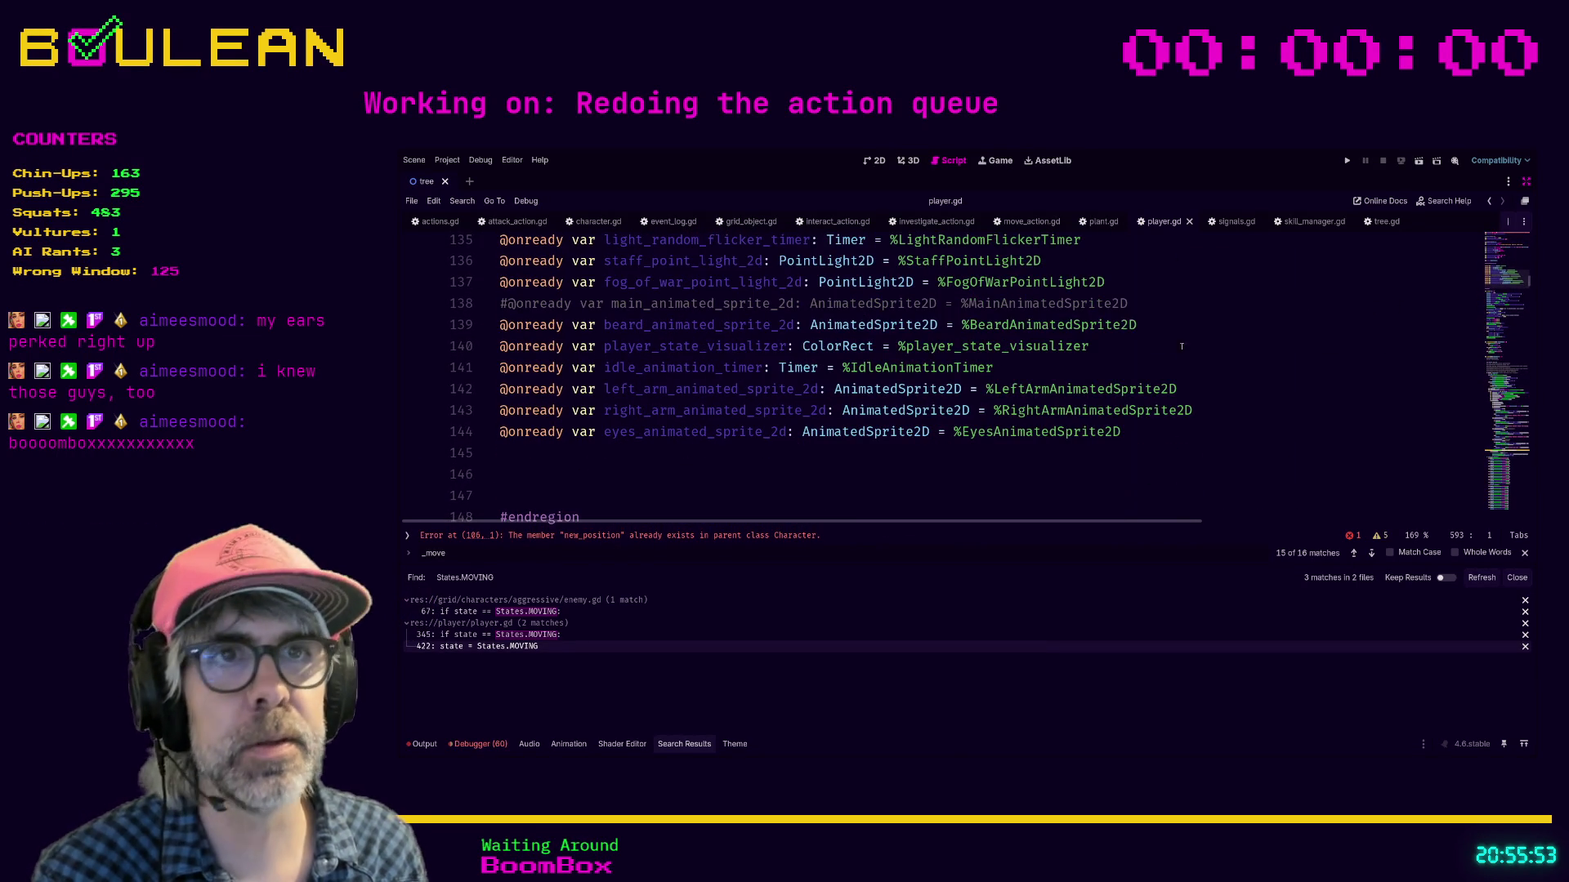
pyautogui.click(1149, 311)
pyautogui.hotkey('ctrl', 'shift', 'k')
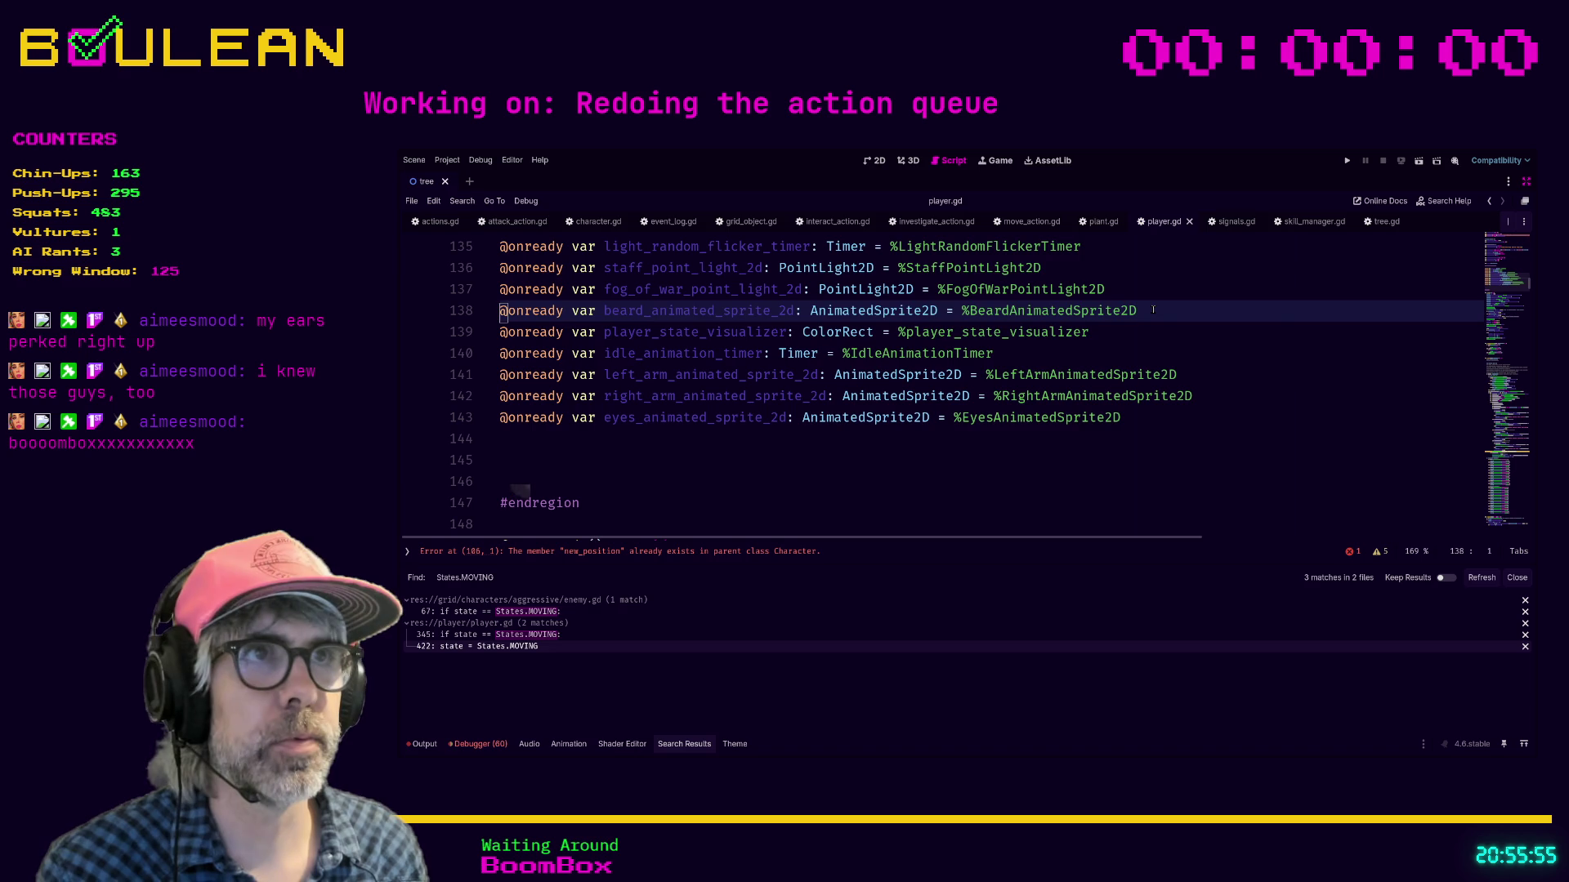
pyautogui.click(1127, 341)
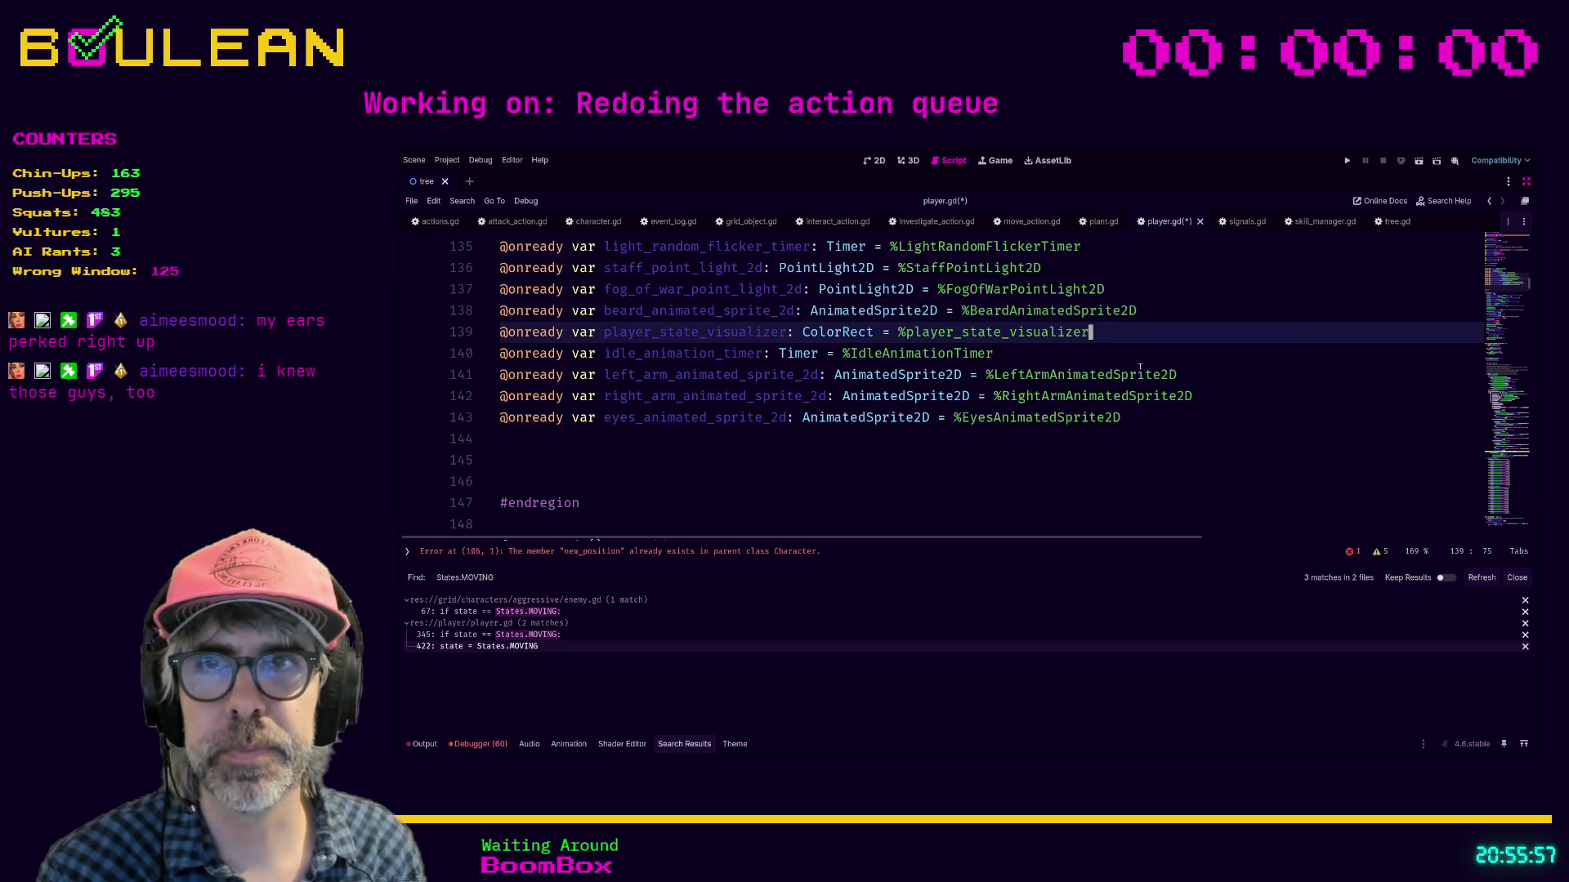
# Step: Remove the surplus blank line before #endregion and save player.gd
pyautogui.click(962, 465)
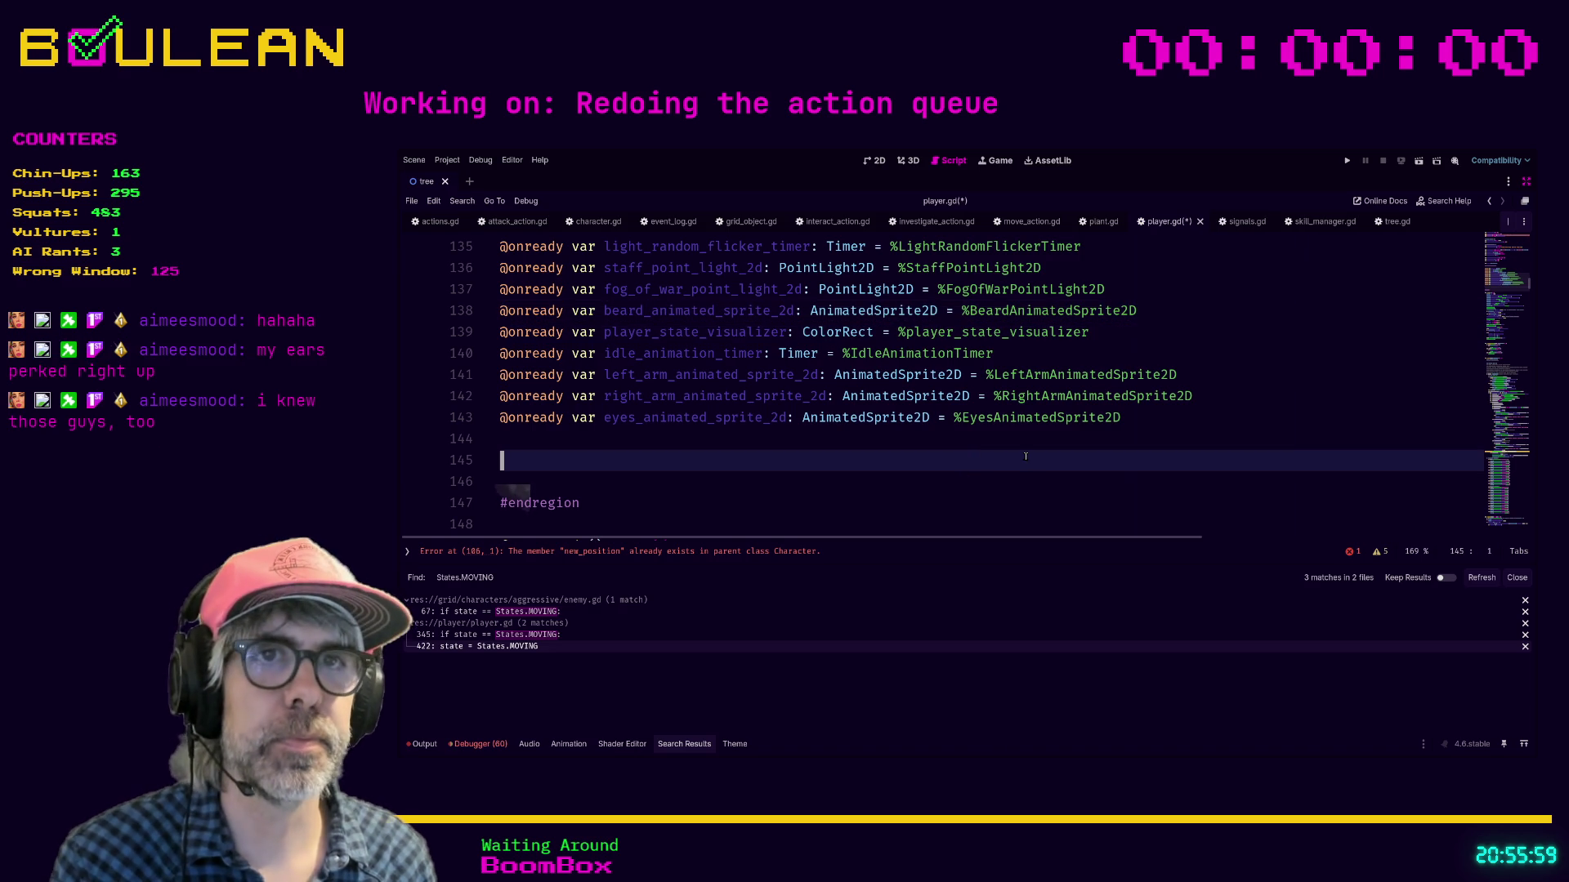
pyautogui.press('Delete')
pyautogui.press('Delete')
pyautogui.press('Up')
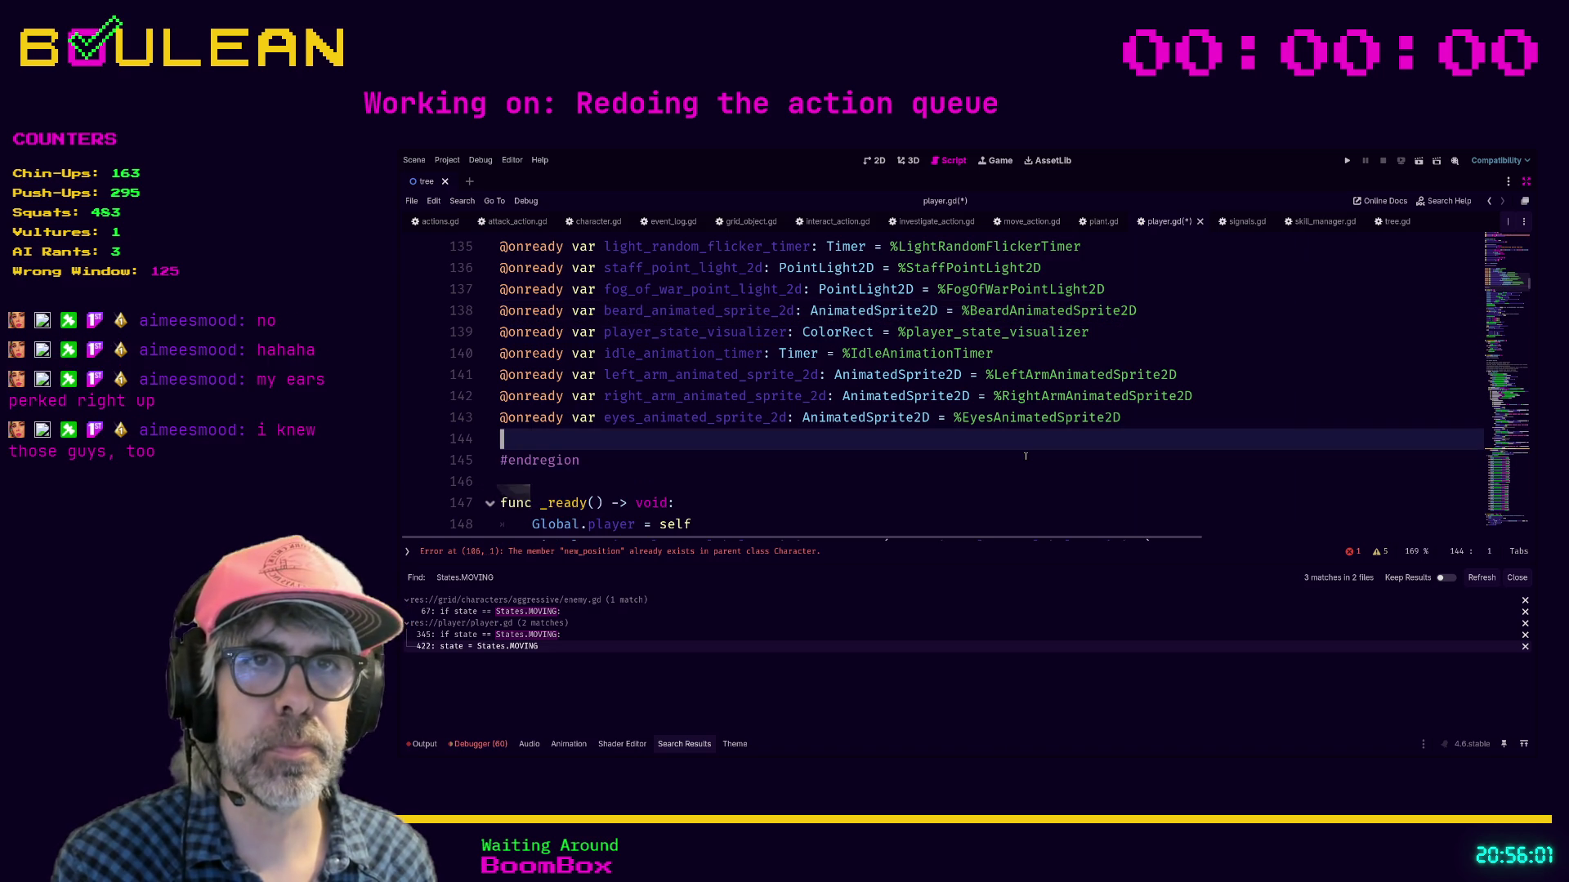
pyautogui.click(1026, 457)
pyautogui.hotkey('ctrl', 's')
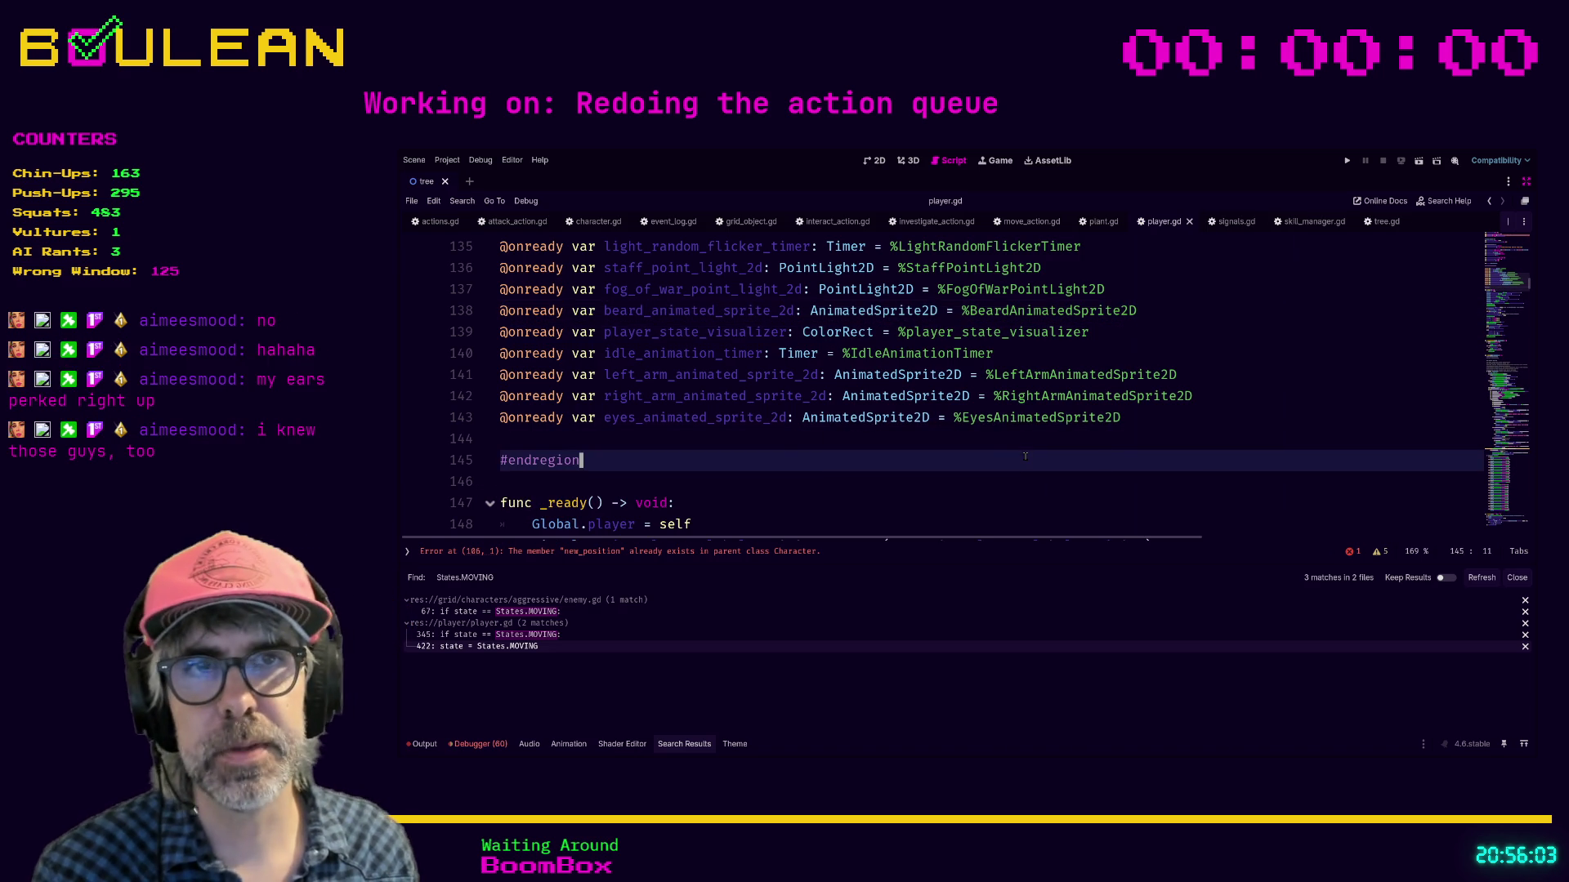
pyautogui.scroll(-4, 860, 414)
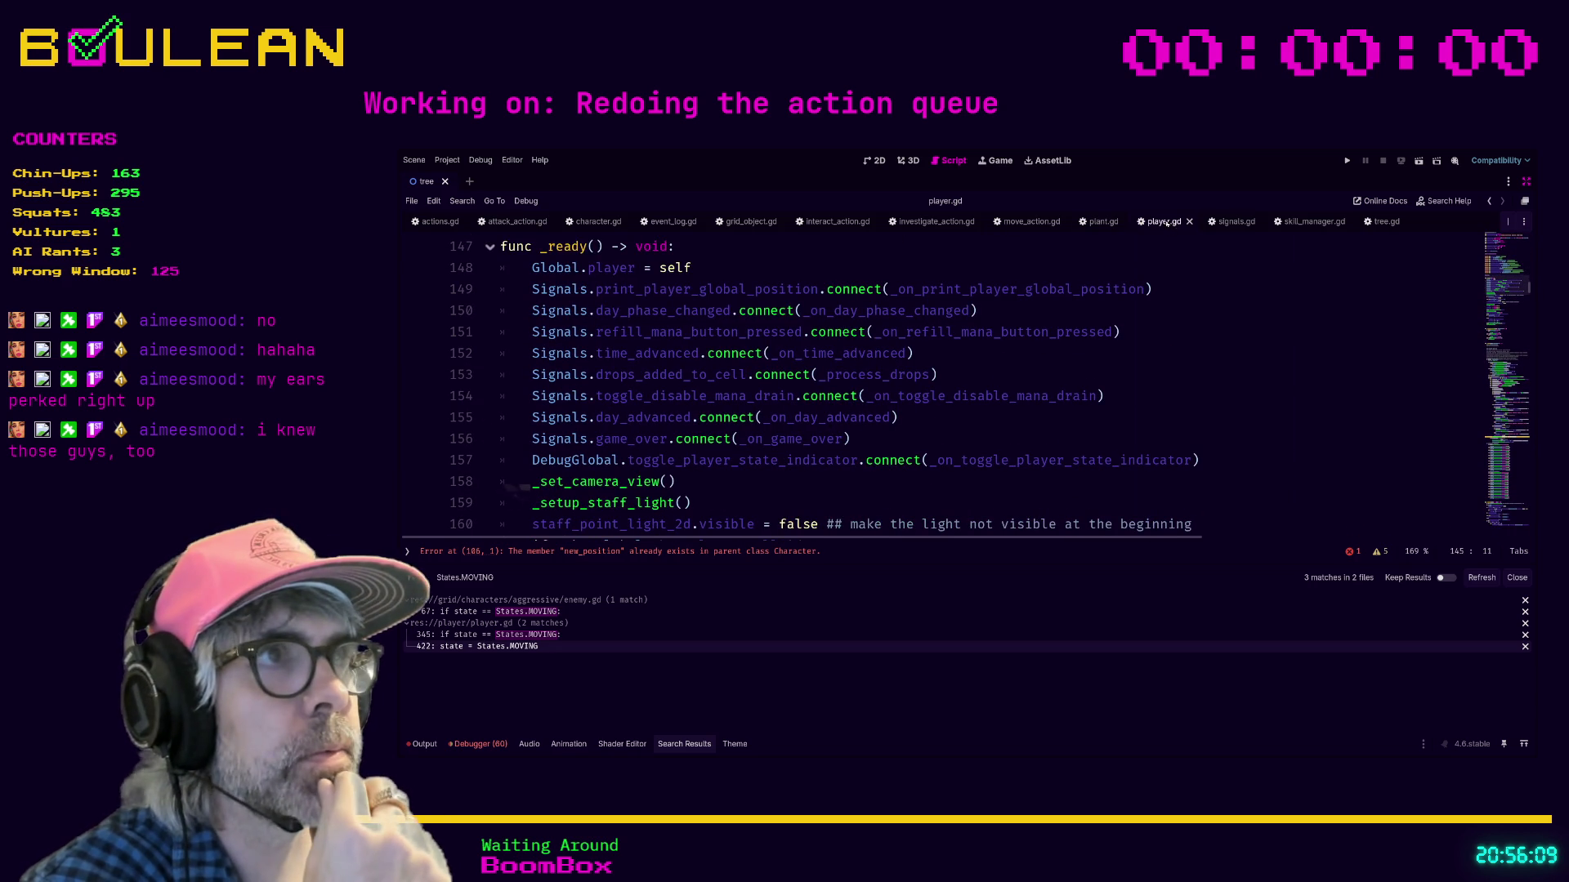
pyautogui.click(1177, 302)
# Step: Comment out player.gd's new_position declaration on line 106 with '#', then restore the side panels
pyautogui.hotkey('ctrl', 'f')
pyautogui.write('ne')
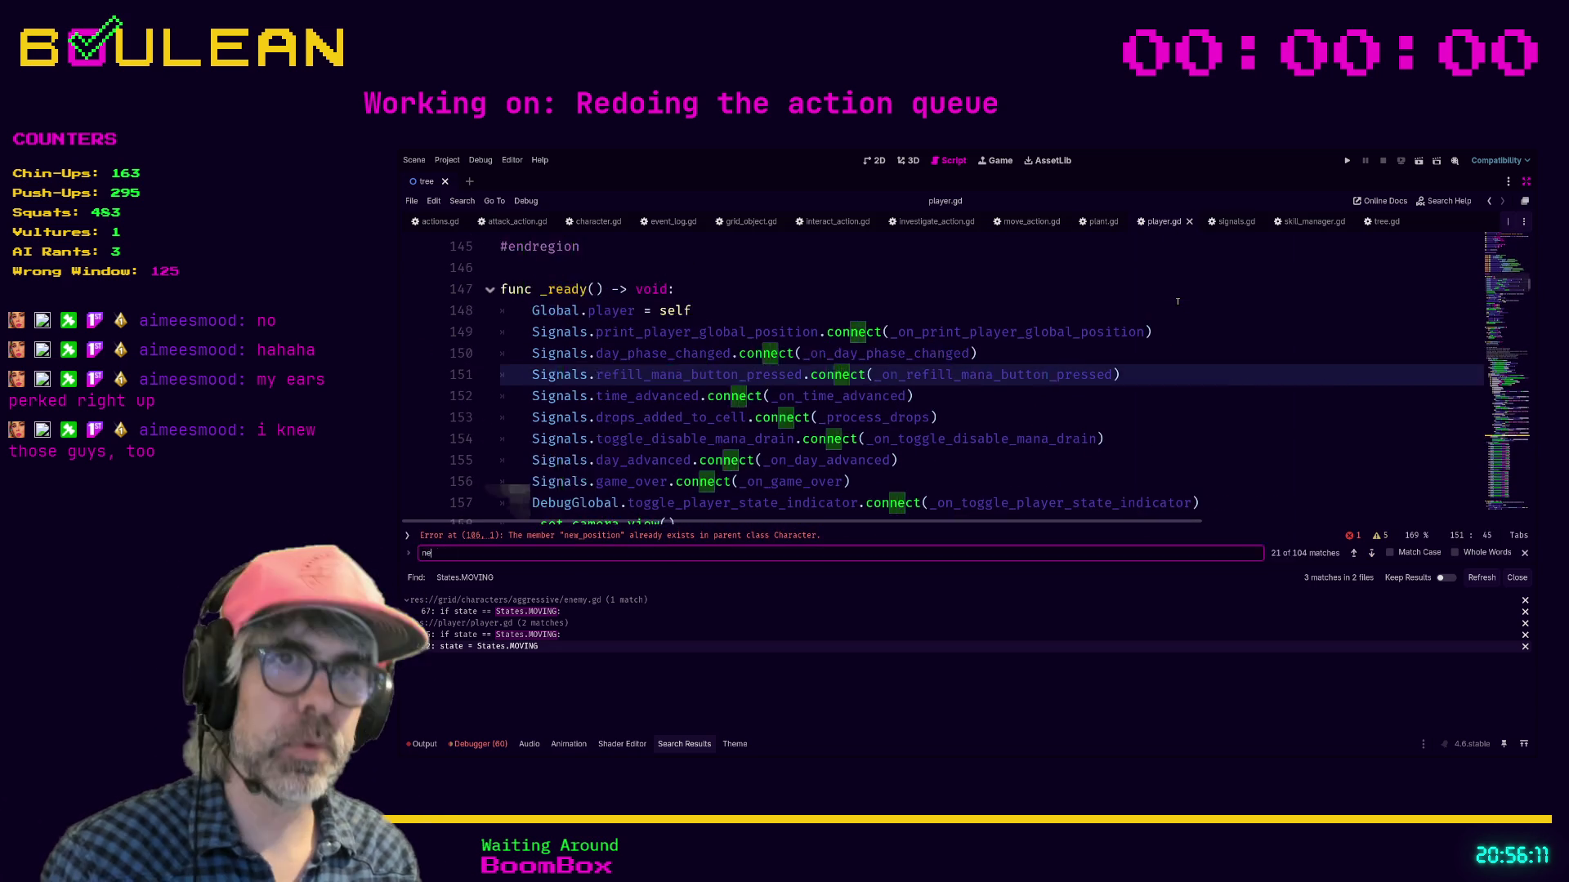
pyautogui.write('w_position')
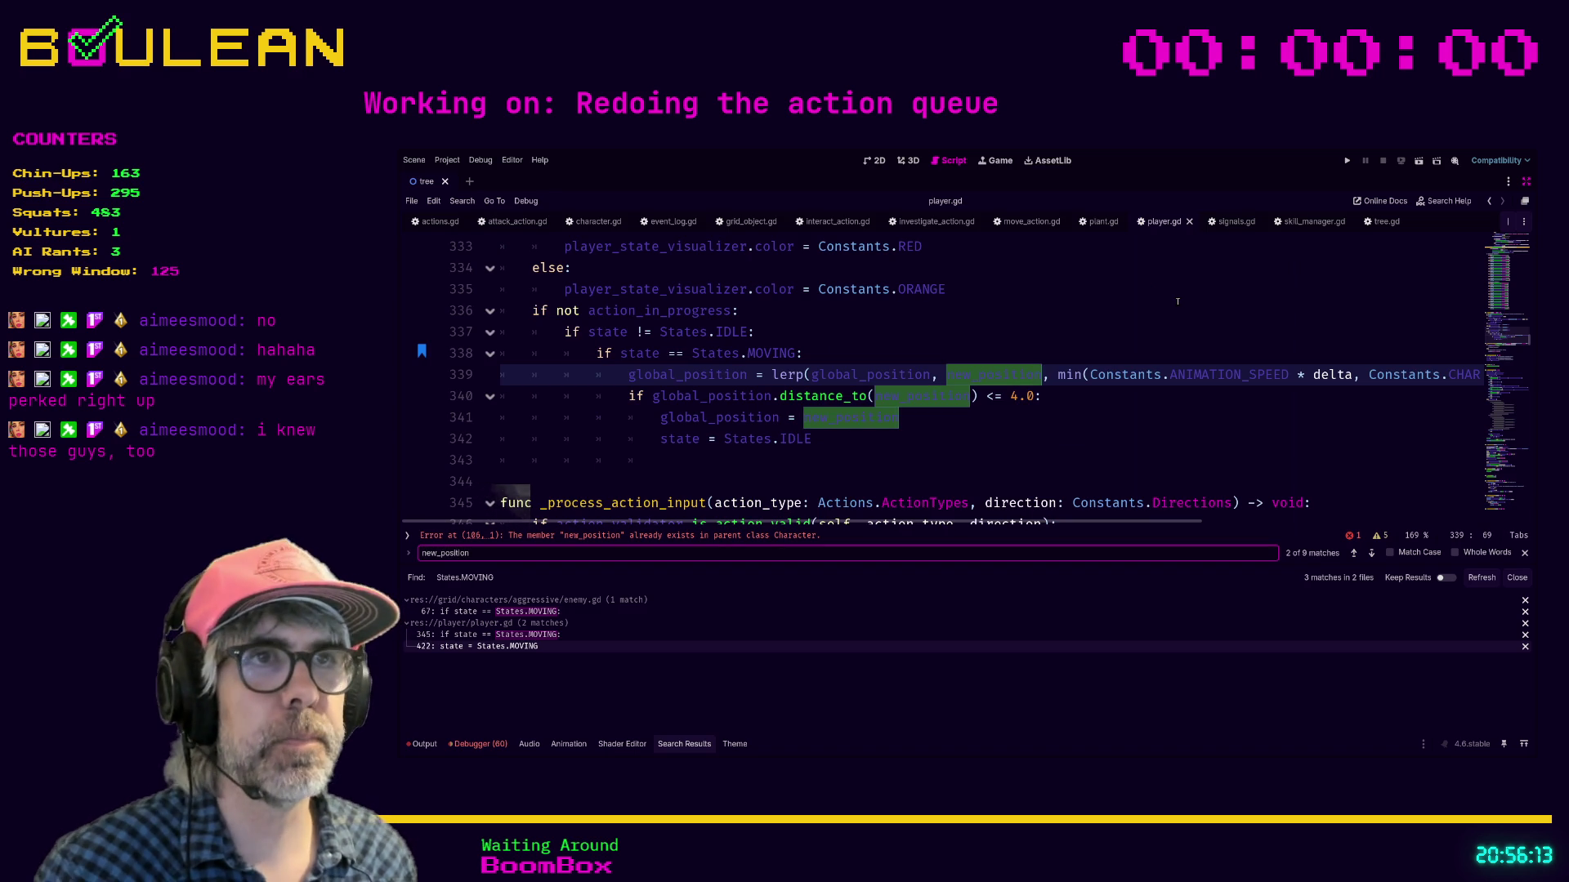
pyautogui.scroll(3, 1191, 382)
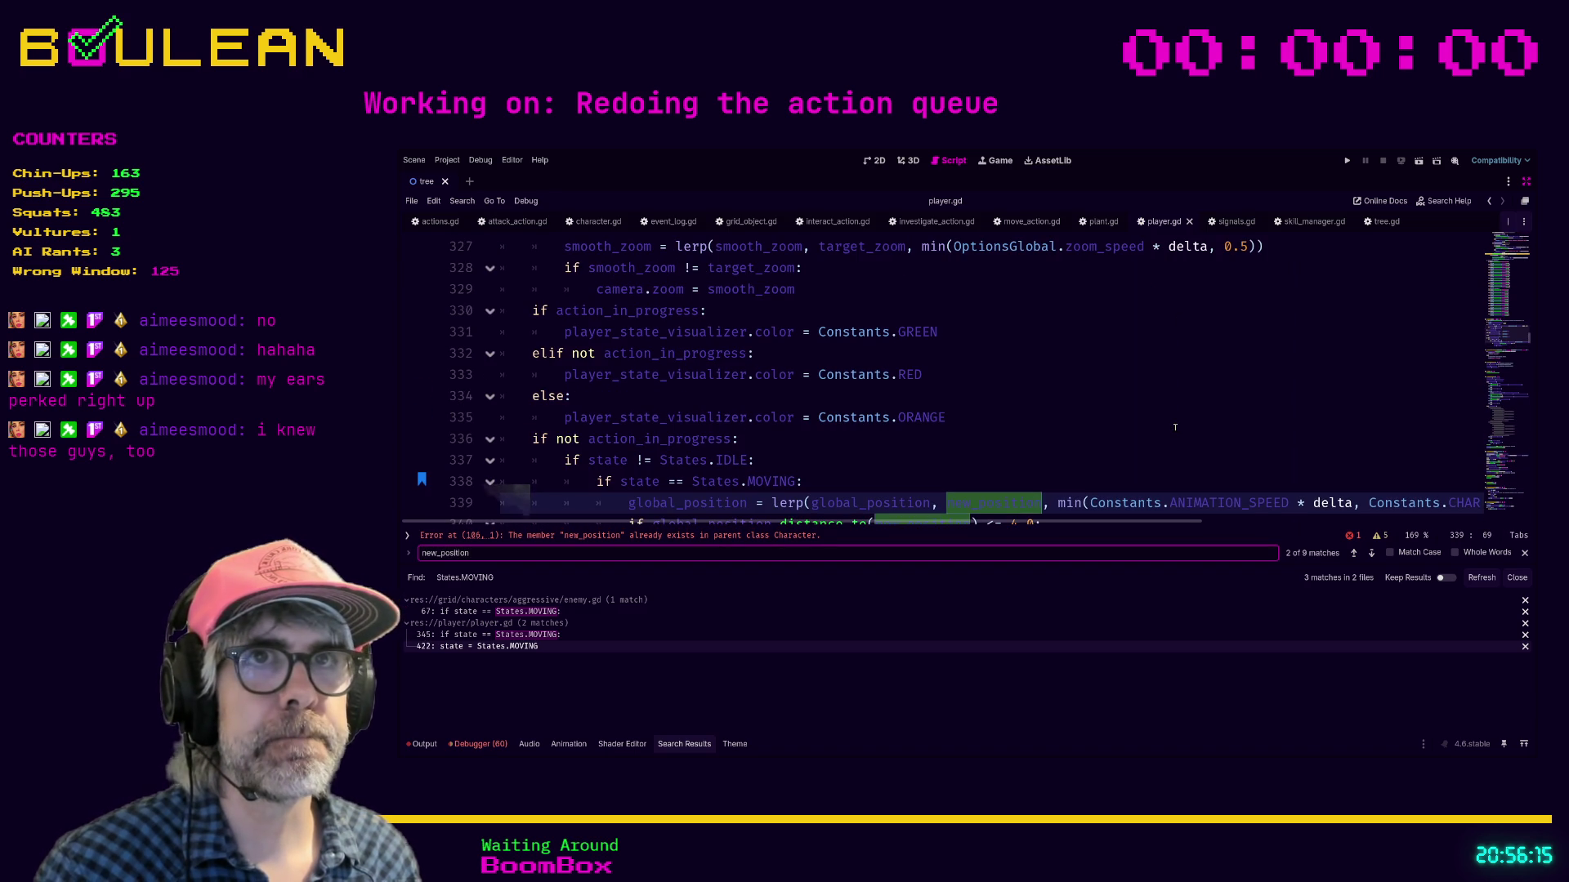
pyautogui.click(1353, 553)
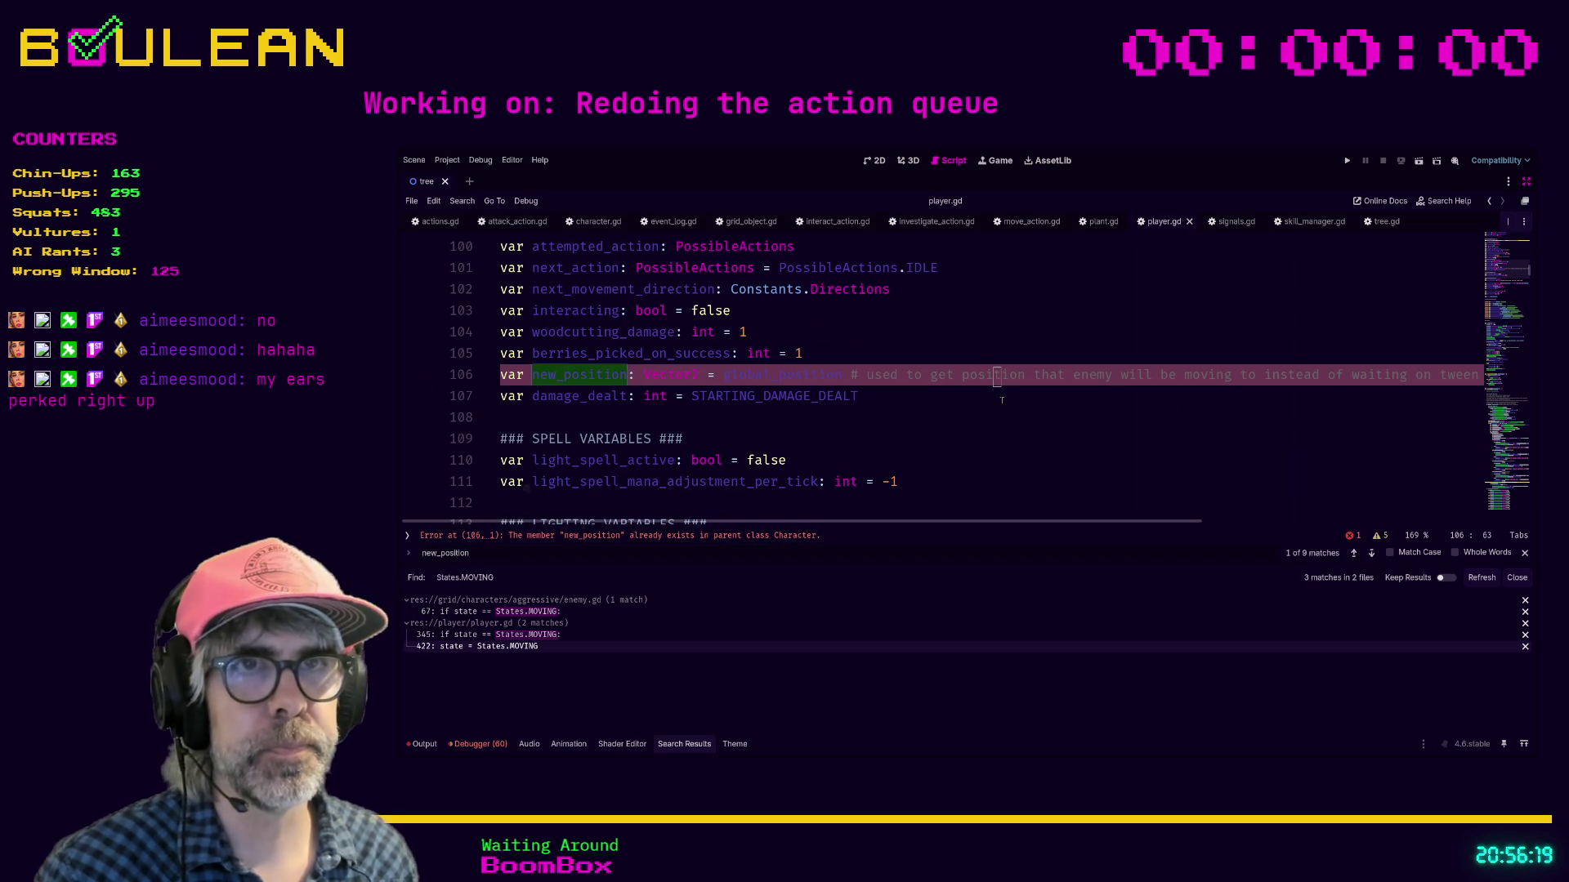
pyautogui.press('Home')
pyautogui.write('#')
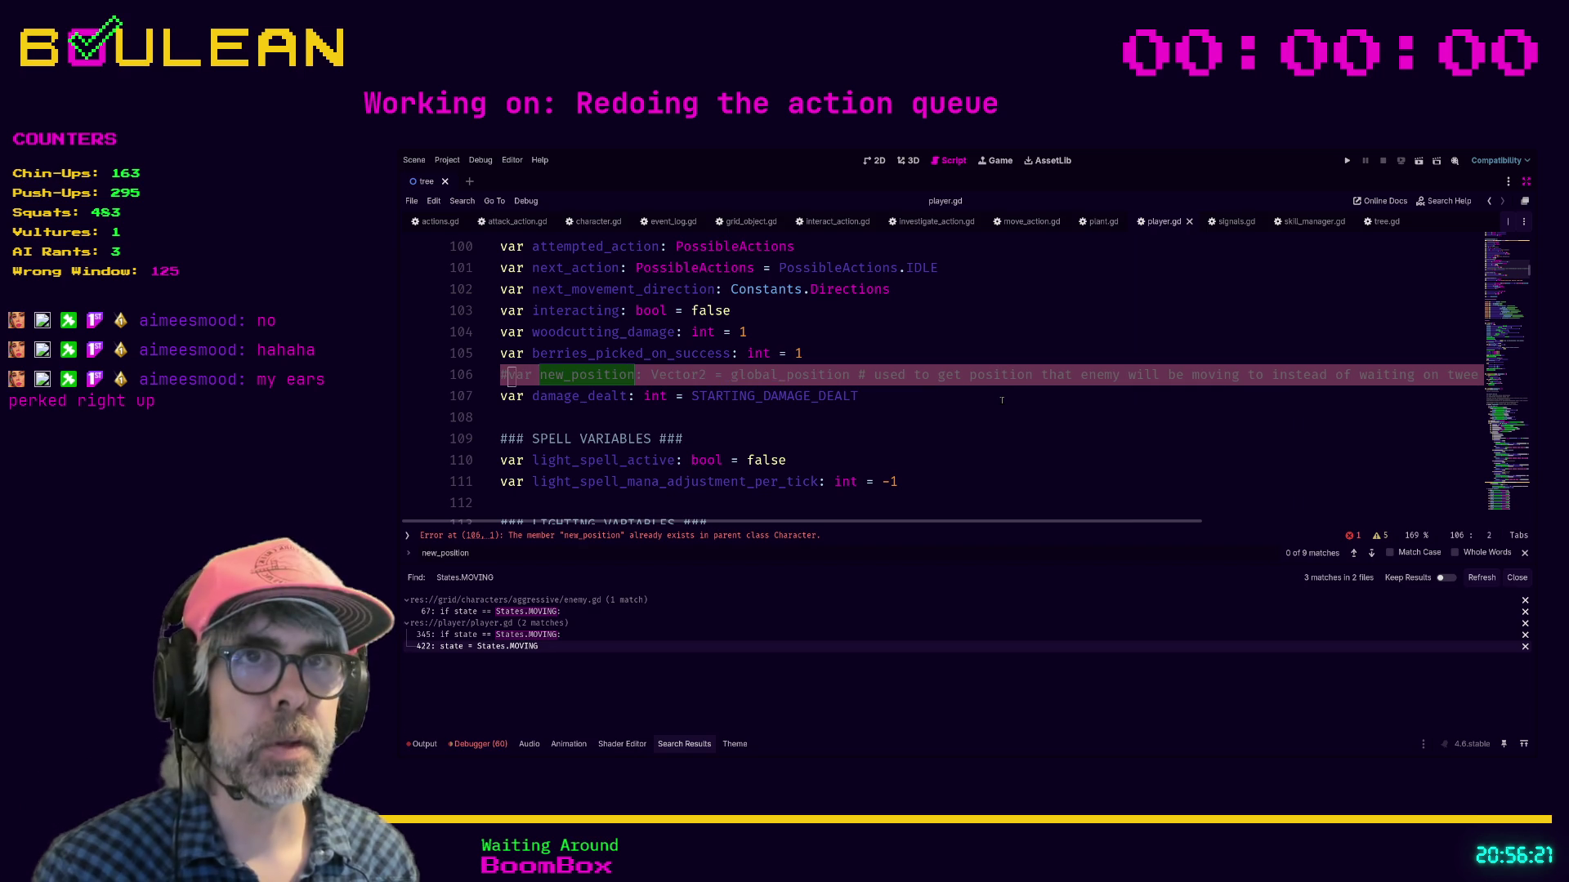
pyautogui.click(1002, 400)
pyautogui.hotkey('ctrl', 'shift', 'F11')
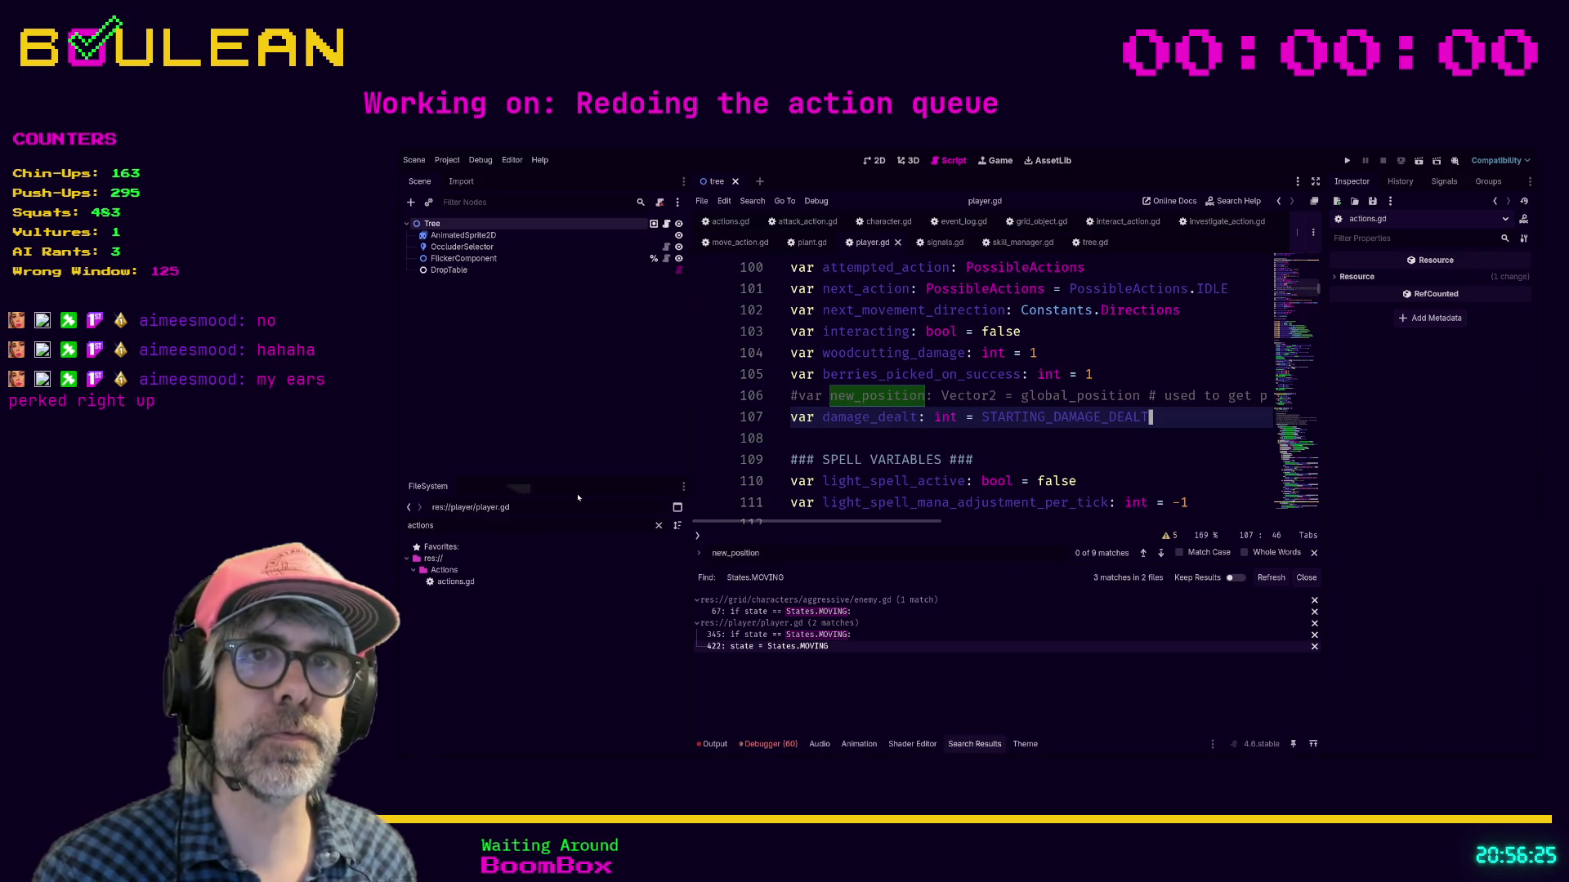
# Step: Open goblin.gd via the 'goblin' filter, search it for 'new_posi', then return to player.gd
pyautogui.doubleClick(509, 529)
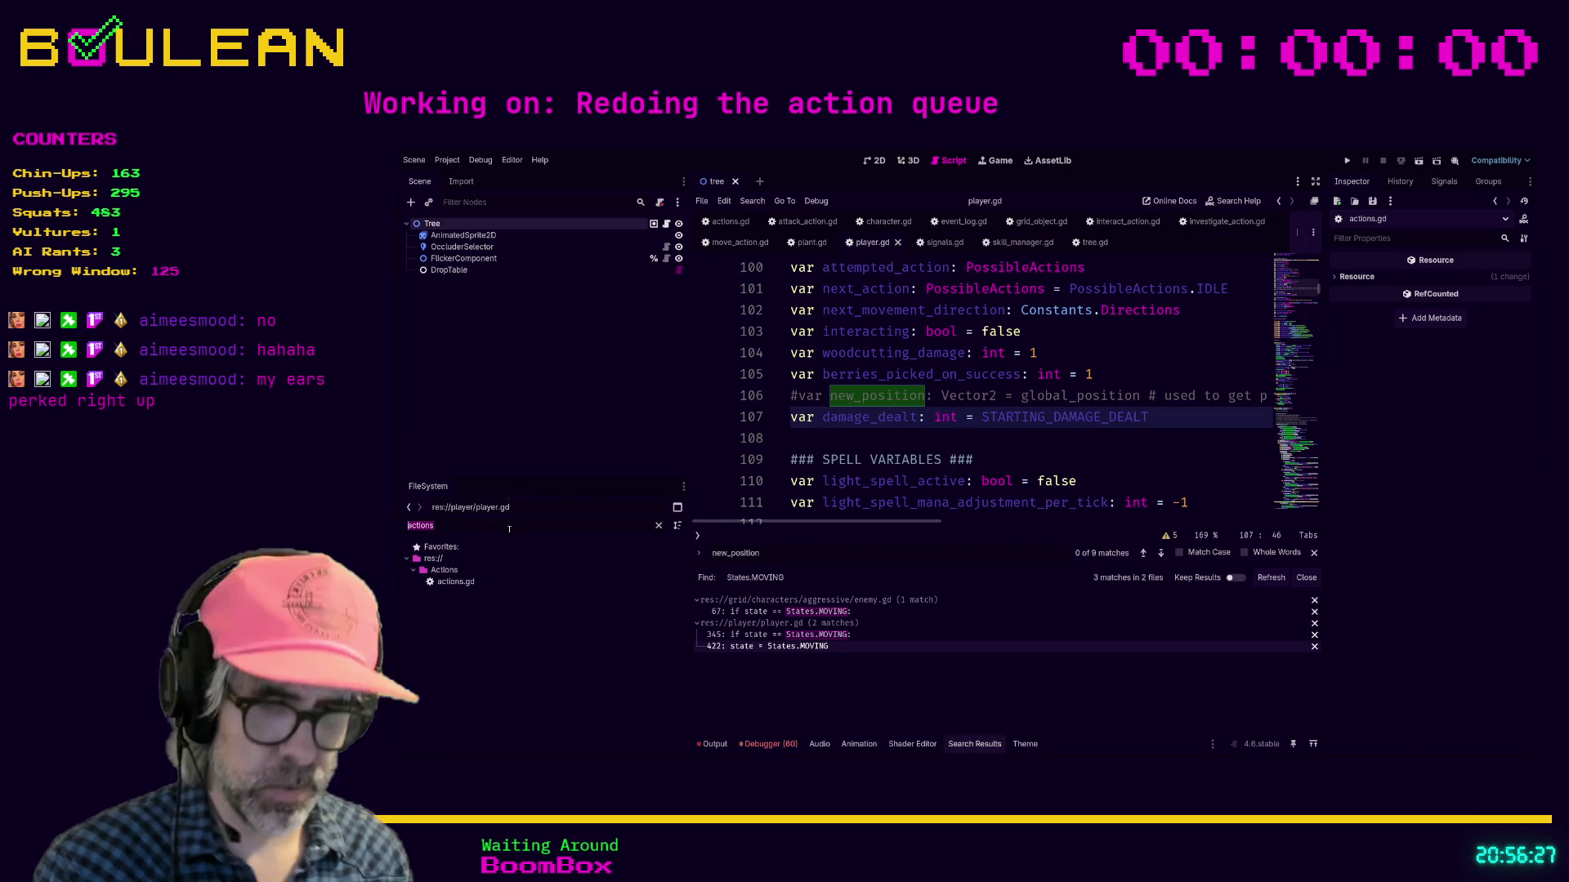
pyautogui.write('goblin')
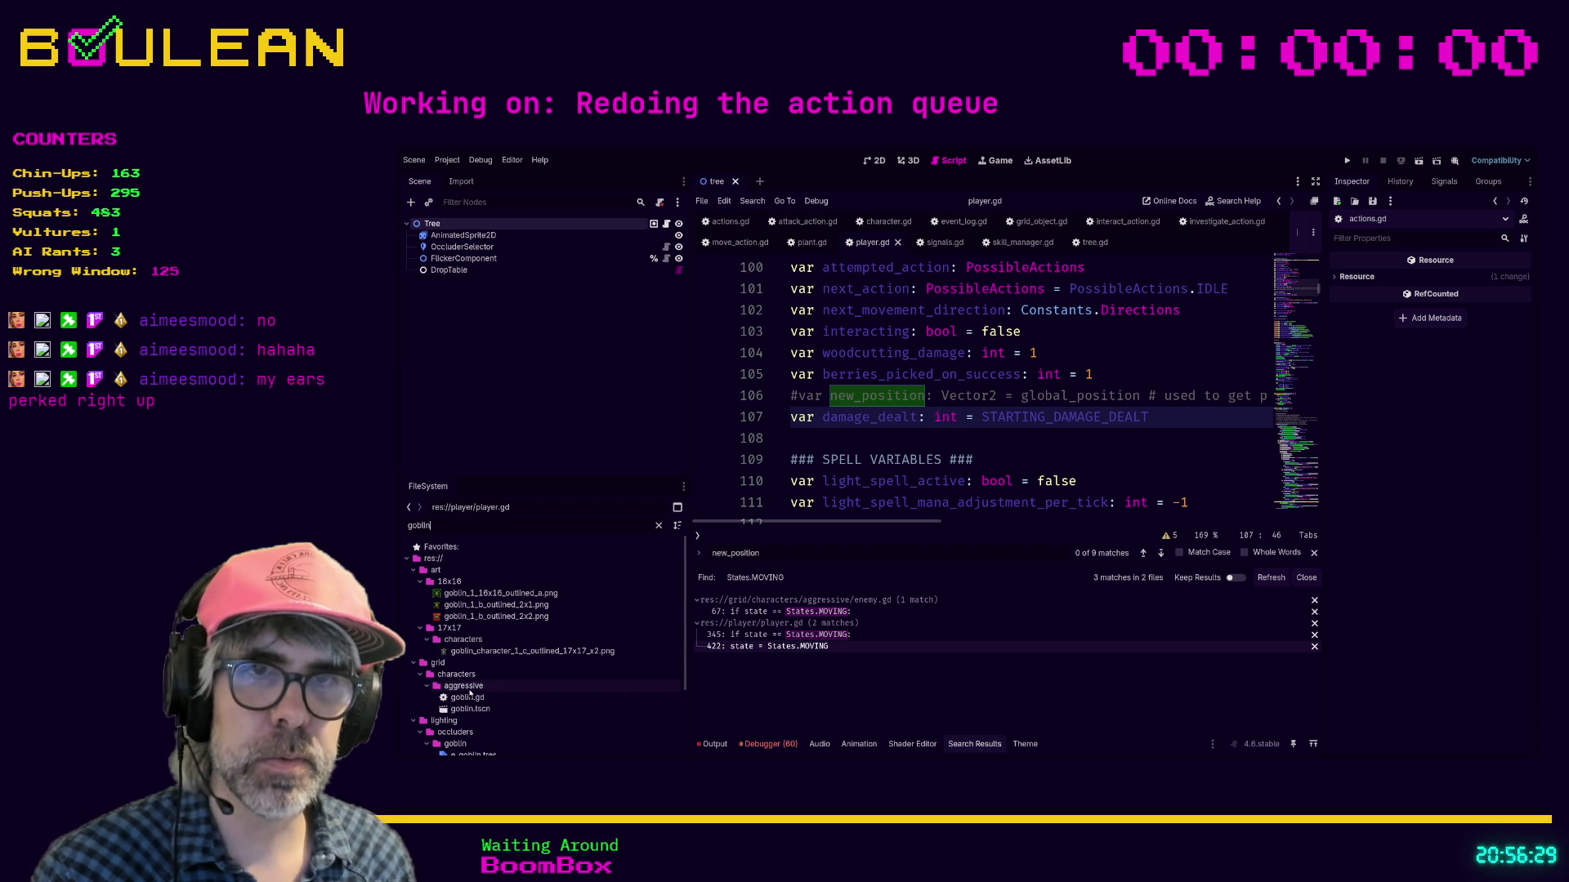
pyautogui.doubleClick(471, 698)
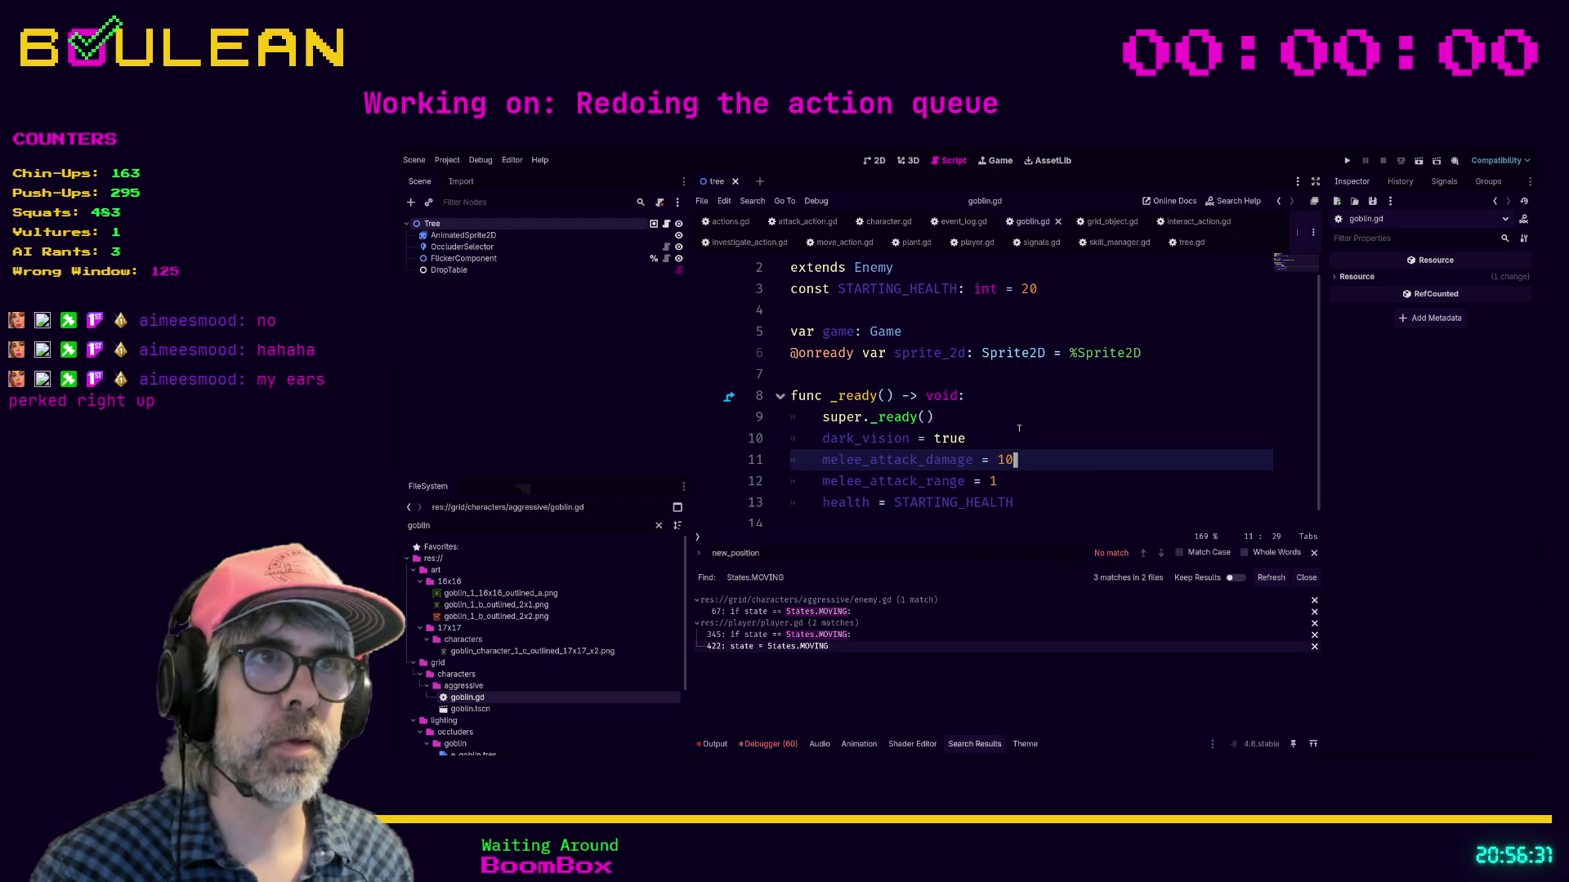
pyautogui.scroll(1, 1021, 368)
pyautogui.click(1062, 347)
pyautogui.hotkey('ctrl', 'f')
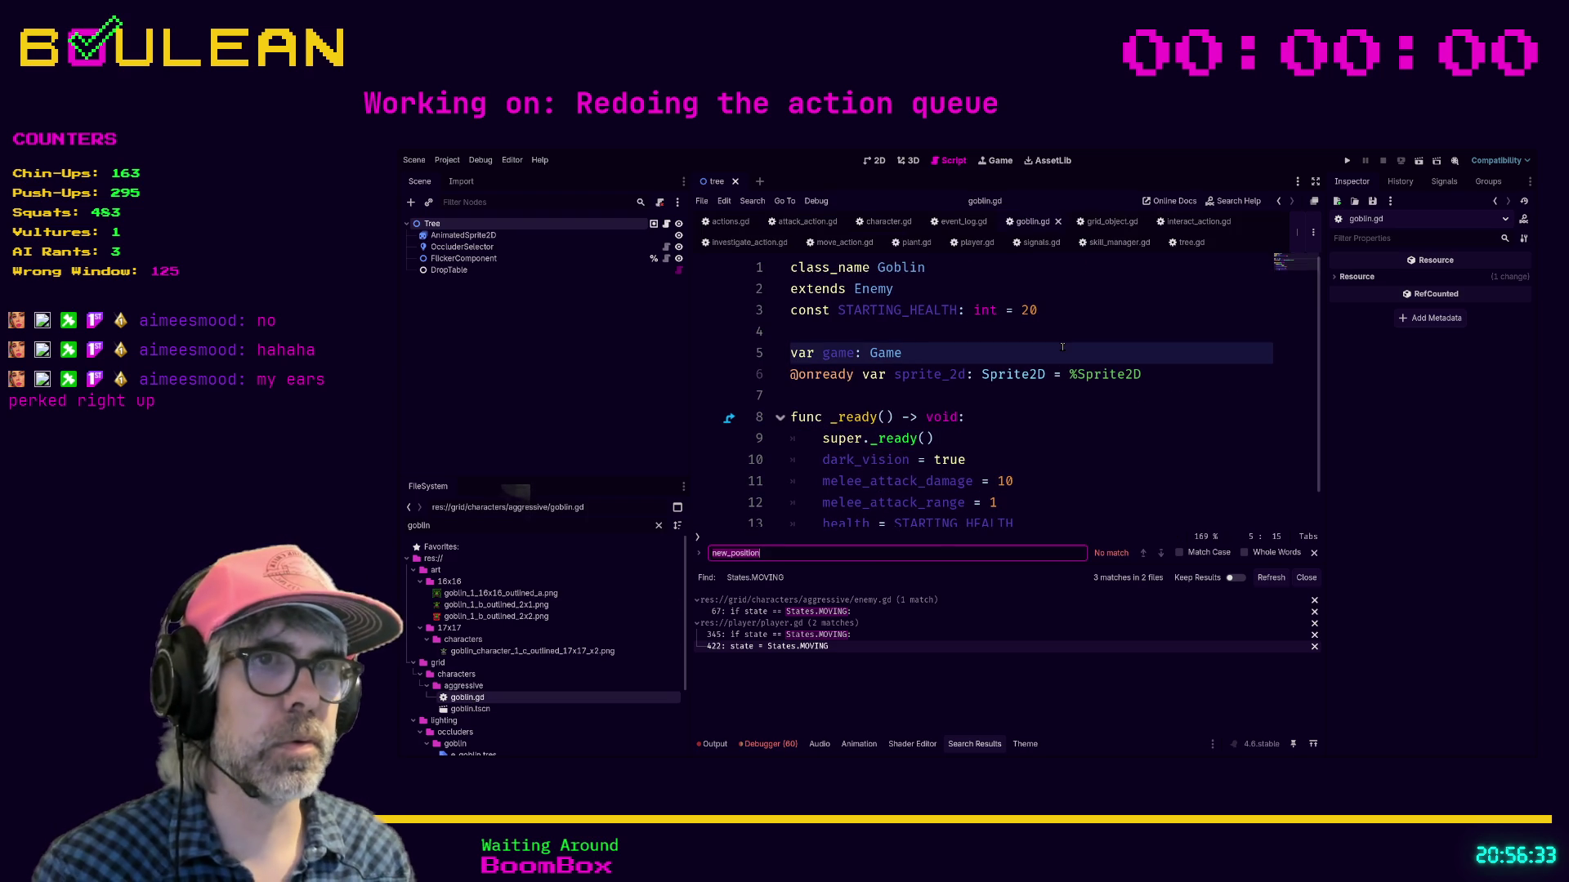
pyautogui.write('new_posi')
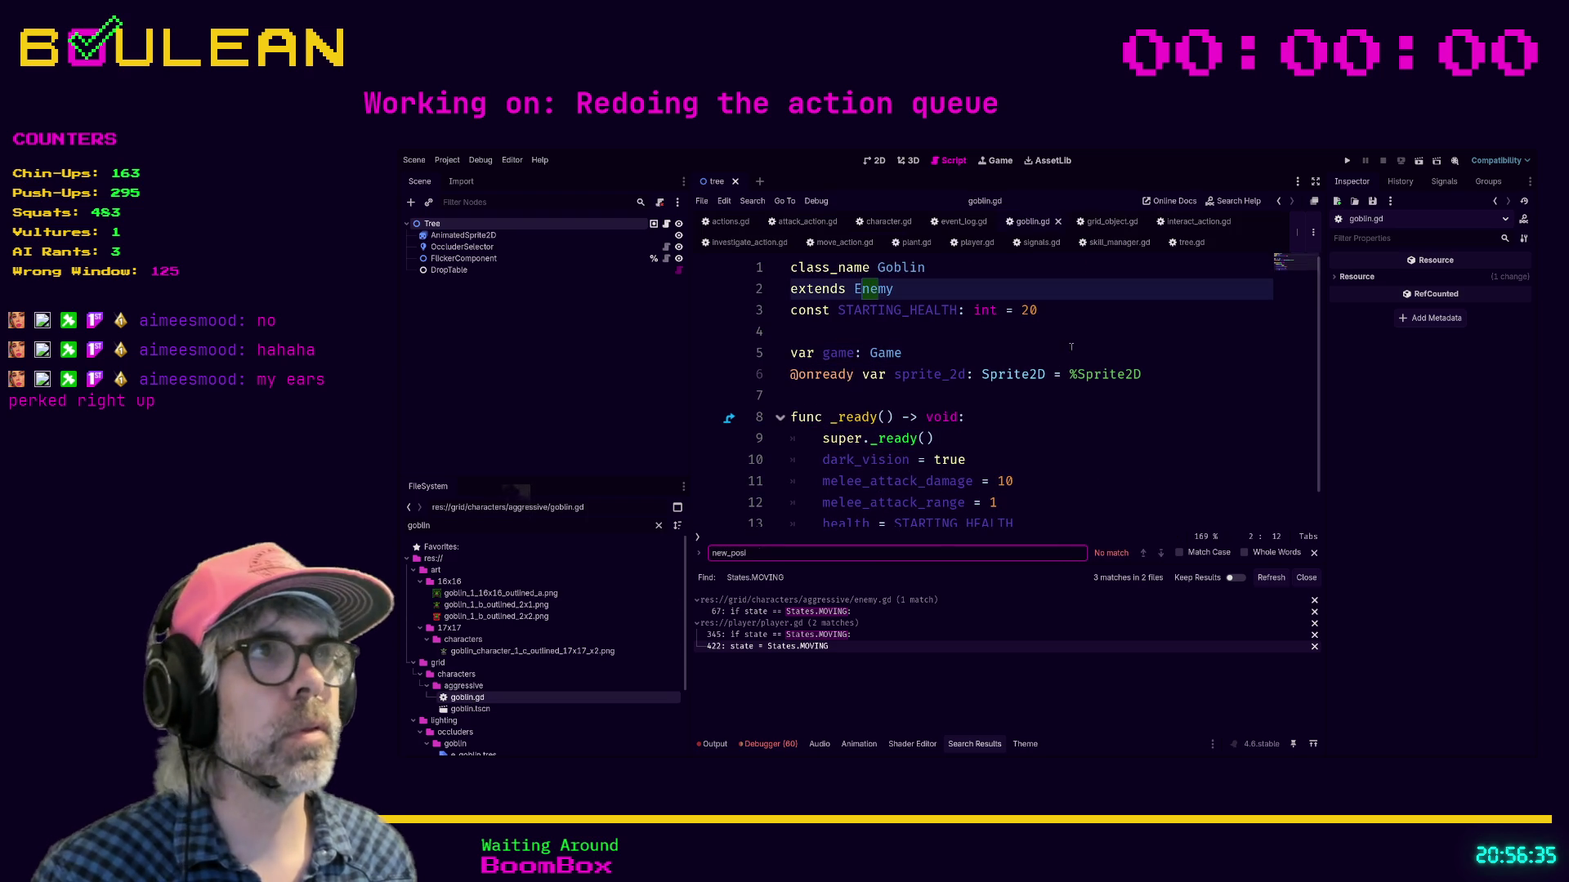
pyautogui.click(1071, 347)
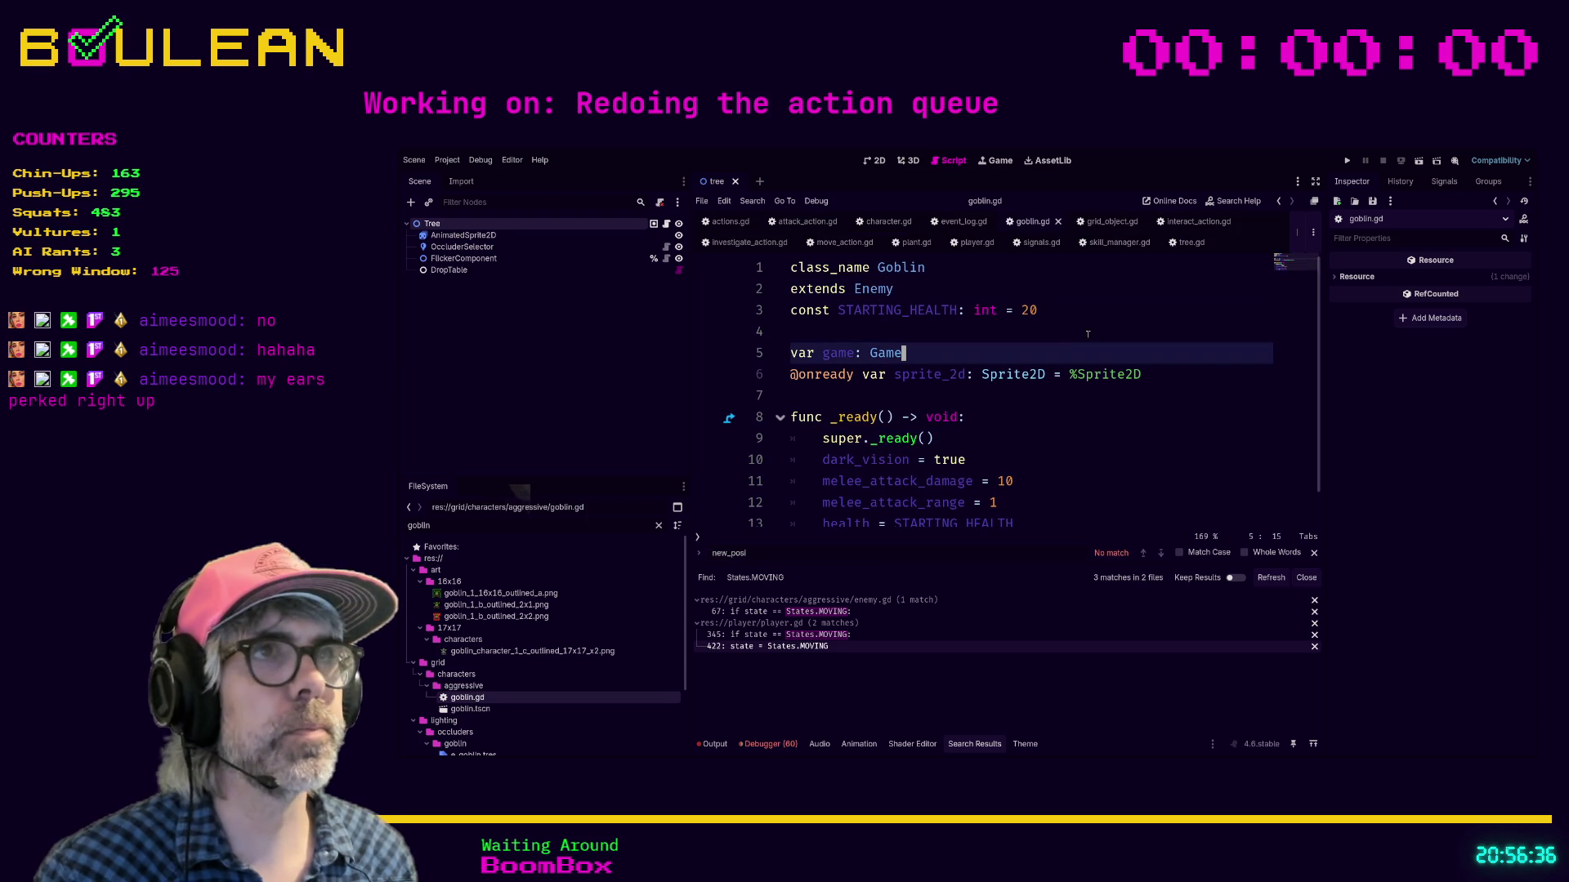
pyautogui.click(976, 242)
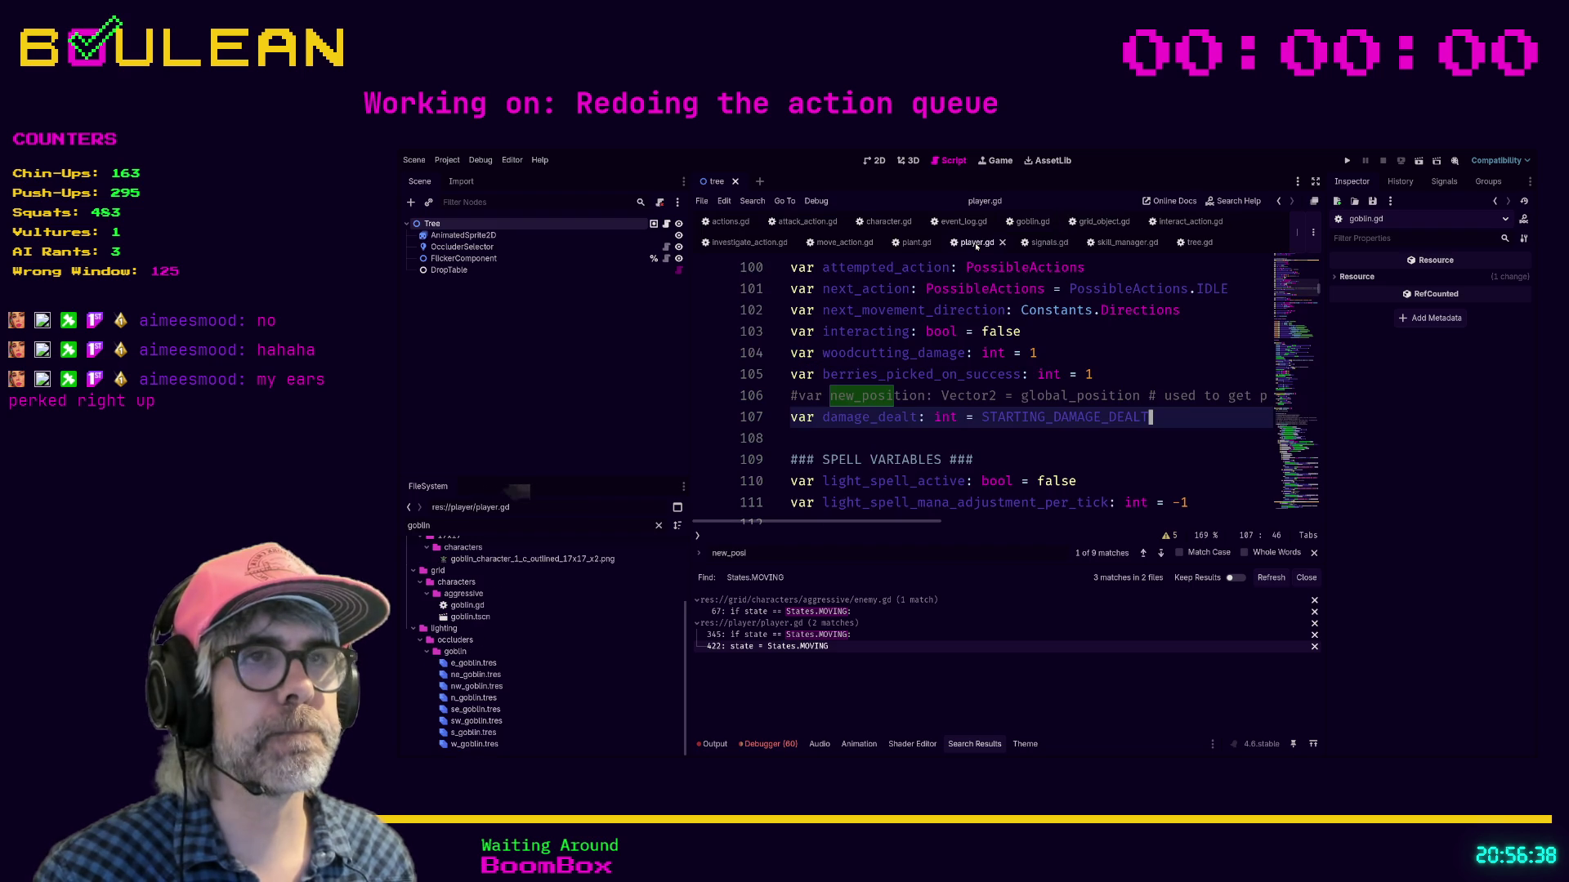
# Step: Search player.gd for '_move' and step to the next match
pyautogui.click(854, 433)
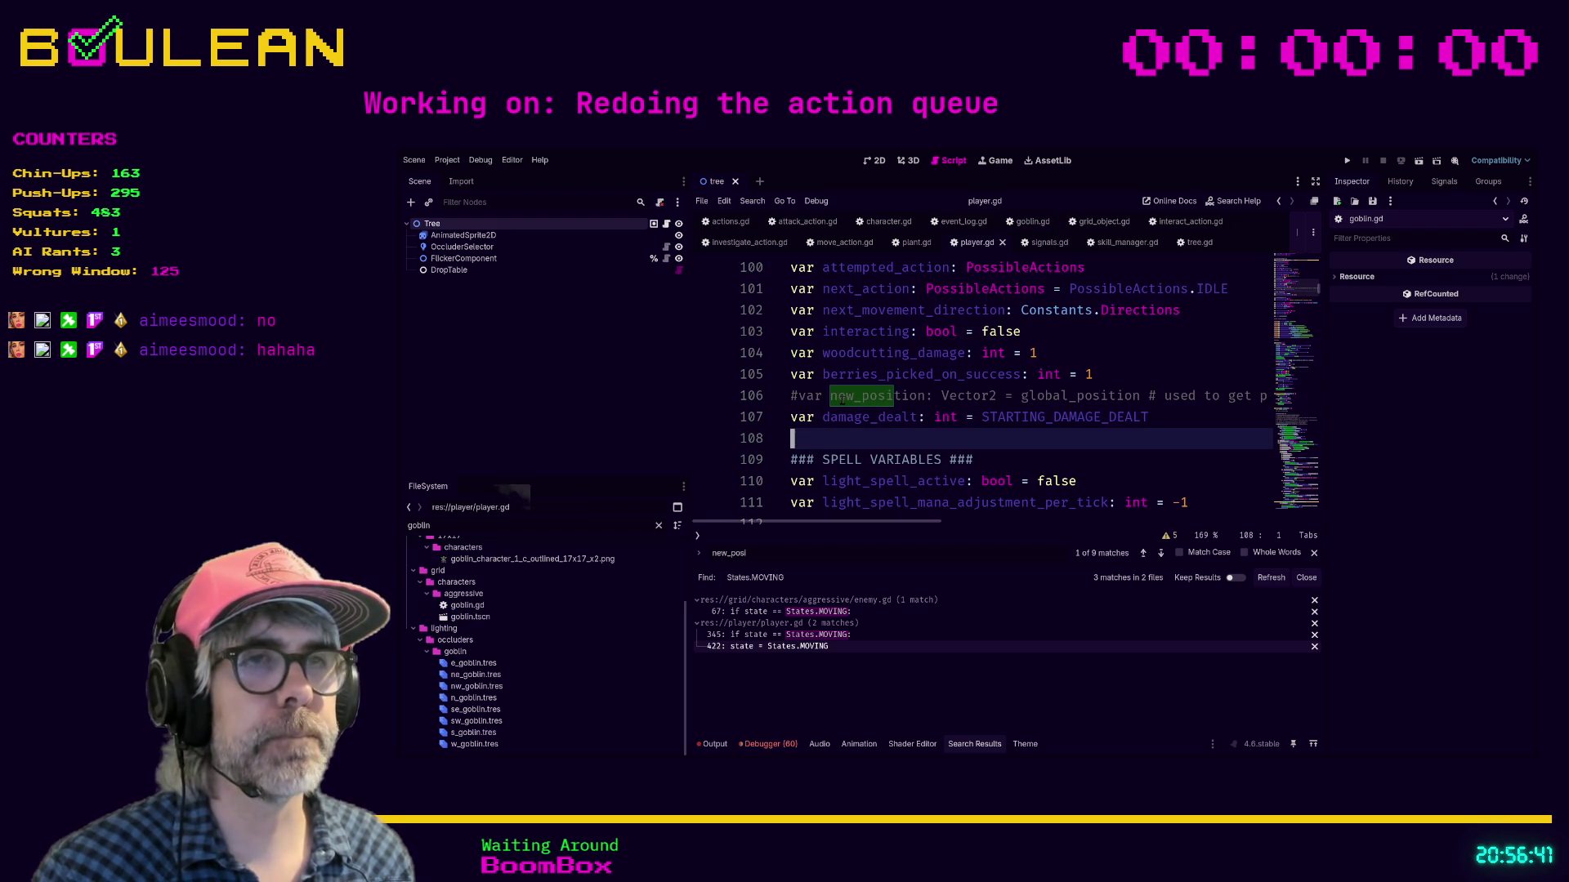
pyautogui.hotkey('ctrl', 'f')
pyautogui.write('_move')
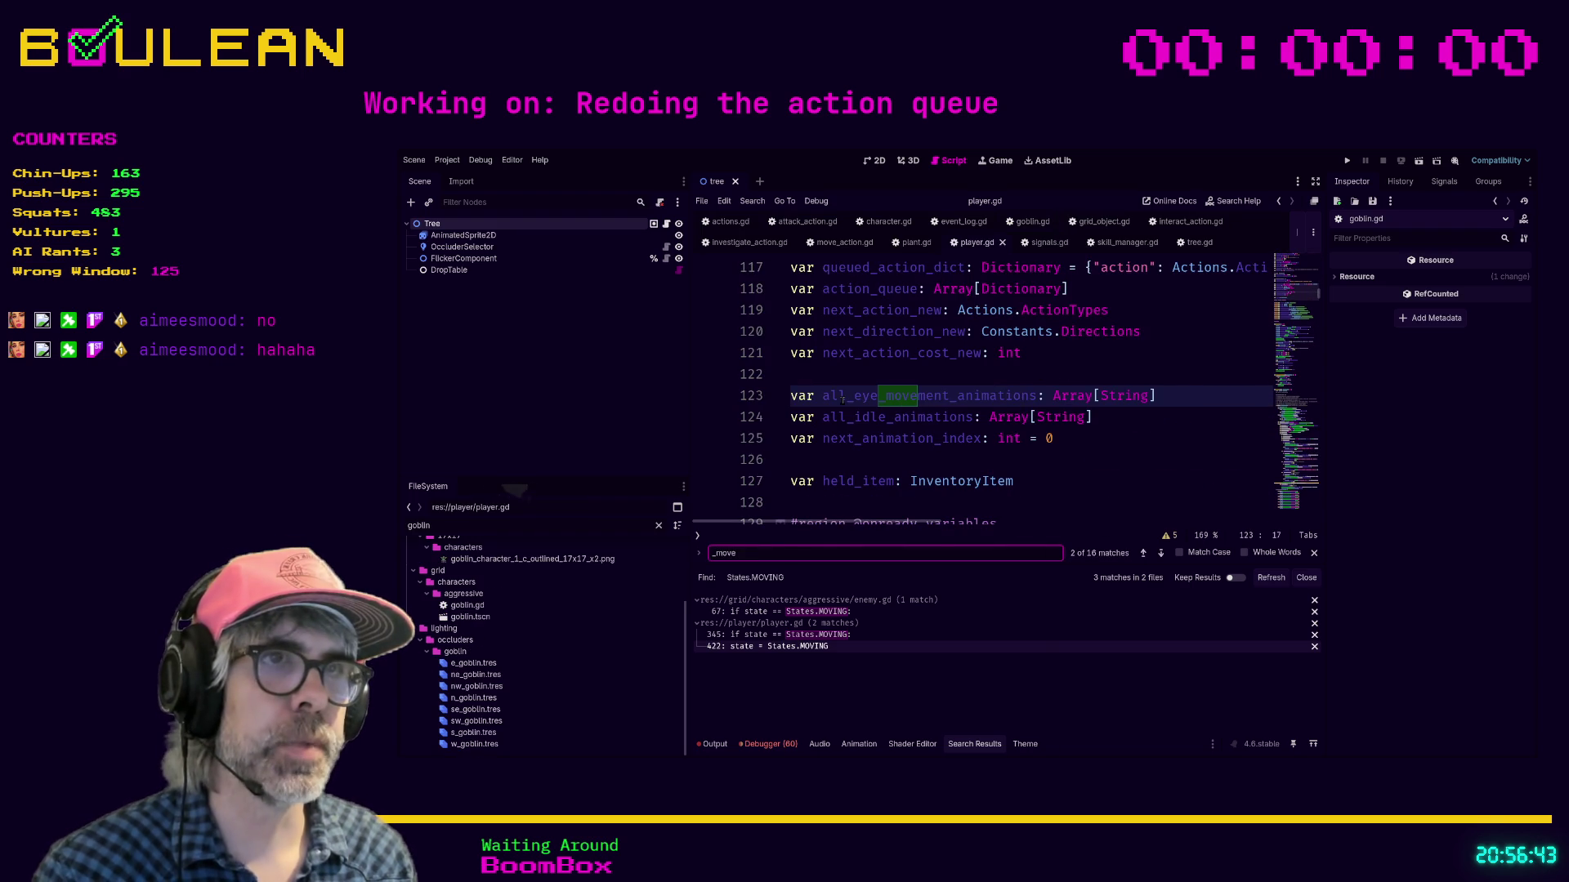
pyautogui.press('Return')
pyautogui.press('Return')
pyautogui.press('Return')
pyautogui.press('Return')
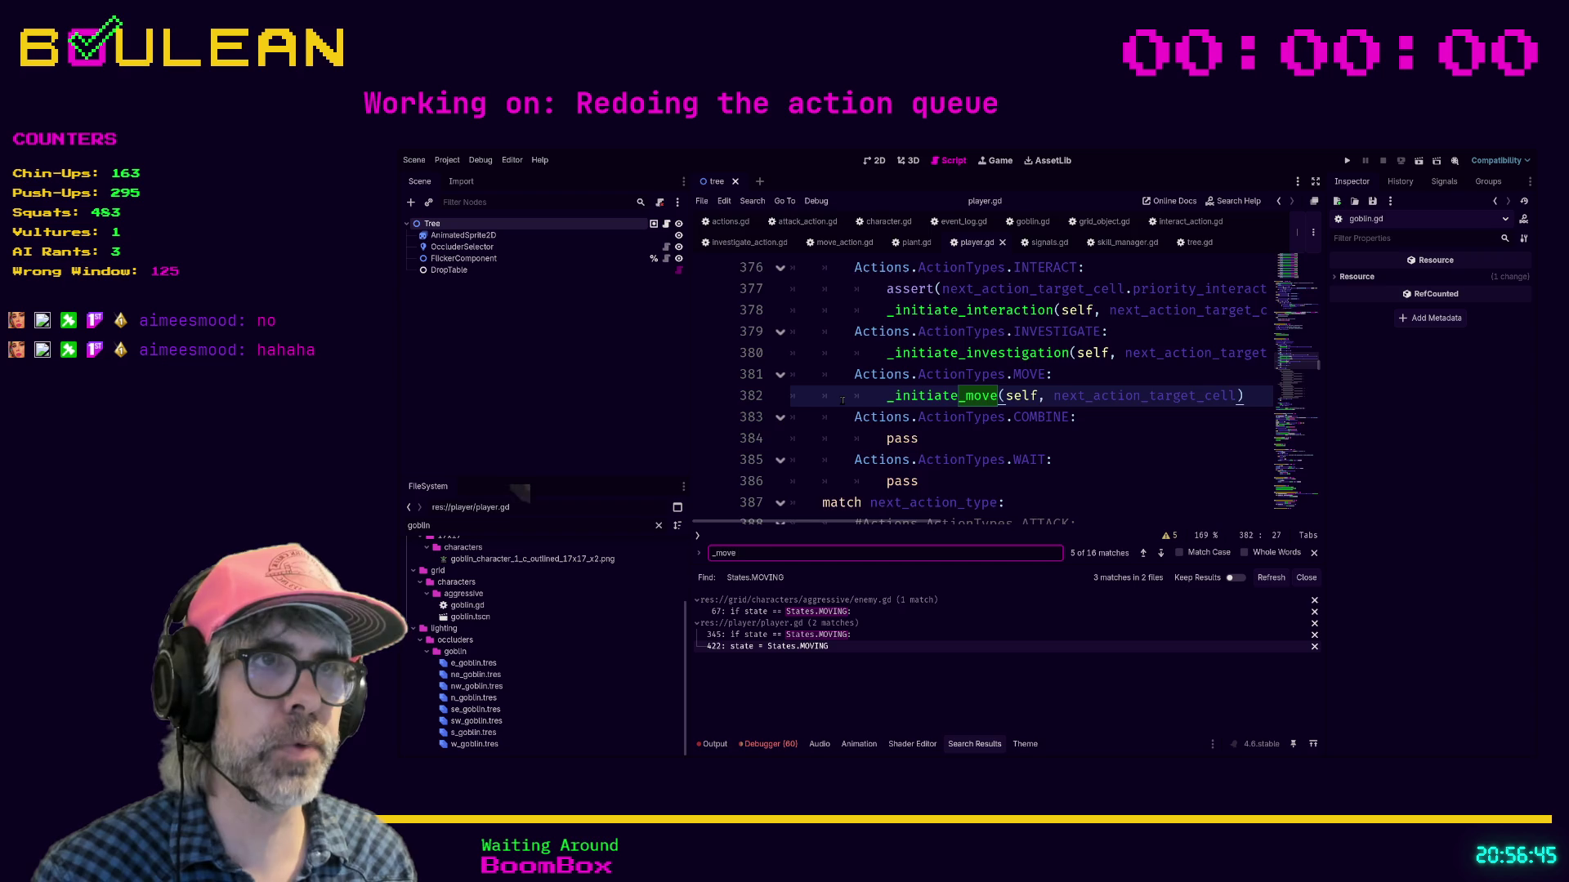
# Step: In distraction-free mode, go to the _move(direction) definition on line 678 and review its movement code
pyautogui.hotkey('ctrl', 'shift', 'F11')
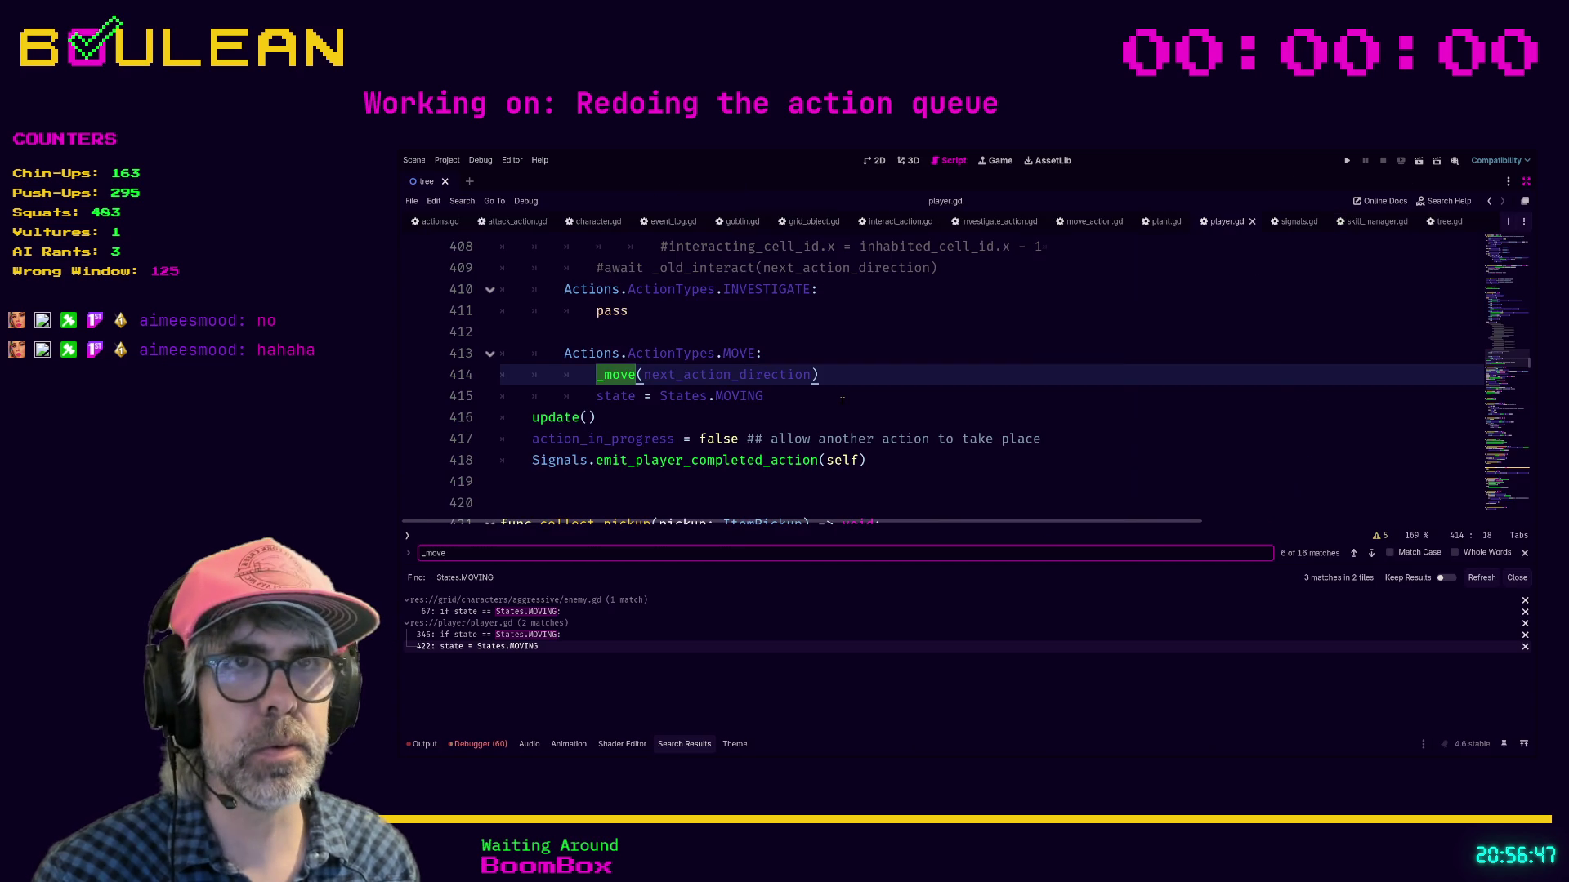
pyautogui.keyDown('ctrl'); pyautogui.click(621, 375); pyautogui.keyUp('ctrl')
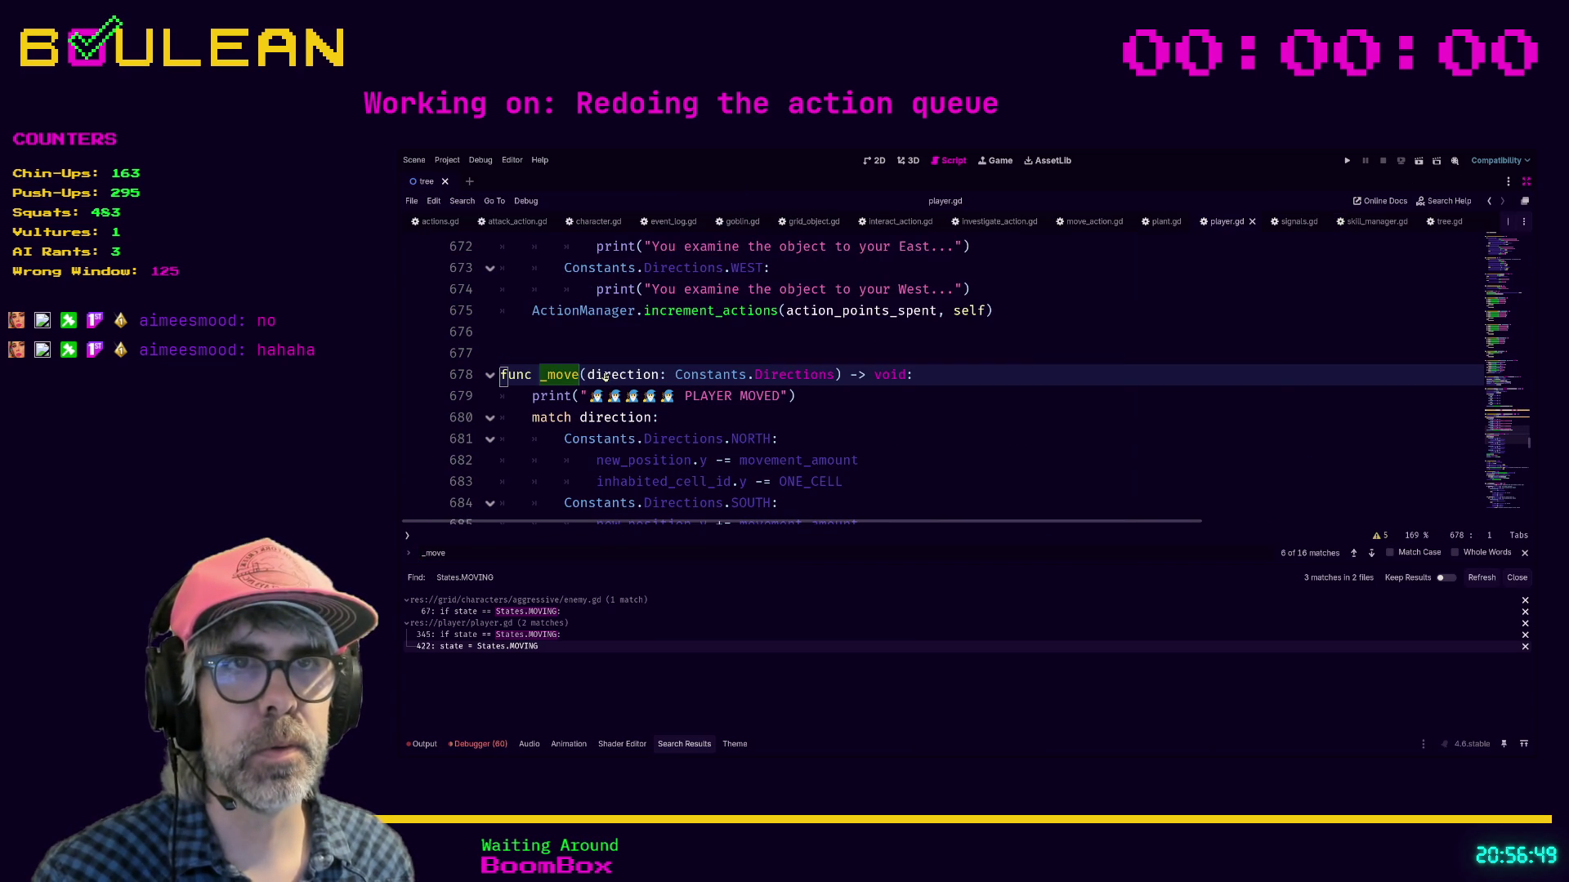
pyautogui.scroll(-1, 776, 372)
pyautogui.scroll(-1, 817, 368)
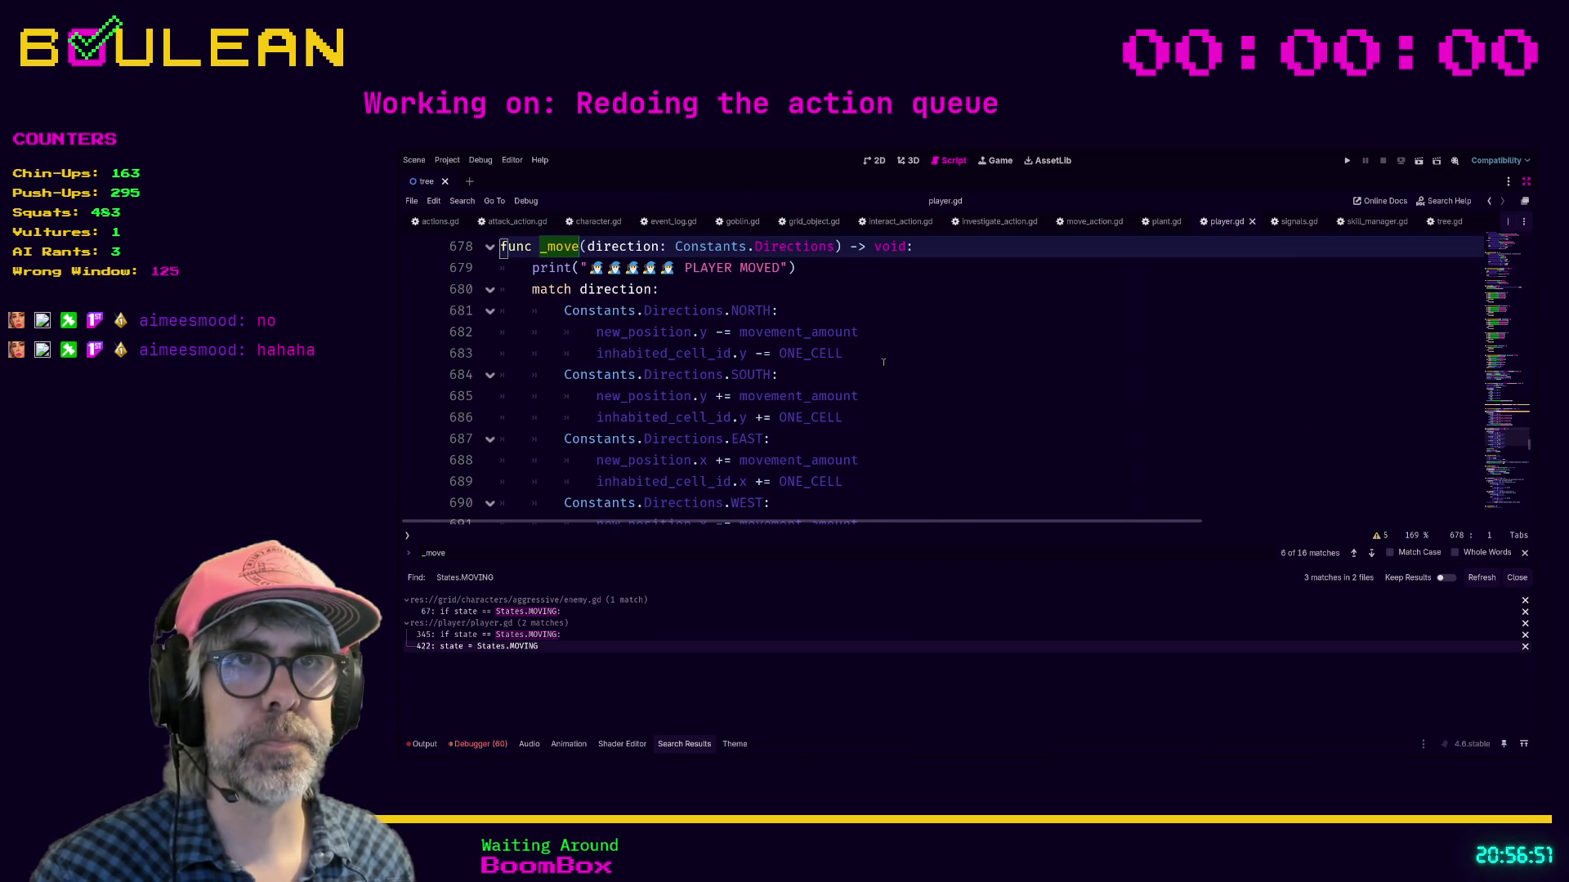
pyautogui.scroll(1, 887, 361)
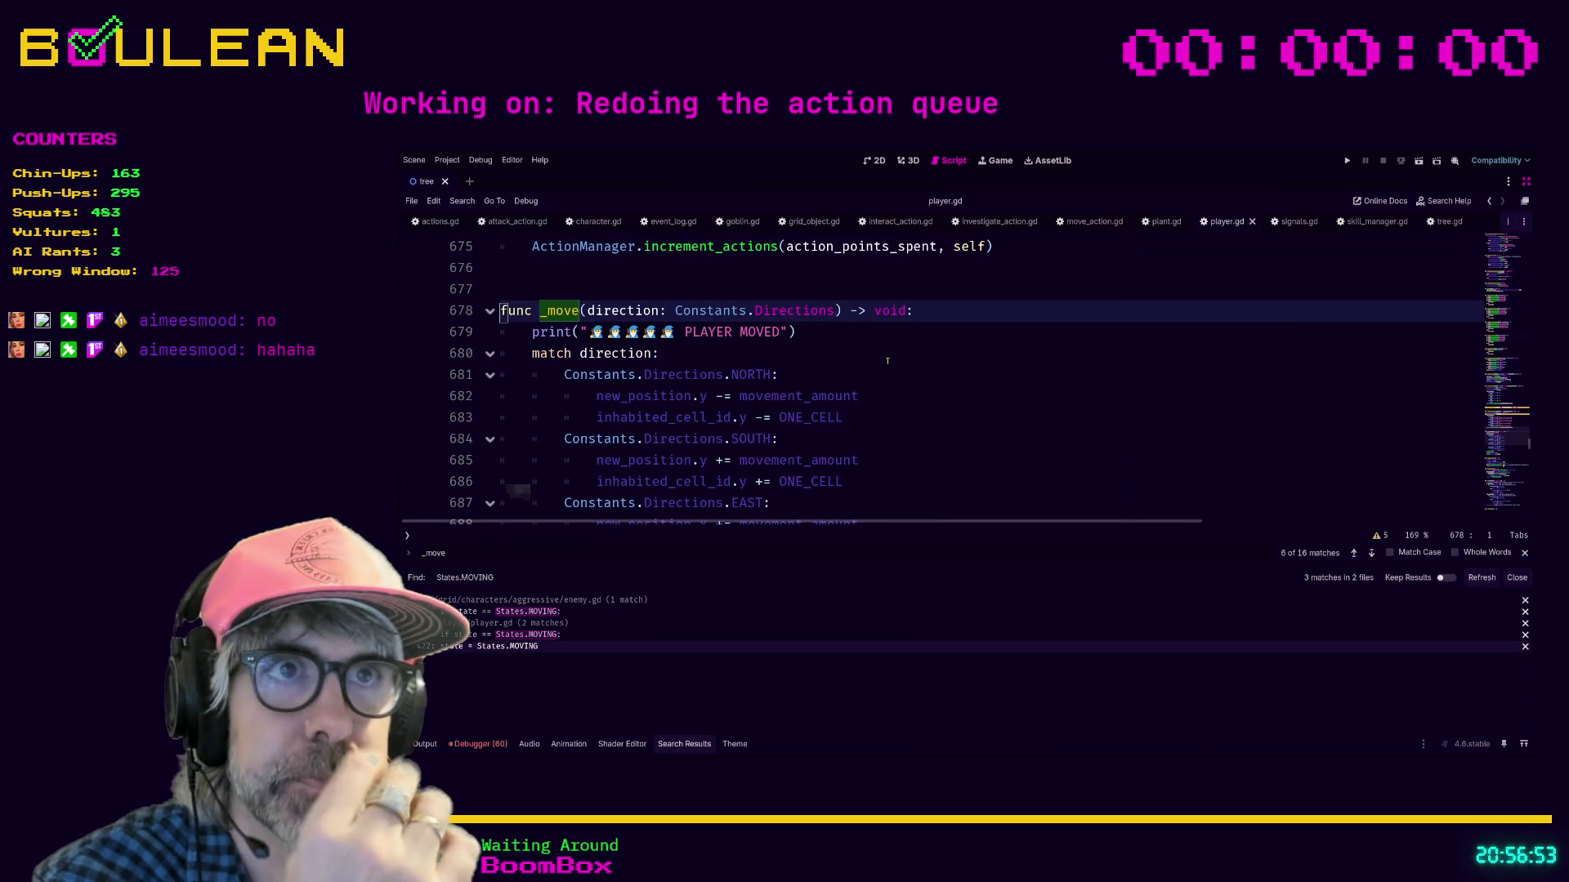
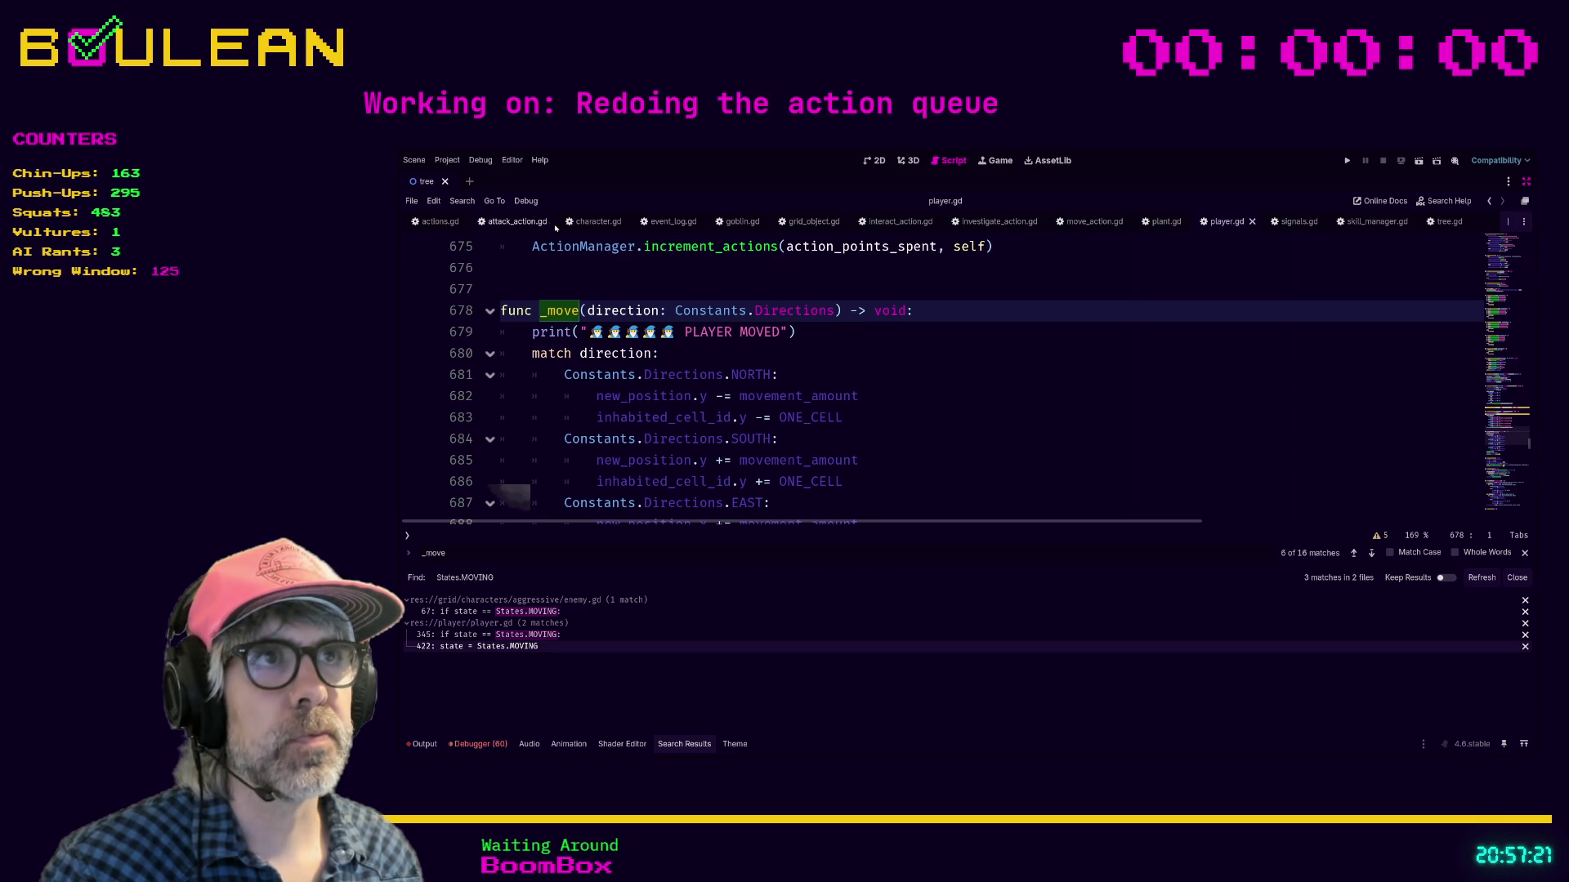
# Step: Rewrite line 25 of move_action.gd as source.new_position = target.global_position and save
pyautogui.click(1086, 222)
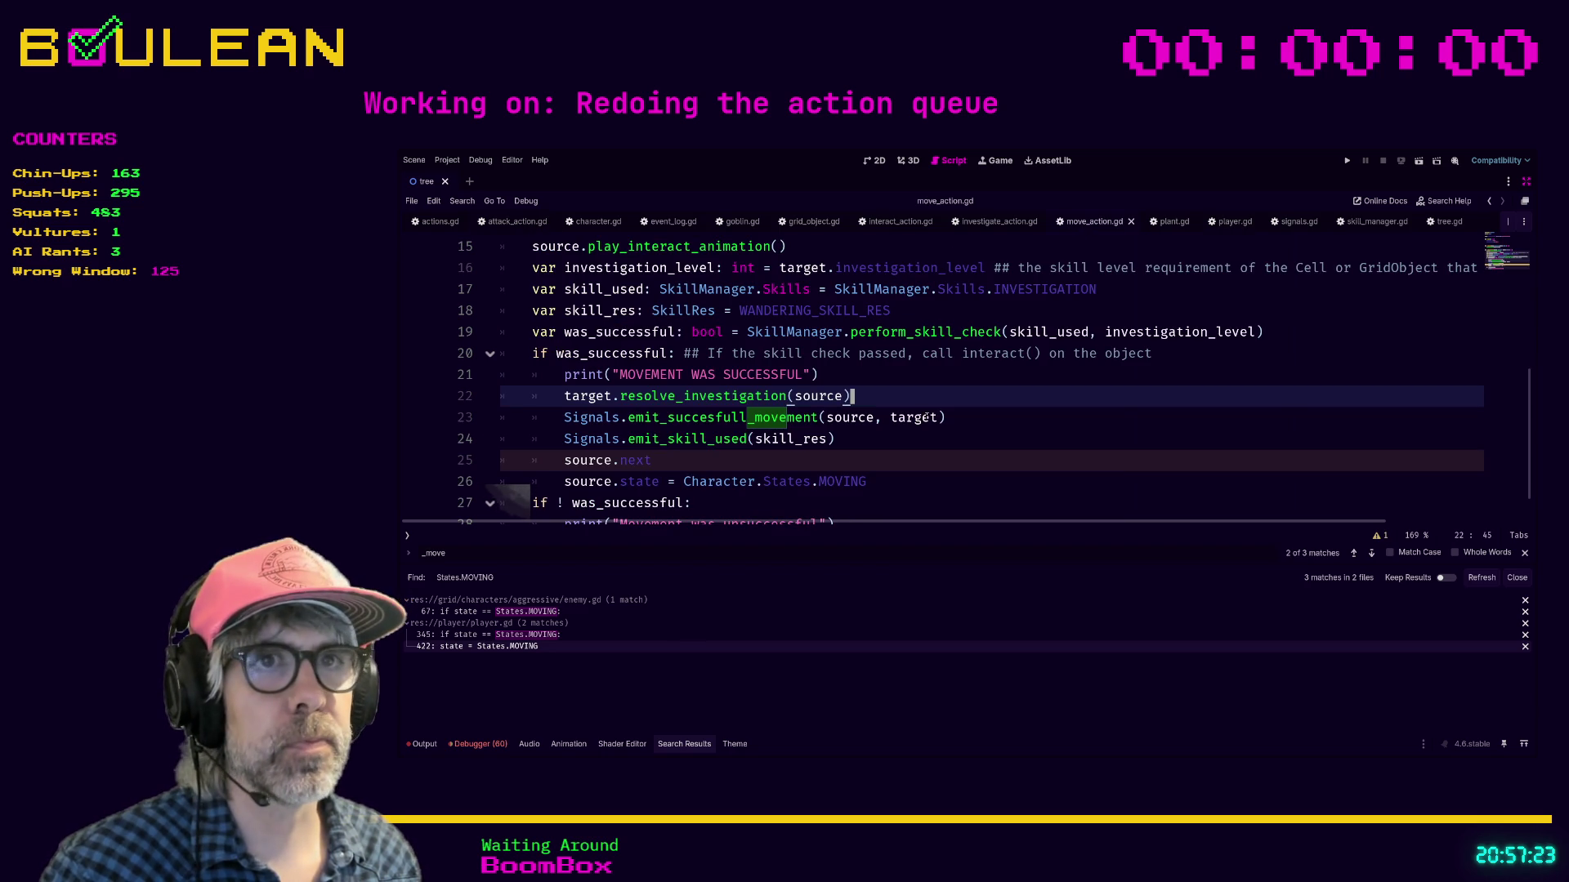
pyautogui.click(695, 463)
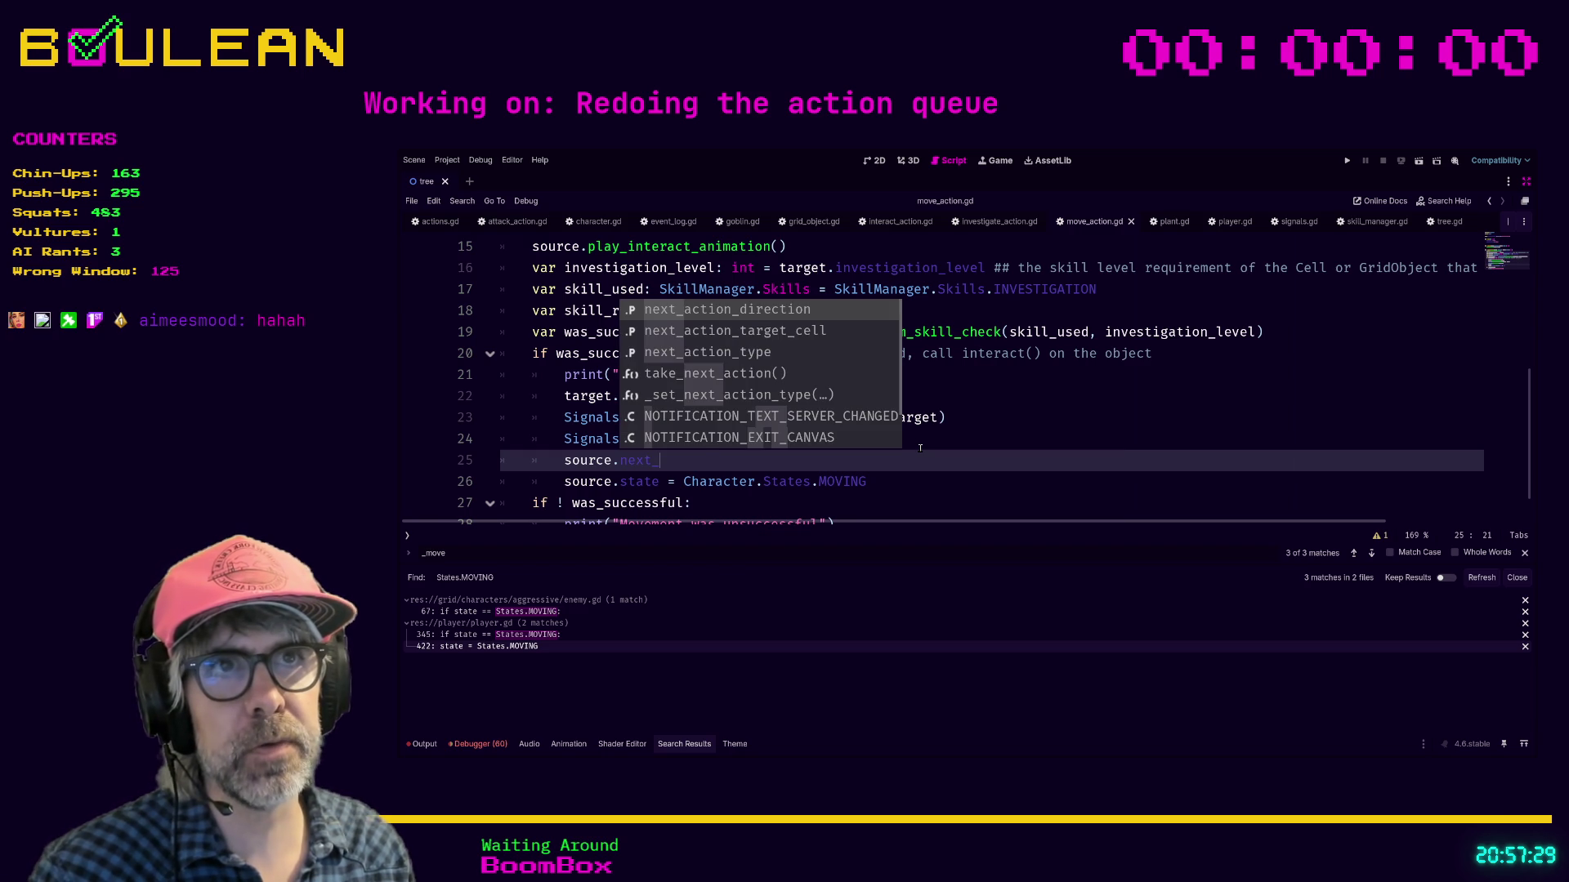
pyautogui.write('position =')
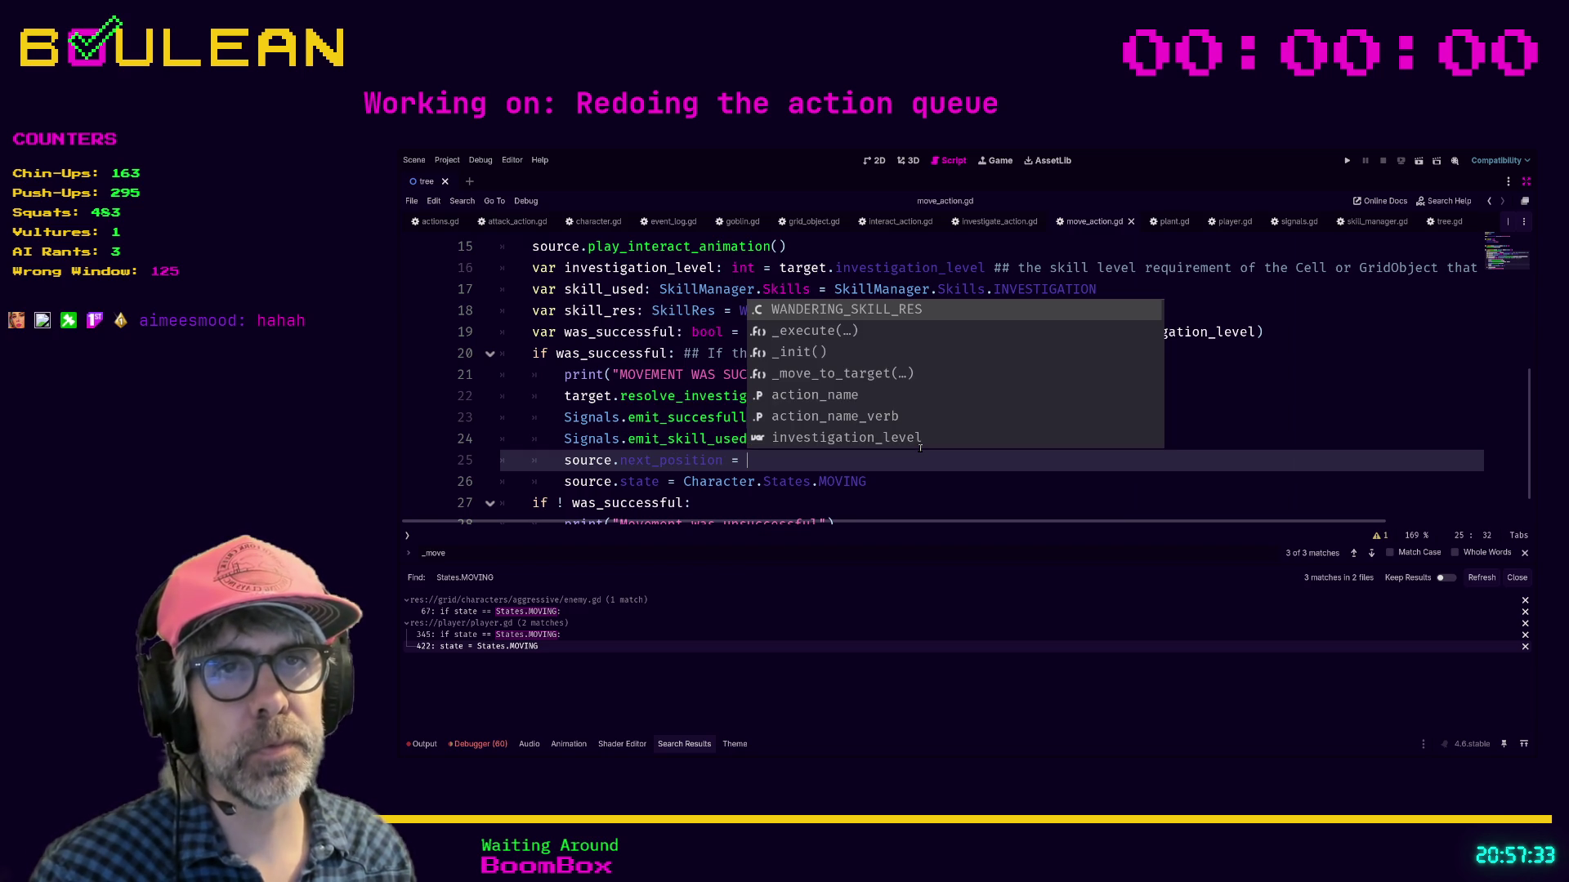
pyautogui.hotkey('shift', 'Home')
pyautogui.write('sourc')
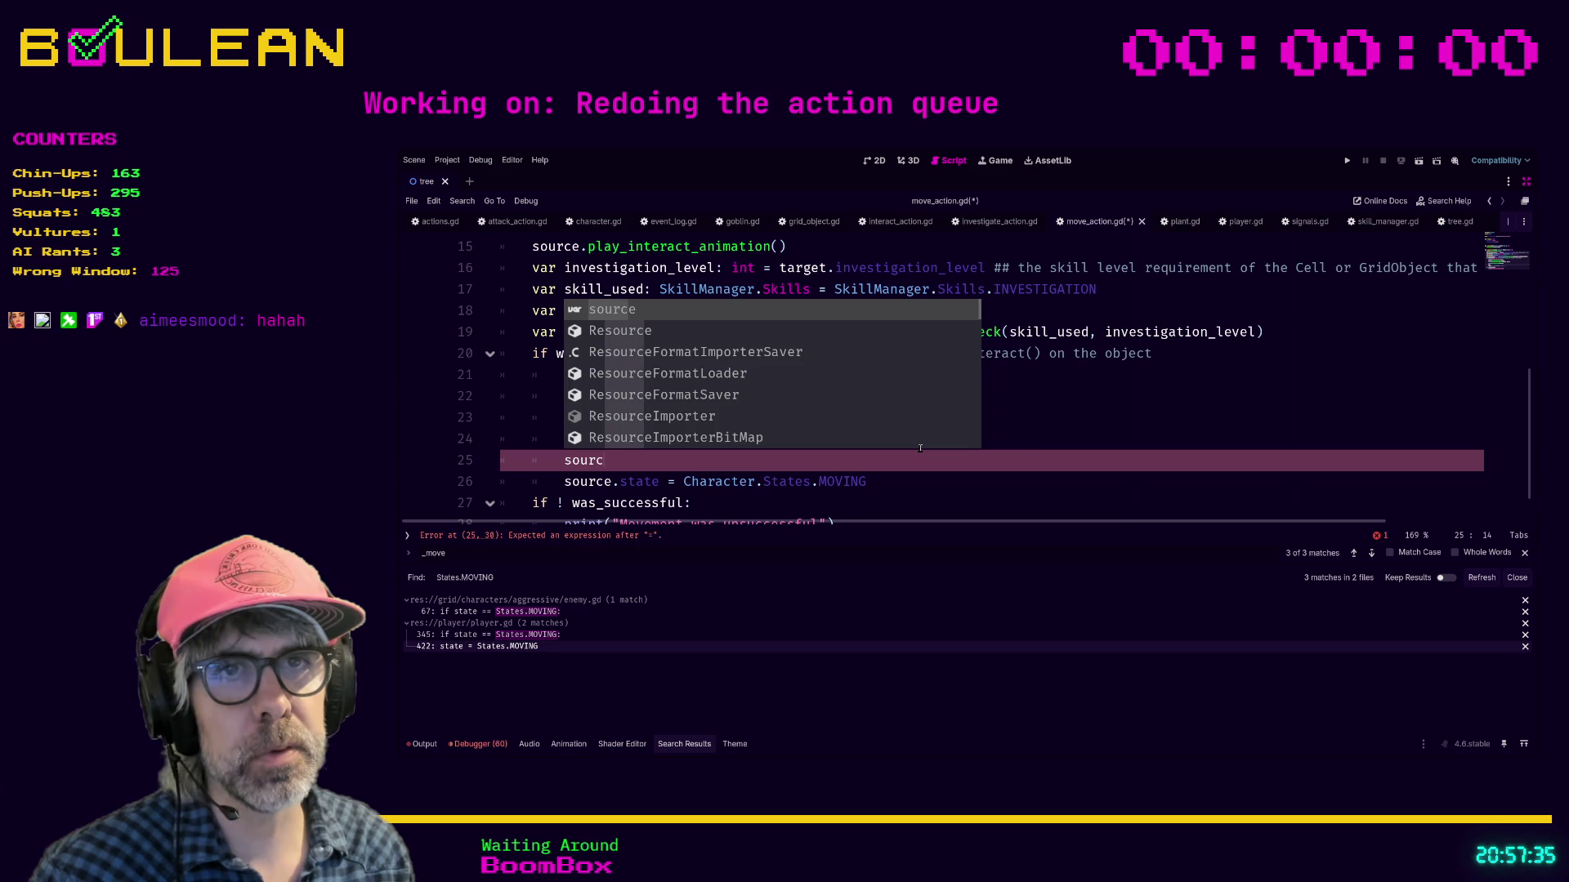
pyautogui.write('e.new')
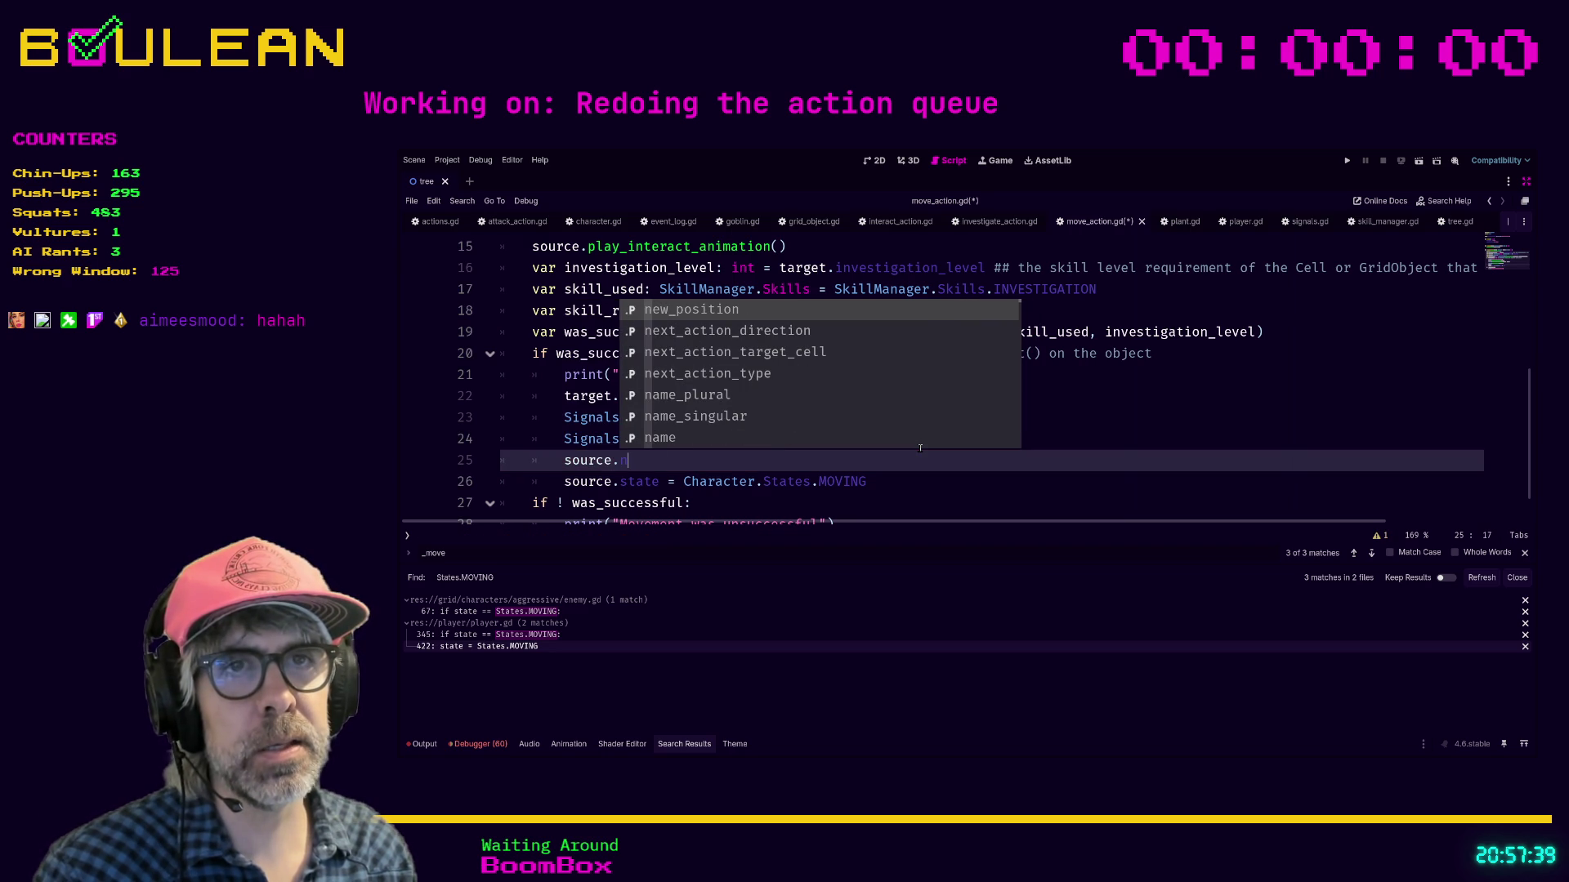
pyautogui.press('Return')
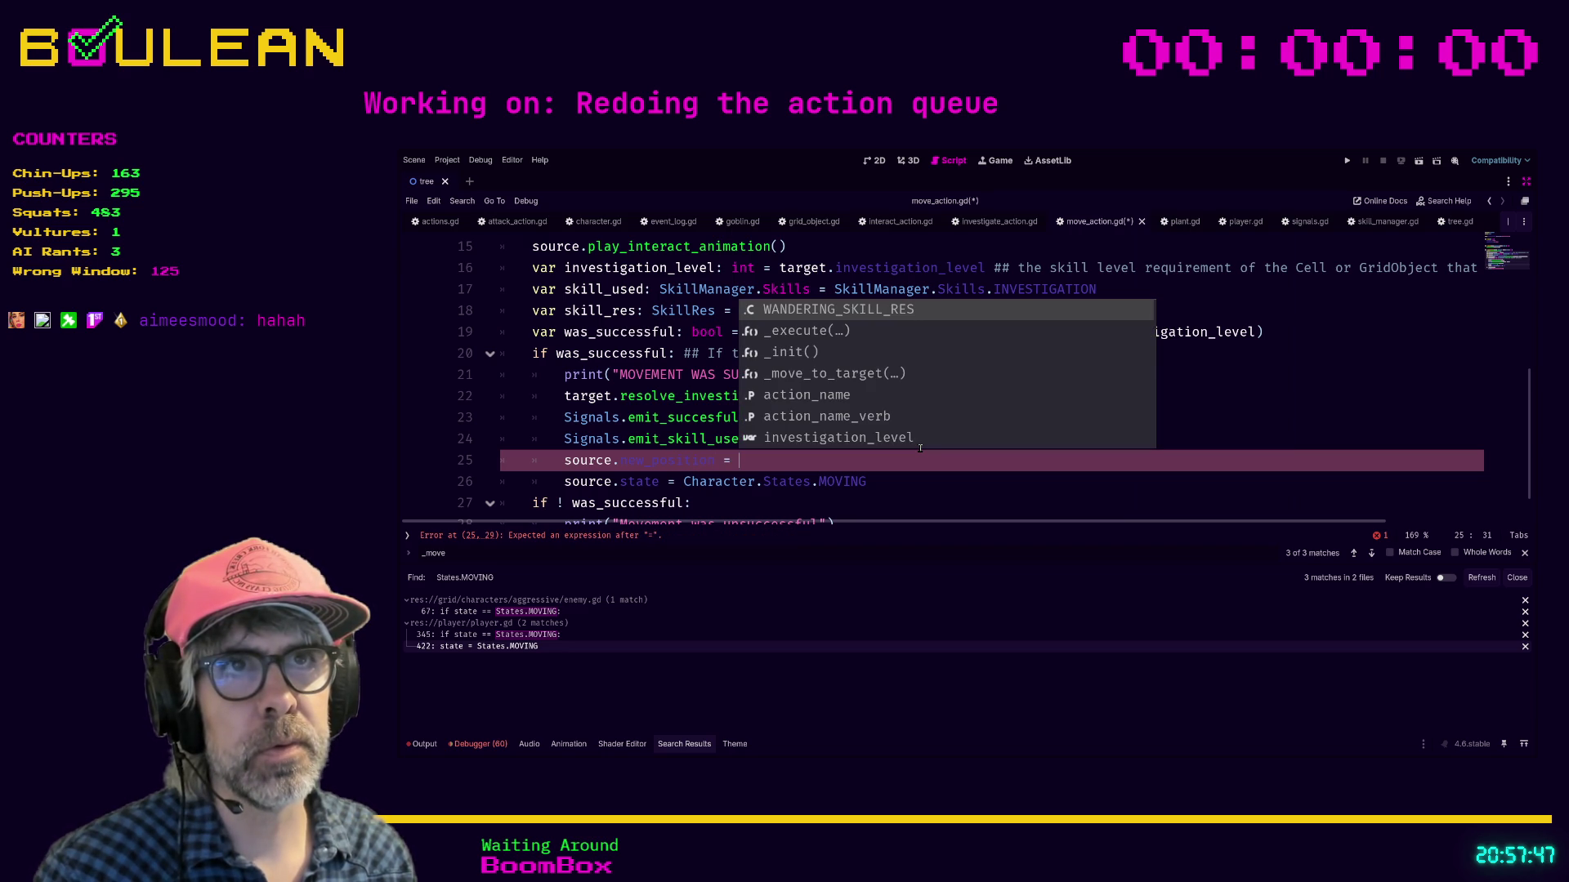
pyautogui.write('target.')
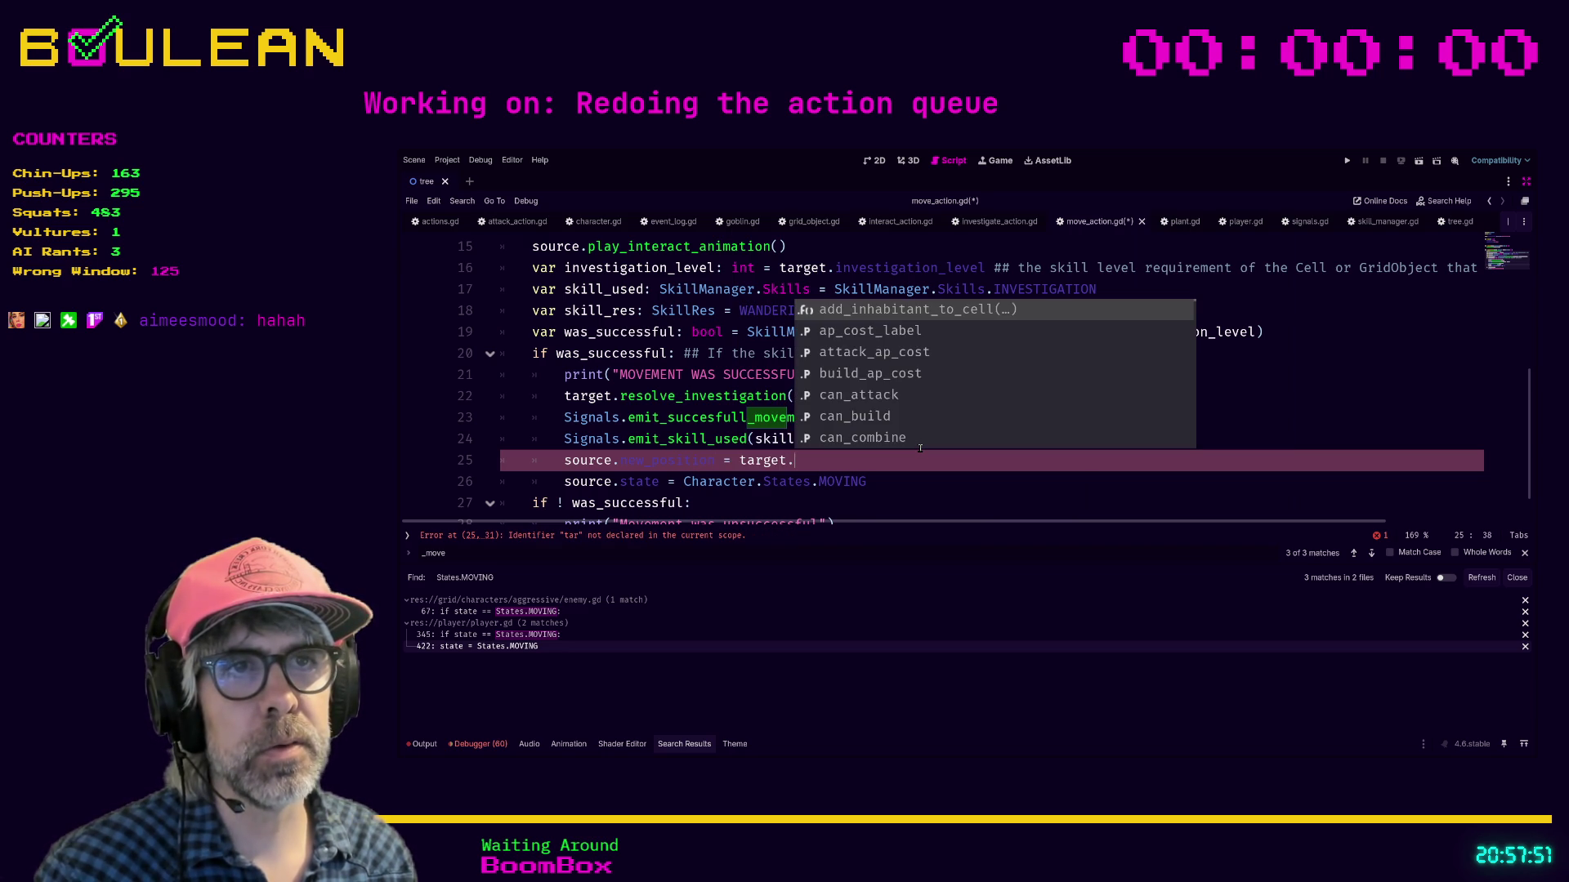
pyautogui.write('gl')
pyautogui.press('Return')
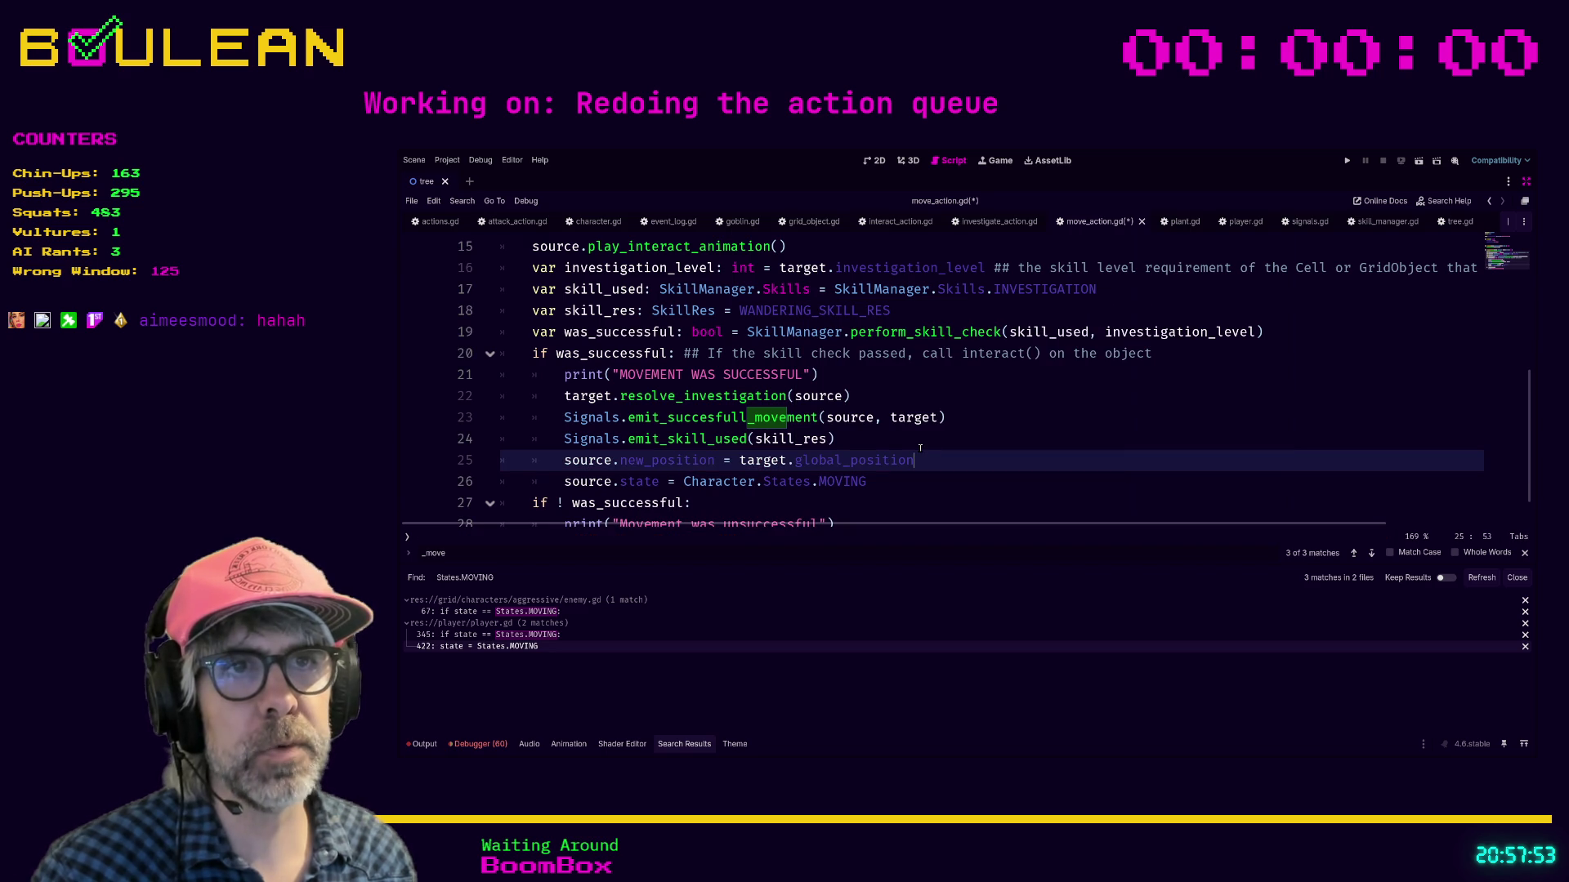
pyautogui.press('Down')
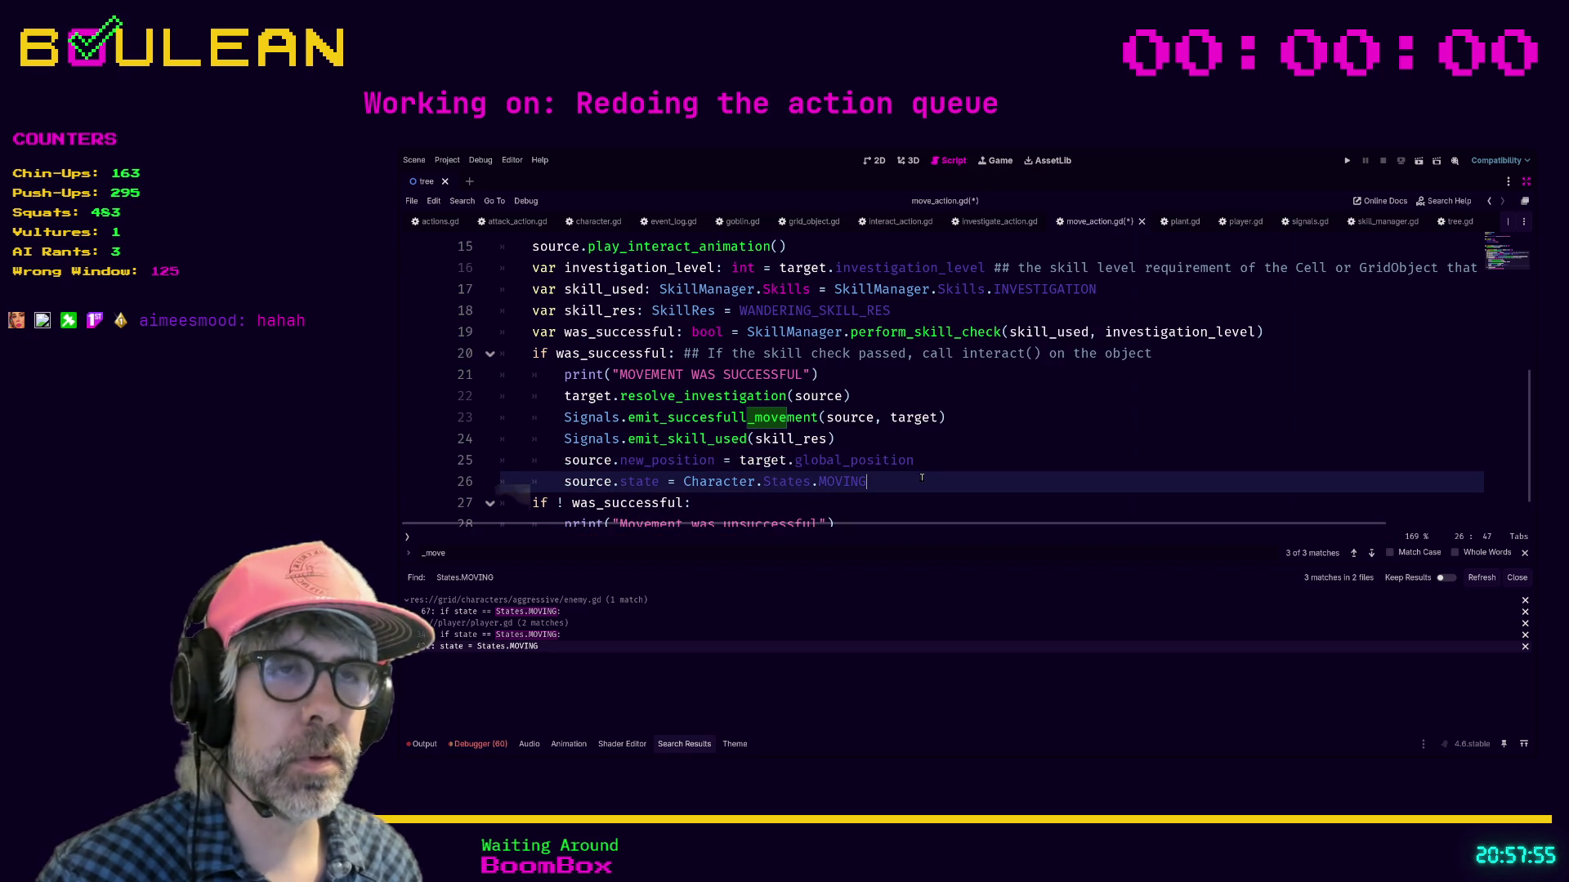
pyautogui.scroll(-1, 932, 465)
pyautogui.hotkey('ctrl', 's')
pyautogui.press('Up')
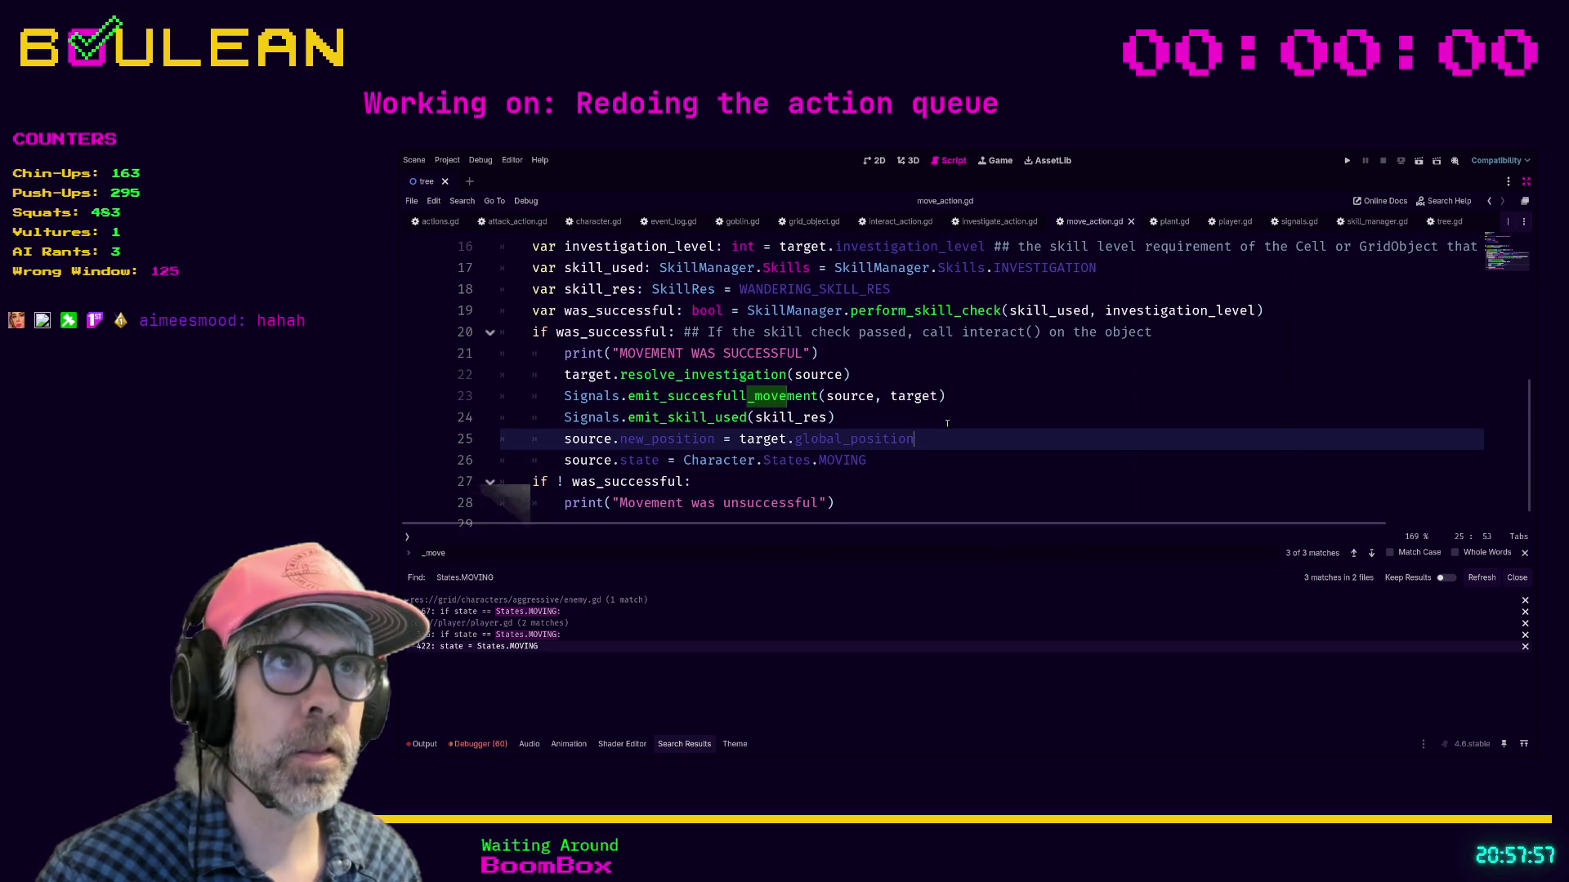
pyautogui.click(1230, 222)
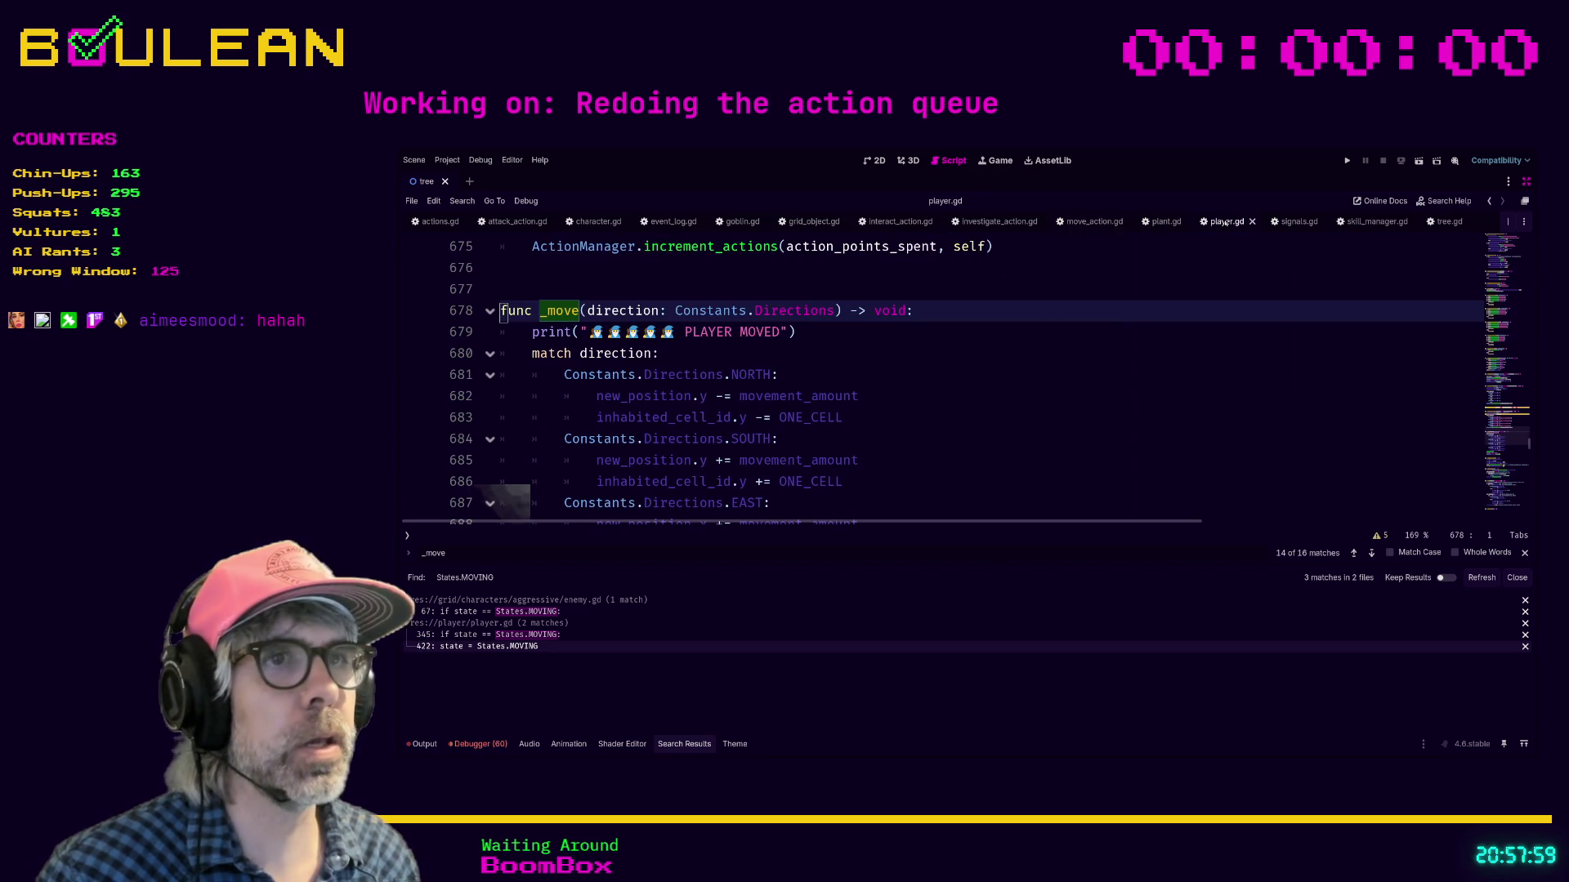
# Step: Find and select the Signals.player_moved.emit(self) statement on line 695 of player.gd
pyautogui.click(971, 351)
pyautogui.hotkey('ctrl', 'f')
pyautogui.press('Return')
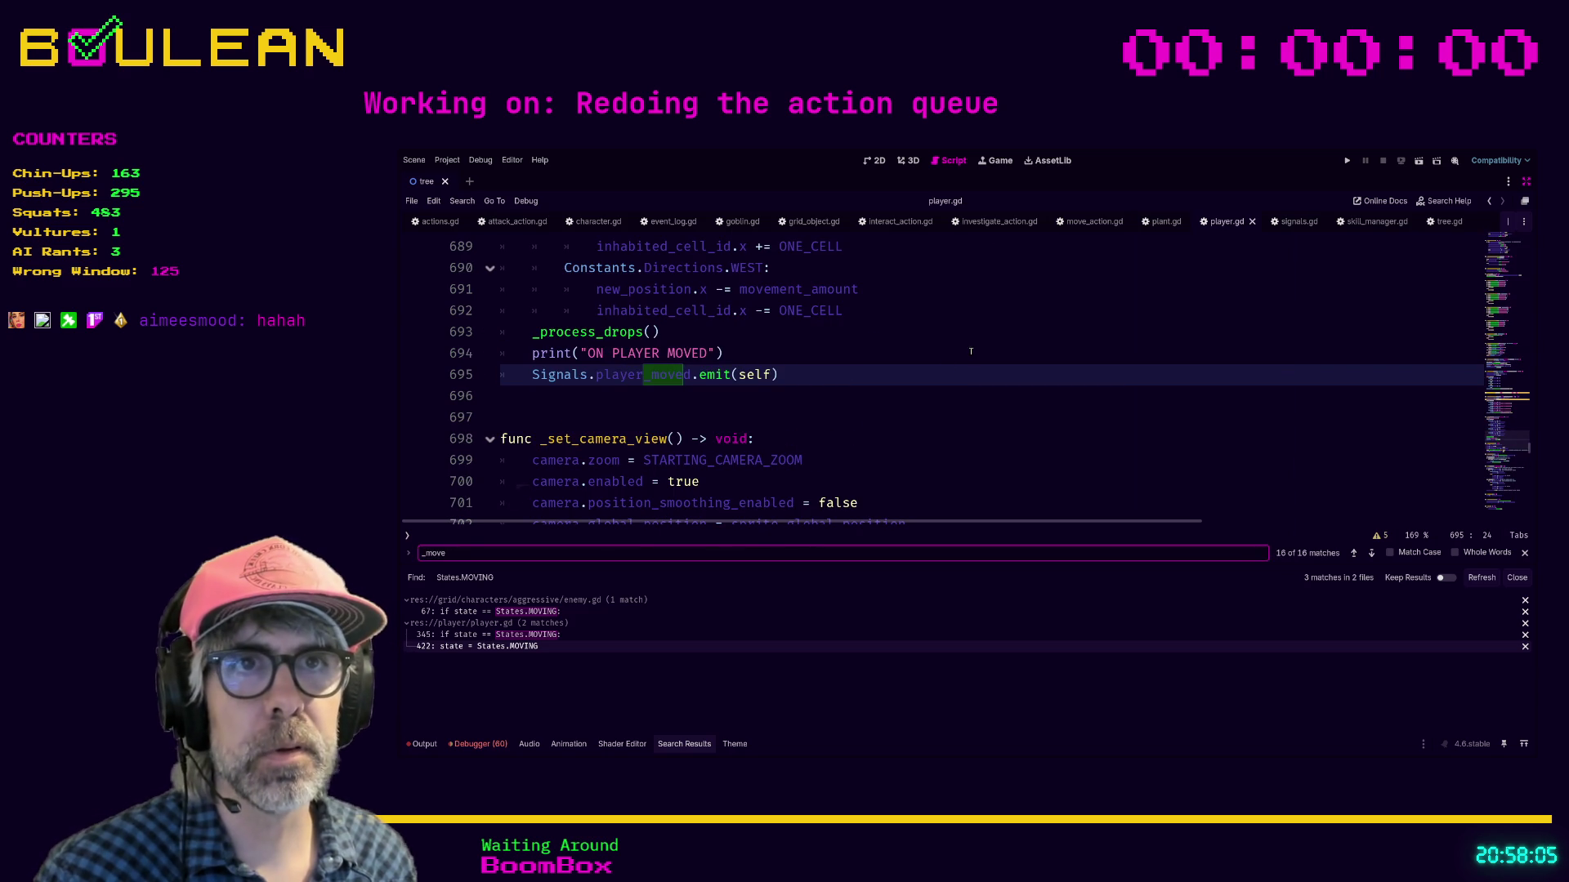
pyautogui.scroll(1, 933, 371)
pyautogui.scroll(1, 933, 372)
pyautogui.scroll(-3, 883, 408)
pyautogui.scroll(3, 808, 457)
pyautogui.moveTo(806, 478); pyautogui.dragTo(803, 470)
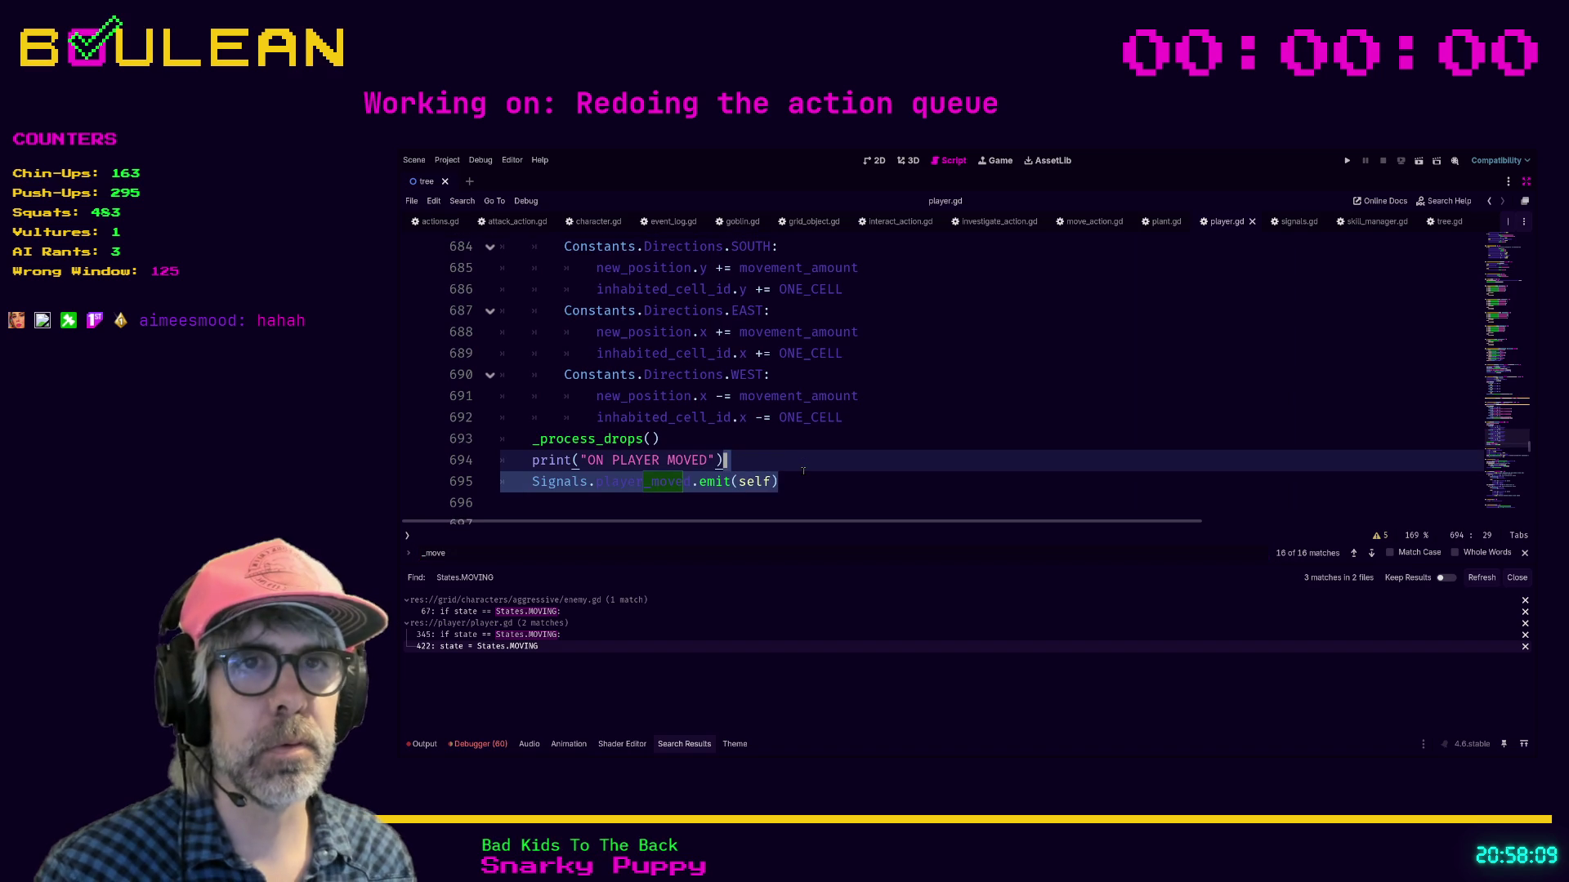
pyautogui.press('Down')
pyautogui.press('End')
pyautogui.hotkey('shift', 'Home')
pyautogui.hotkey('ctrl', 'c')
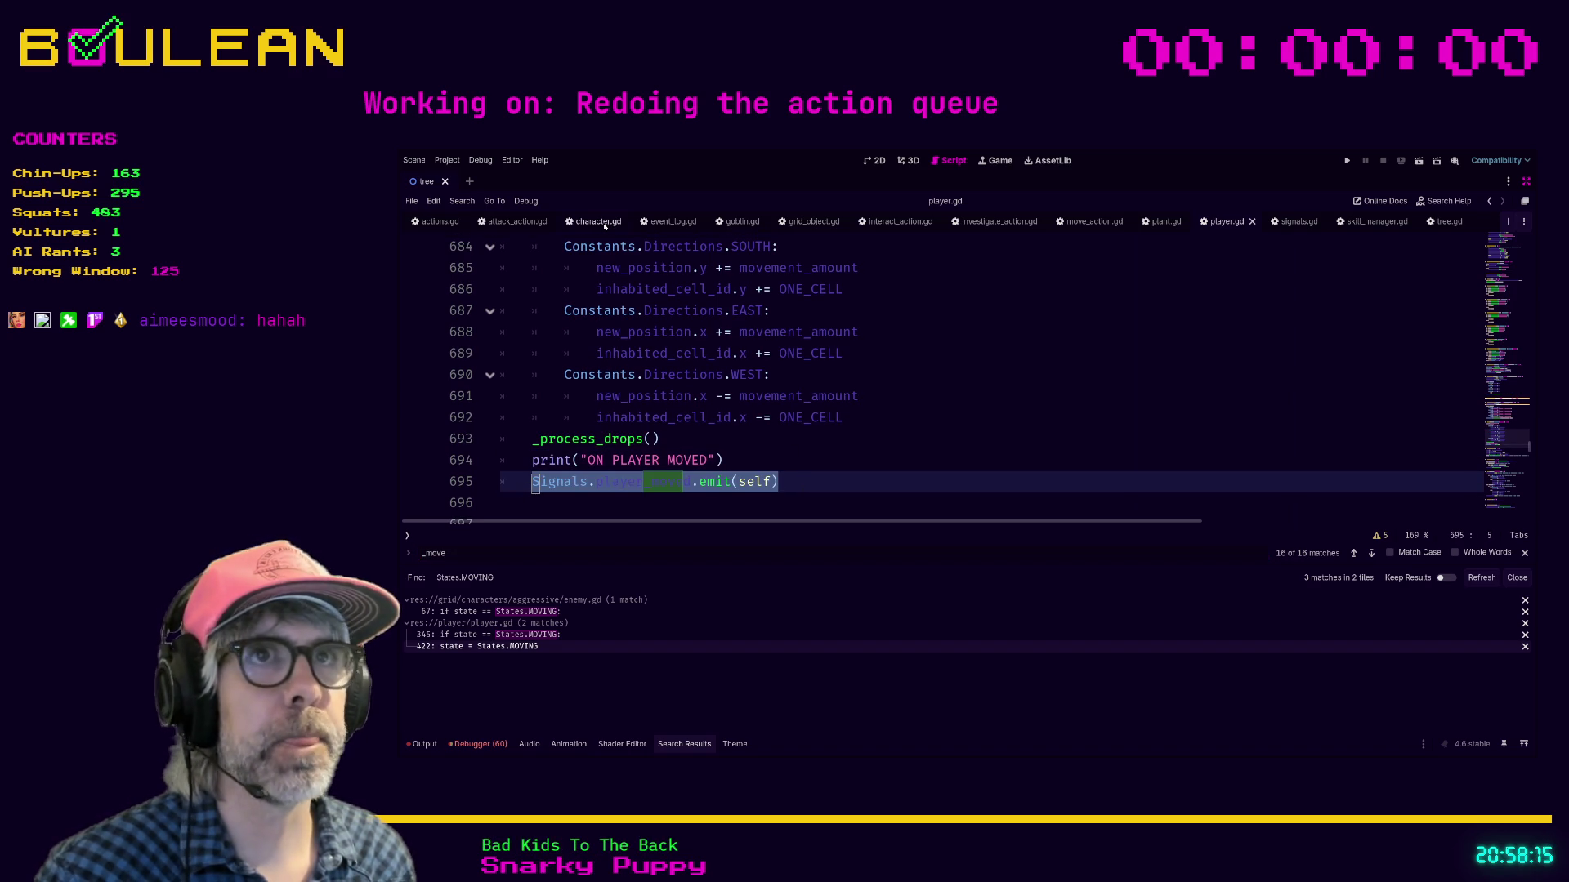
# Step: Paste the player_moved emit statement on a new line after line 26 of move_action.gd
pyautogui.click(1088, 224)
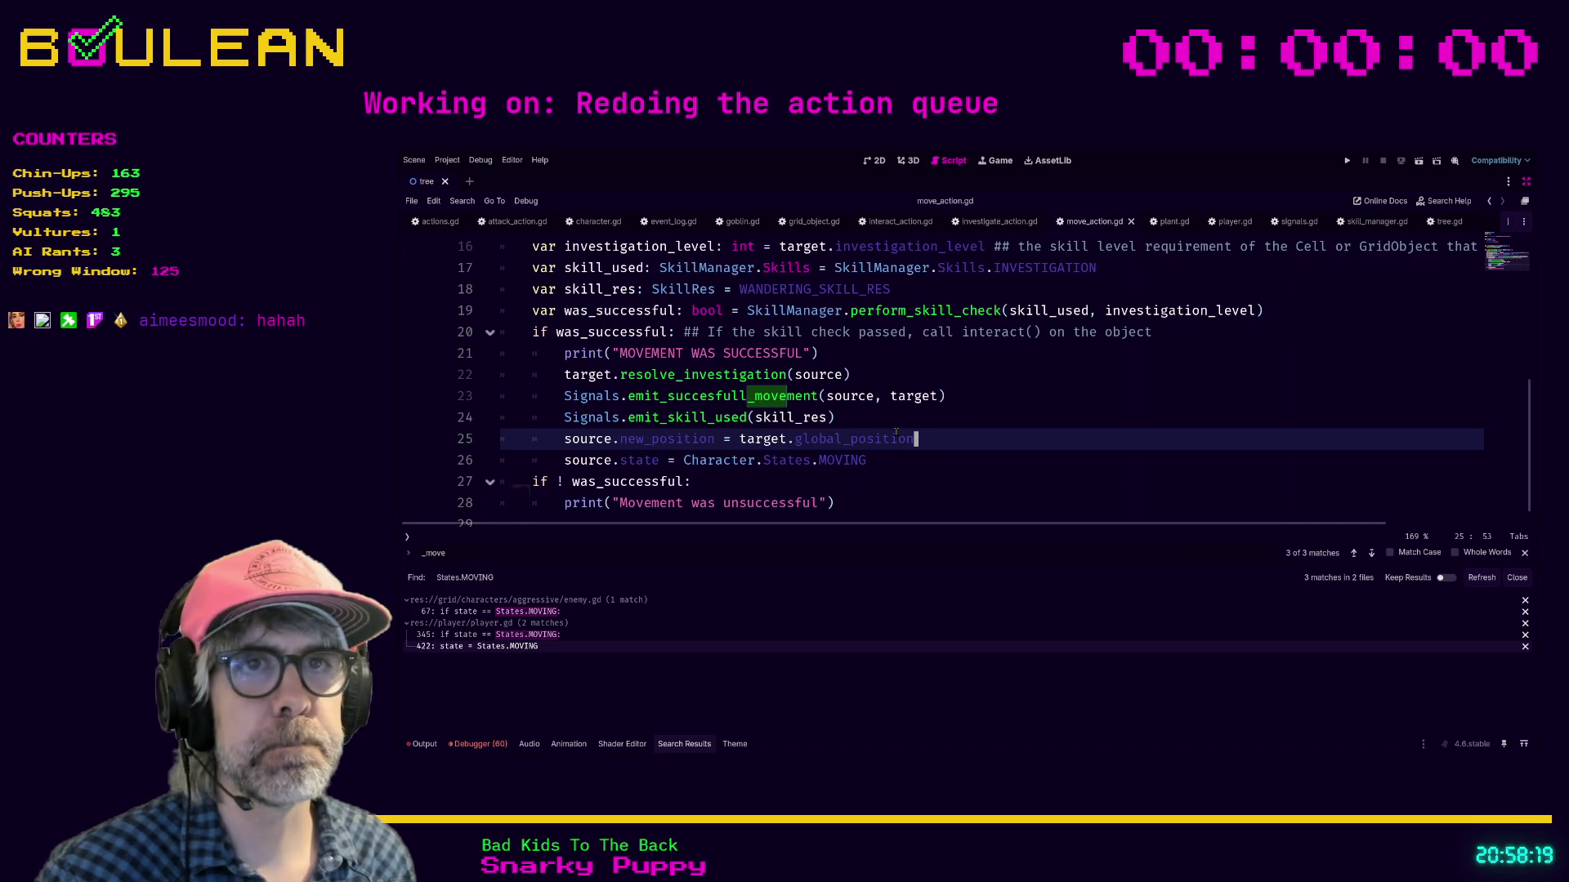
pyautogui.scroll(-1, 894, 432)
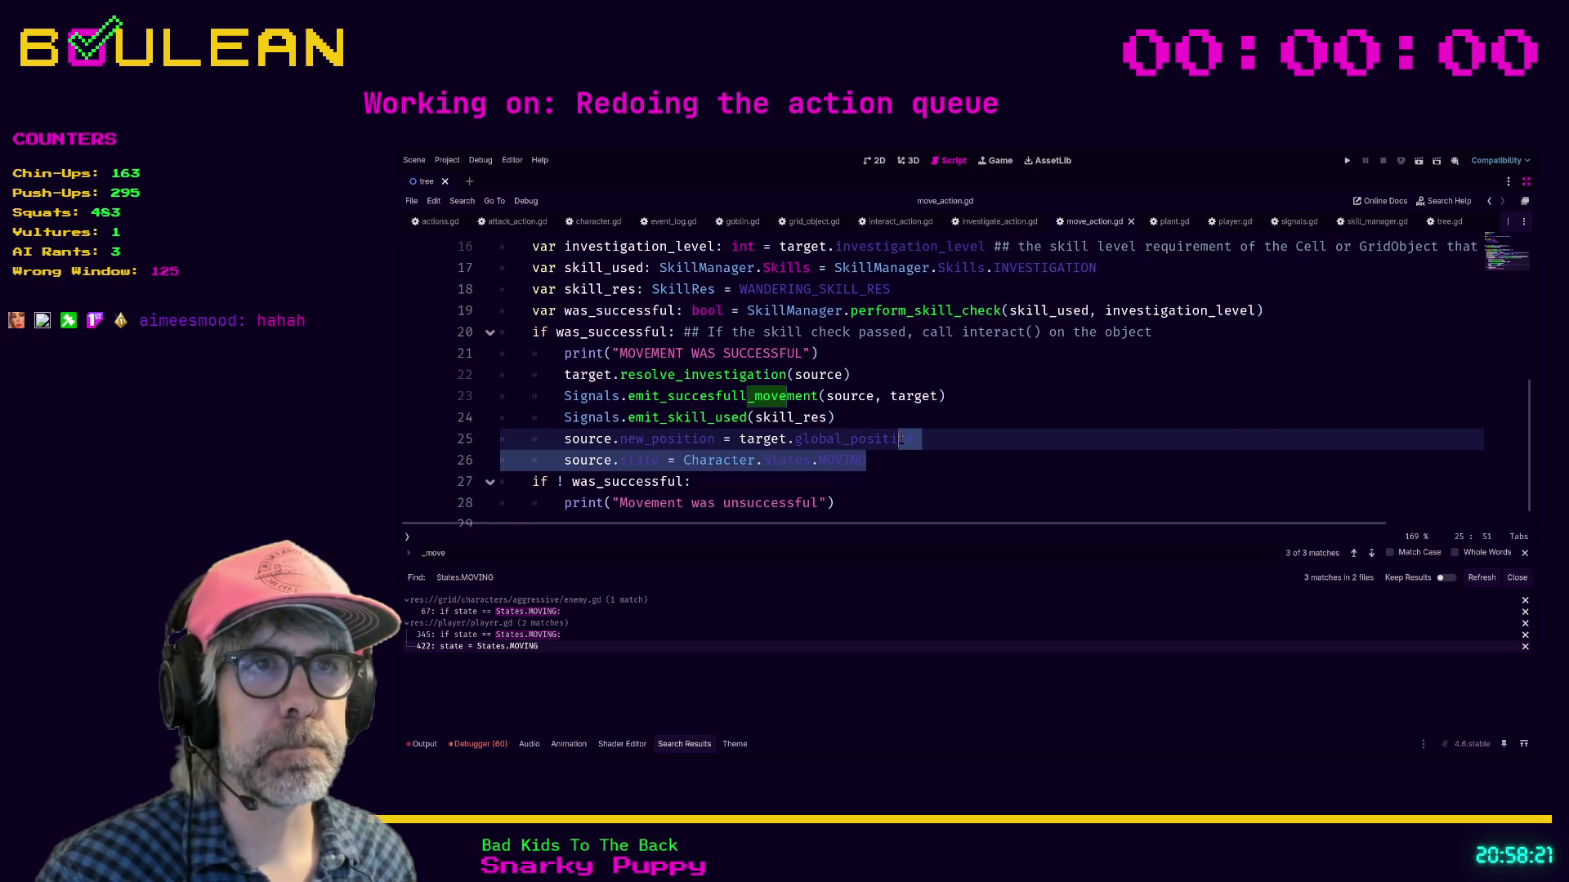
pyautogui.scroll(1, 894, 441)
pyautogui.click(891, 462)
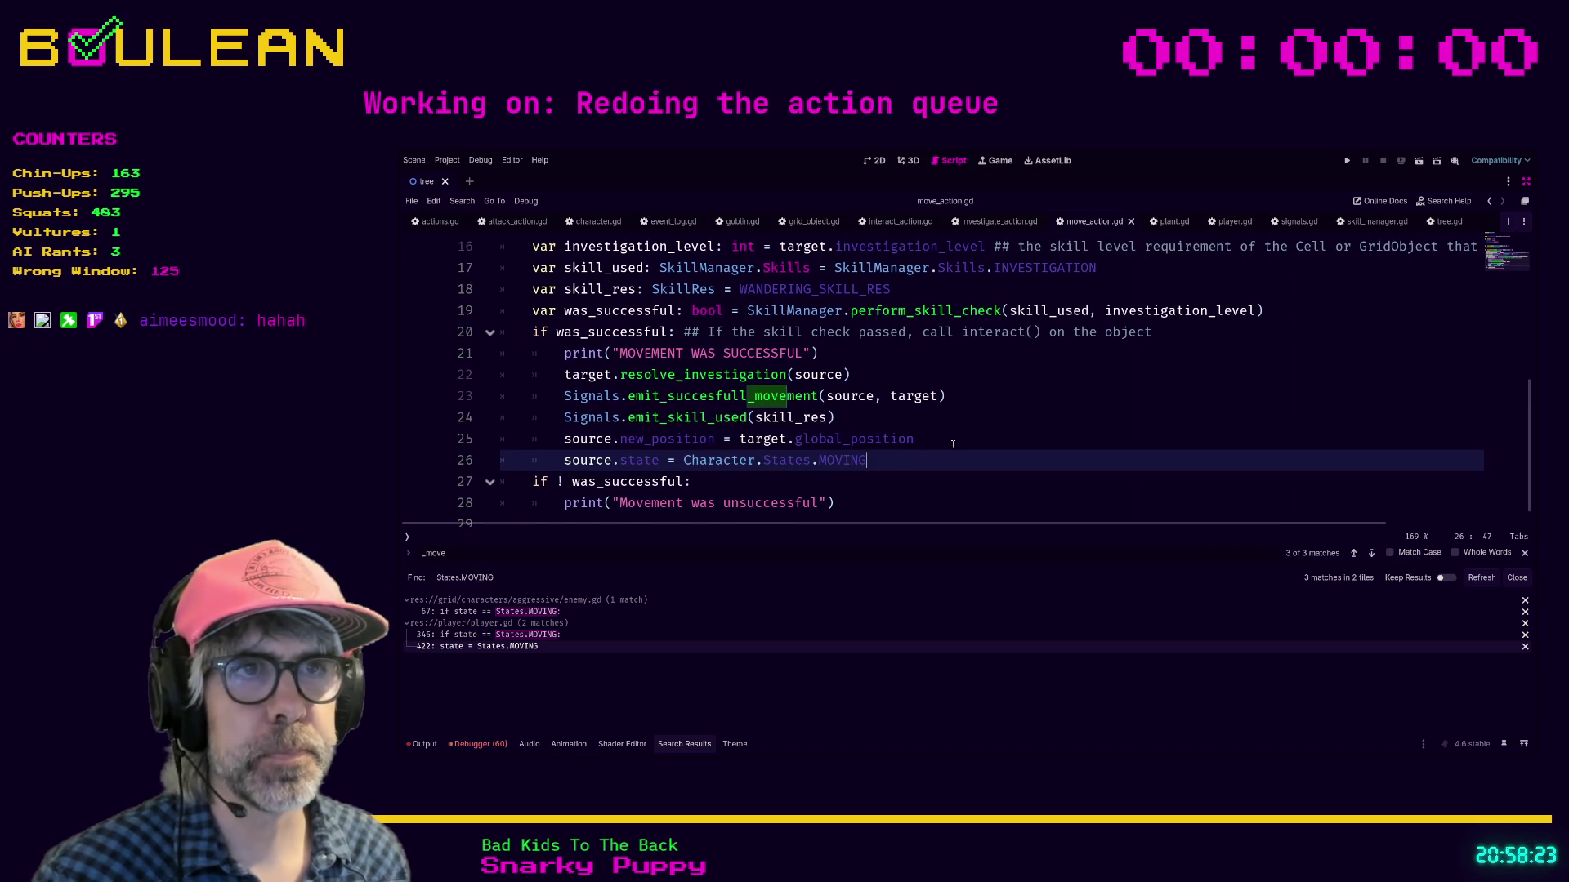
pyautogui.press('Return')
pyautogui.hotkey('ctrl', 'v')
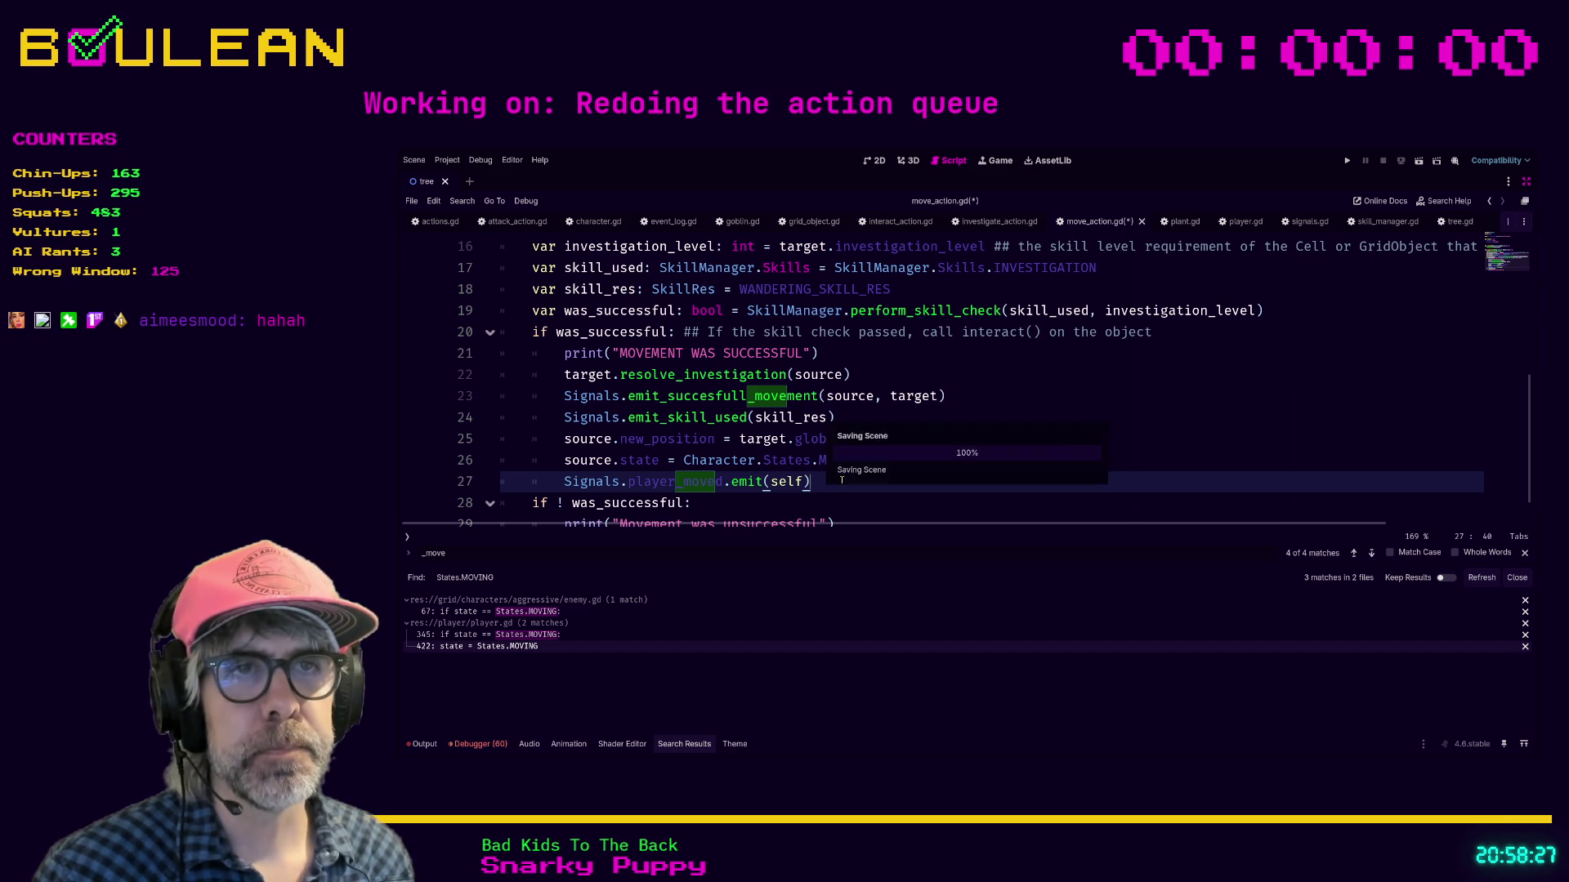
pyautogui.scroll(-1, 888, 446)
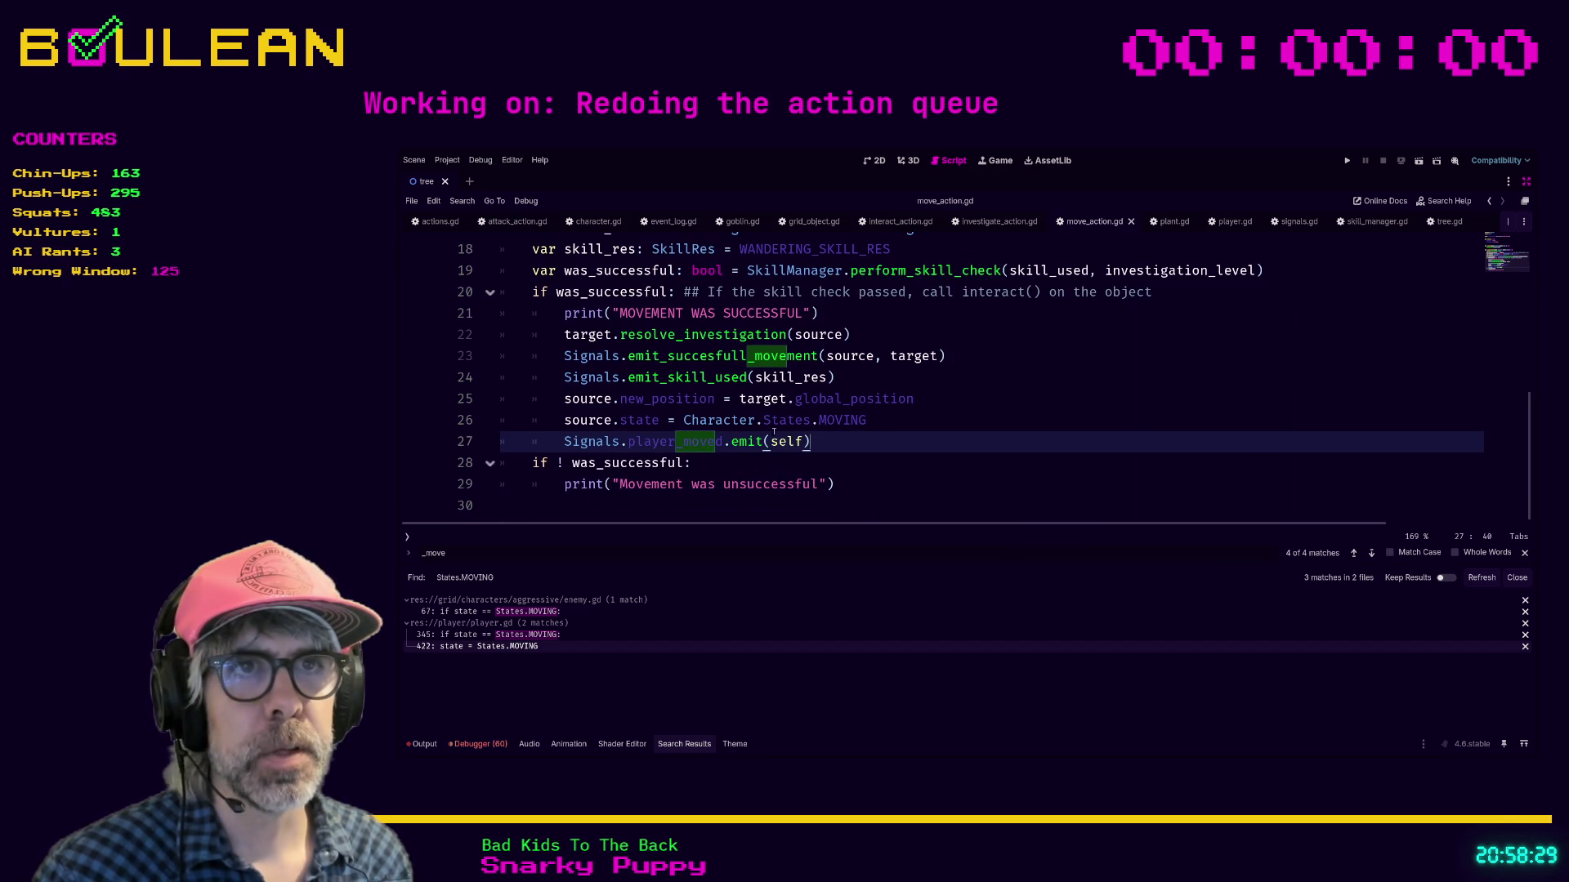
pyautogui.scroll(1, 986, 380)
pyautogui.click(986, 381)
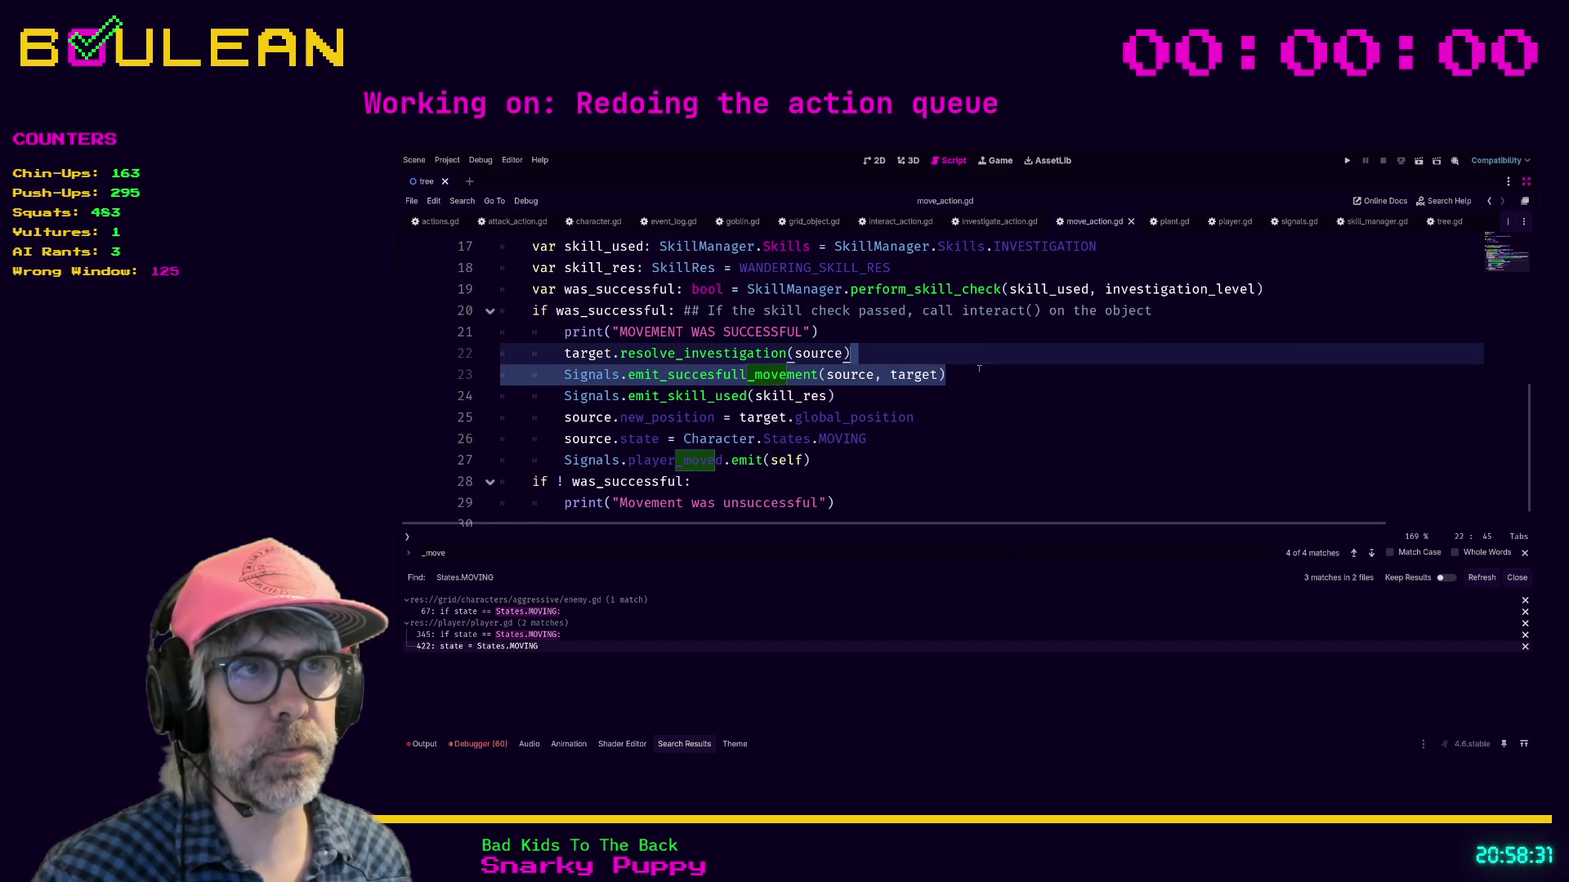
# Step: Add '## TODO 2026-02-20: Combine with ...' comments on lines 23 and 27 referencing the player_moved and successfull_movement signals
pyautogui.write(' ## TODO 20')
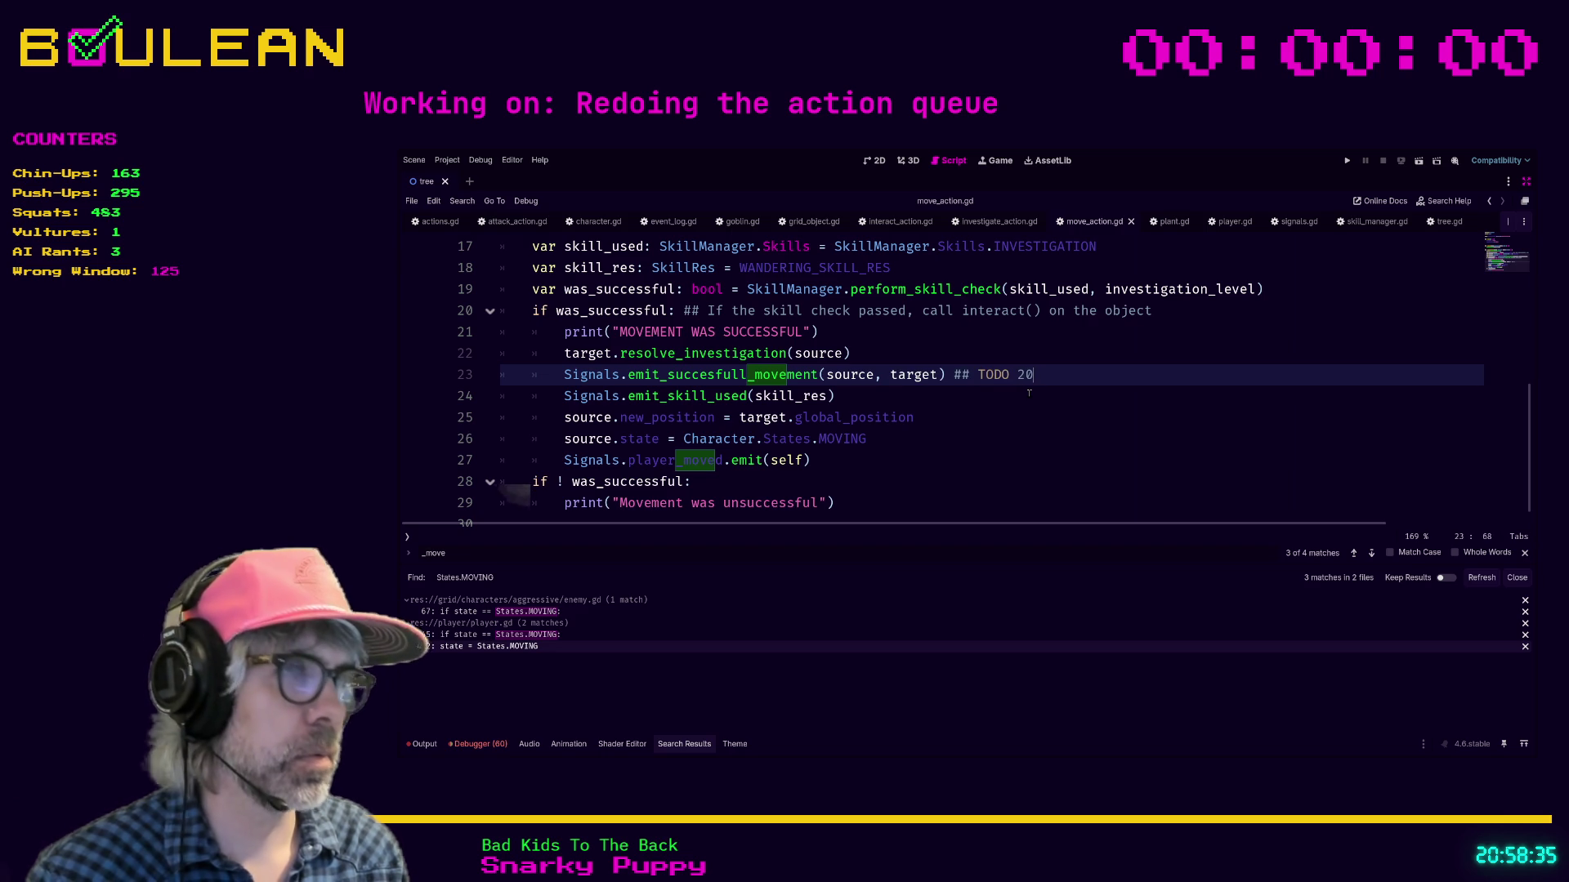
pyautogui.write("26-02-20: Combine with 'player_moved' ")
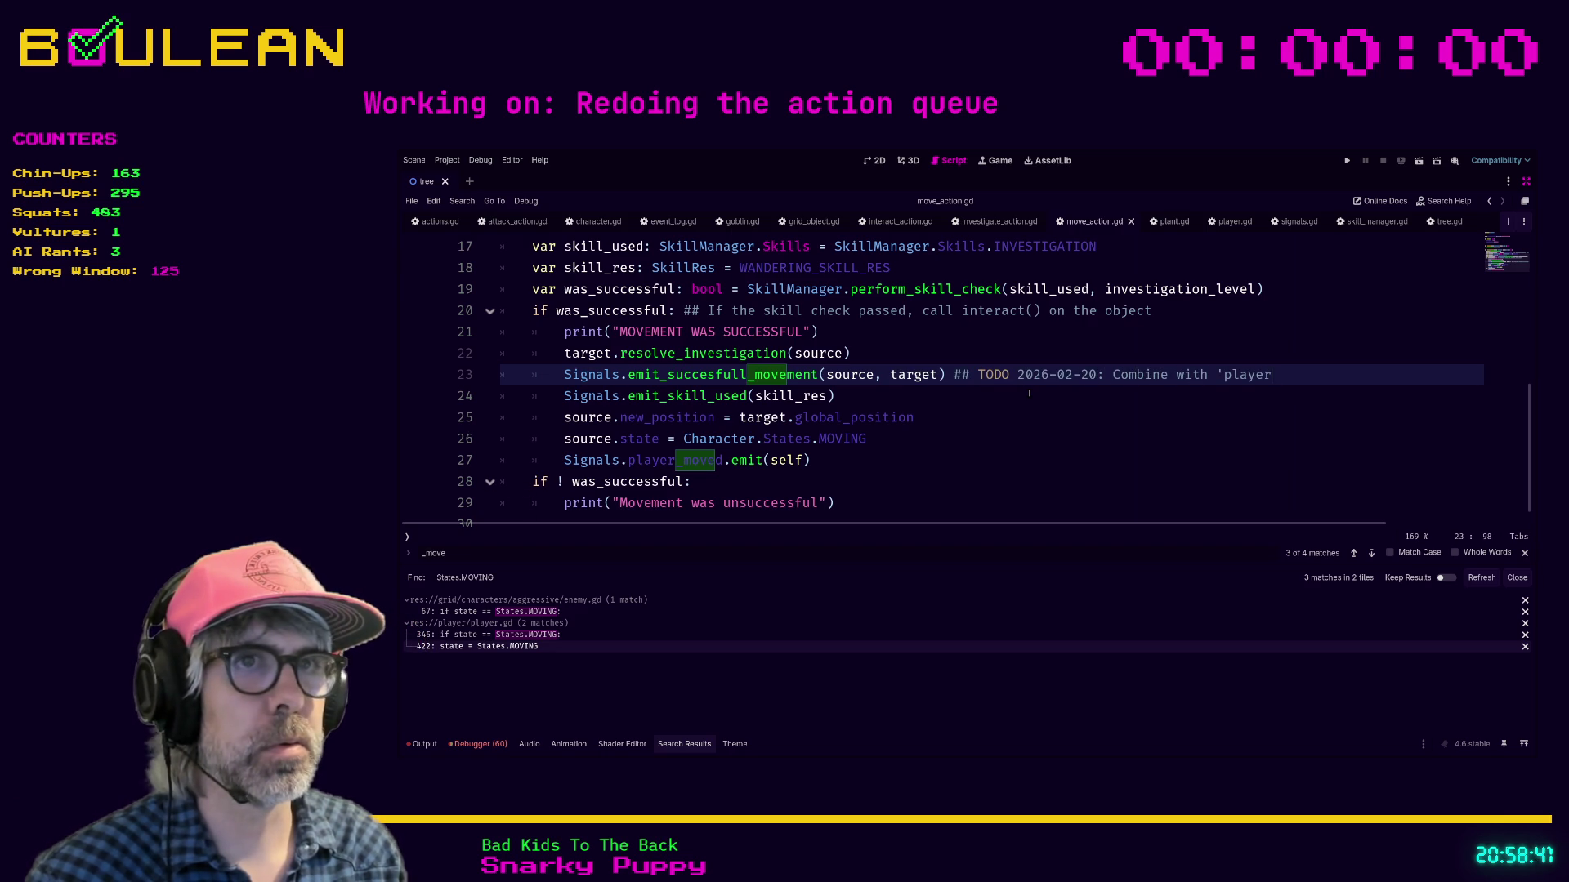
pyautogui.write('signal')
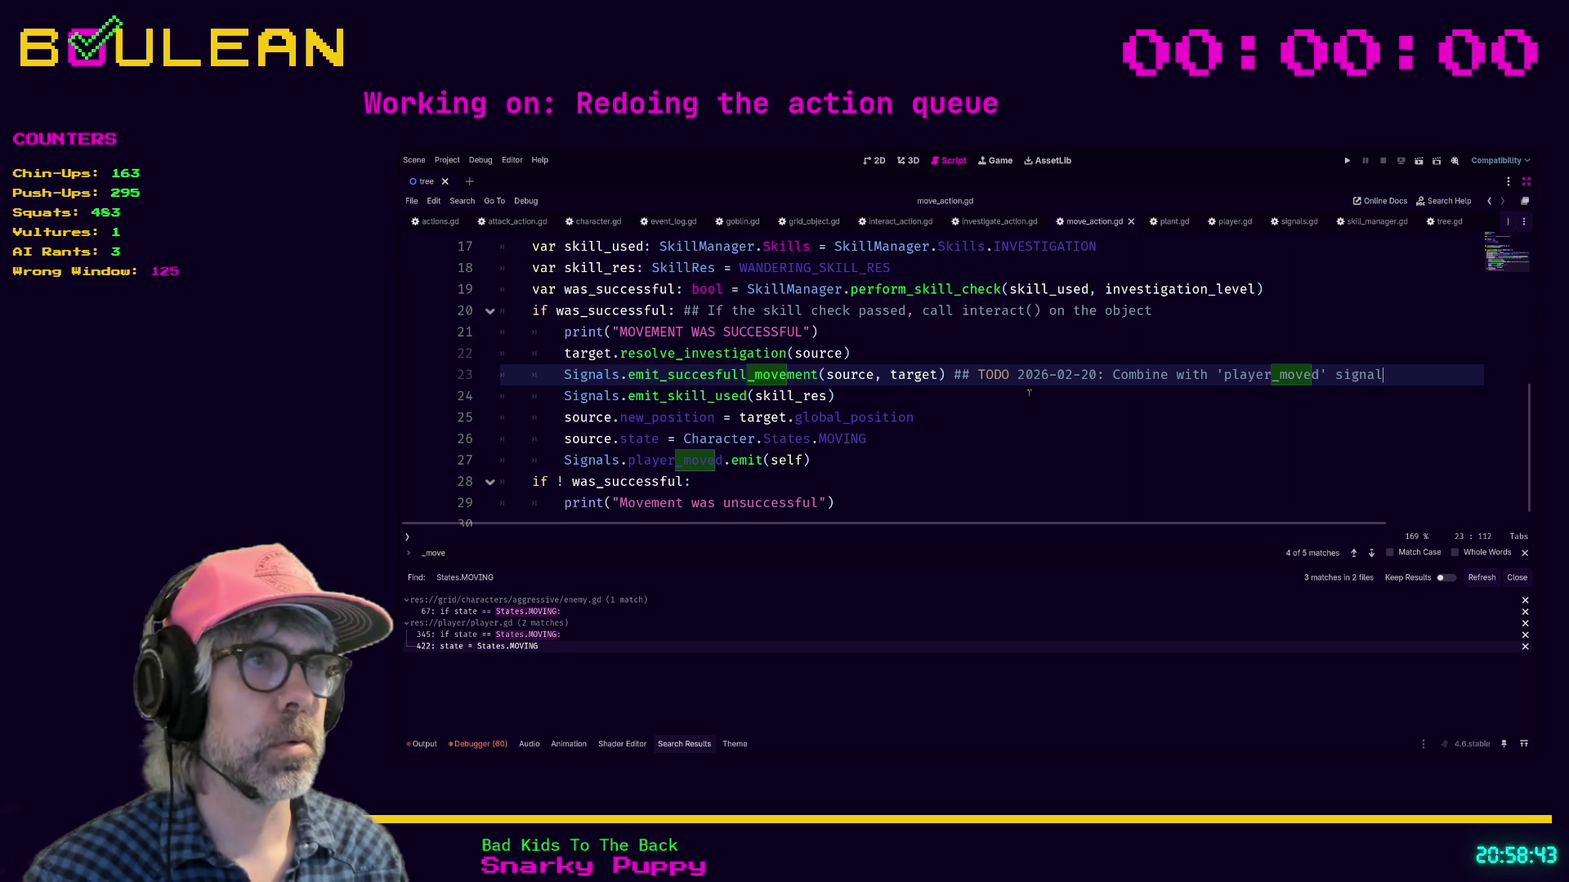
pyautogui.click(845, 459)
pyautogui.write('## TODO 2026-02-20: Combine with successfull')
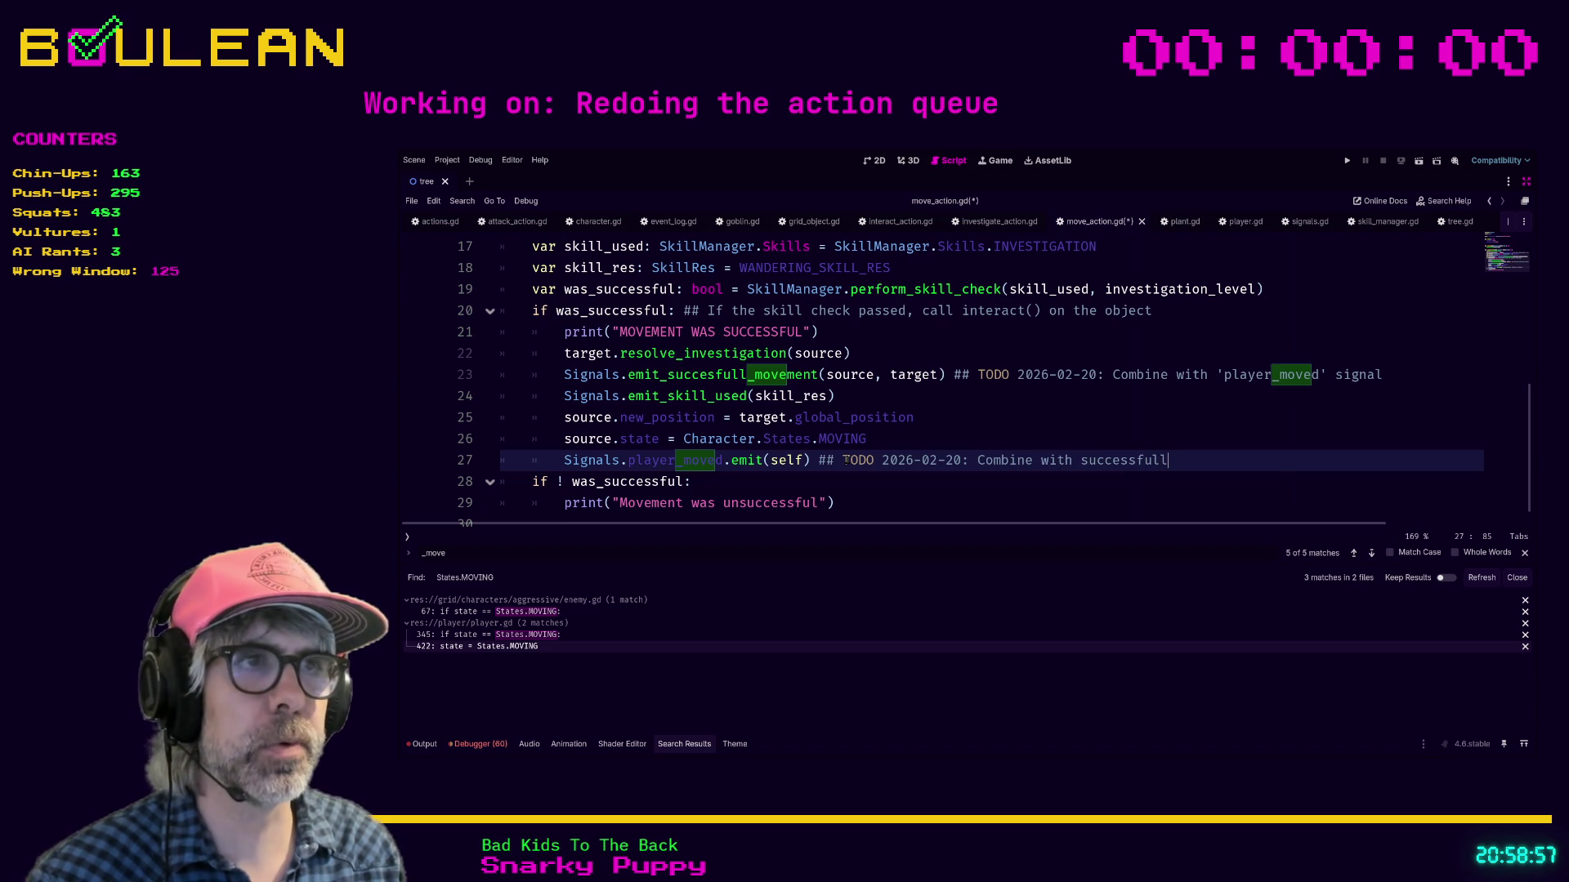
pyautogui.write(' mov')
pyautogui.press('BackSpace')
pyautogui.press('BackSpace')
pyautogui.press('BackSpace')
pyautogui.write('_')
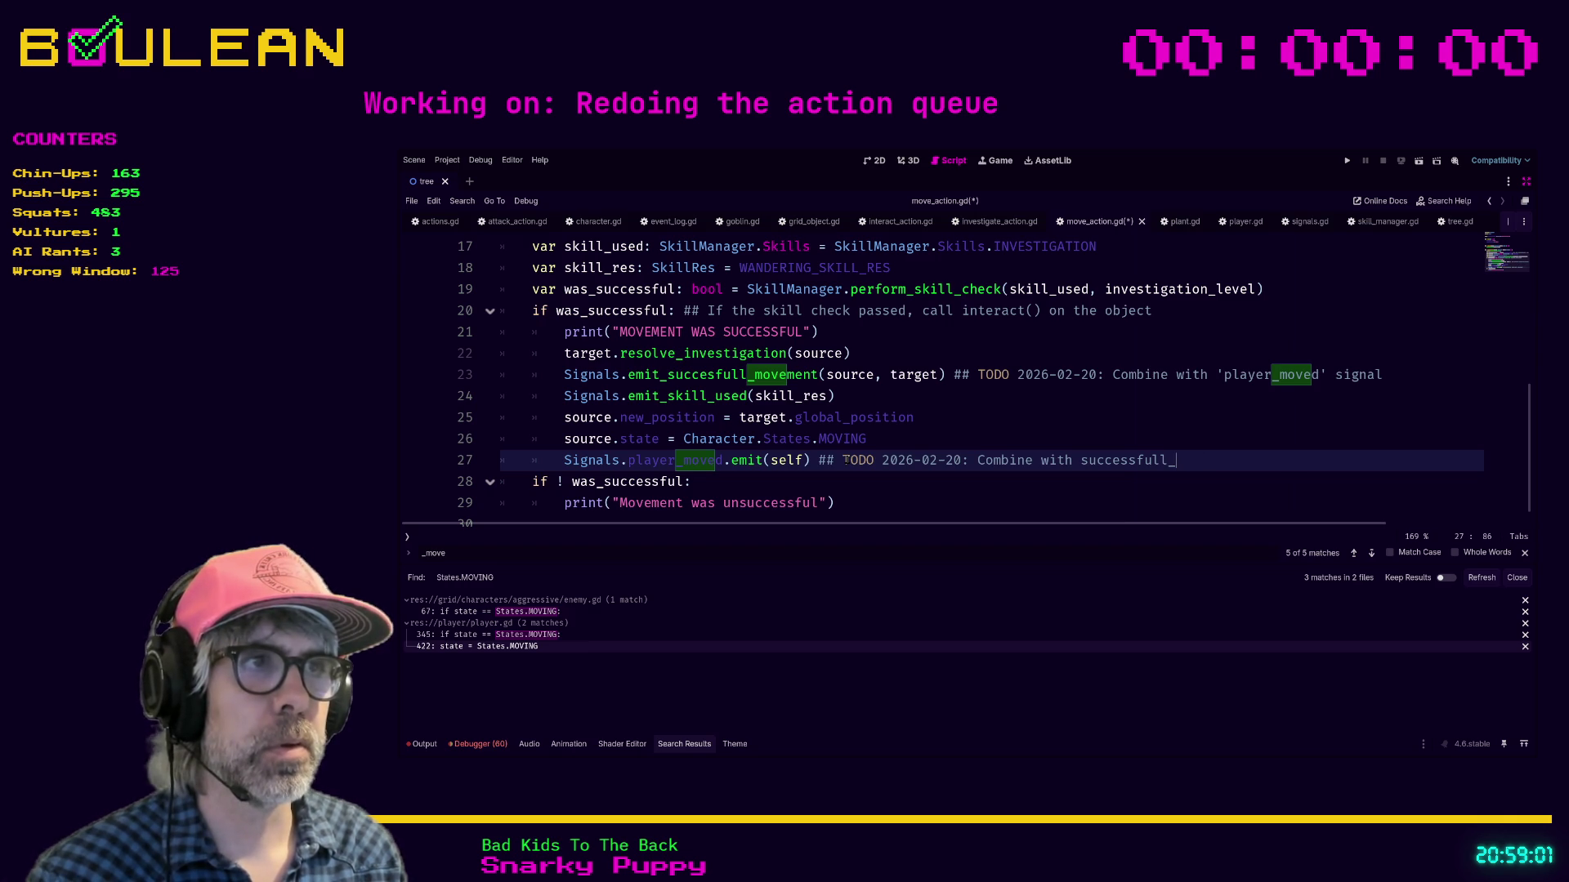
pyautogui.write('mov')
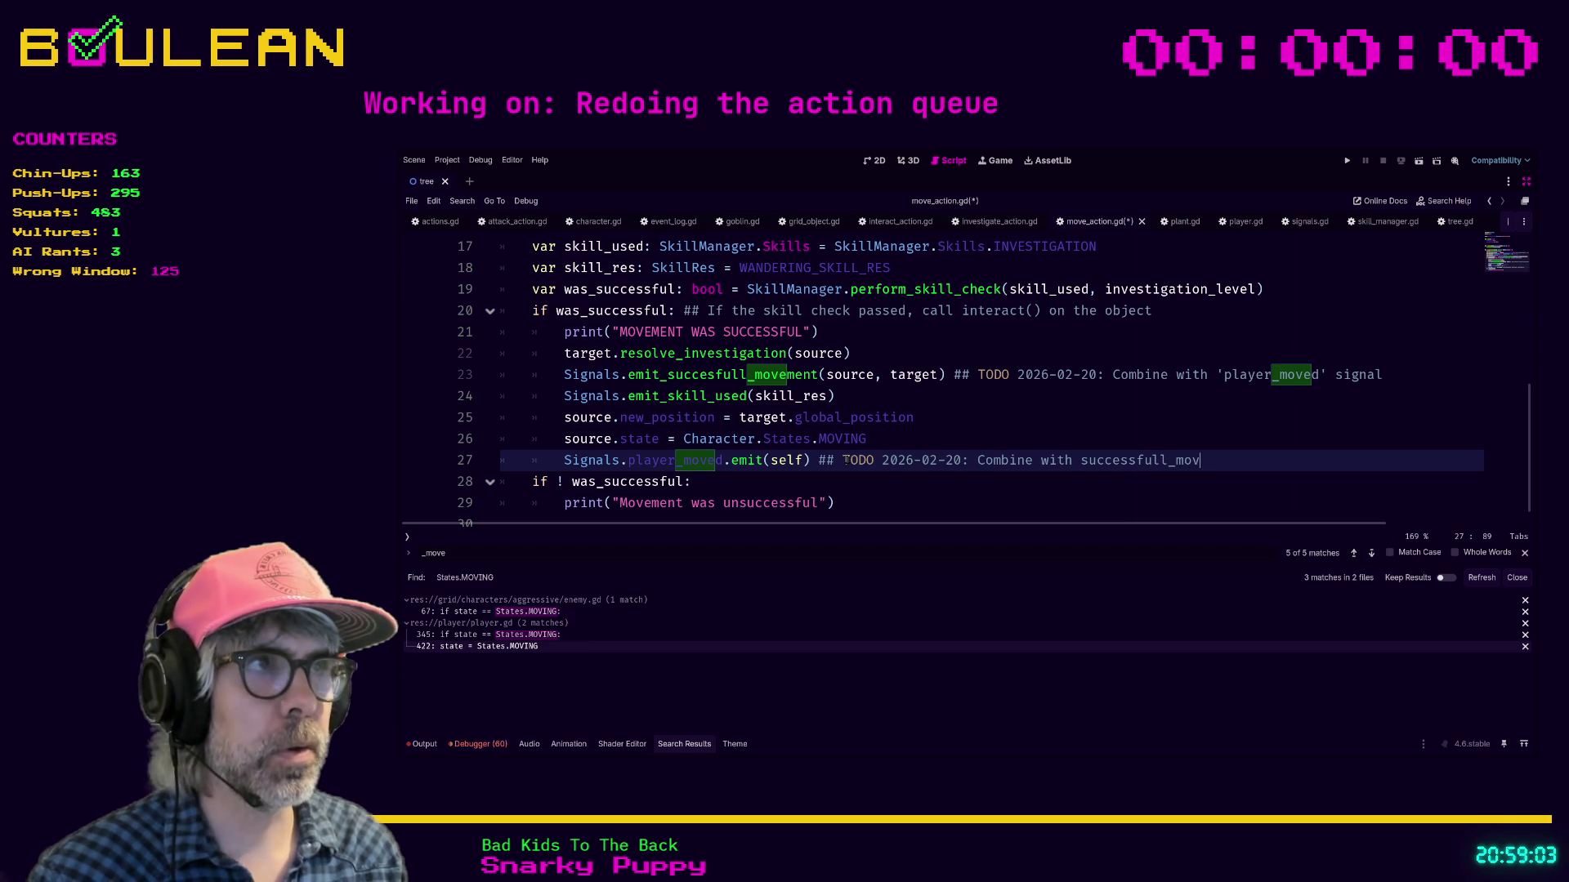
pyautogui.write('ement')
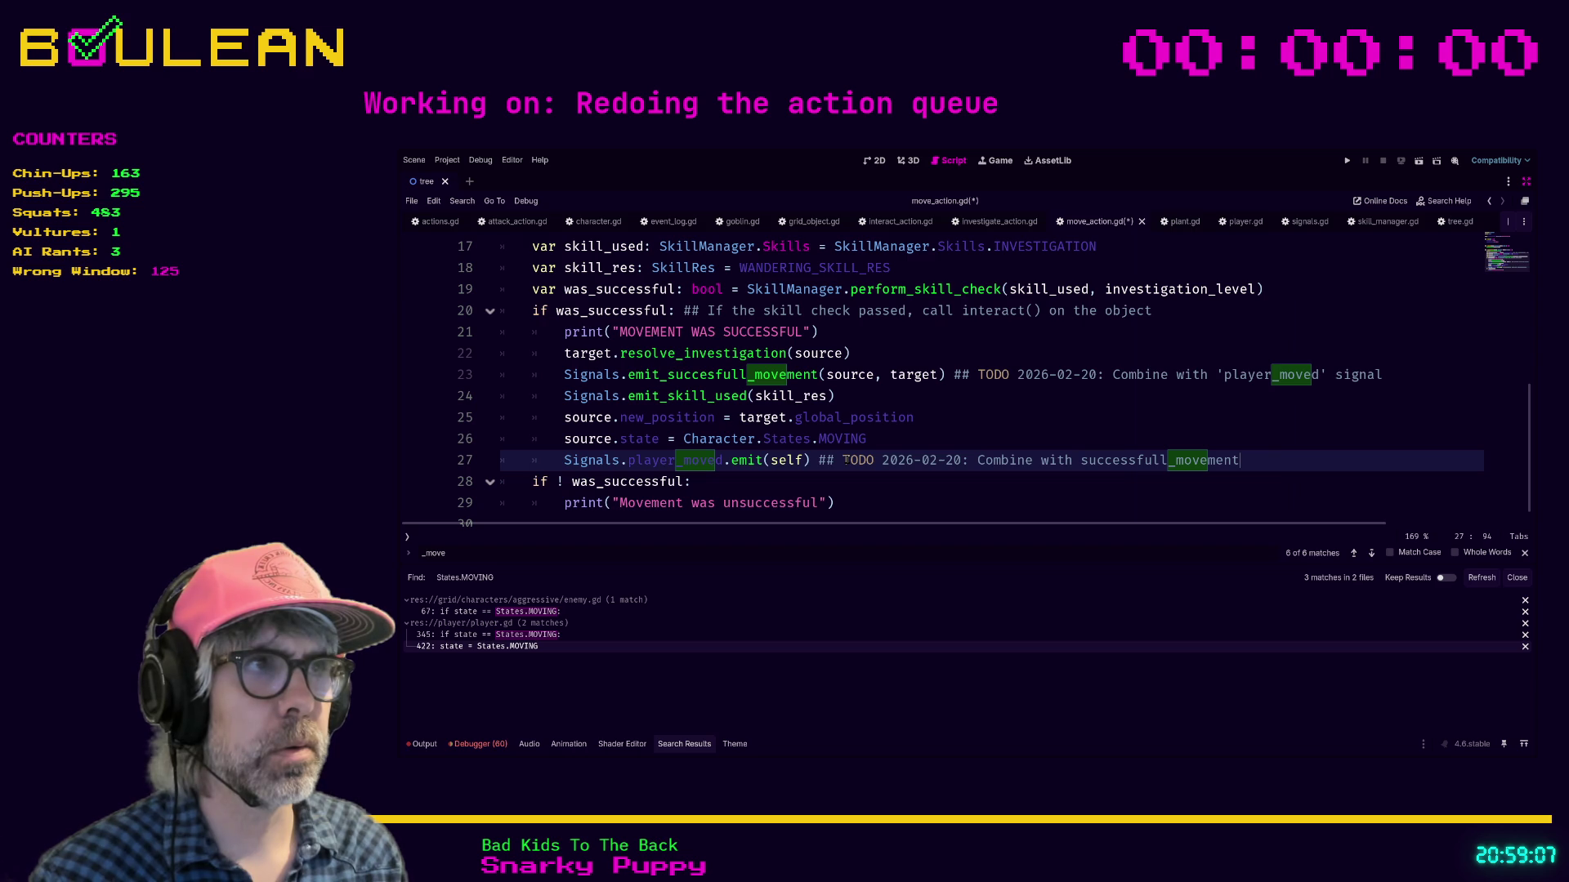
pyautogui.write("' signal")
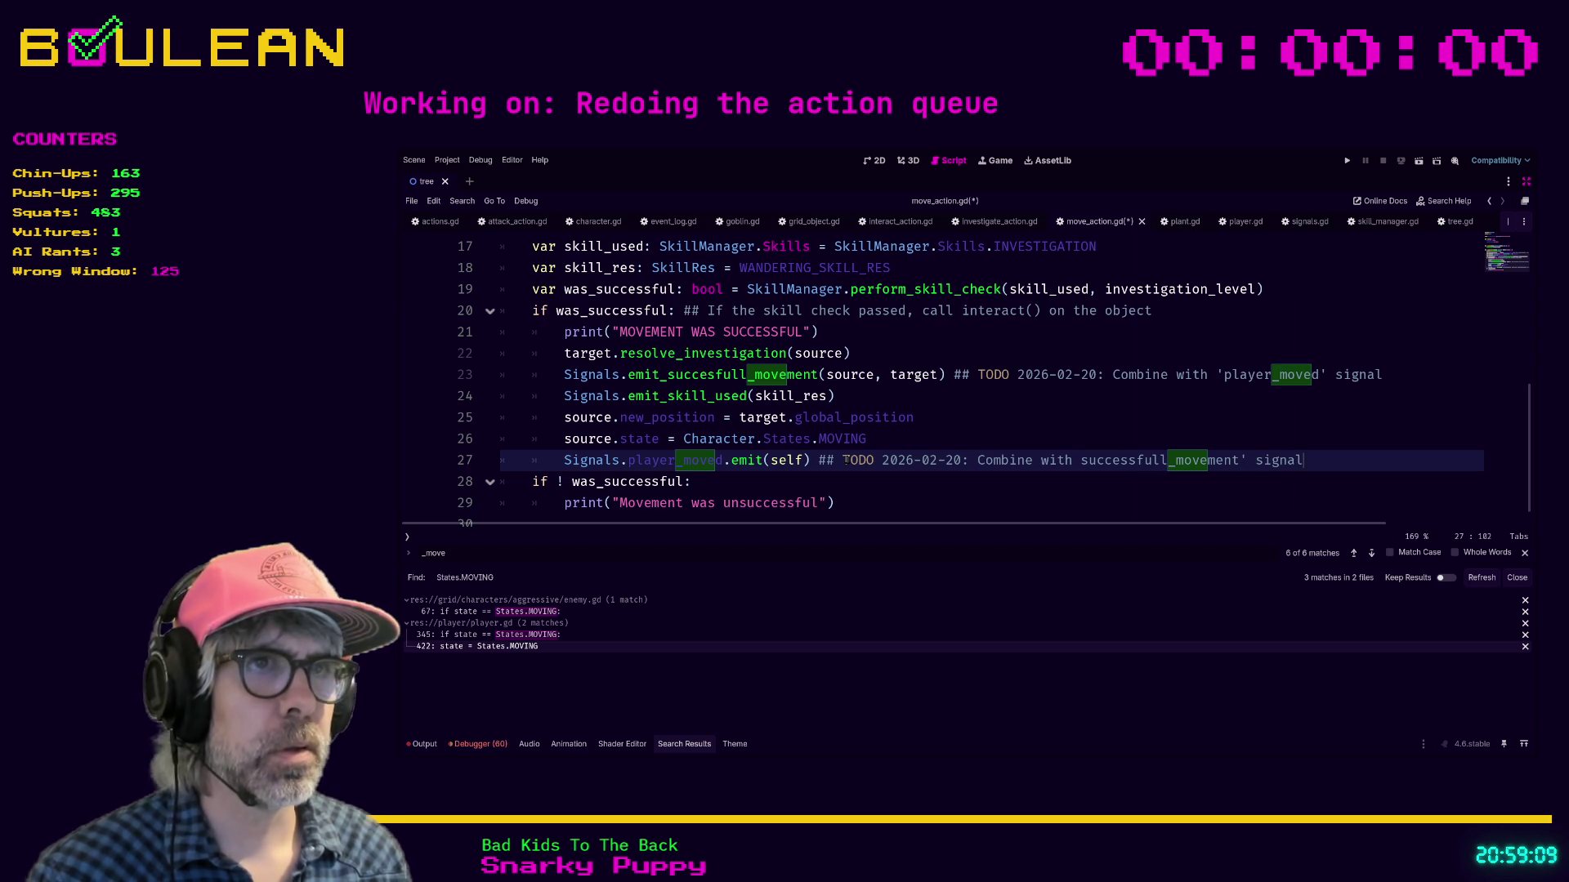
pyautogui.click(966, 430)
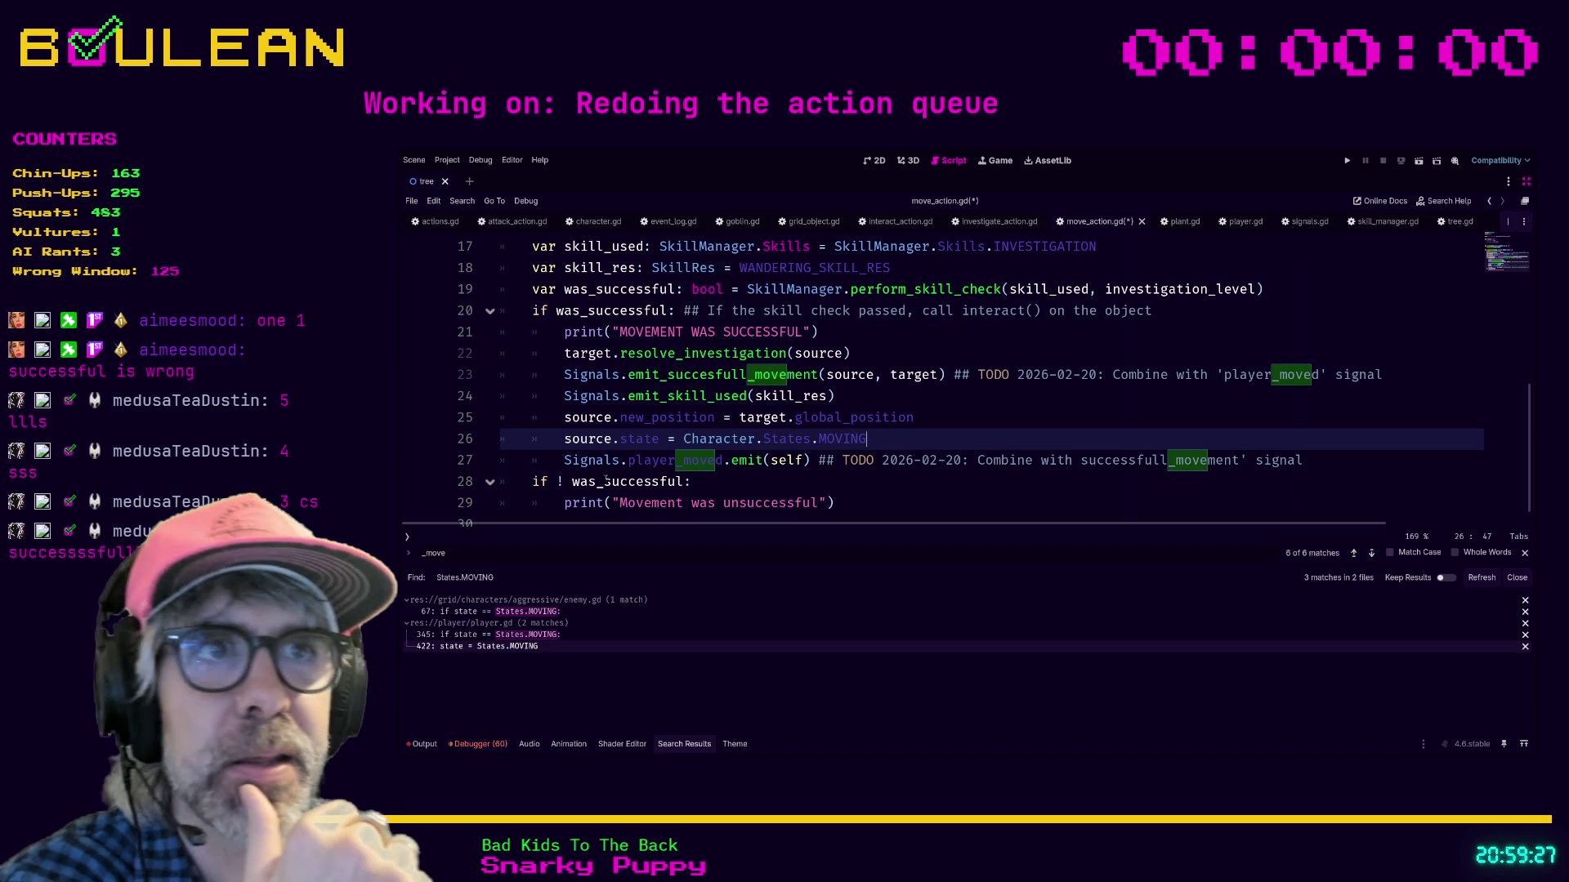
# Step: Fix the misspelled call on line 23 so it reads emit_successful_movement
pyautogui.click(716, 374)
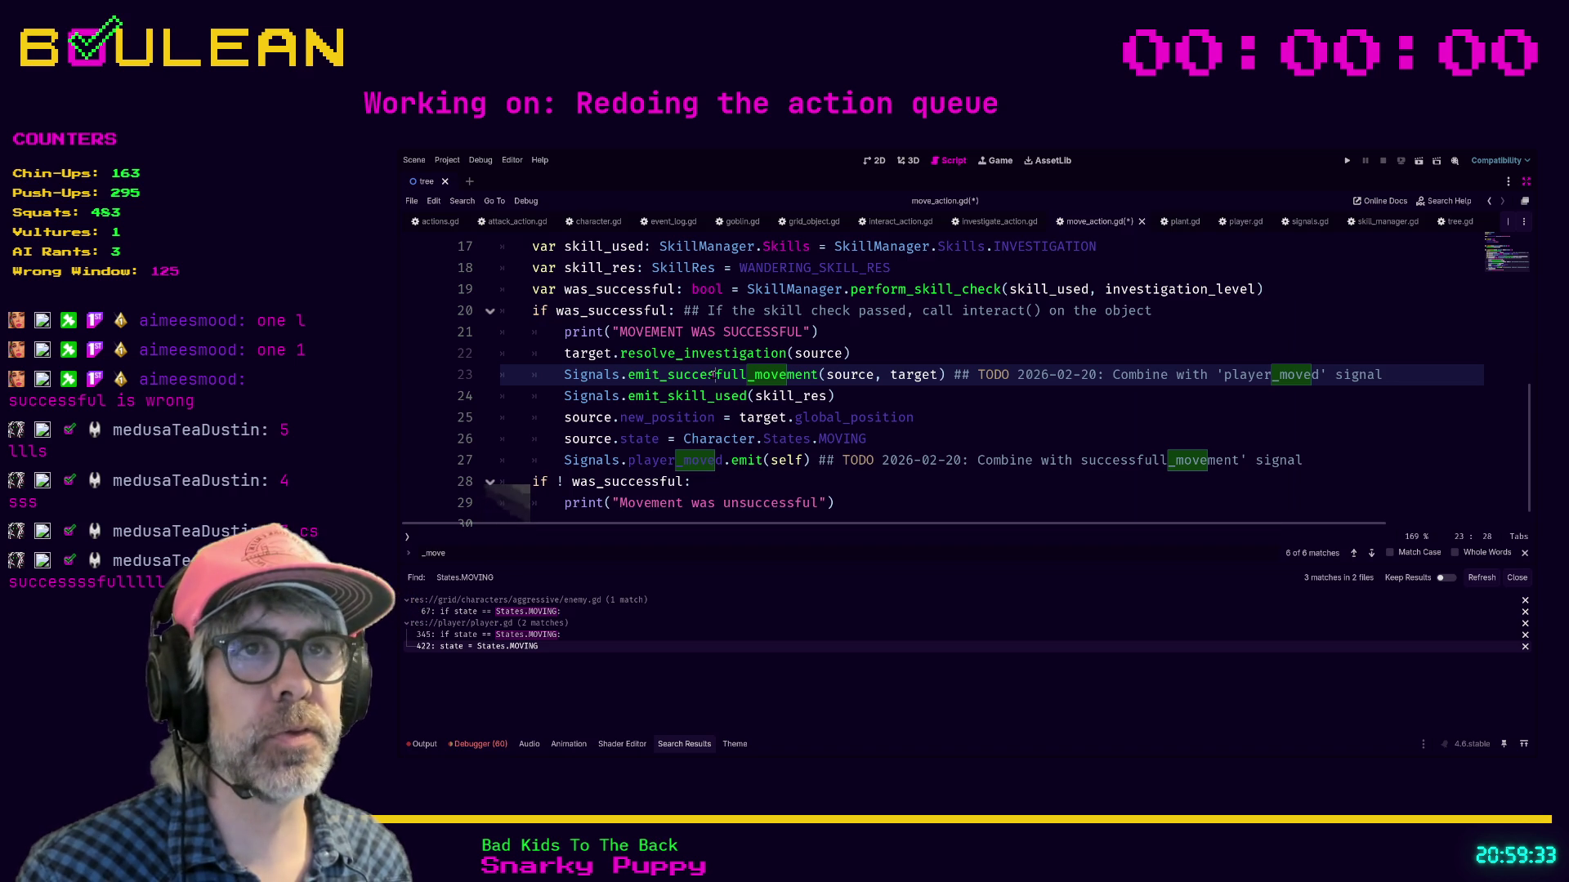
pyautogui.write('s')
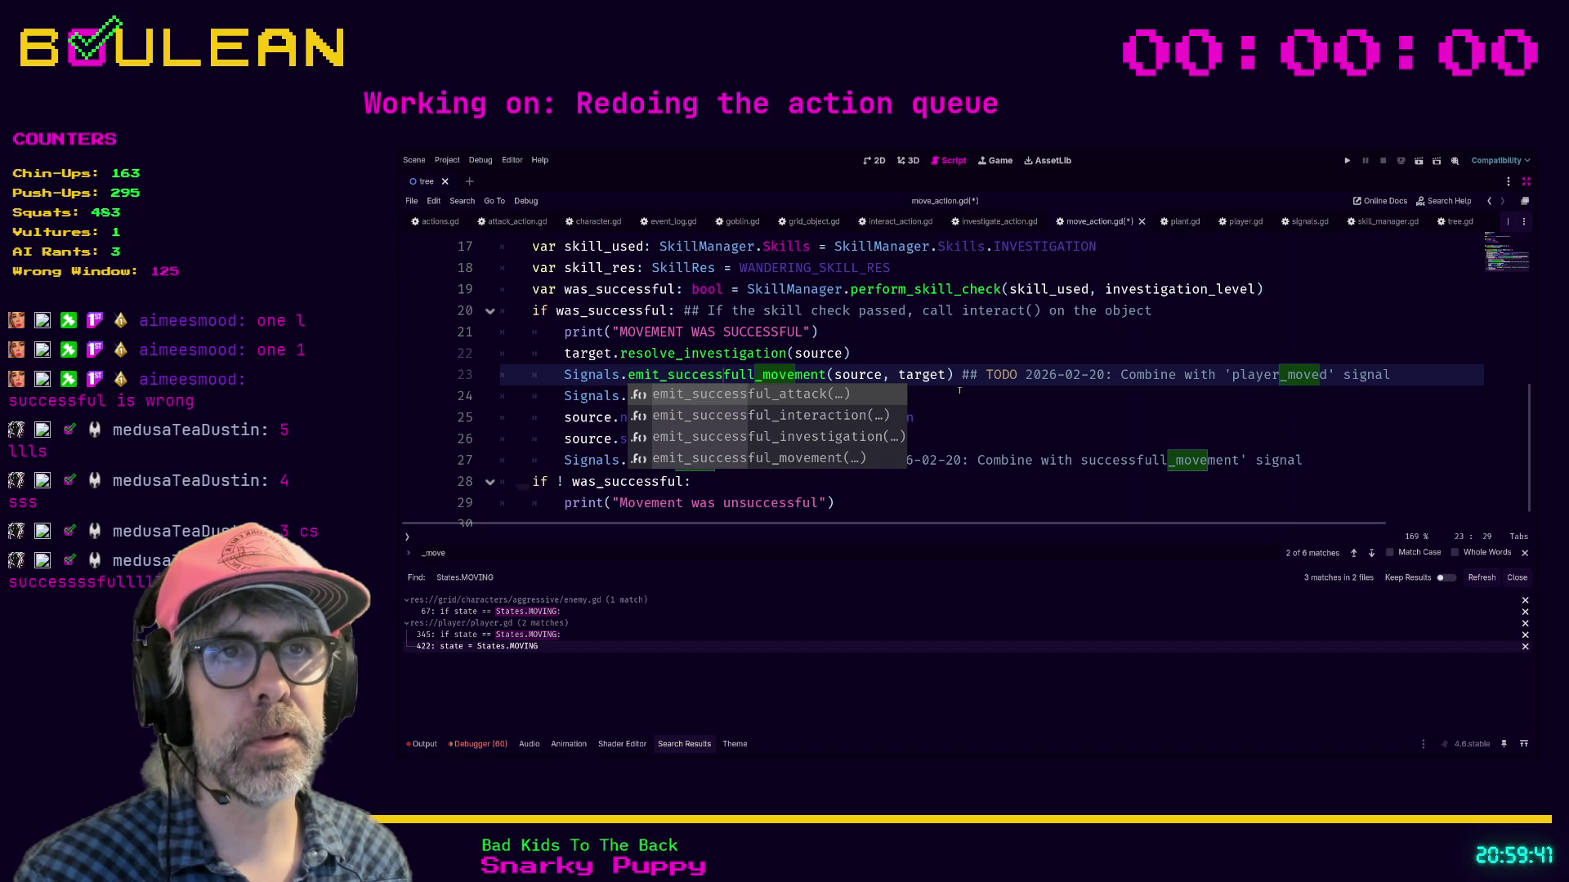
pyautogui.press('Escape')
pyautogui.press('BackSpace')
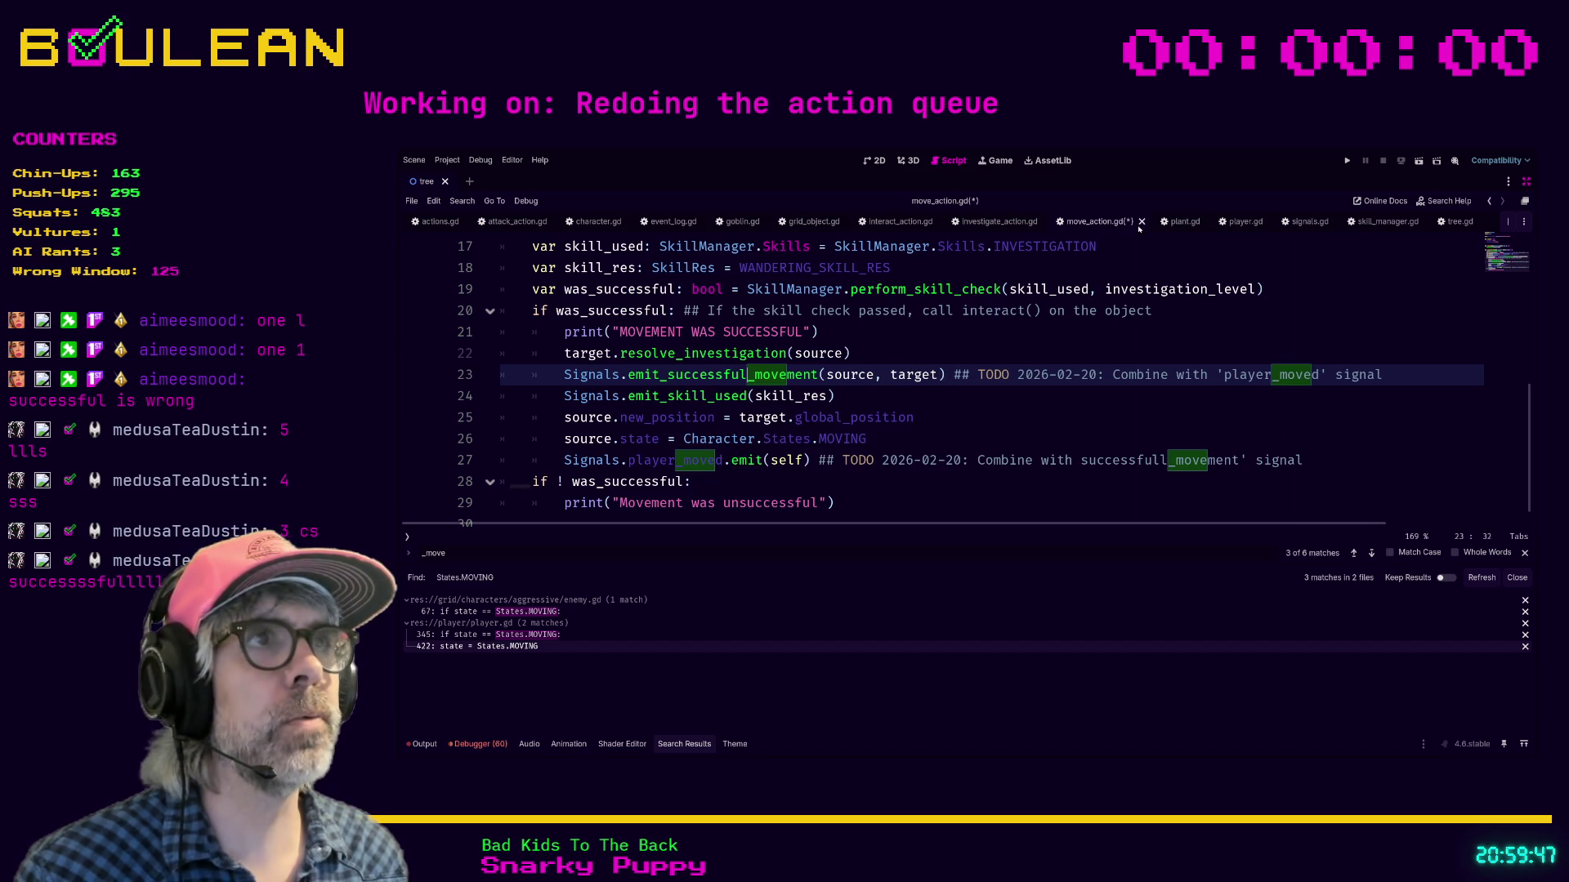
pyautogui.click(1307, 221)
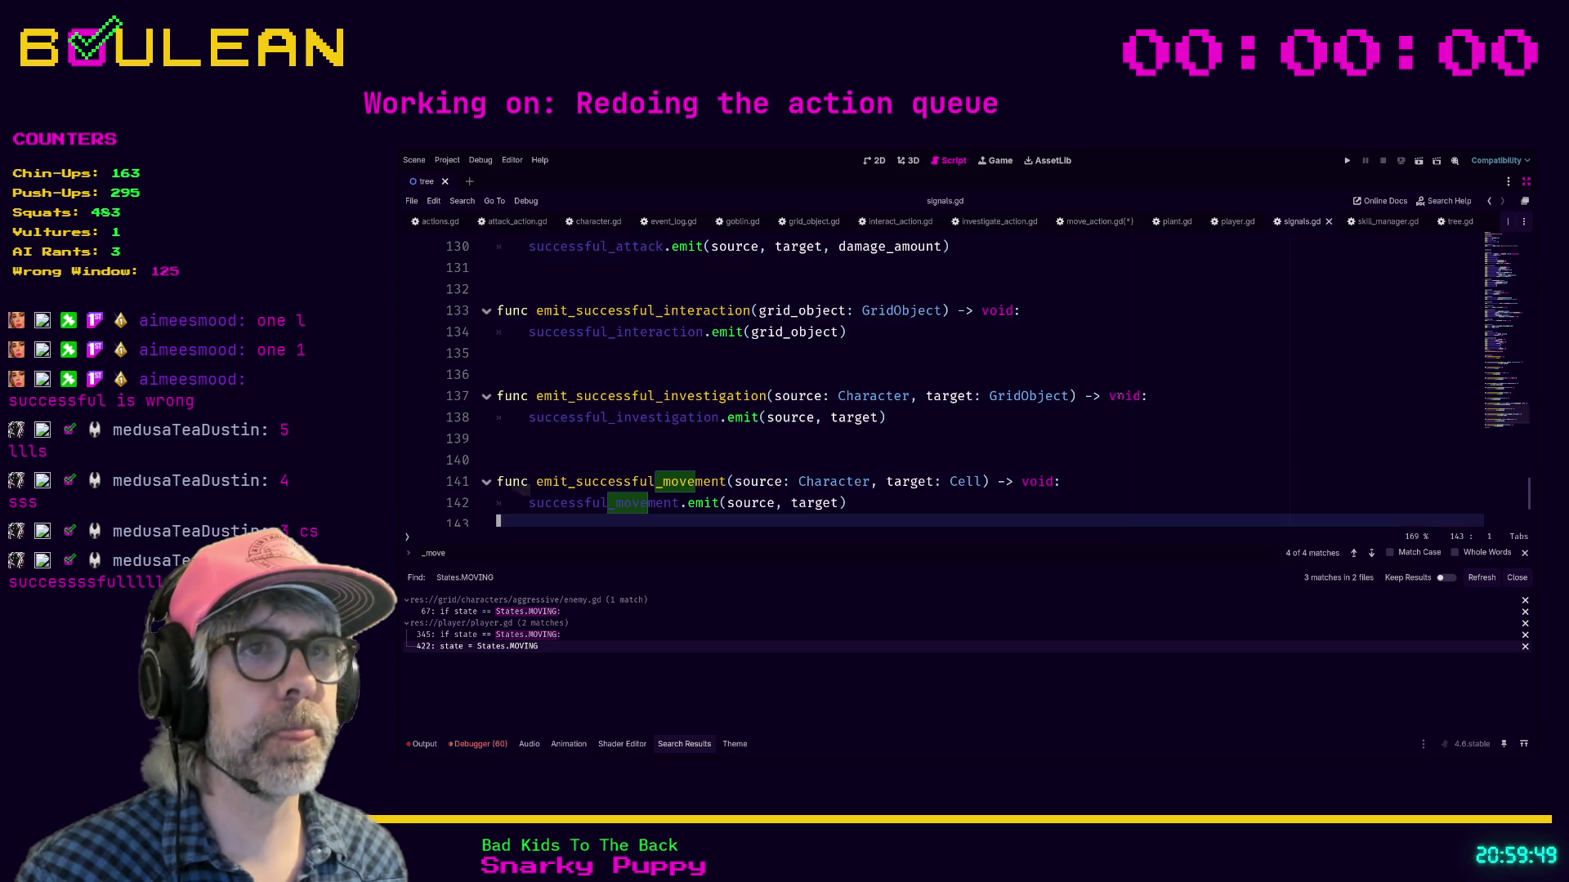
# Step: Review the emit_successful_* helpers in signals.gd, confirming emit_successful_movement exists at line 141
pyautogui.click(1103, 418)
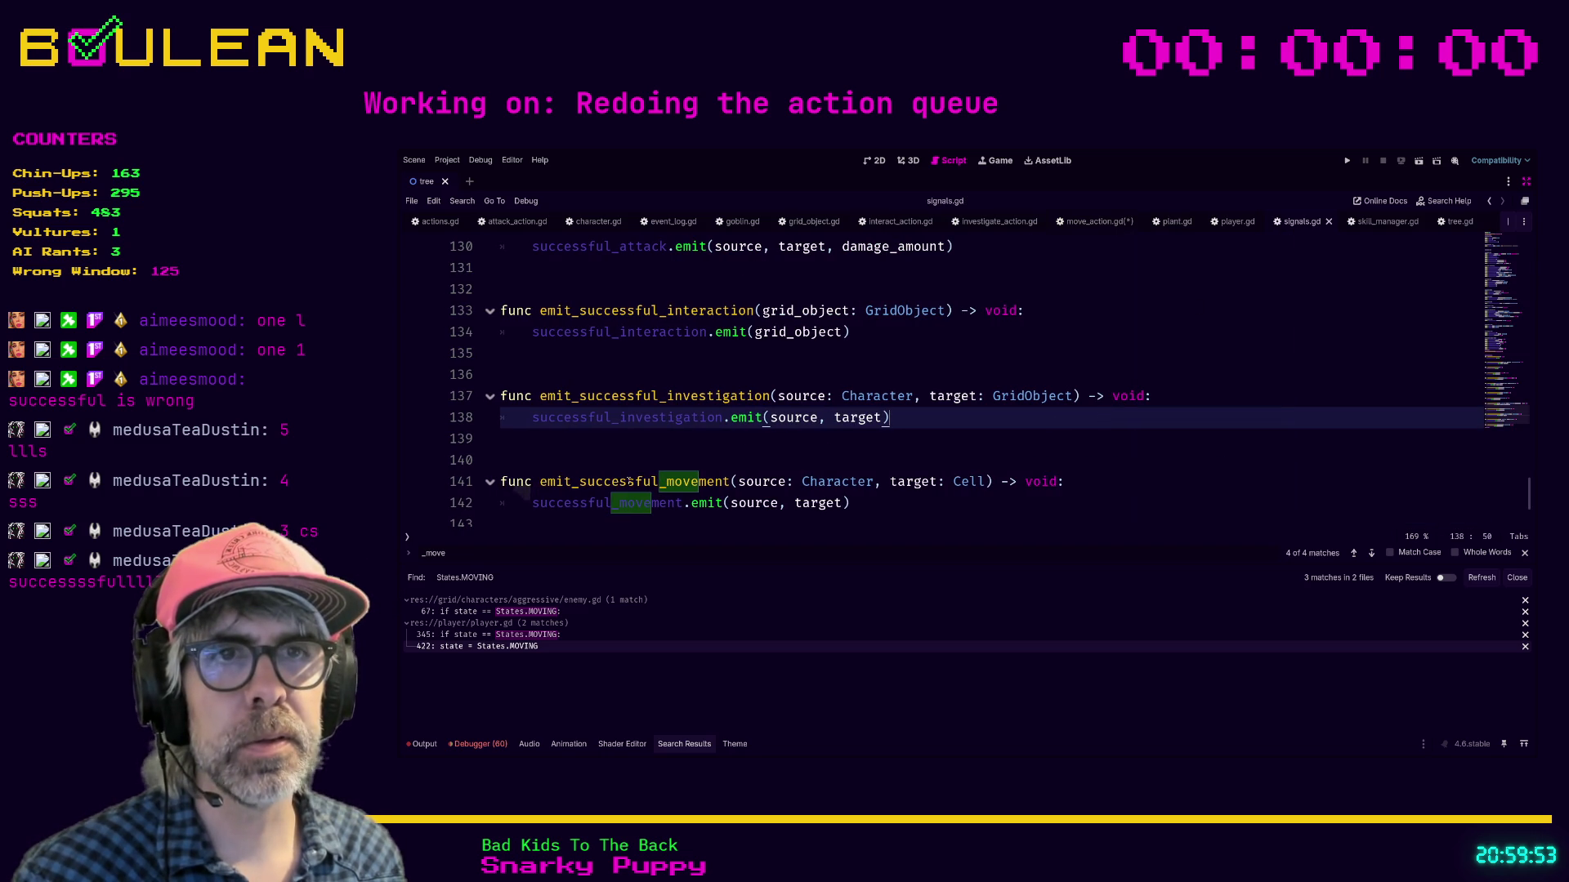
pyautogui.scroll(1, 636, 400)
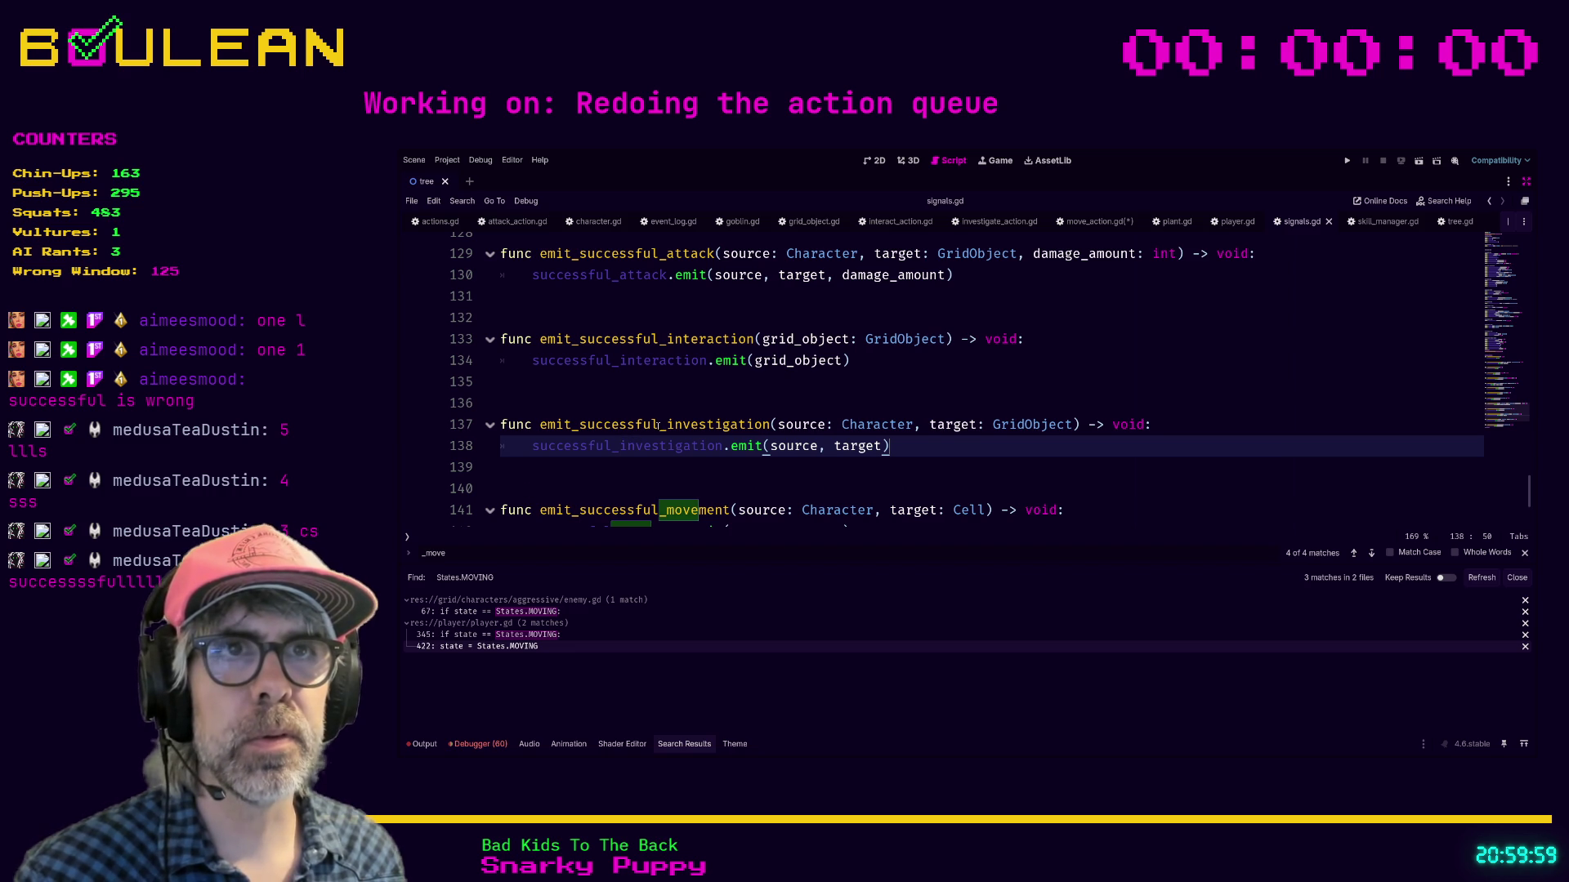
pyautogui.click(659, 425)
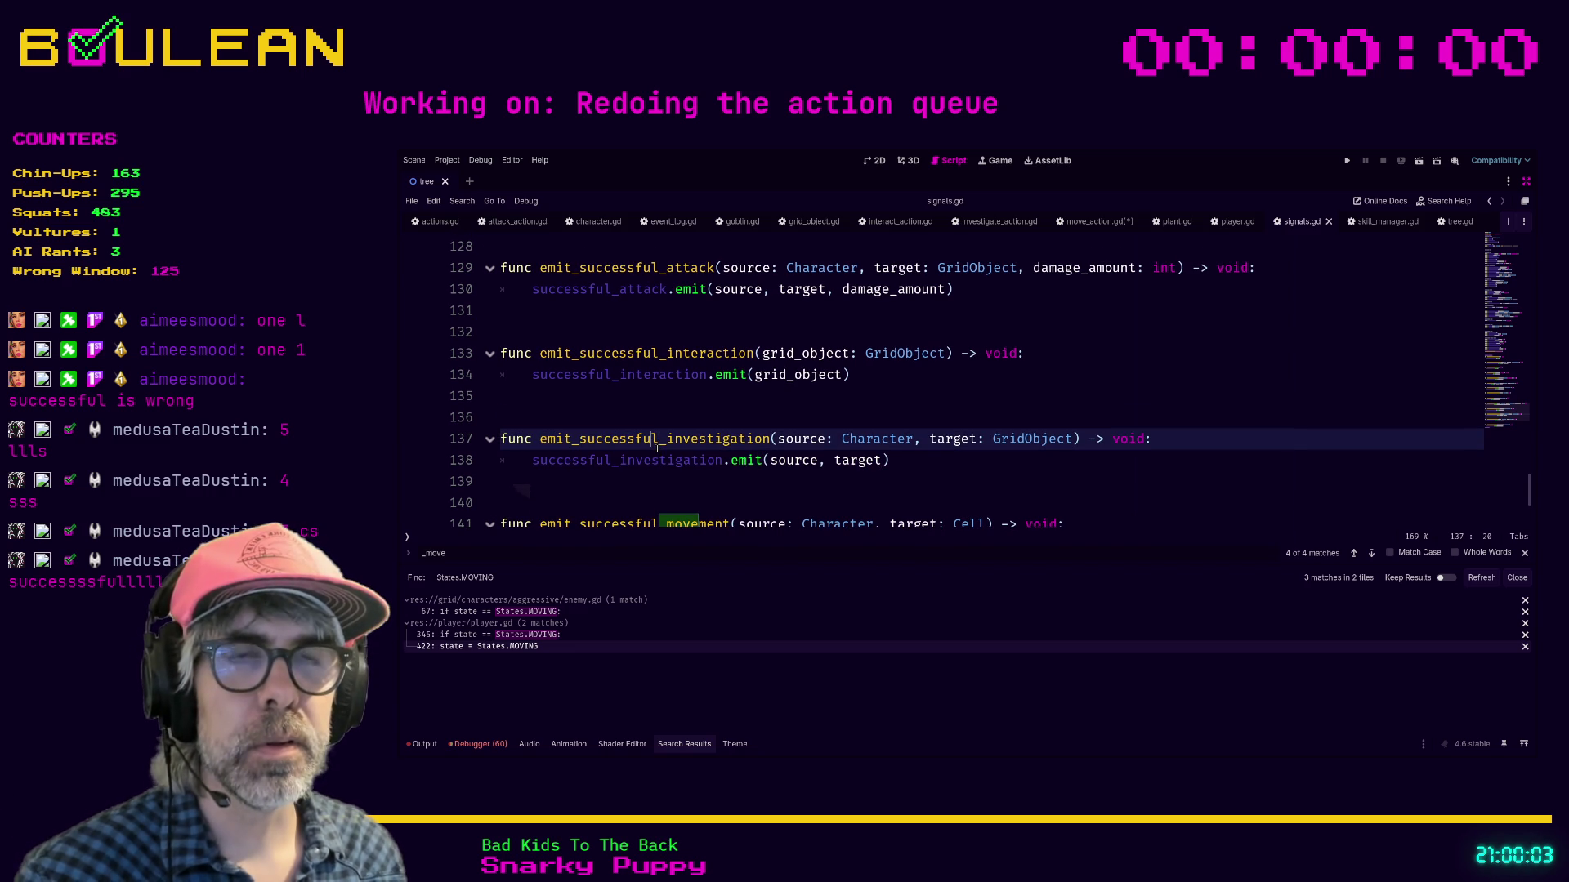
pyautogui.scroll(1, 671, 395)
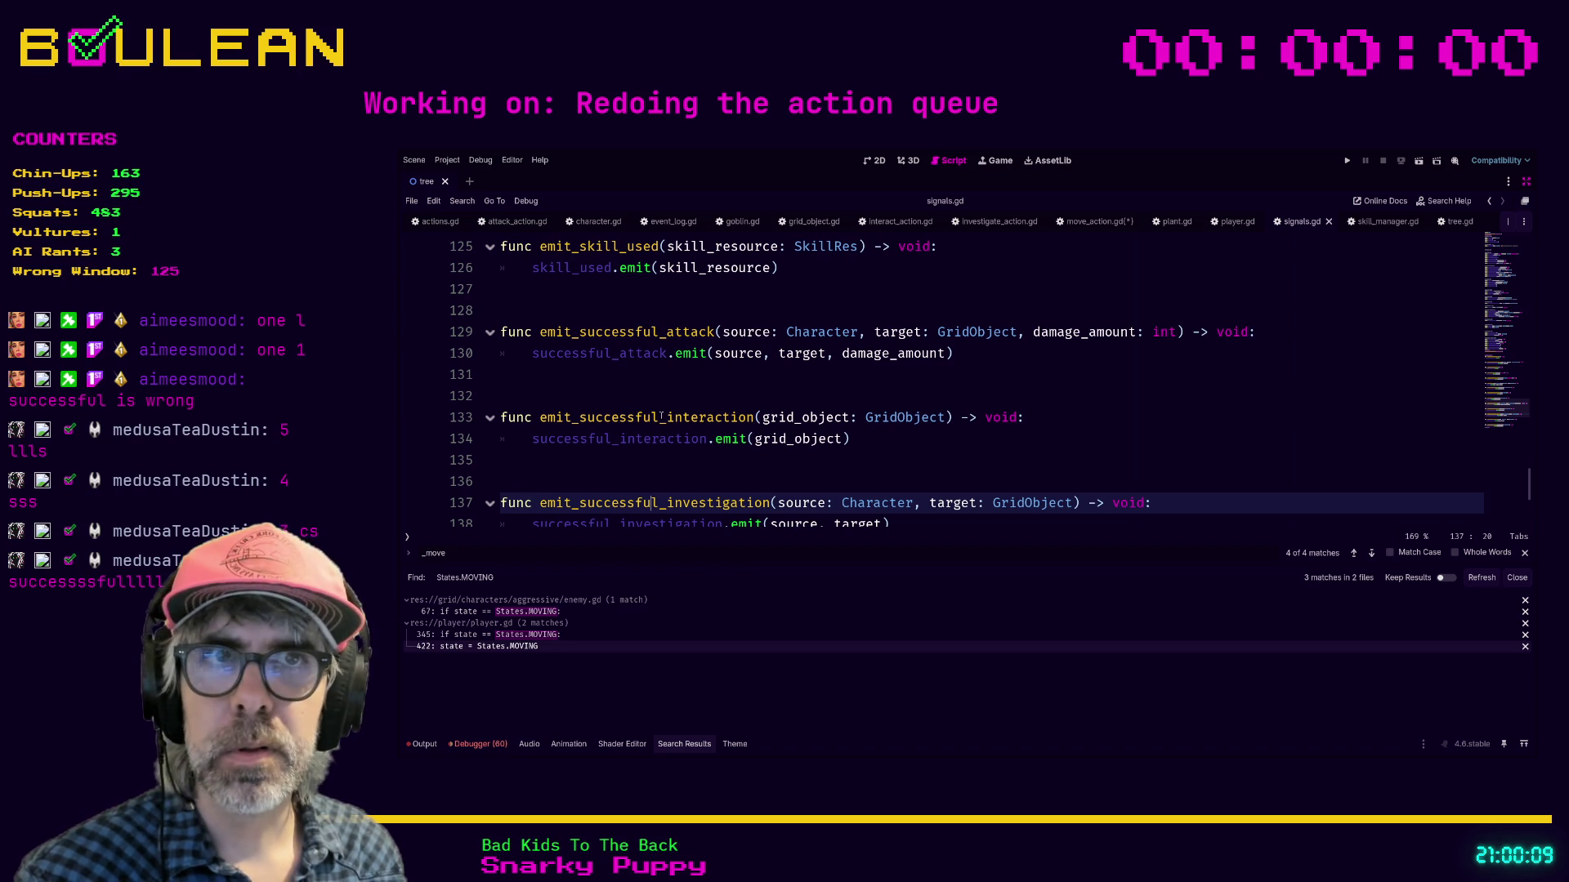
pyautogui.scroll(-2, 662, 418)
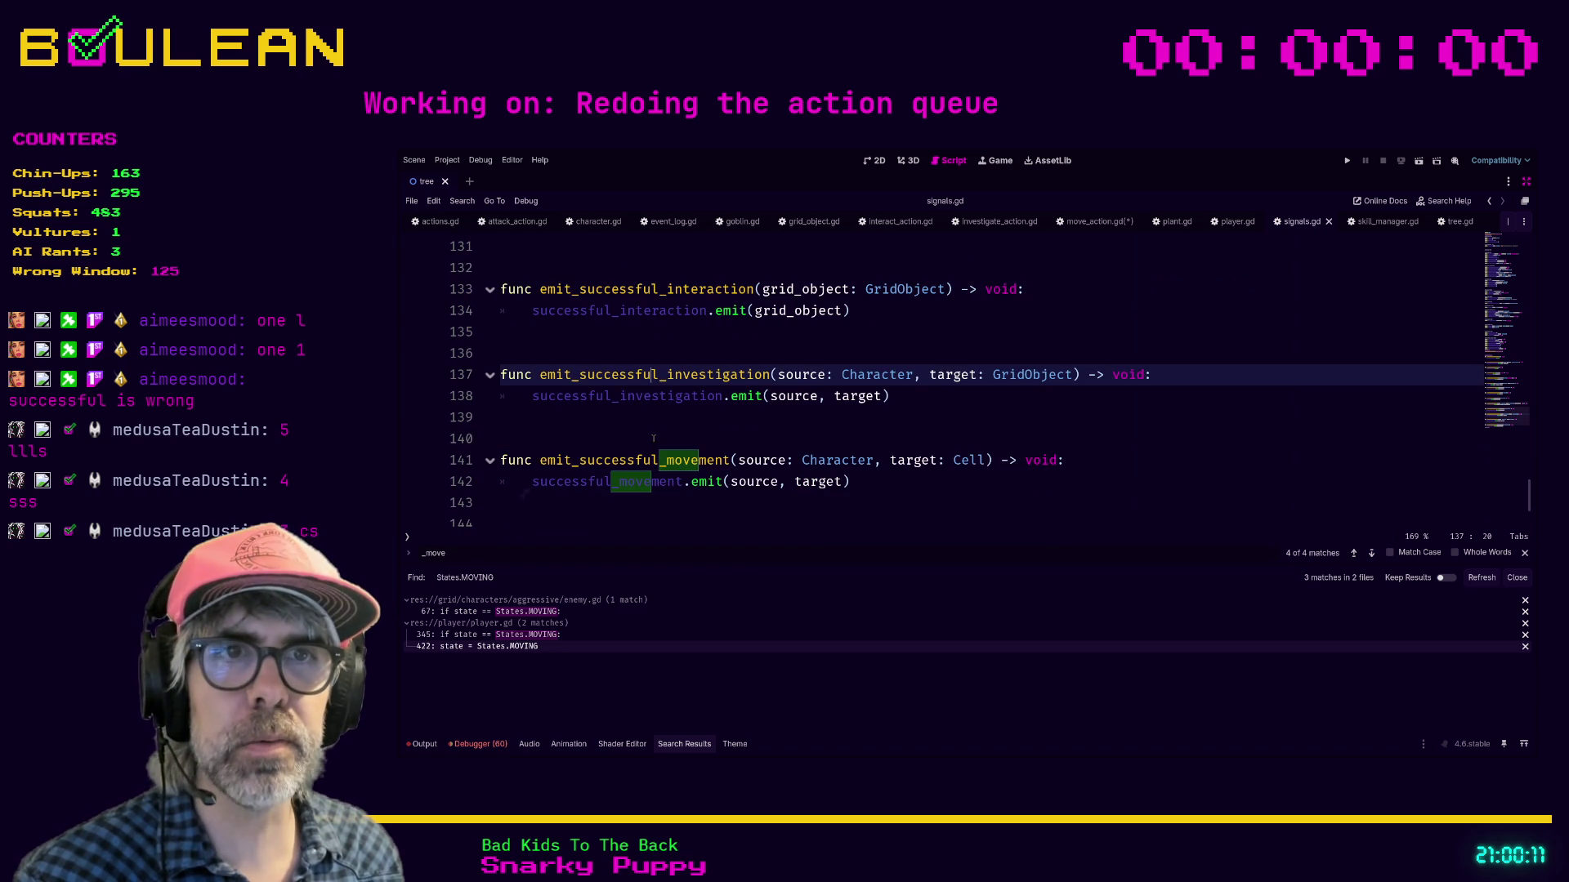
pyautogui.scroll(-2, 636, 448)
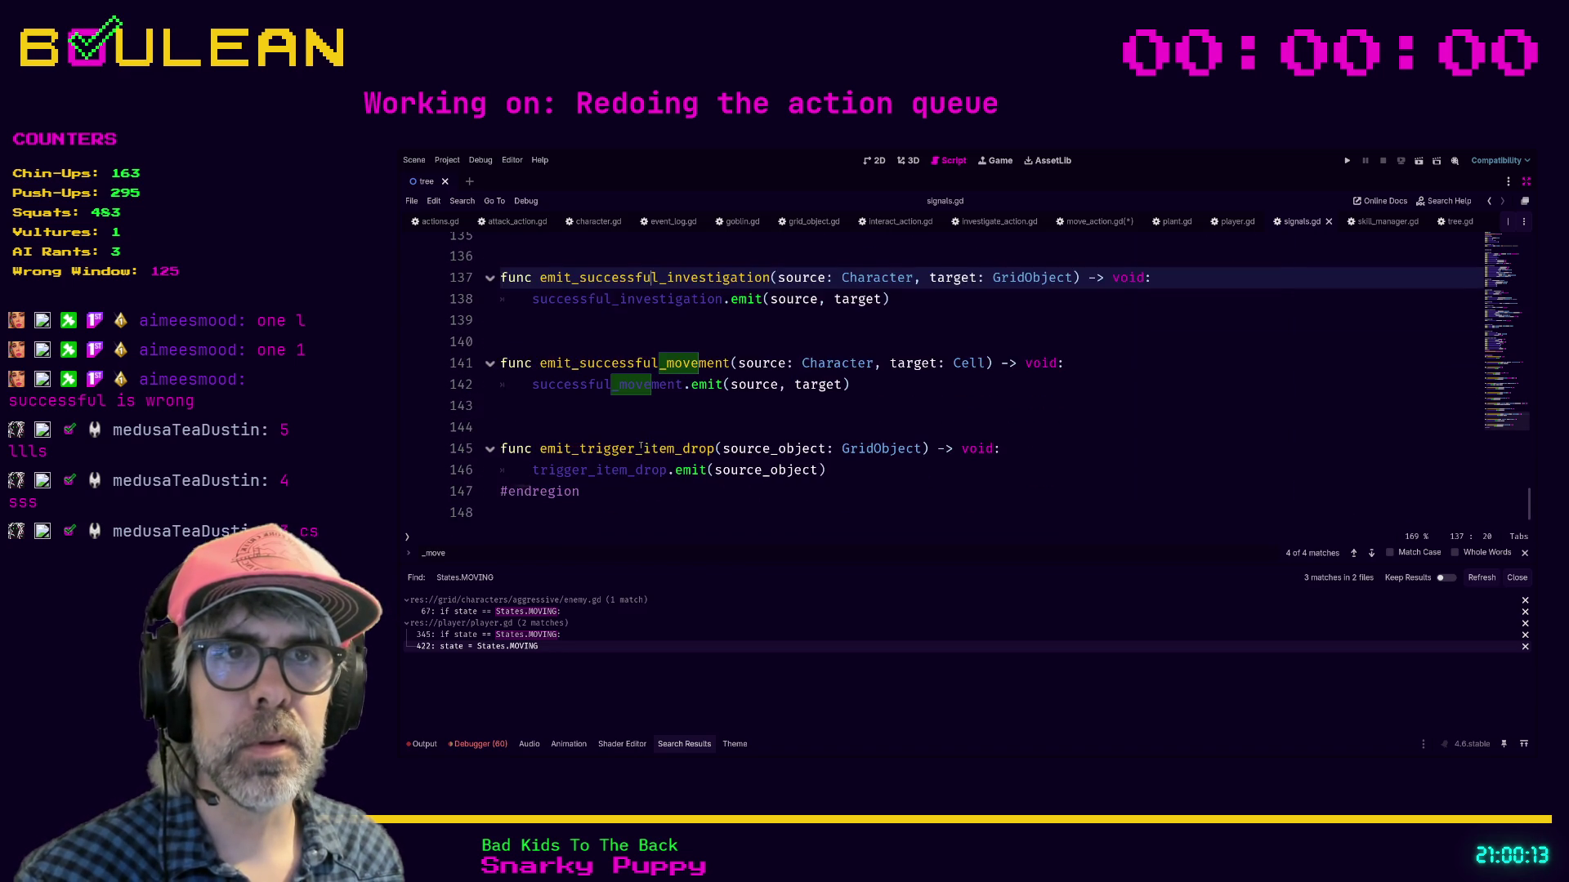
pyautogui.scroll(3, 639, 446)
pyautogui.scroll(3, 640, 444)
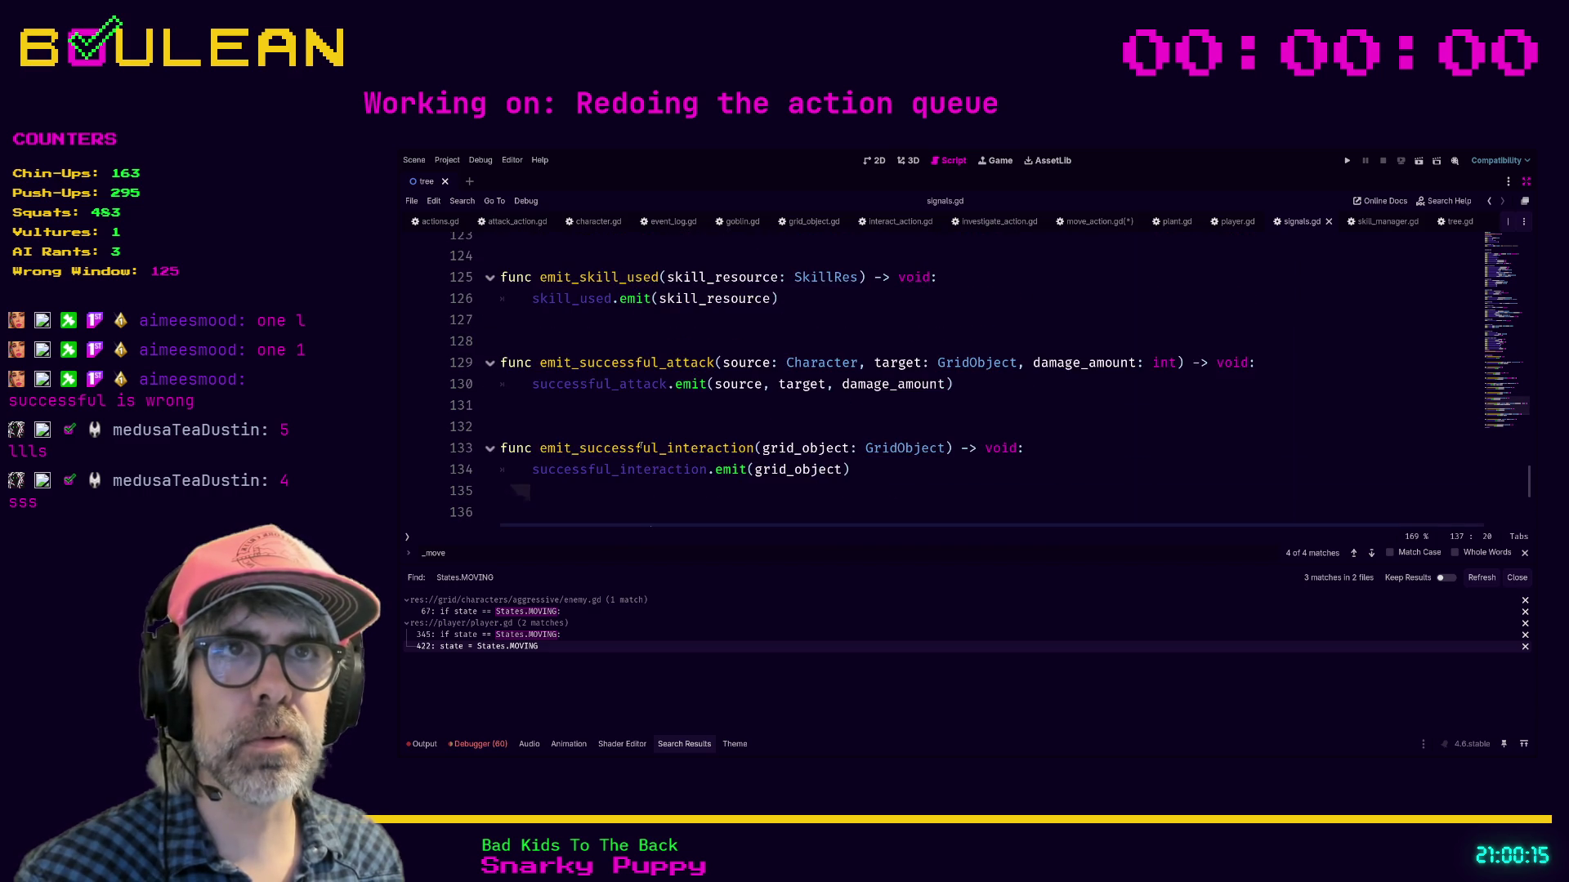
pyautogui.click(1089, 223)
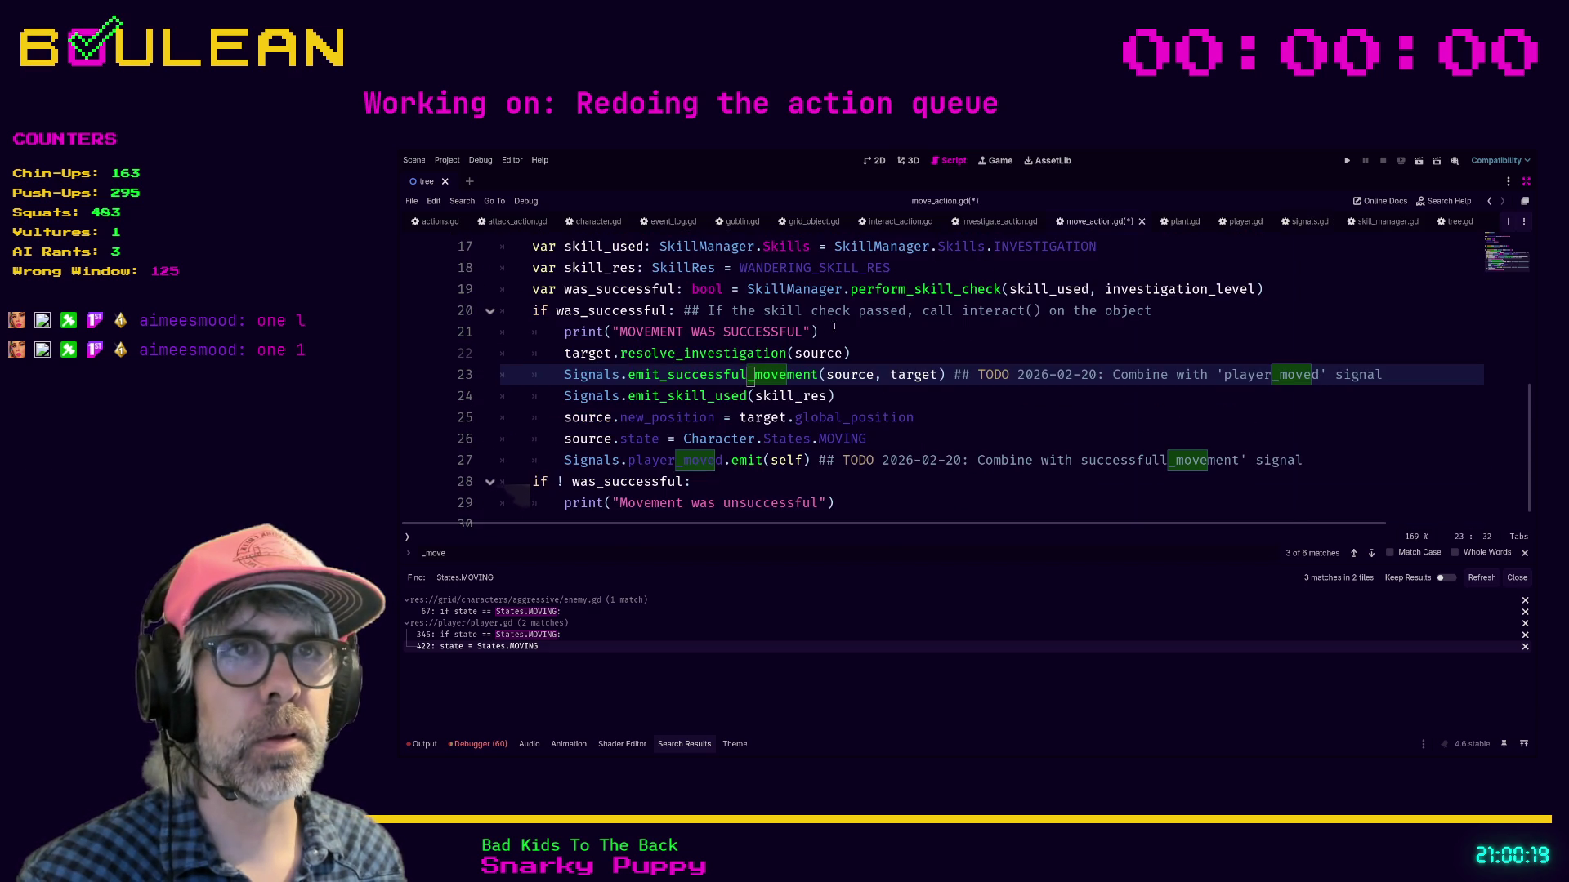
# Step: Try a Signals.emit_successful_investigation() call on a new line 24, then delete that line
pyautogui.click(862, 354)
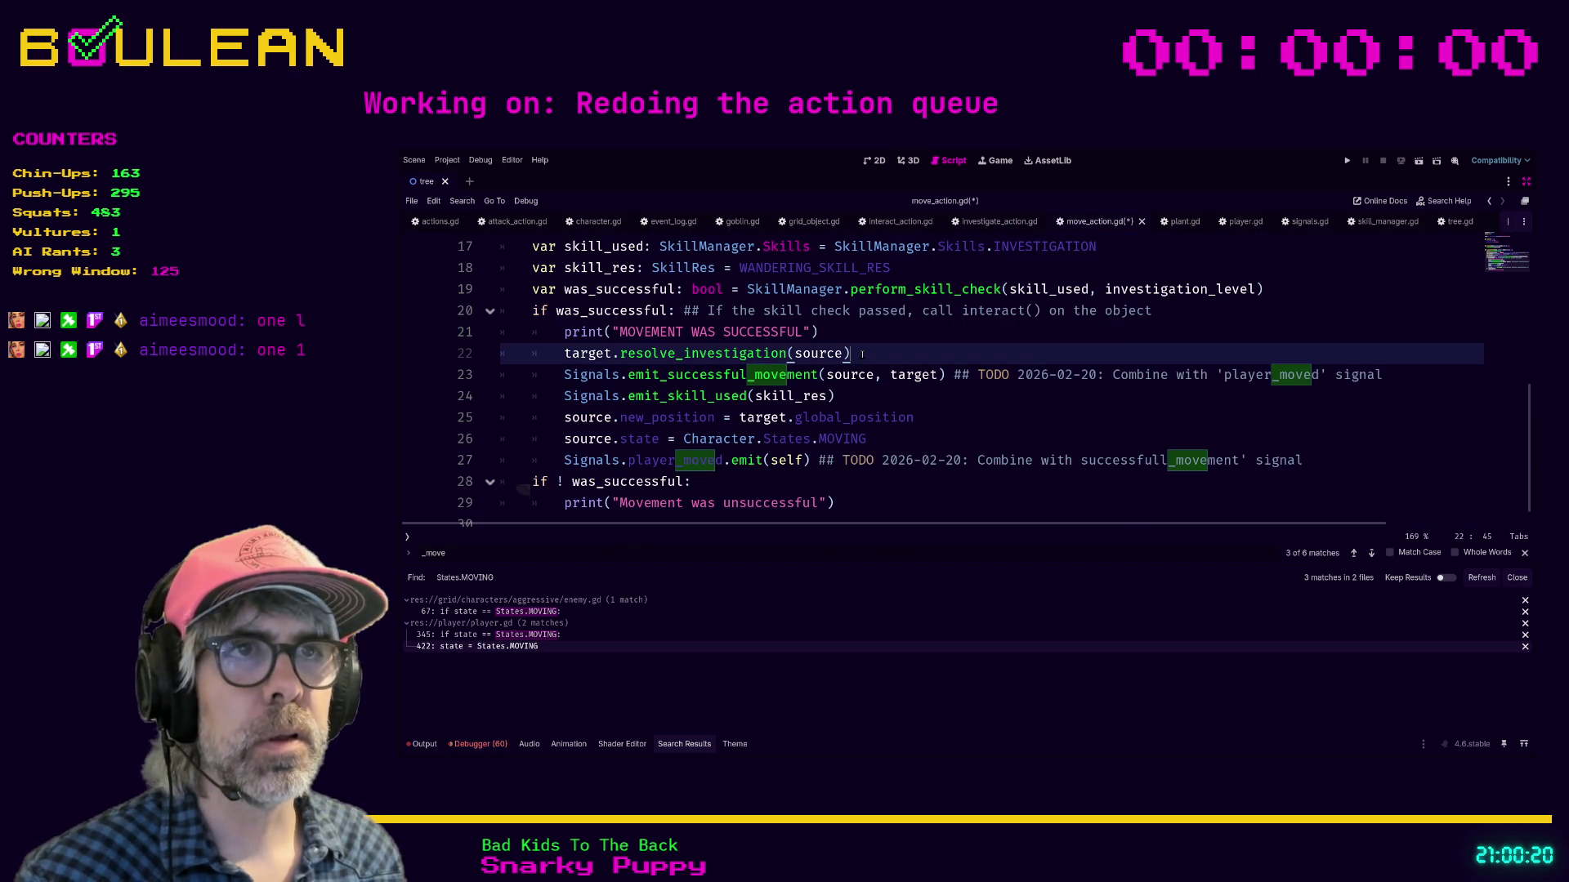
pyautogui.click(1384, 374)
pyautogui.press('Return')
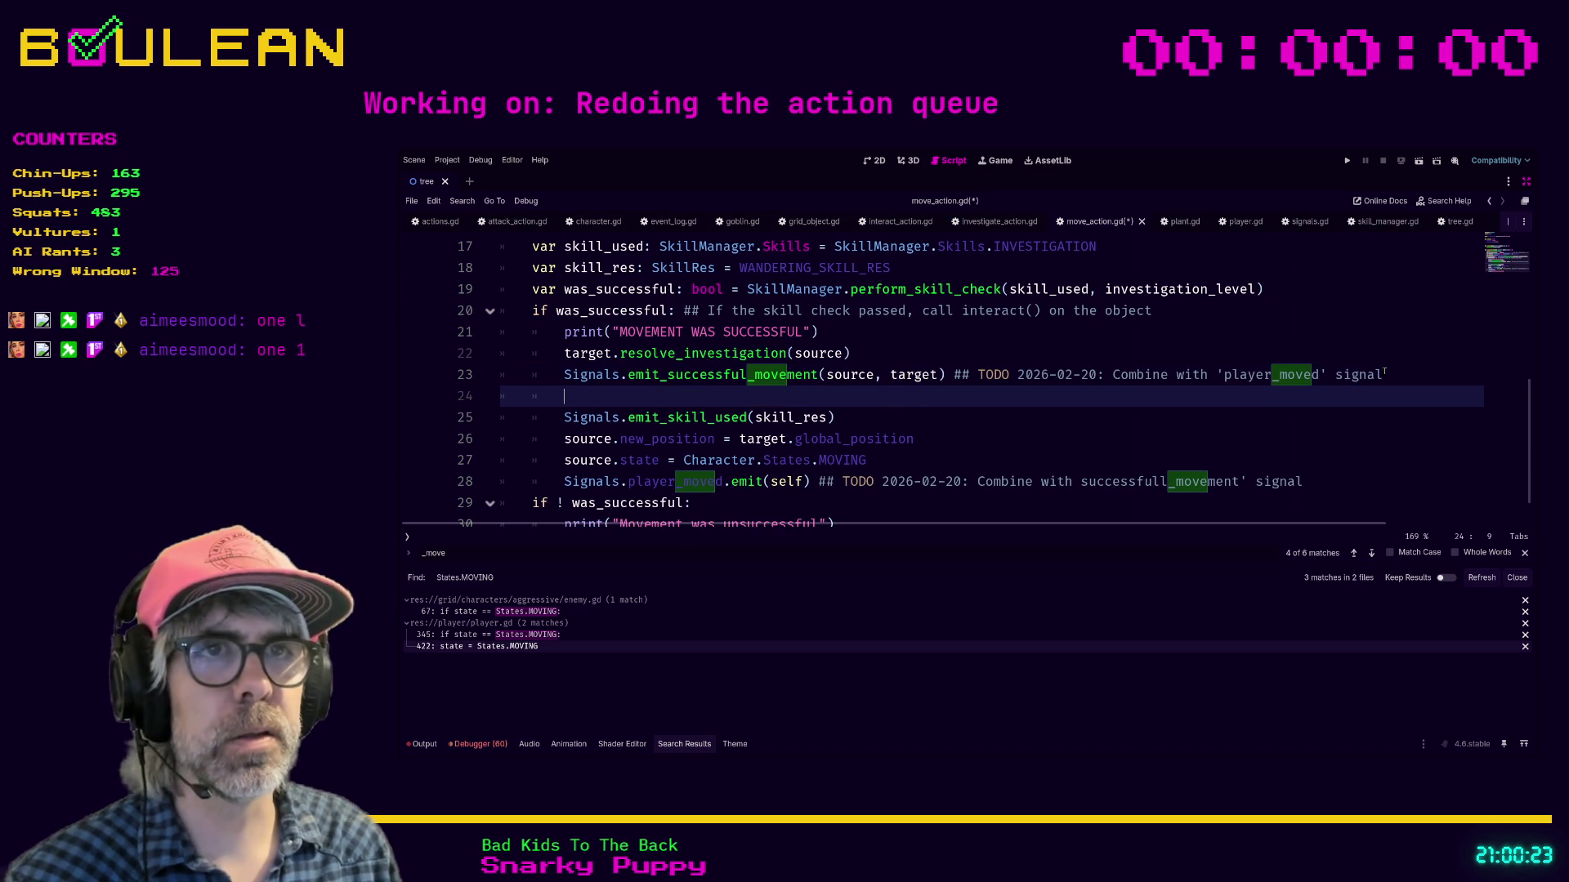
pyautogui.write('Sign')
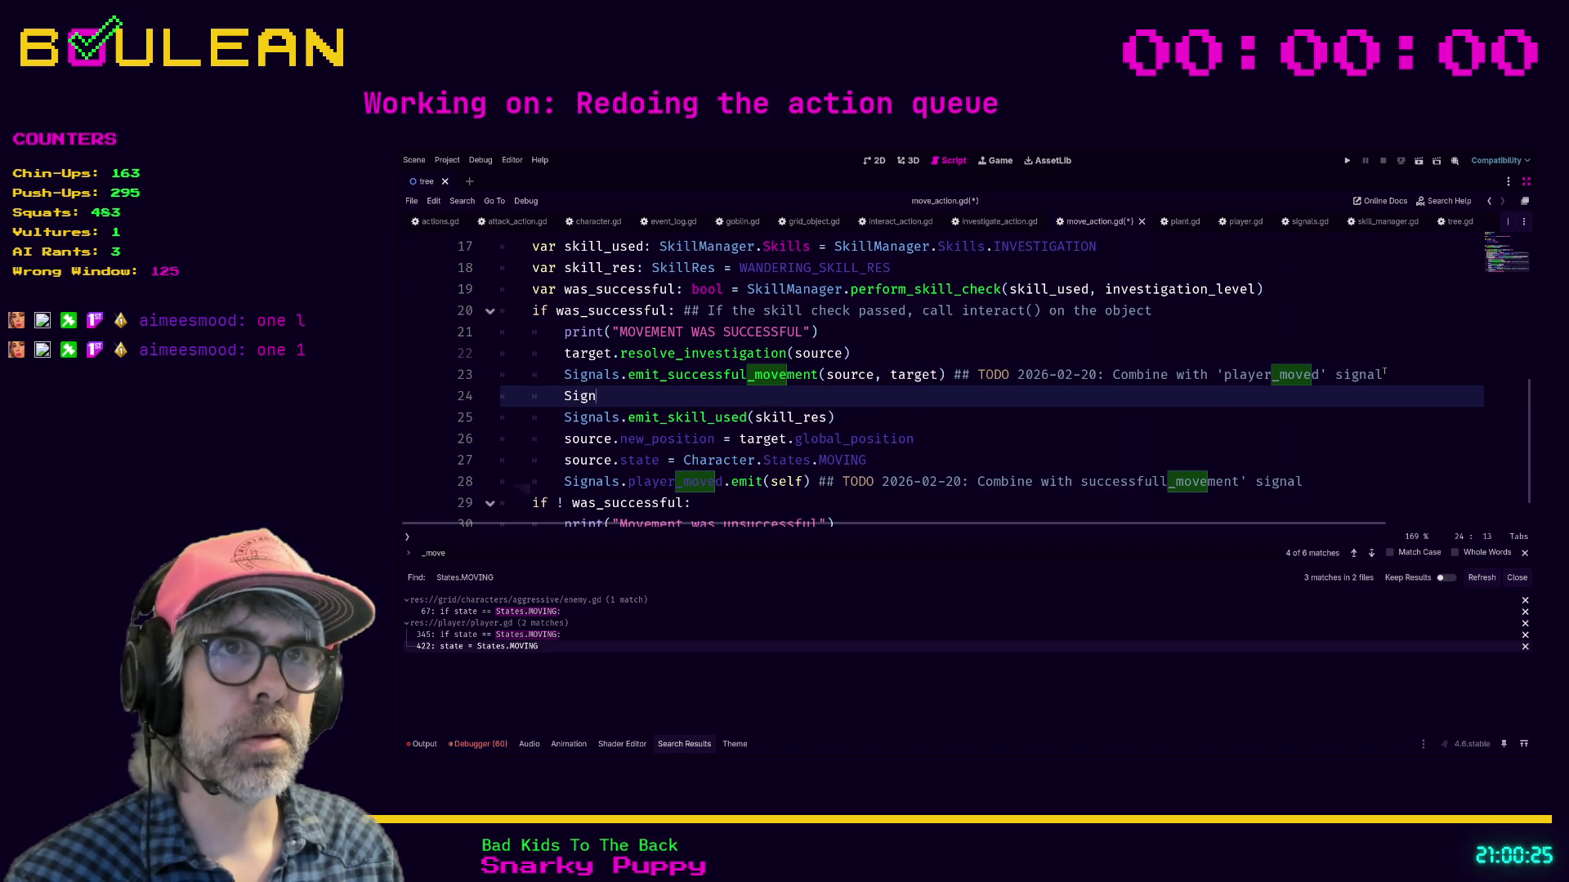
pyautogui.write('als.')
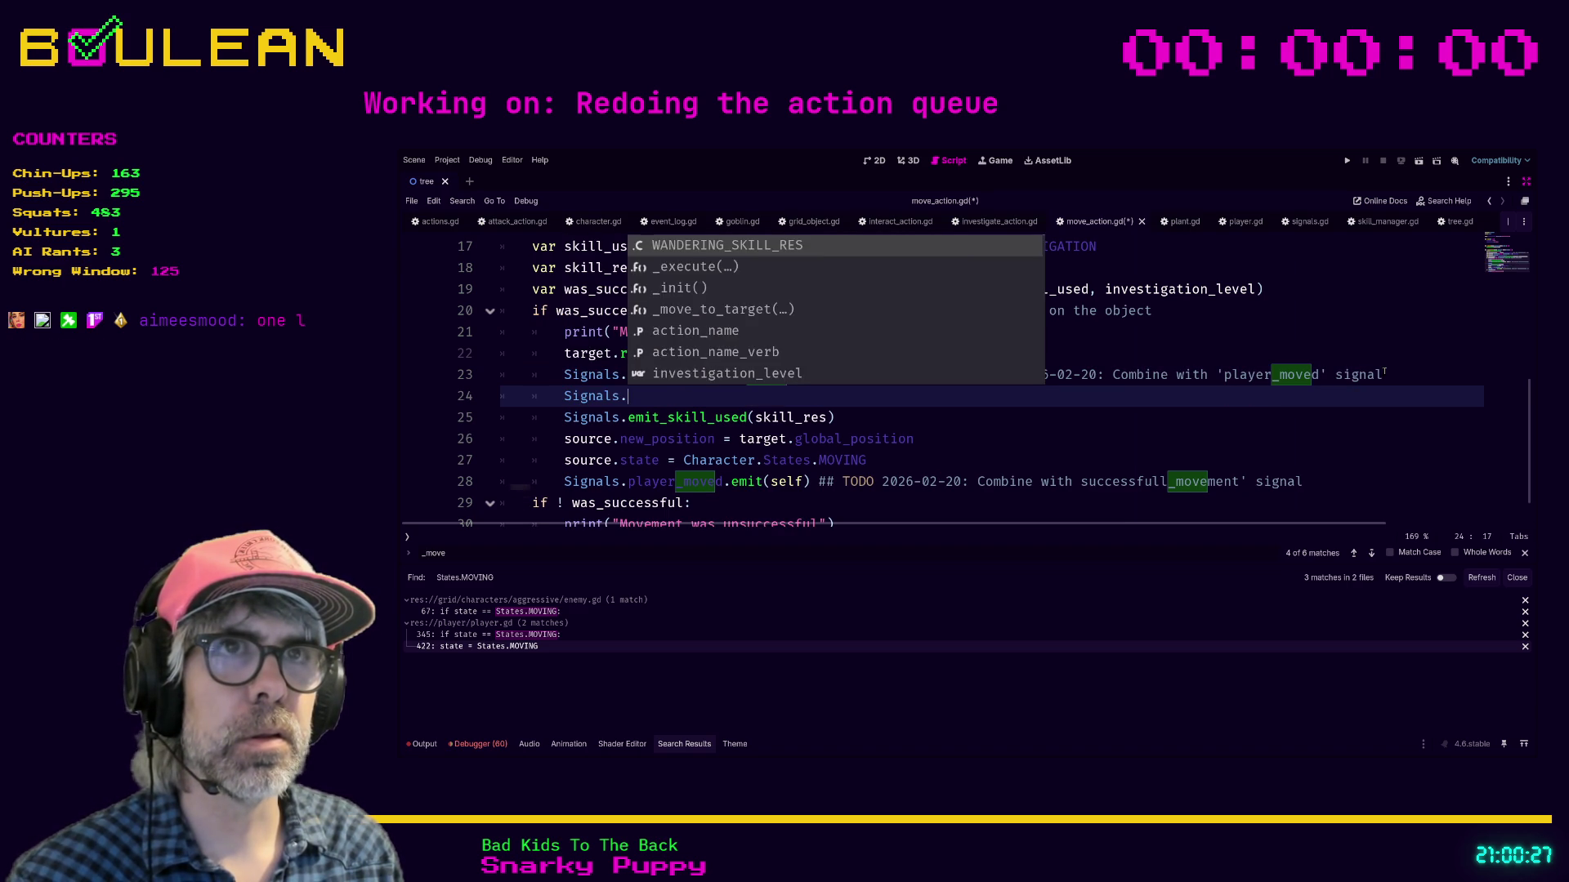
pyautogui.write('emit_s')
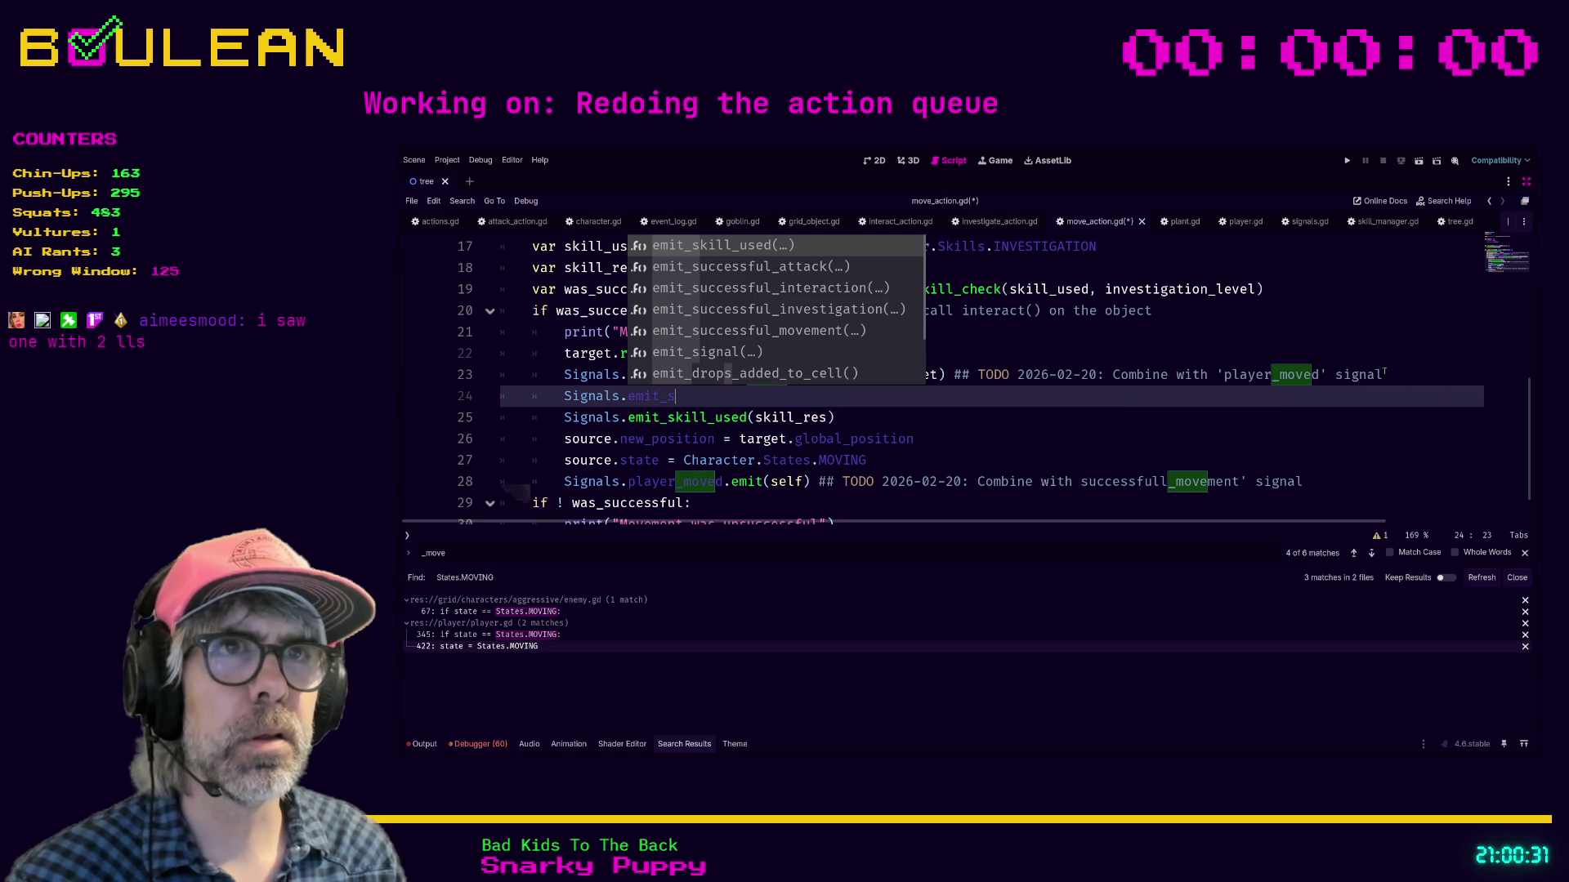
pyautogui.press('Down')
pyautogui.press('Down')
pyautogui.press('Down')
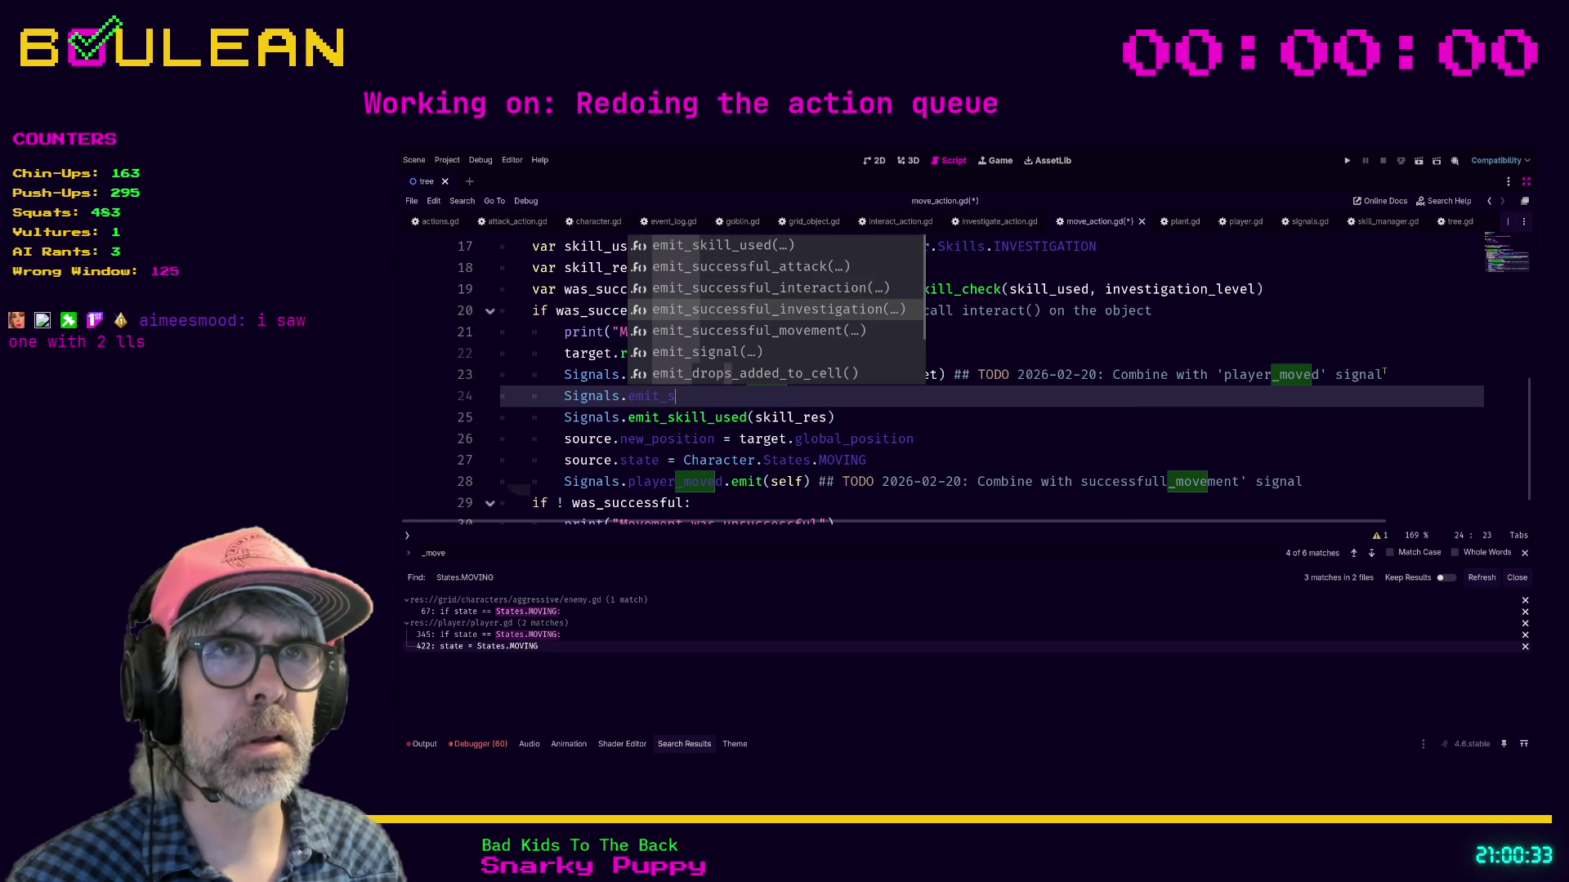
pyautogui.press('Return')
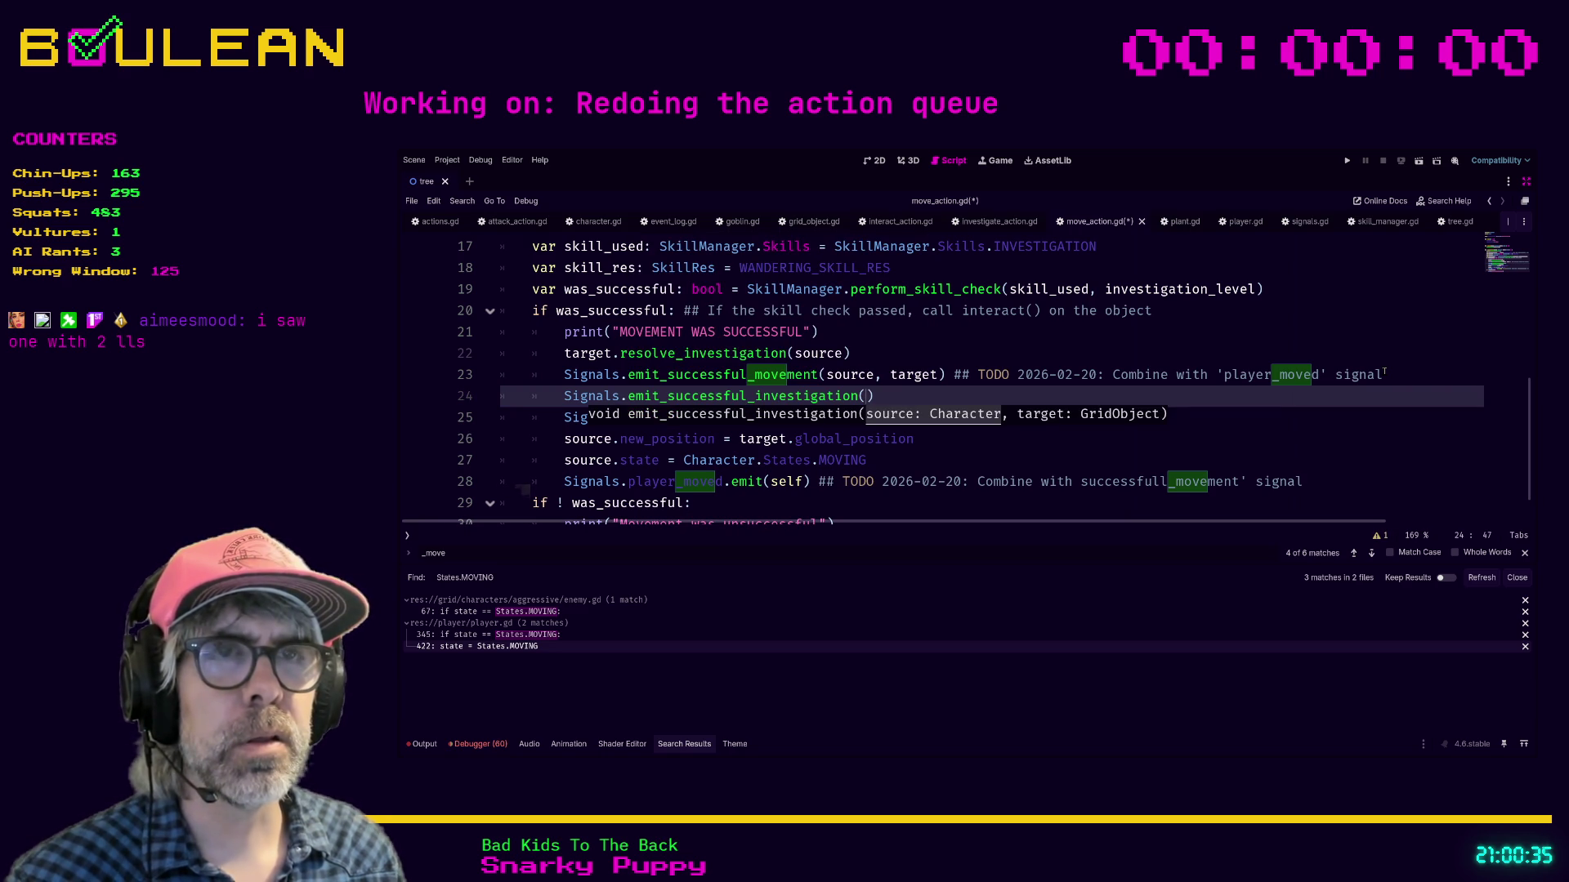
pyautogui.press('End')
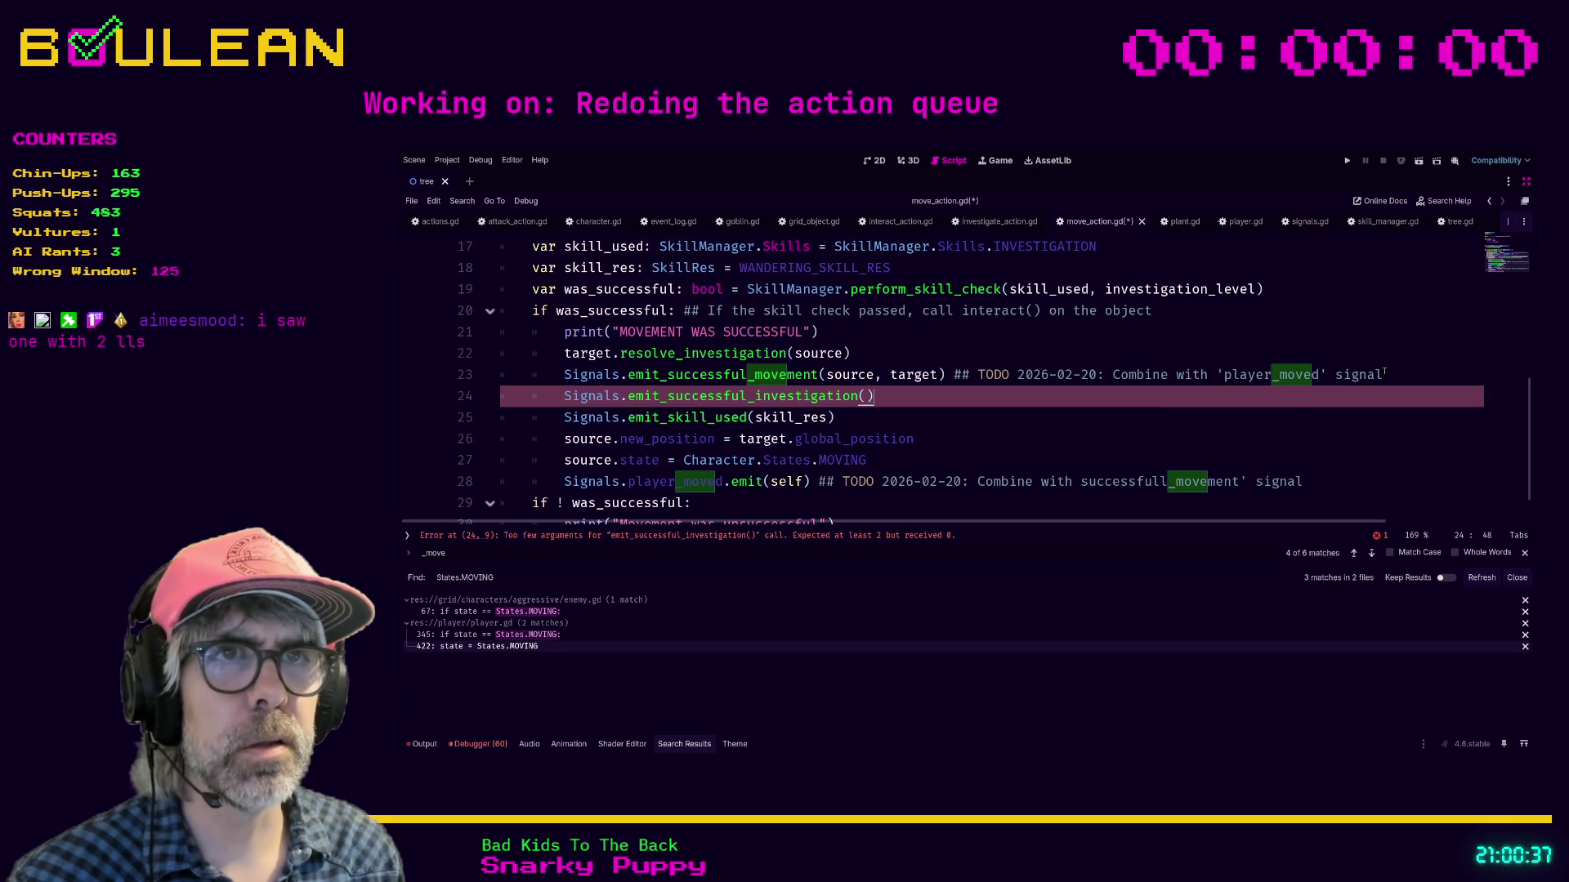
pyautogui.hotkey('shift', 'Home')
pyautogui.hotkey('shift', 'Home')
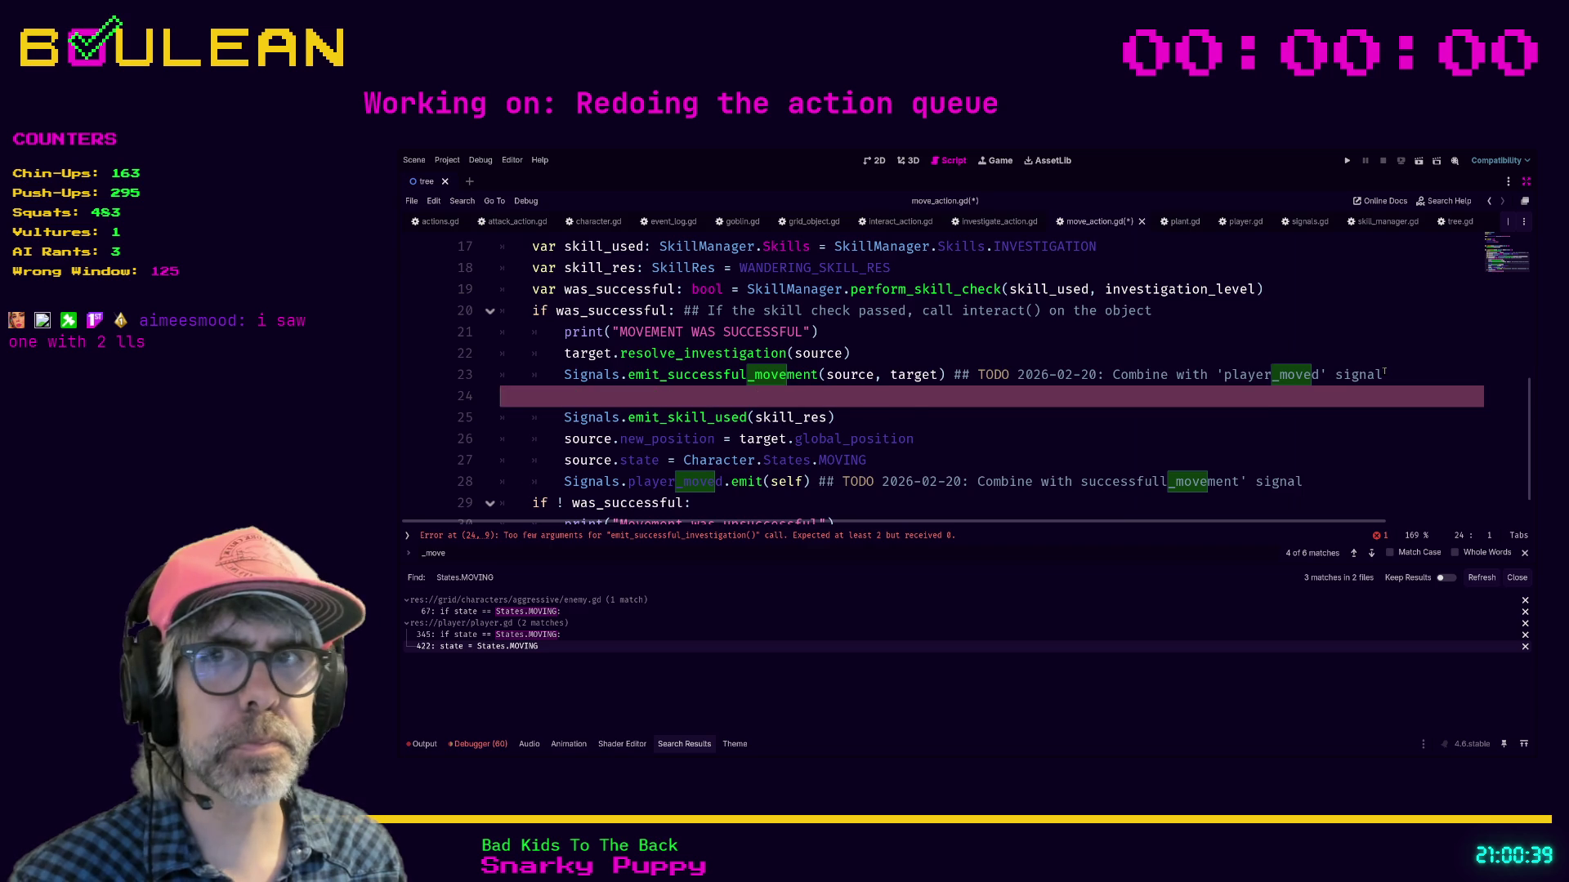
pyautogui.press('BackSpace')
pyautogui.press('BackSpace')
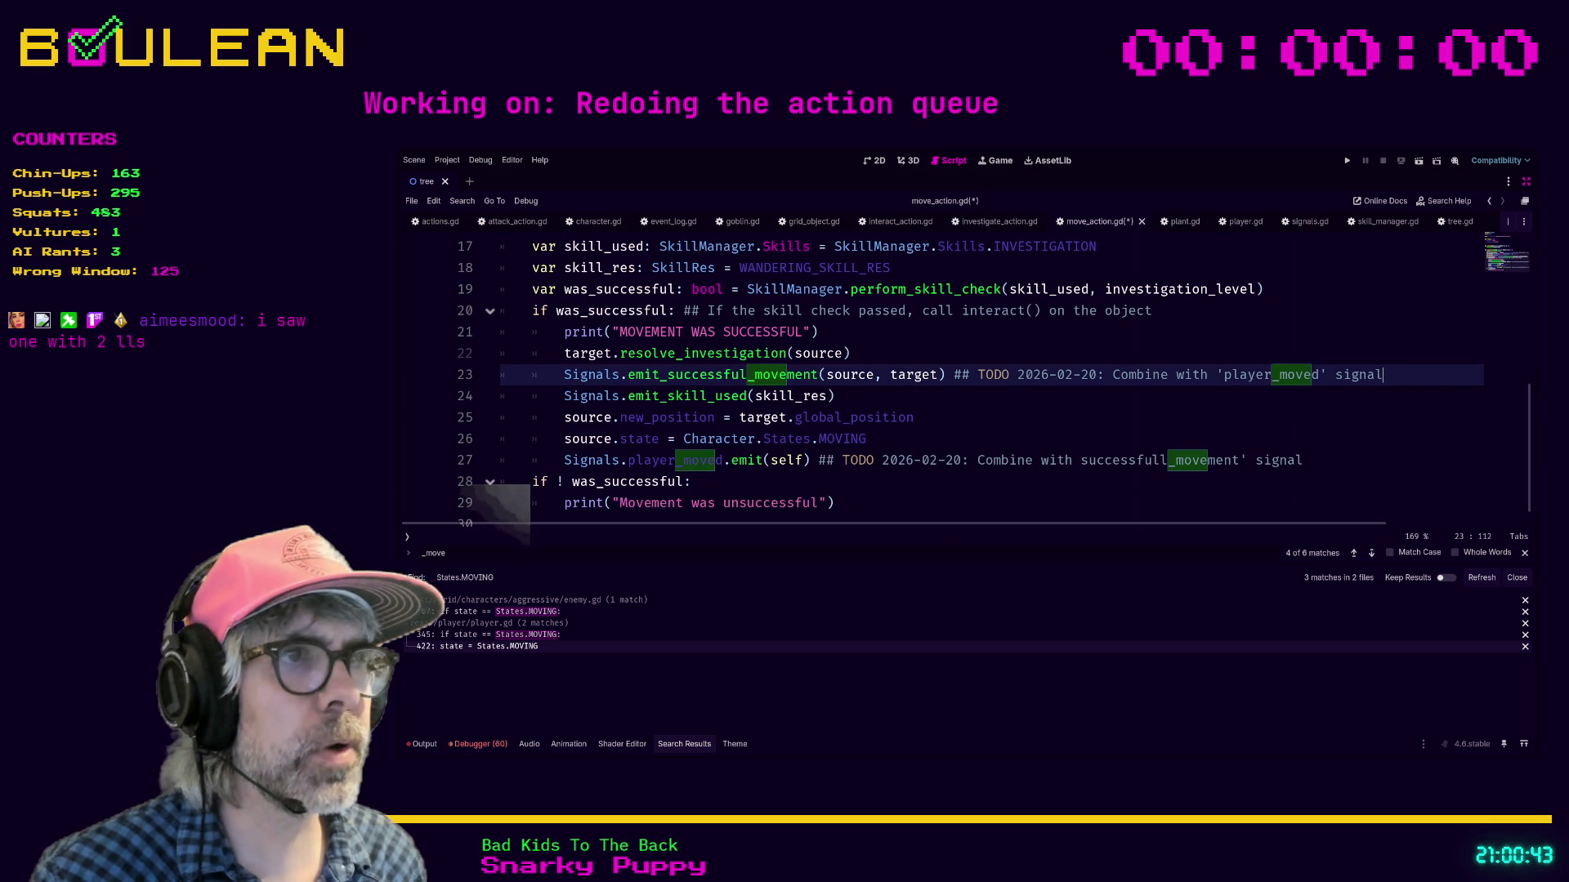
pyautogui.click(1159, 460)
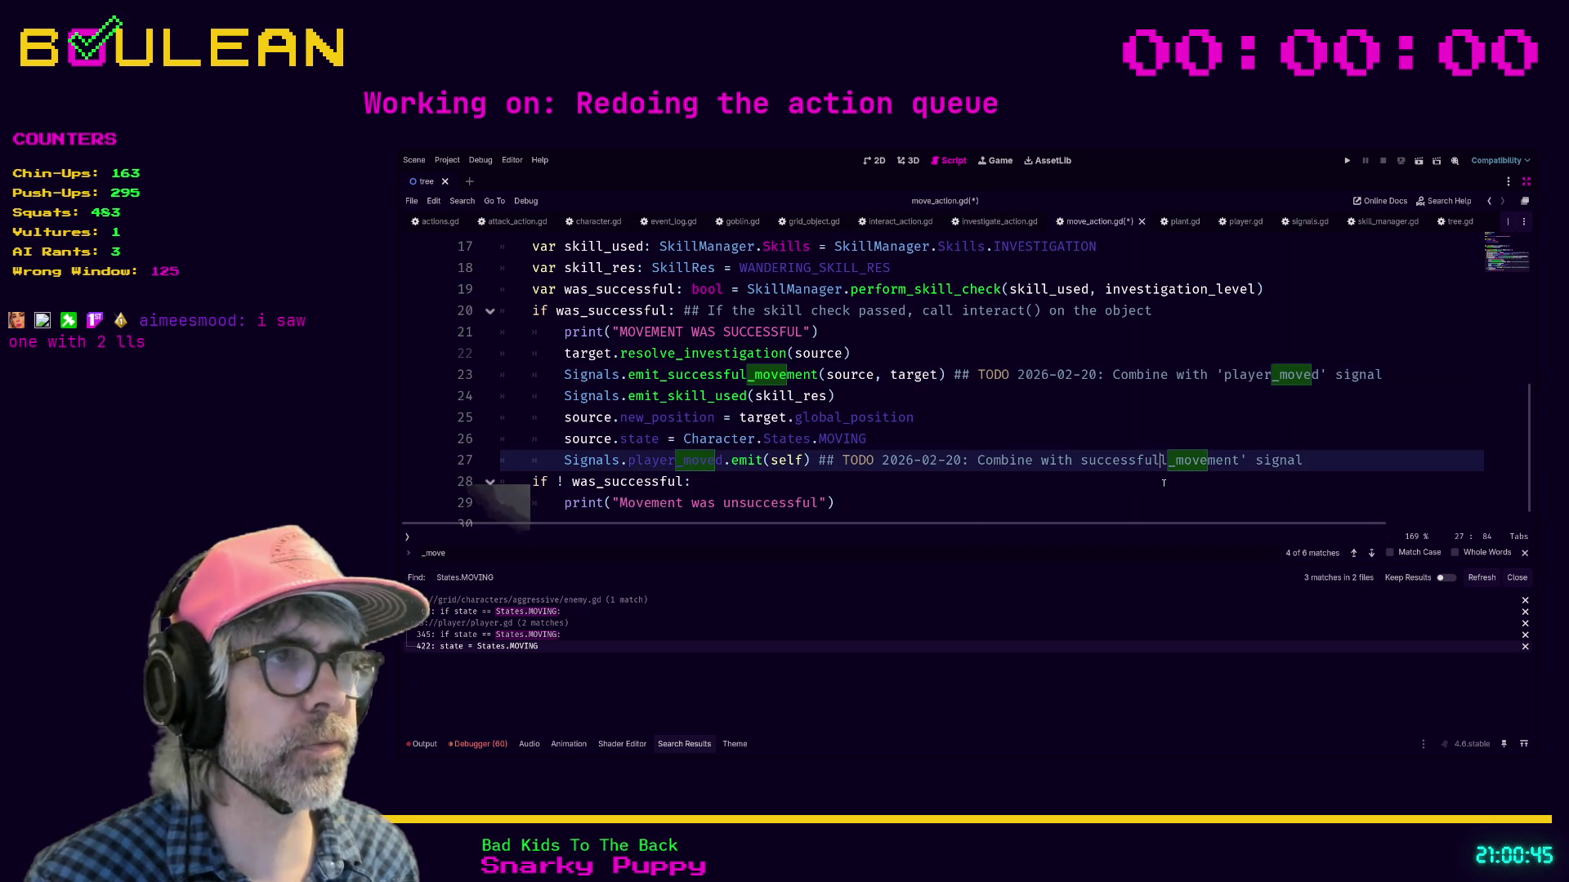
# Step: Correct 'successfull' to 'successful_movement' in the line 27 TODO comment and save move_action.gd
pyautogui.press('BackSpace')
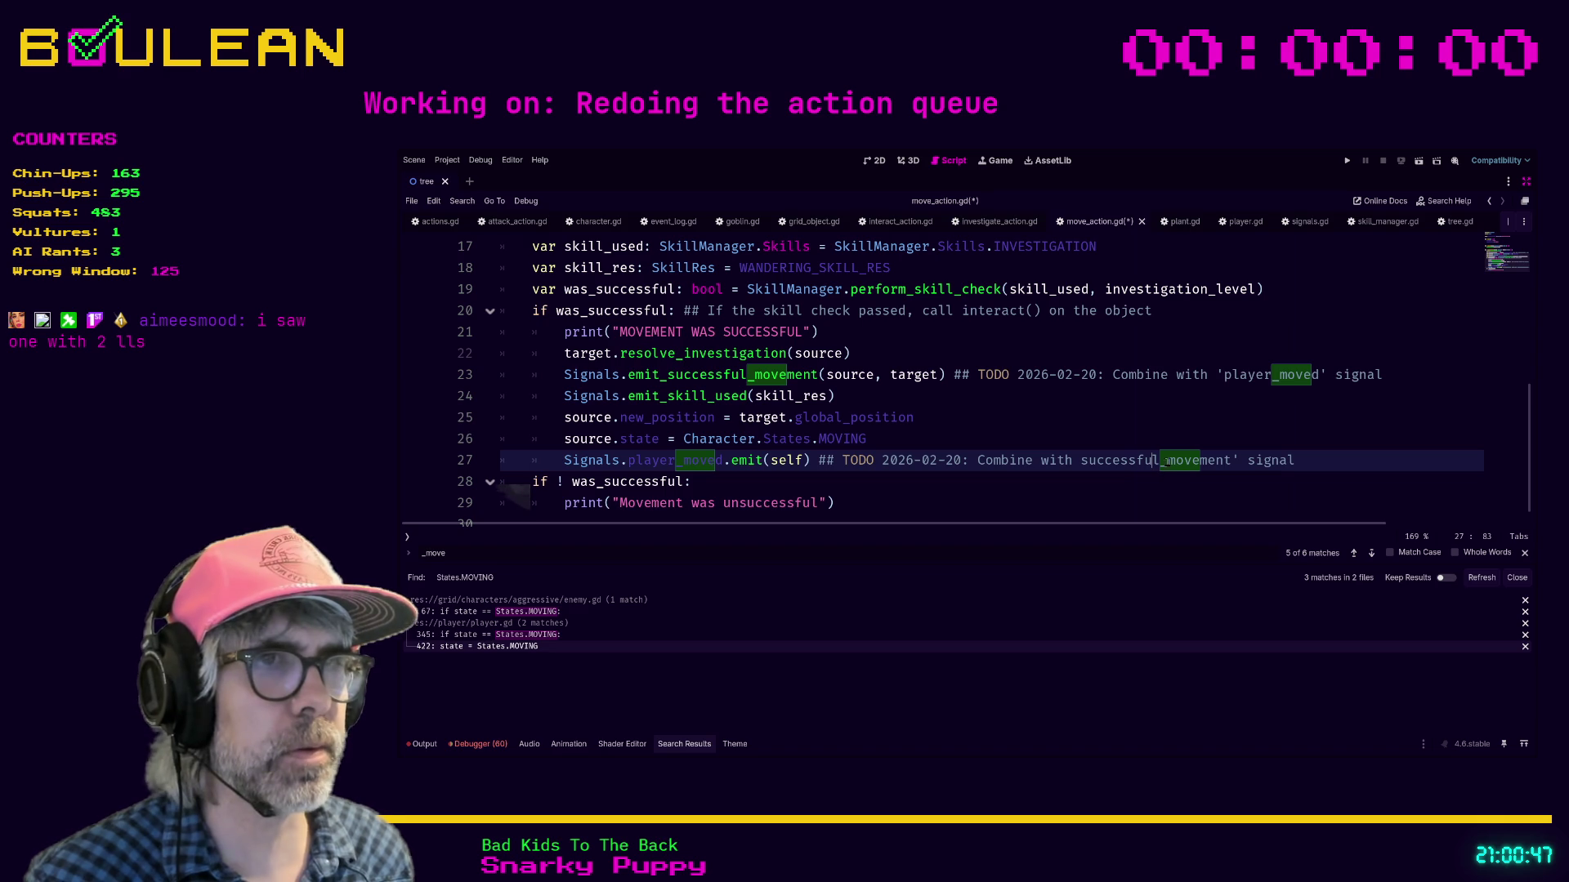
pyautogui.click(1030, 436)
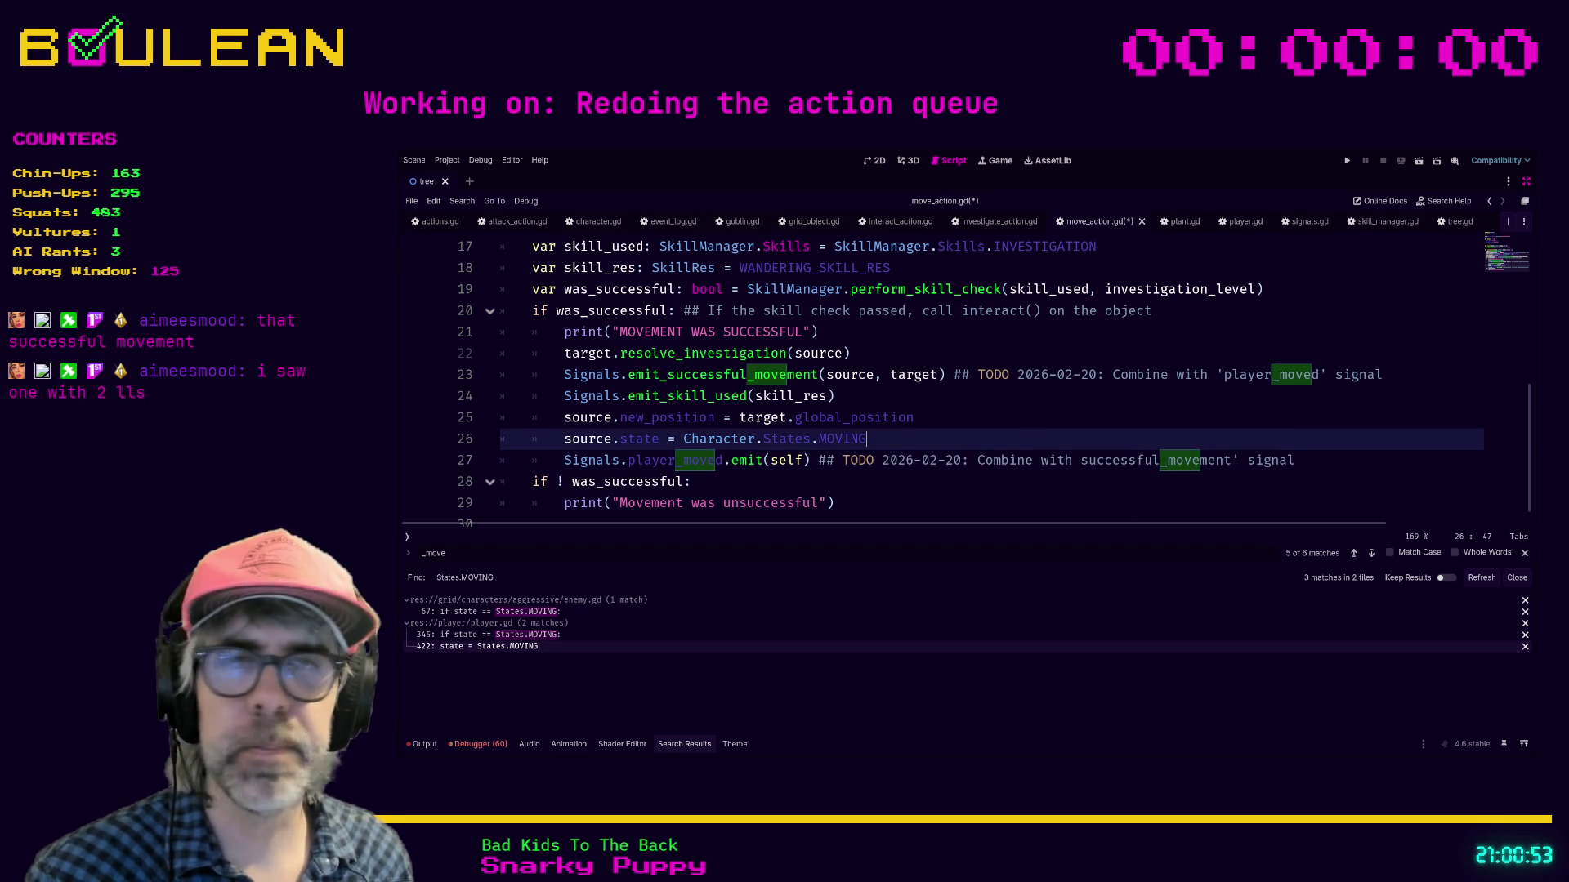
pyautogui.hotkey('ctrl', 's')
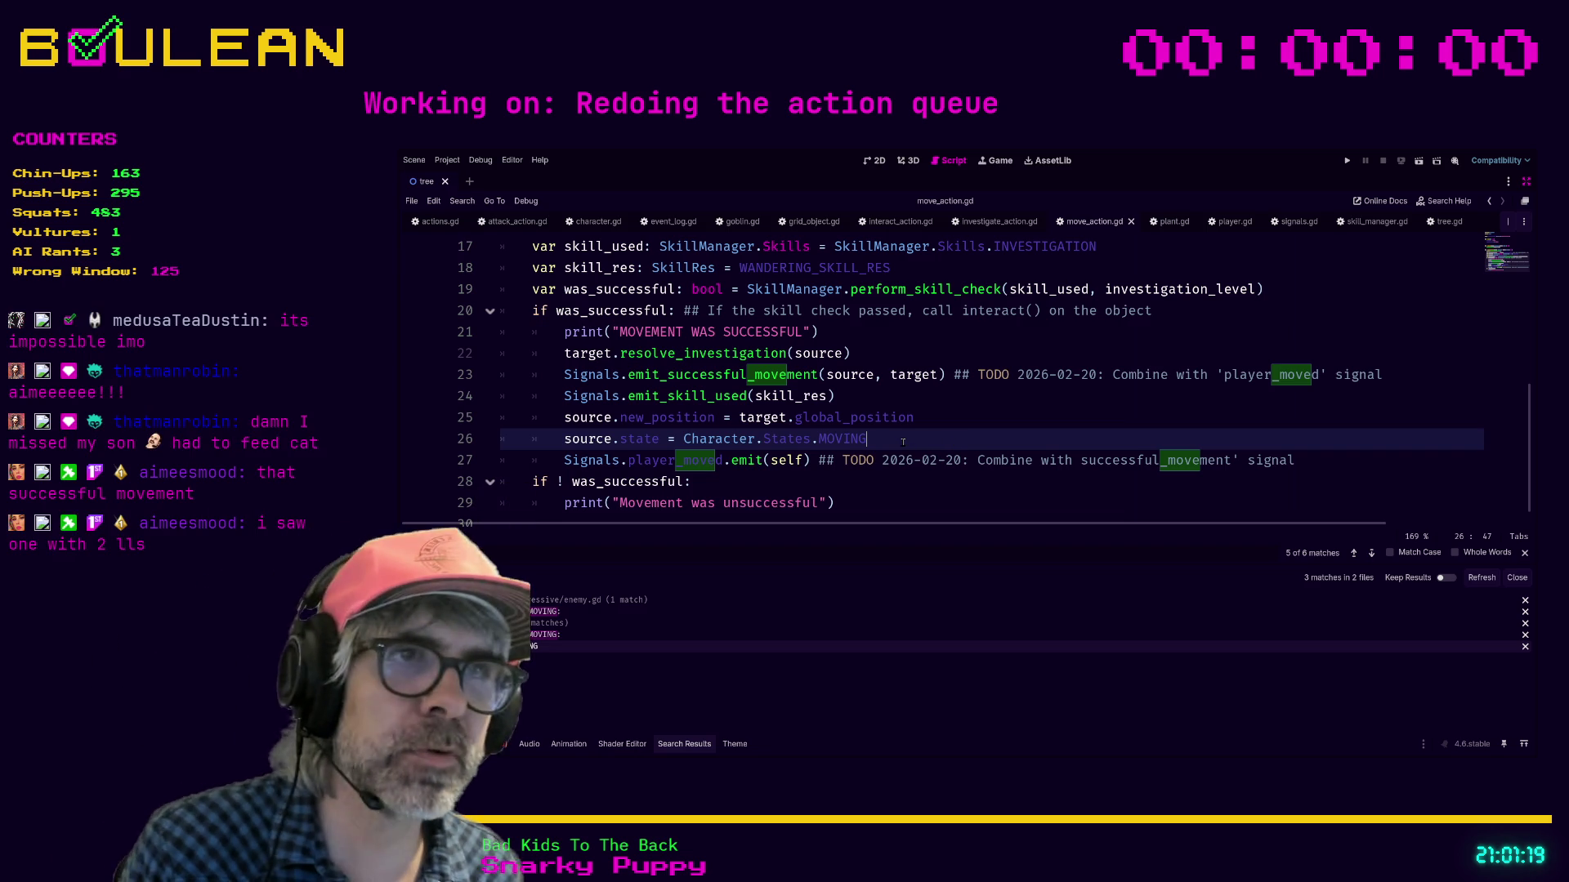
pyautogui.press('Down')
pyautogui.press('Down')
pyautogui.press('Up')
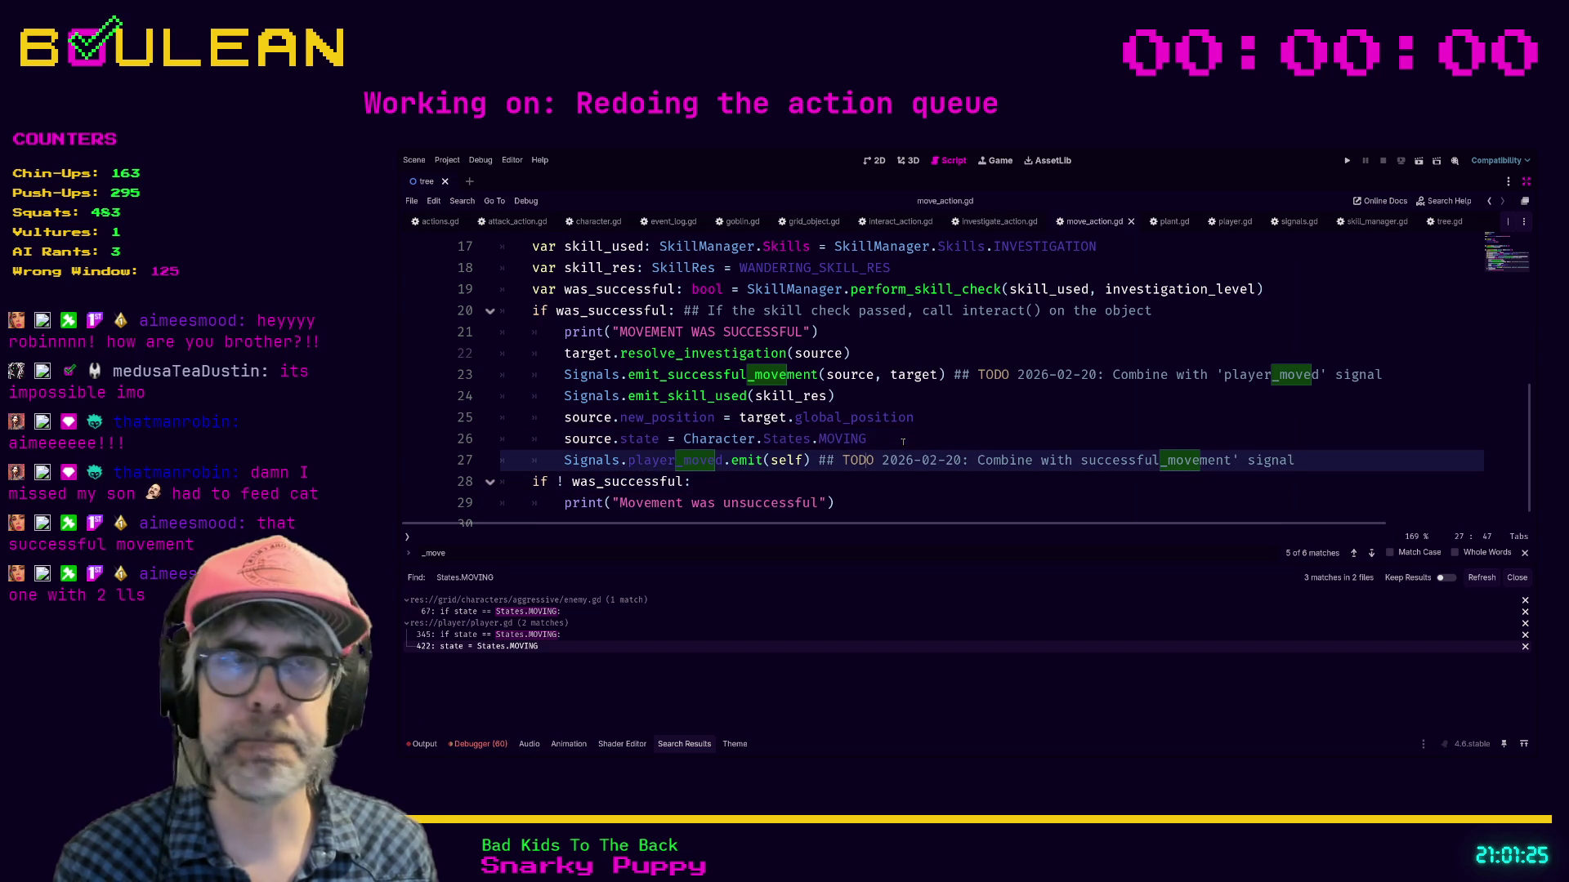
pyautogui.press('Left')
pyautogui.press('Left')
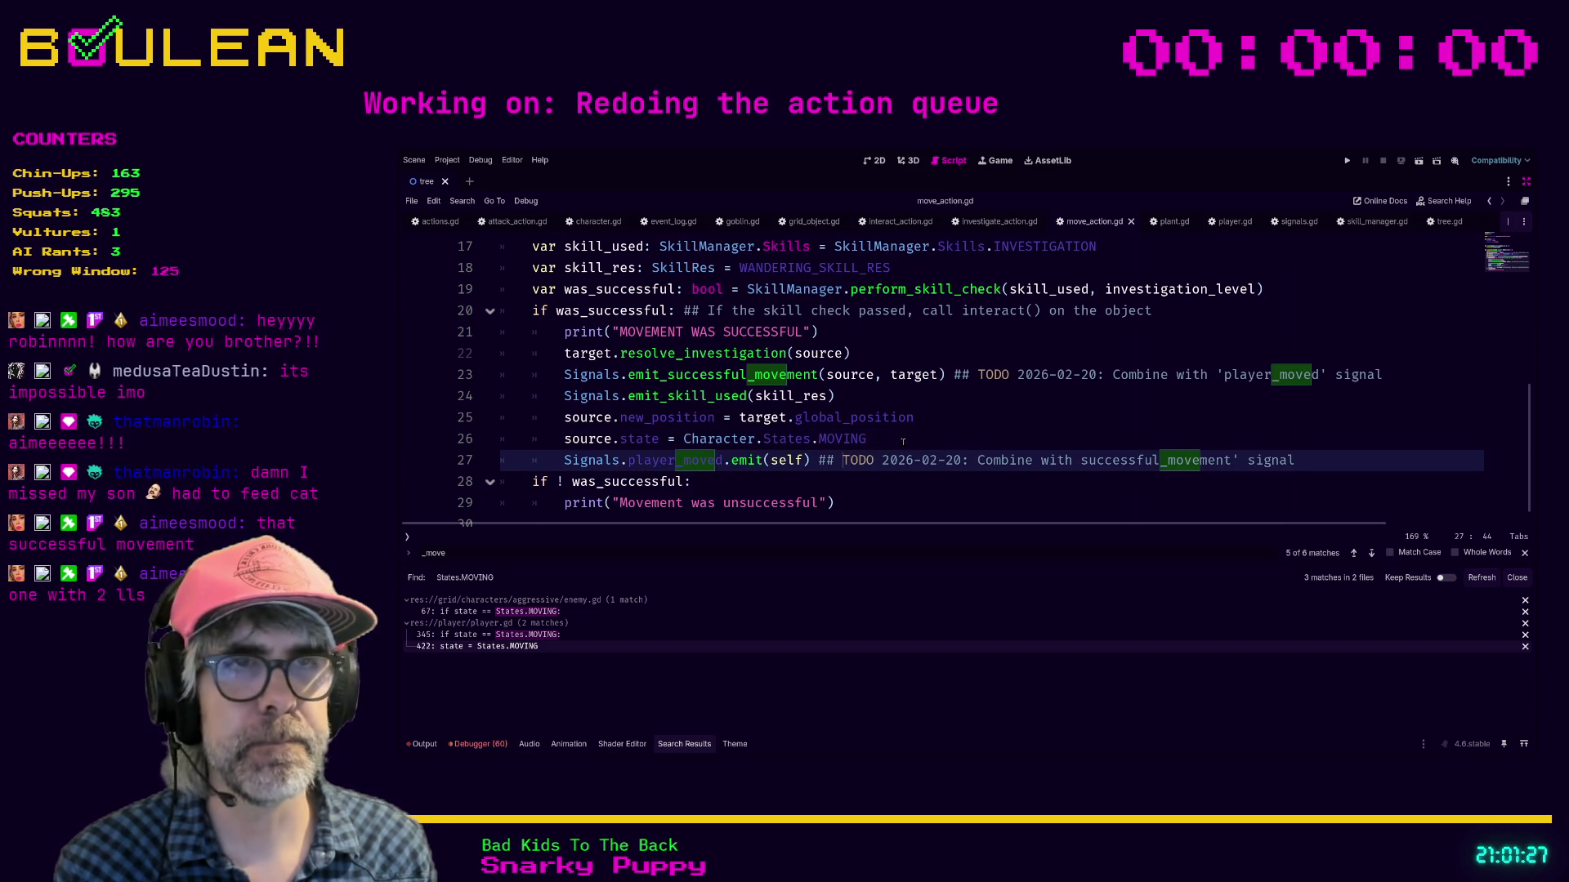
pyautogui.press('Down')
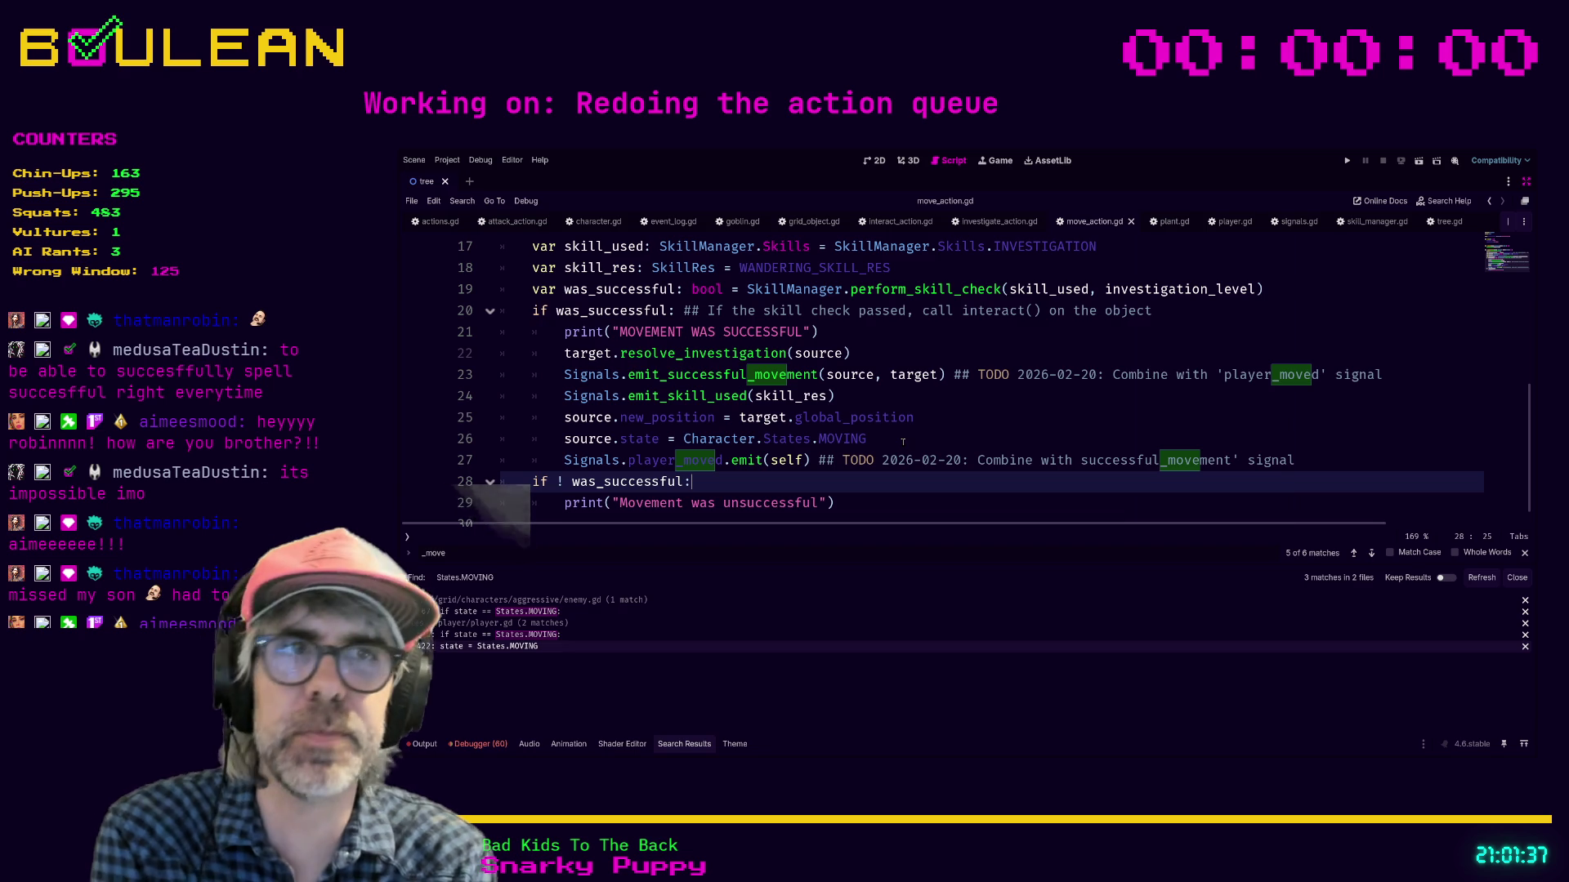
pyautogui.scroll(-1, 890, 384)
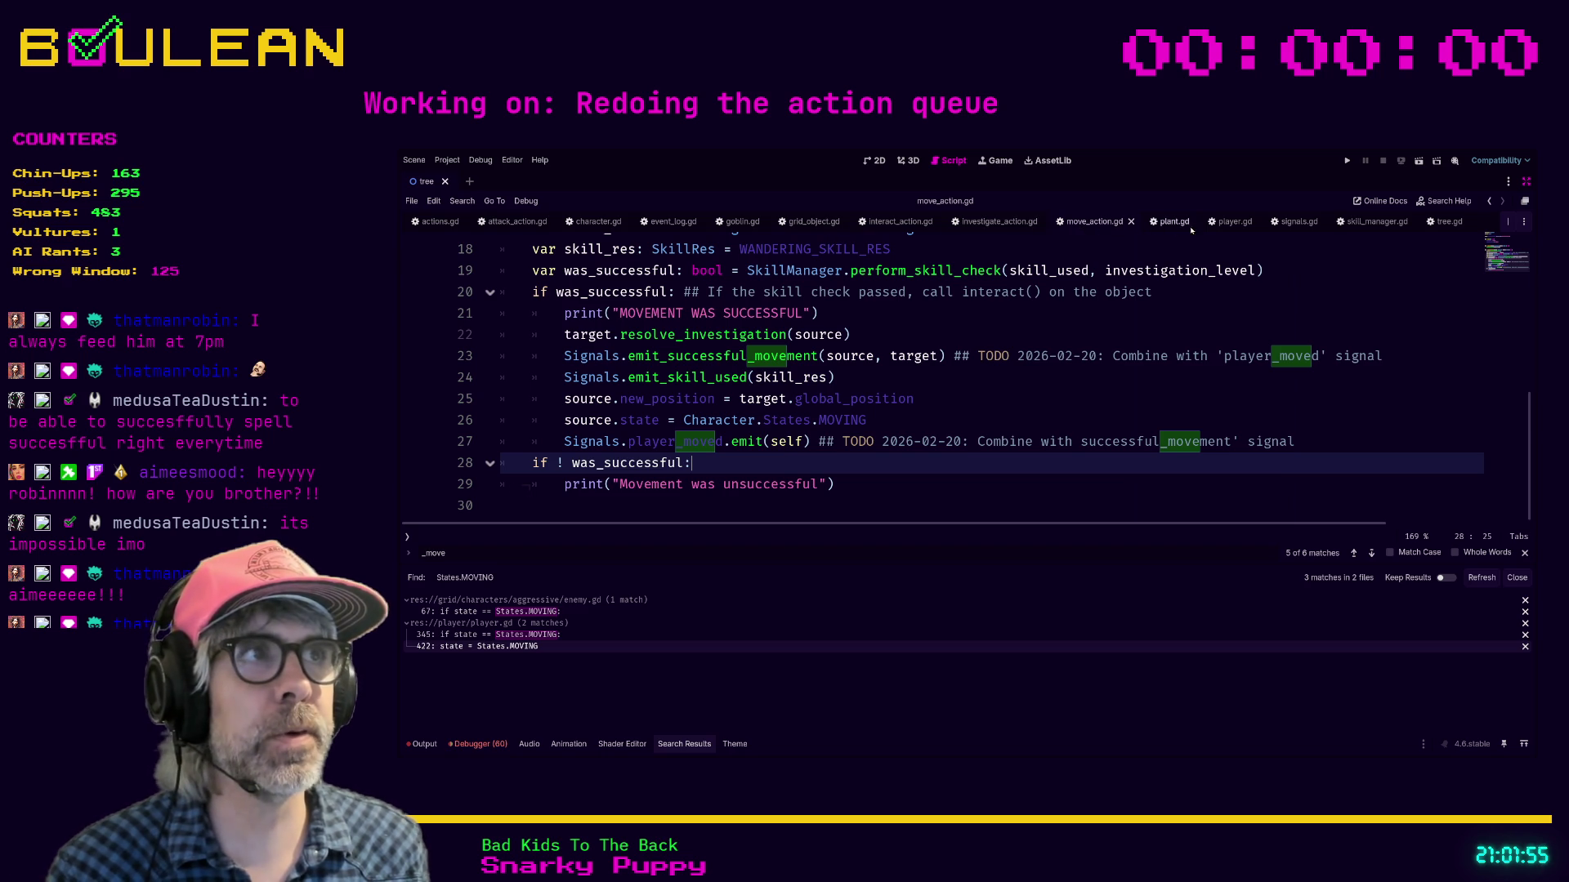
pyautogui.click(1232, 222)
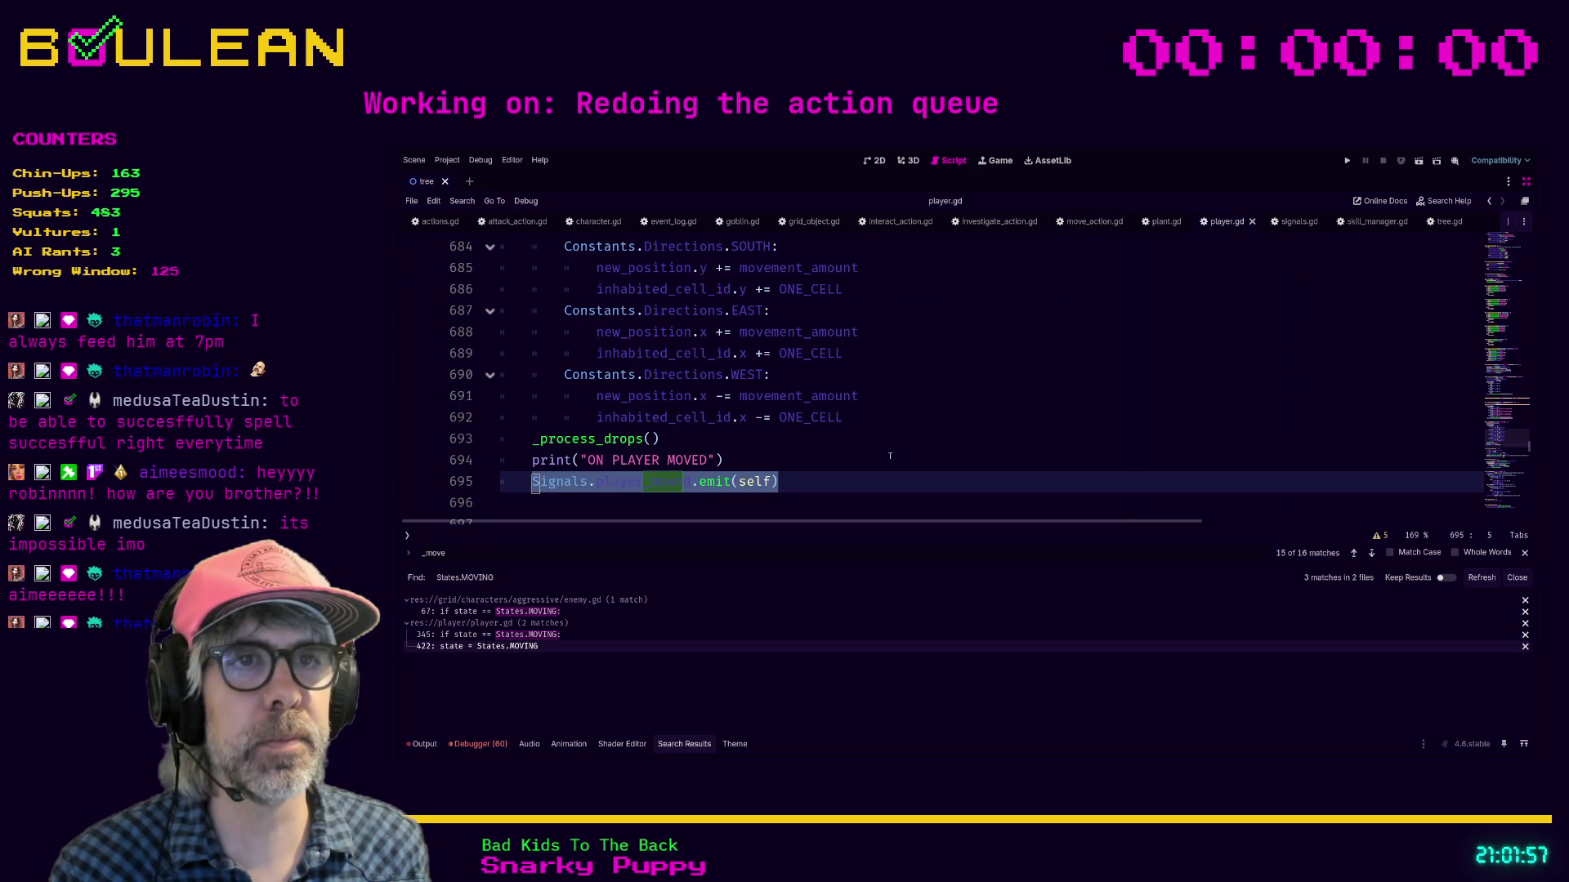
# Step: Glance at move_action.gd from player.gd's line 695, then return to player.gd
pyautogui.click(872, 476)
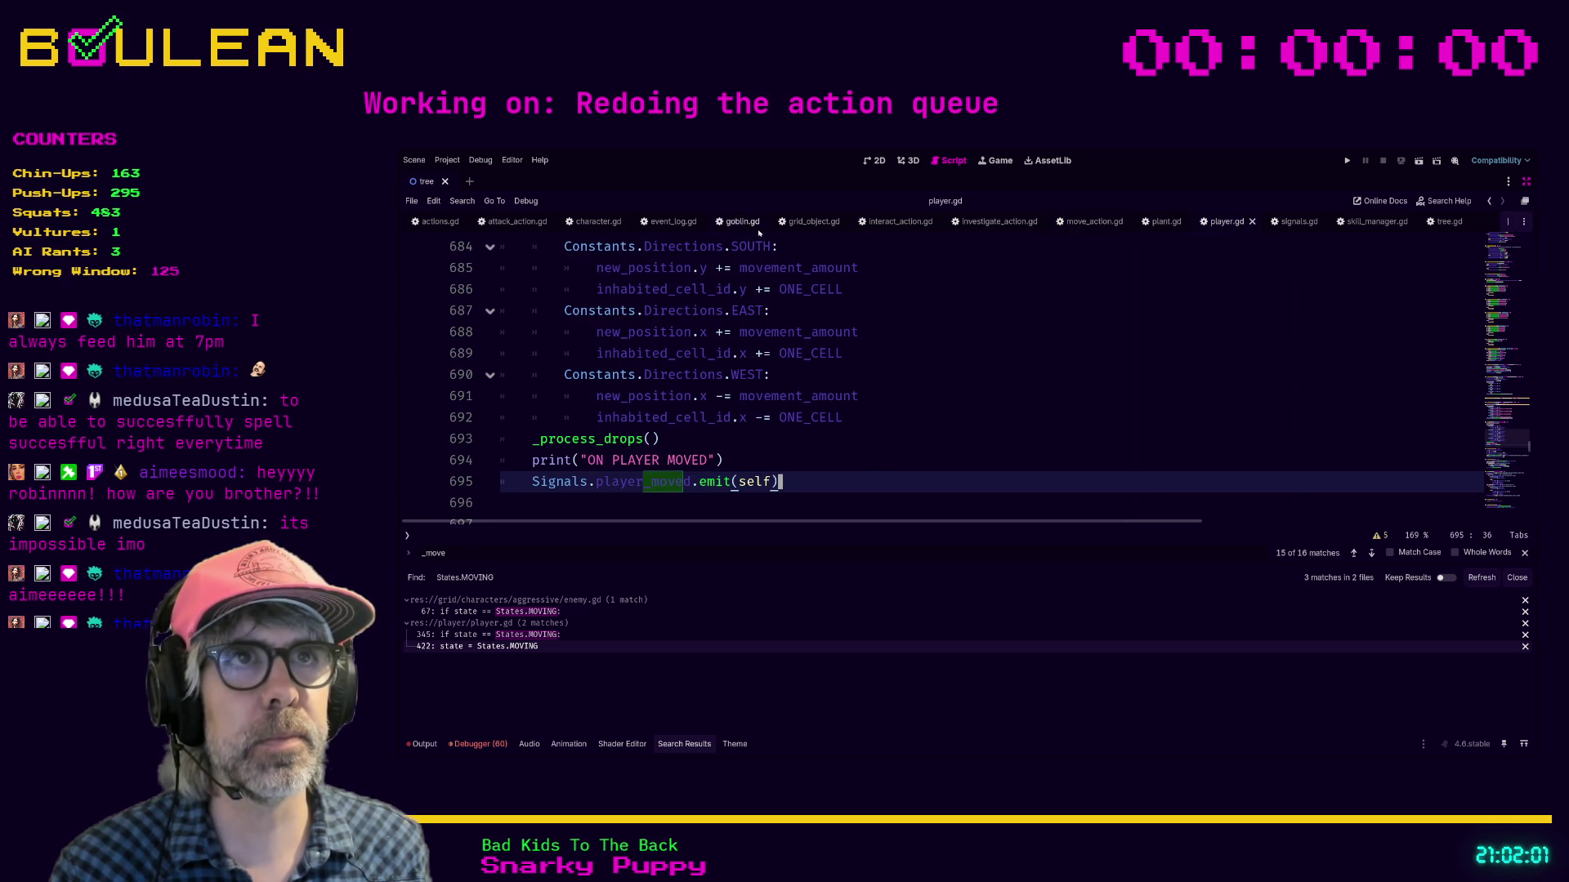
pyautogui.click(1095, 222)
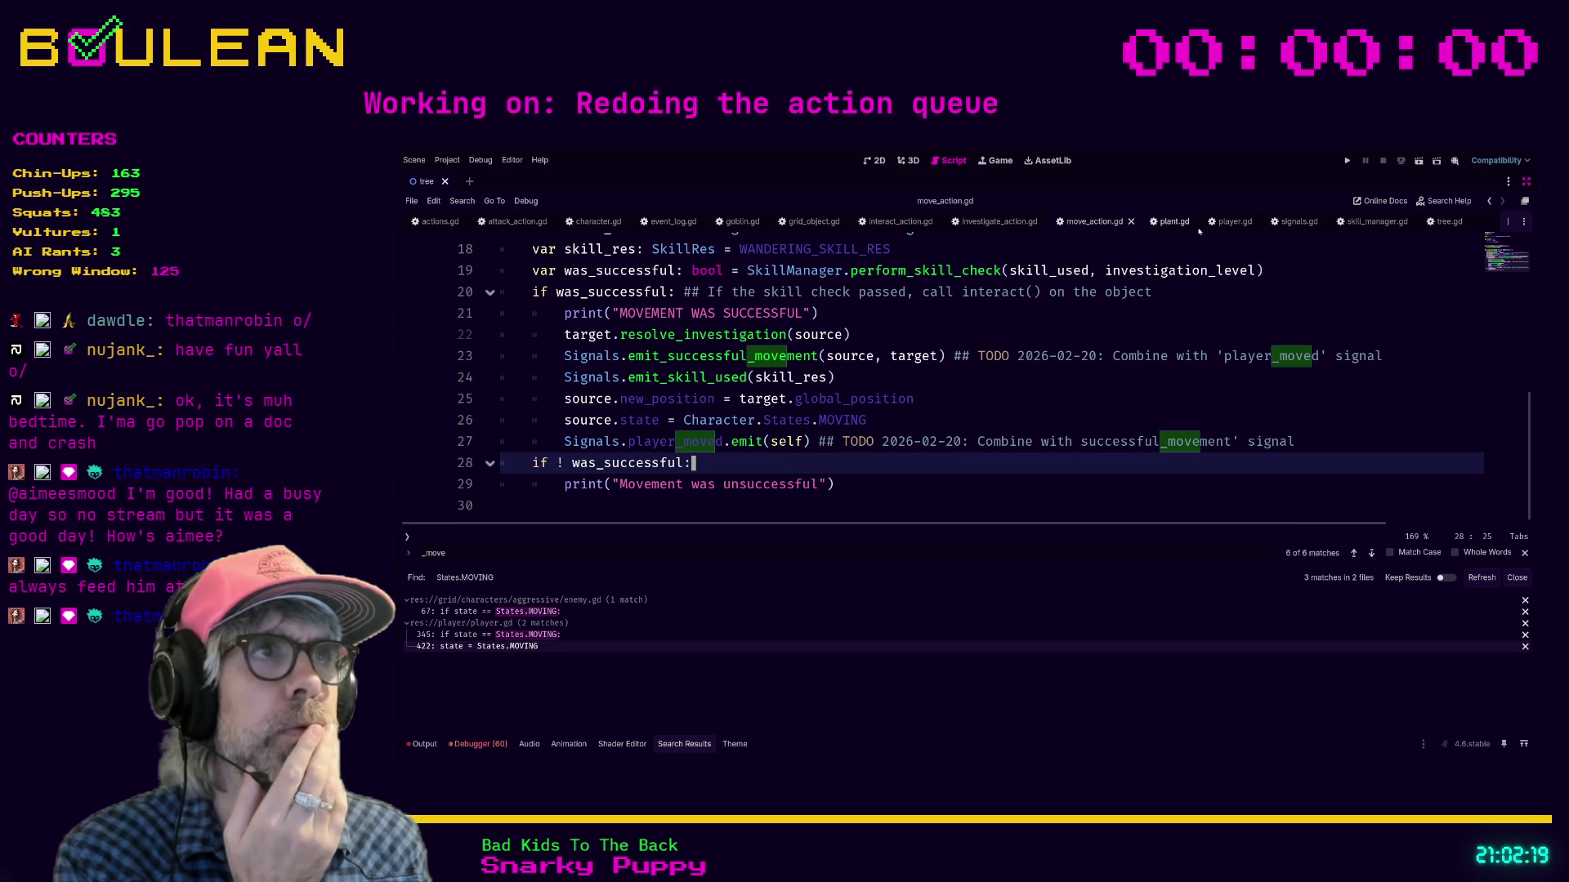
pyautogui.click(1226, 221)
# Step: Search player.gd for _move and step through matches to the MOVE case call on line 414
pyautogui.scroll(-2, 924, 378)
pyautogui.scroll(7, 890, 392)
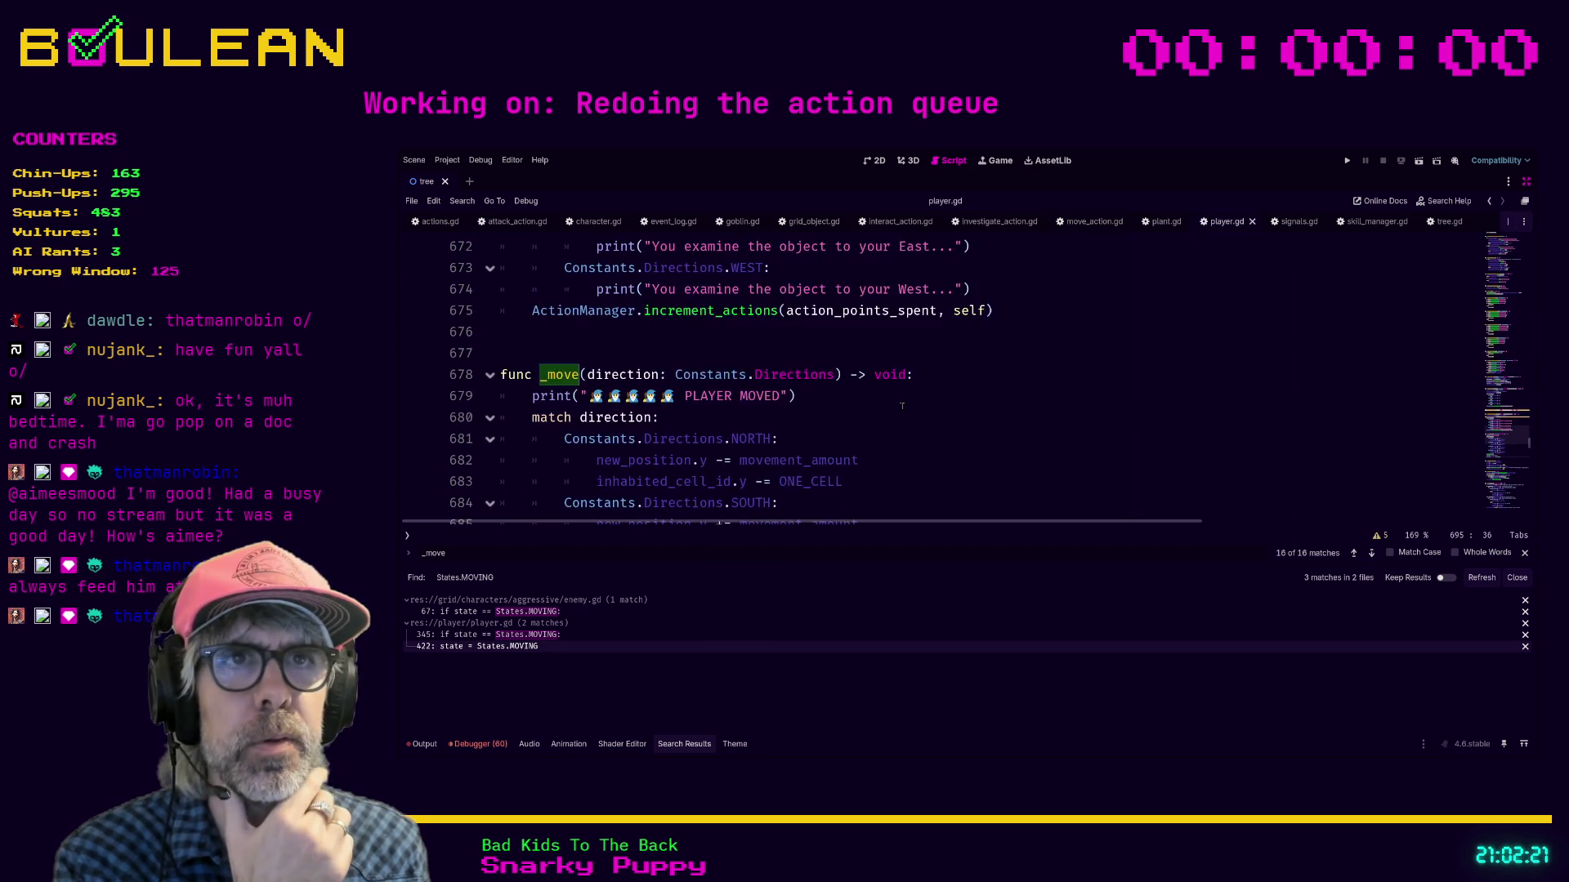
pyautogui.click(755, 417)
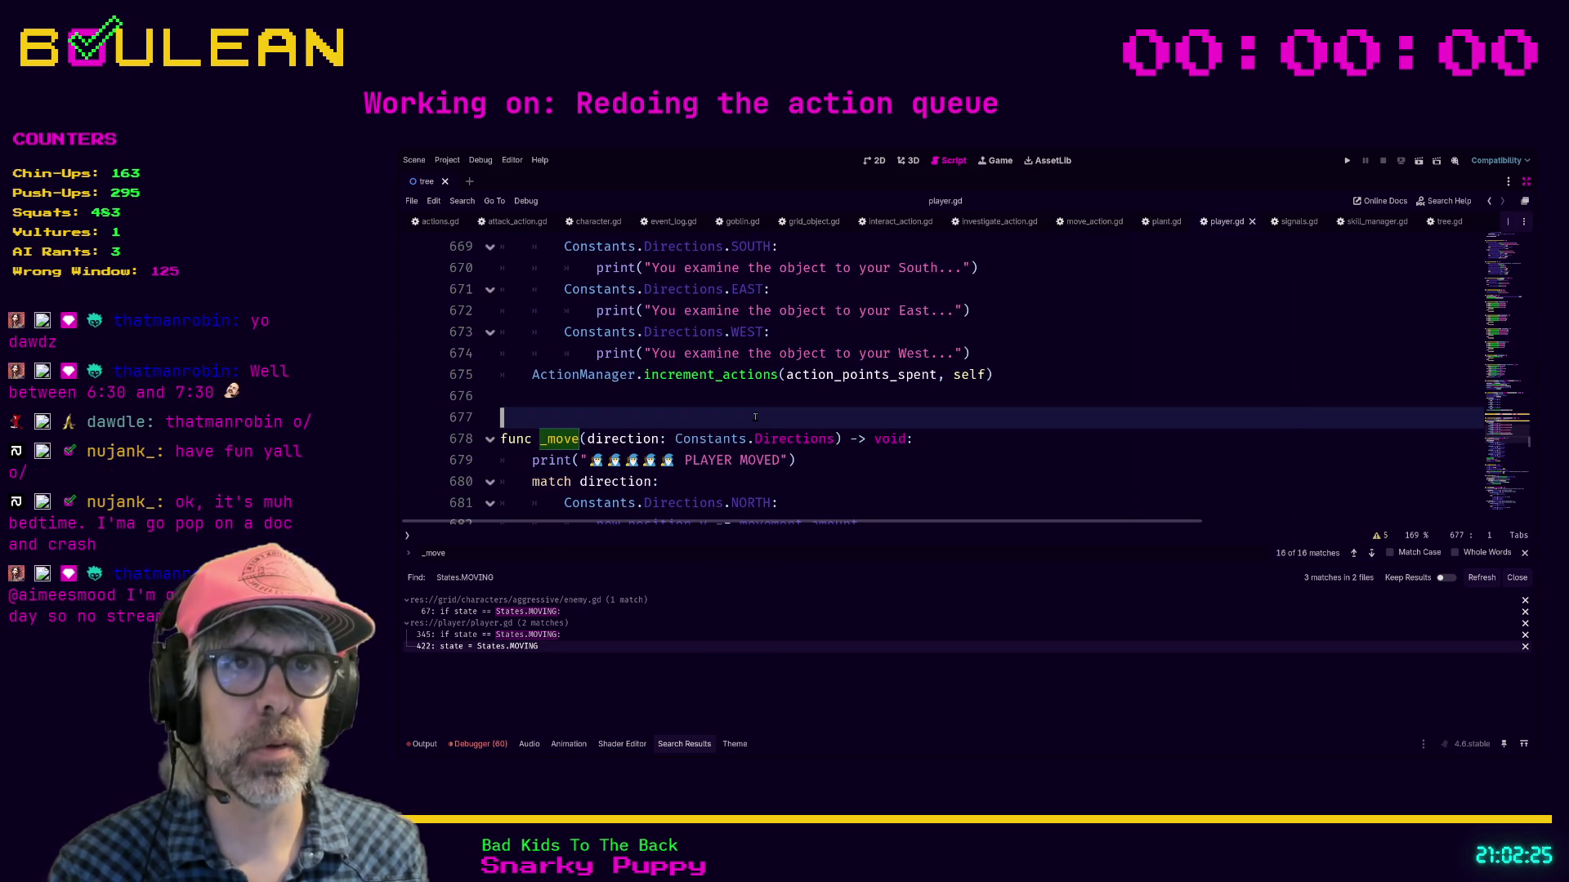
pyautogui.scroll(1, 755, 418)
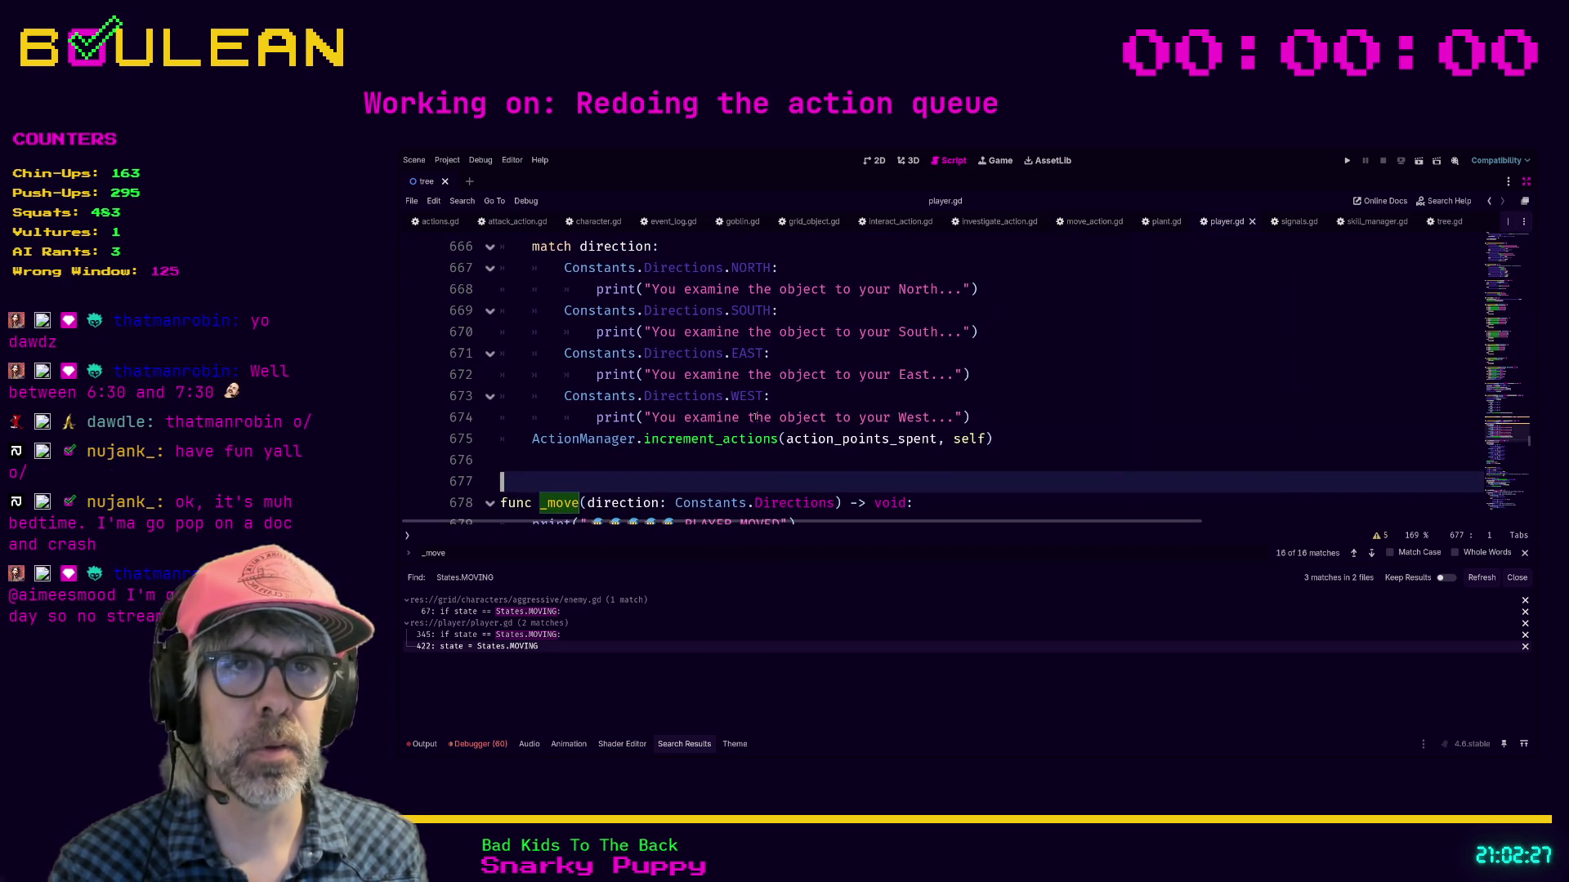
pyautogui.click(735, 457)
pyautogui.hotkey('ctrl', 'f')
pyautogui.press('Return')
pyautogui.press('Return')
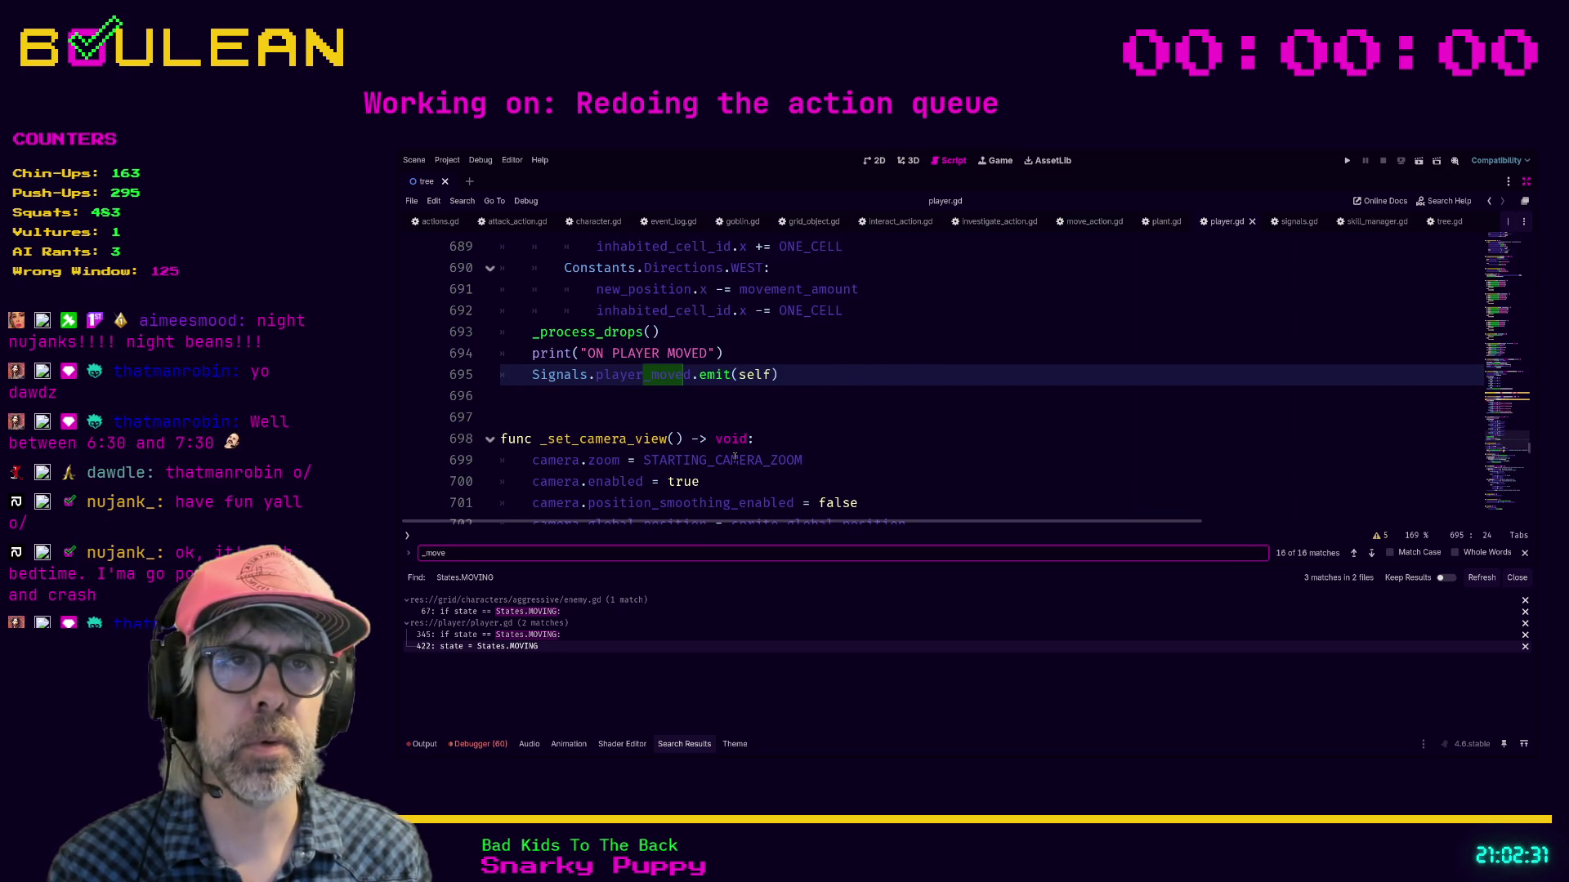
pyautogui.press('Return')
pyautogui.press('Return')
pyautogui.press('Return')
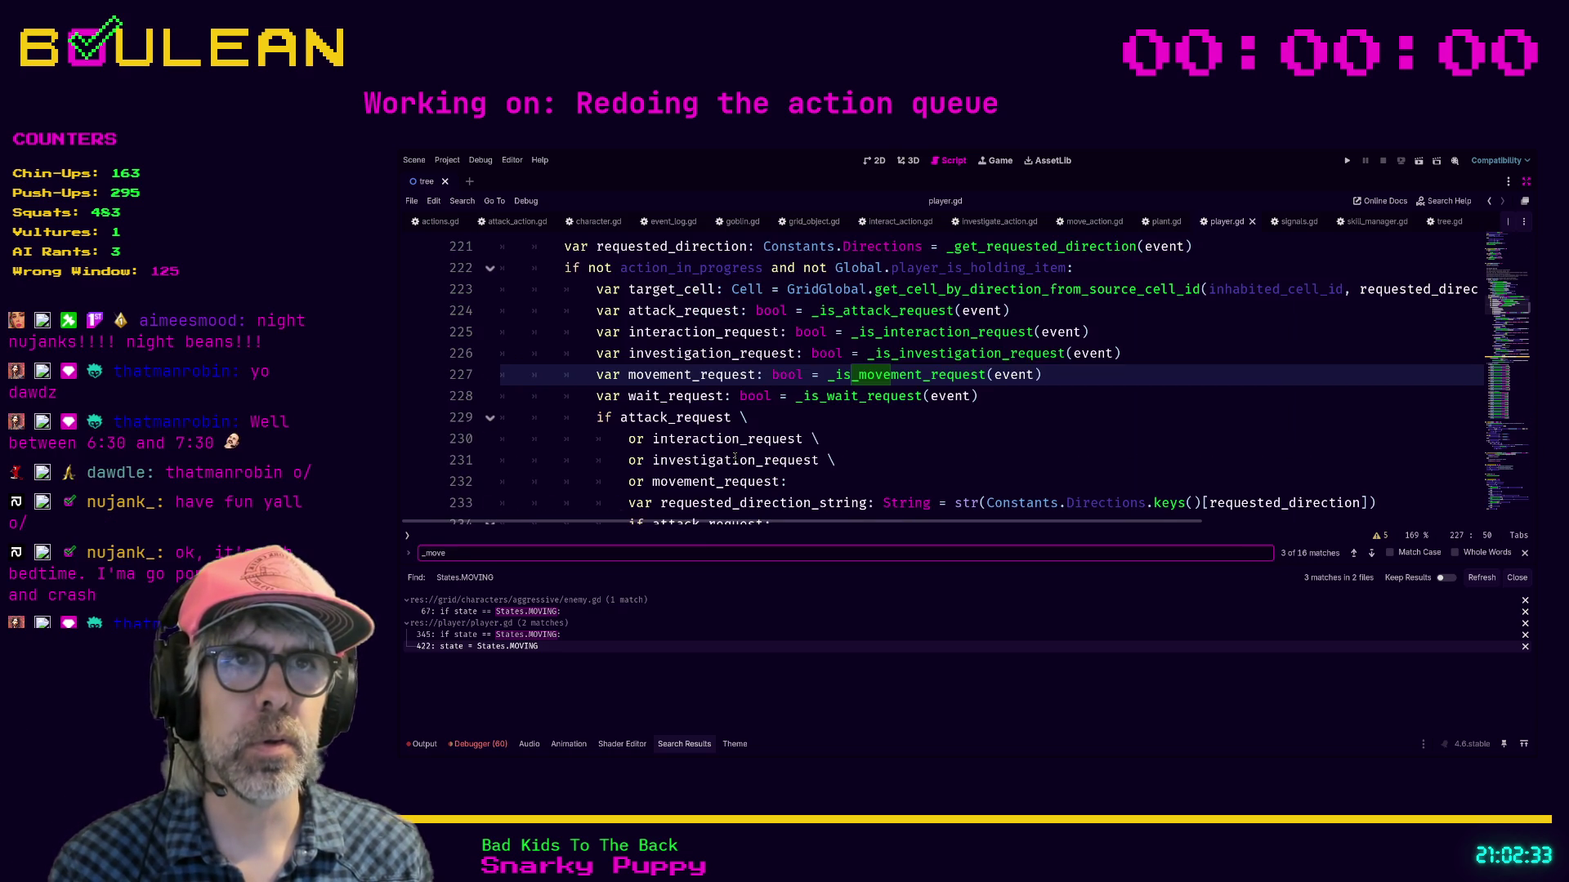
pyautogui.press('Return')
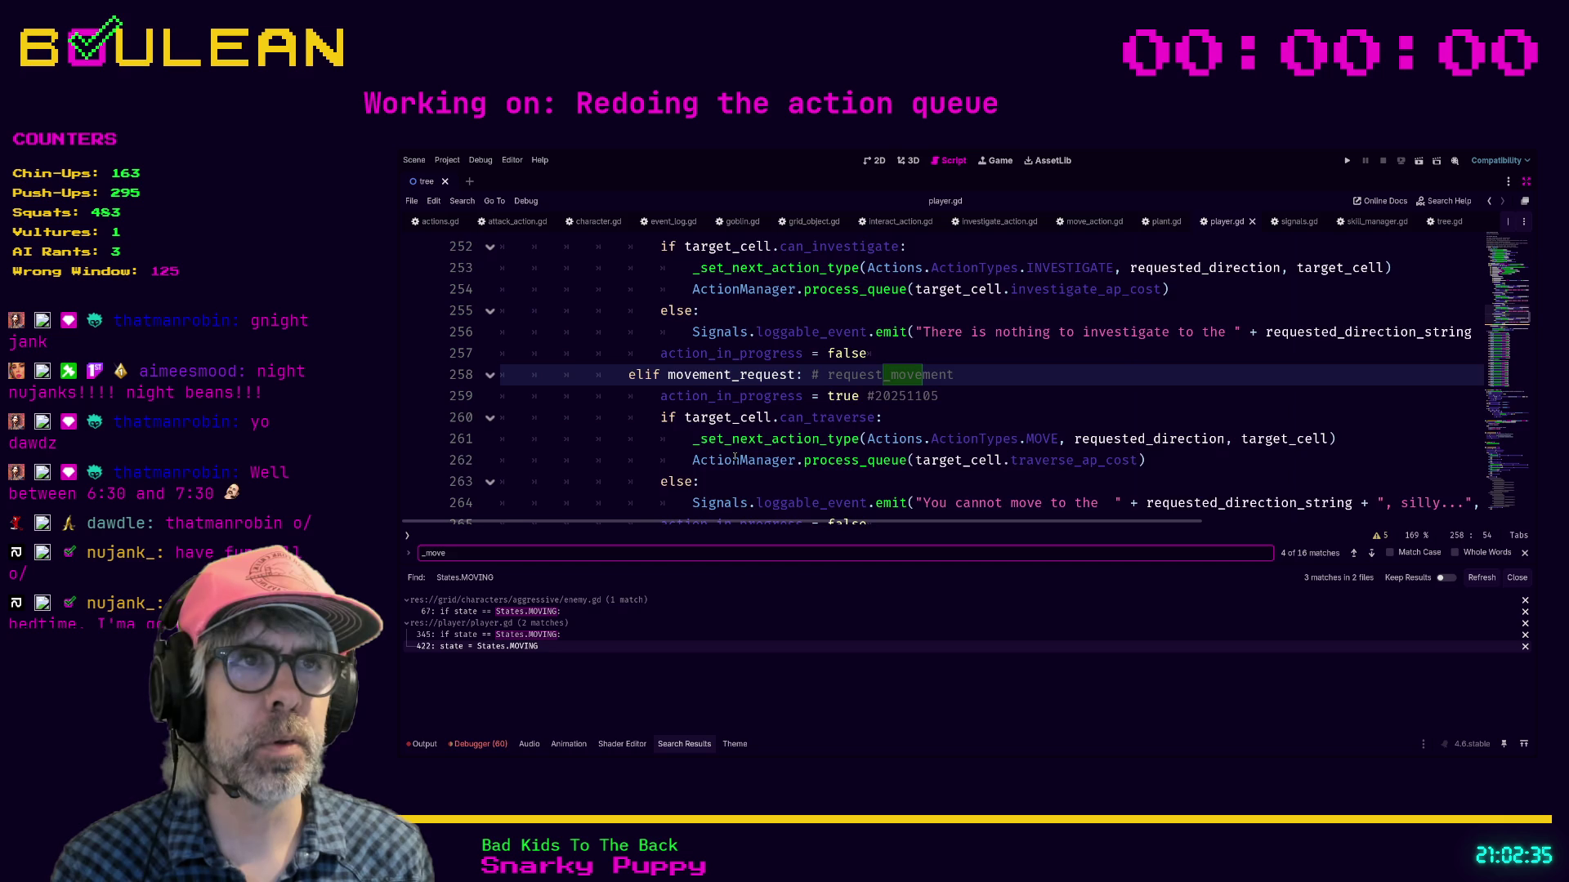
pyautogui.press('Return')
pyautogui.press('Return')
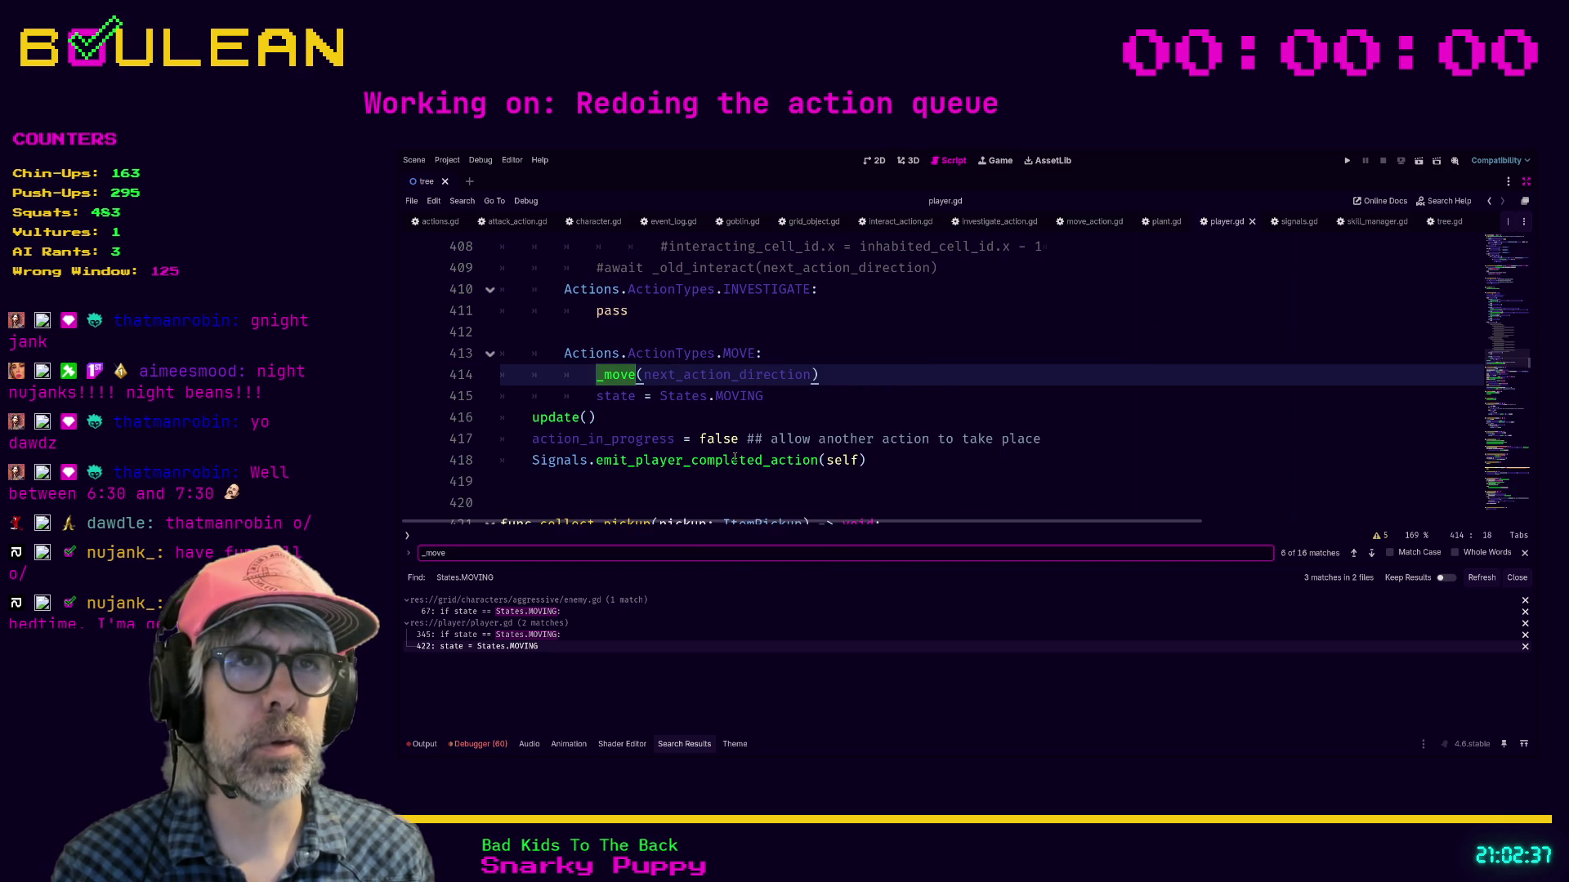
pyautogui.scroll(3, 803, 378)
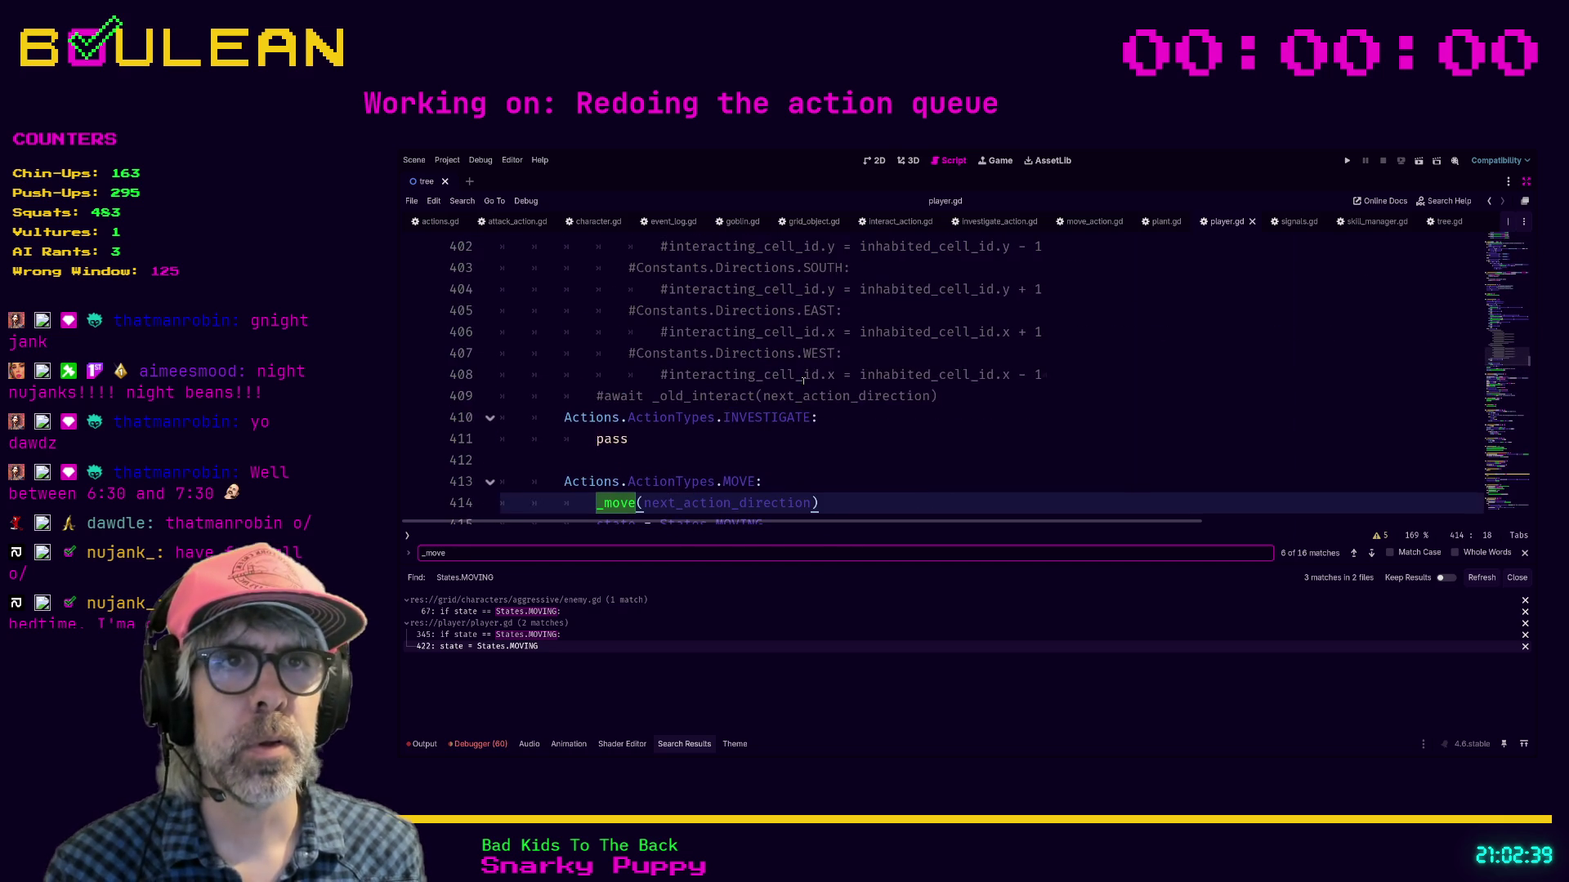
pyautogui.scroll(7, 803, 378)
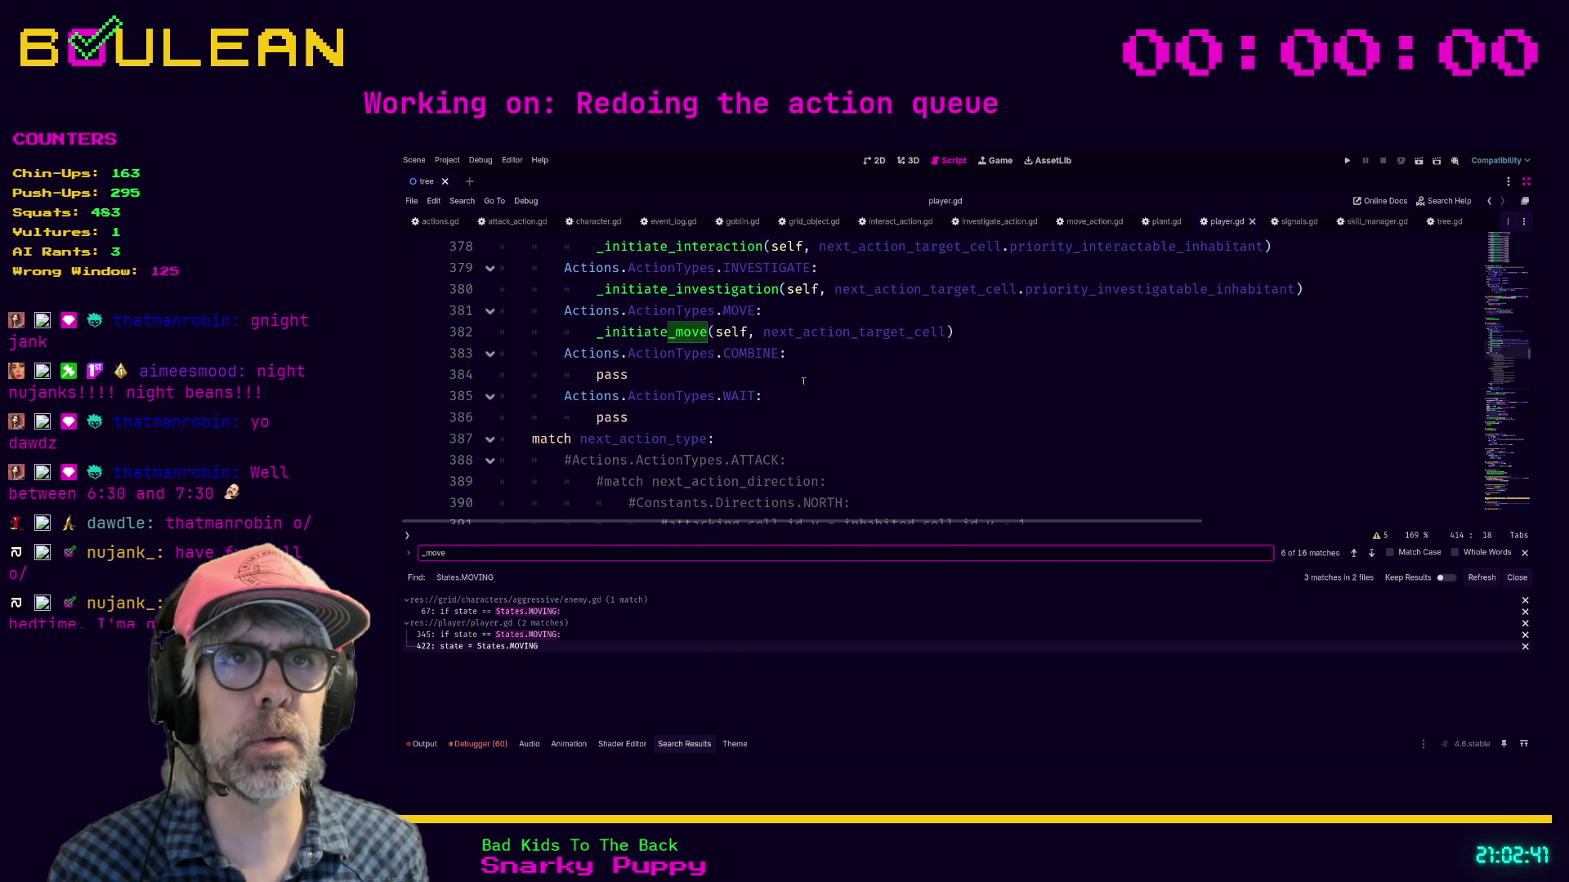
pyautogui.scroll(-8, 792, 379)
pyautogui.scroll(-3, 791, 376)
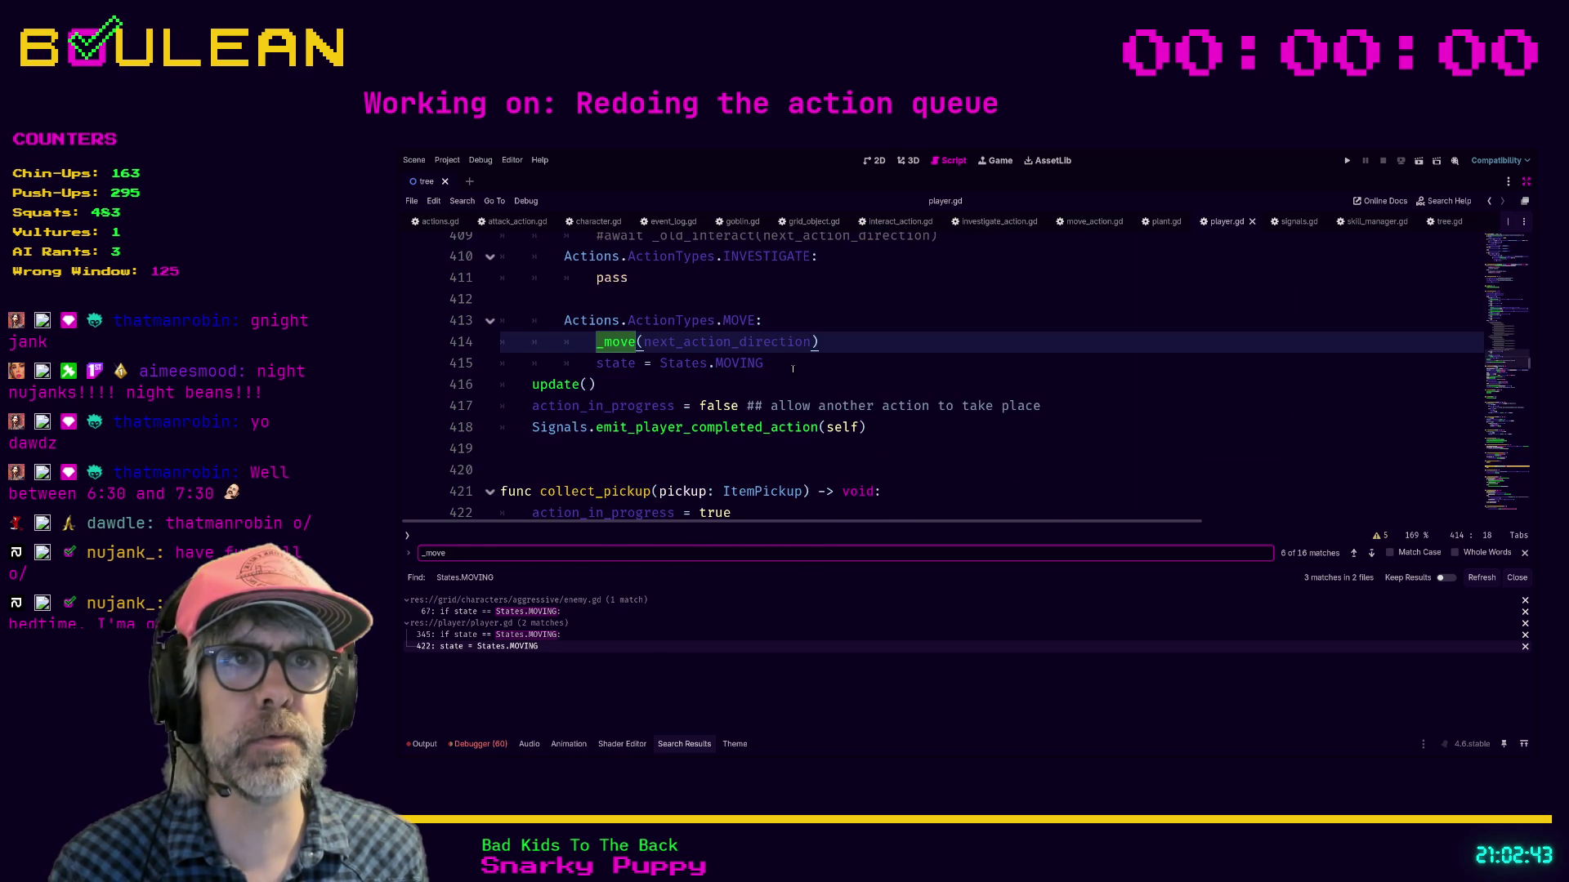
# Step: Comment out the old MOVE branch on lines 413–415 of player.gd
pyautogui.click(792, 368)
pyautogui.moveTo(791, 369); pyautogui.dragTo(503, 338)
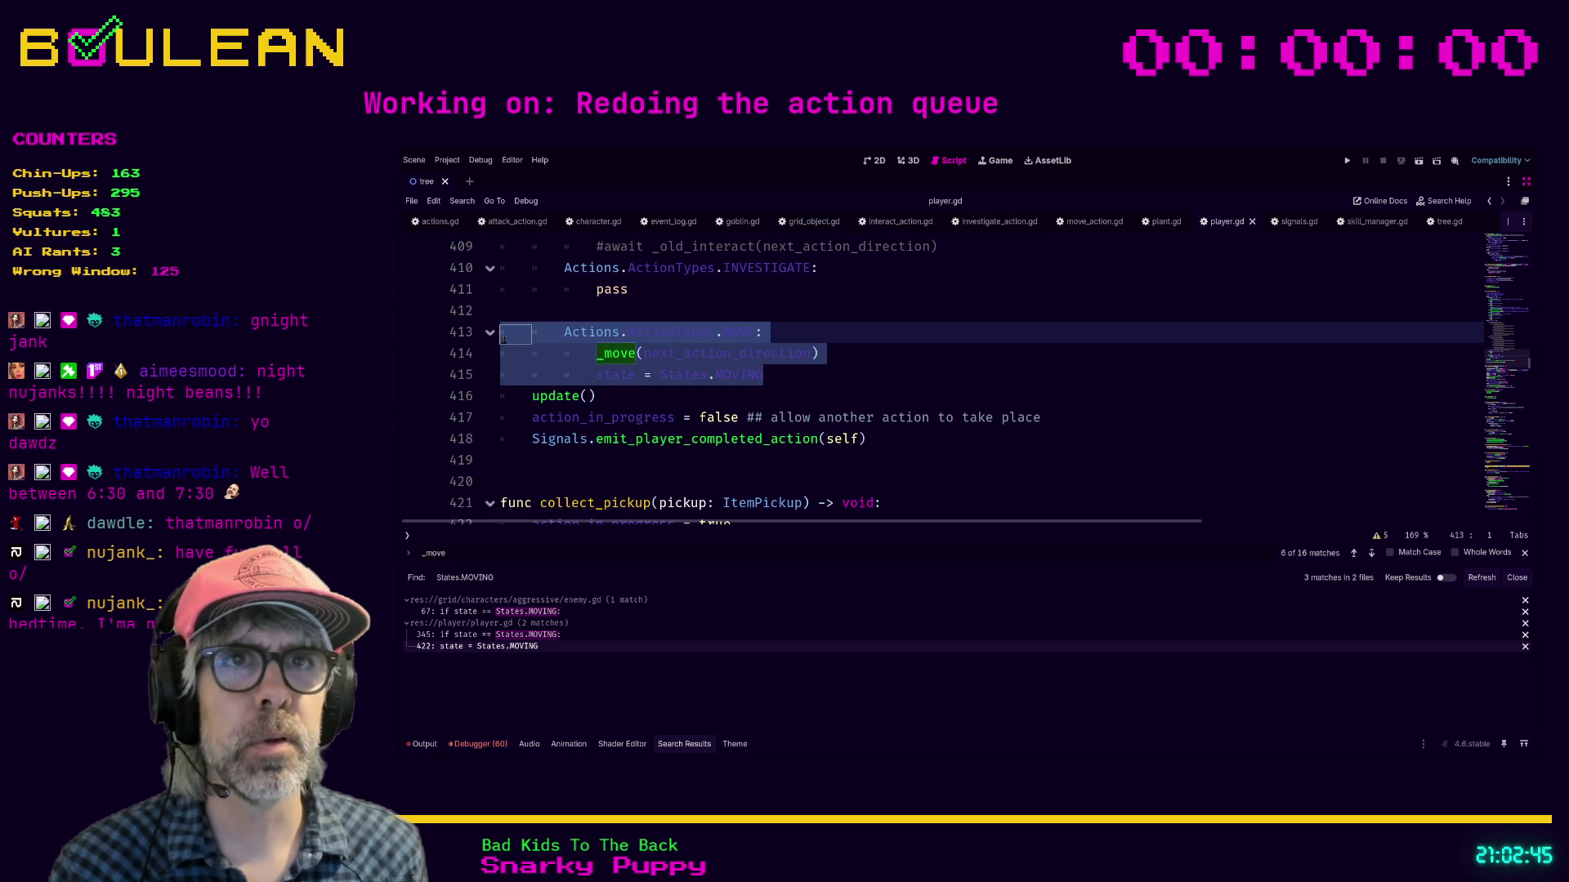
pyautogui.hotkey('ctrl', 'k')
# Step: Jump to the _initiate_move definition in character.gd, then save and run the game with F5
pyautogui.scroll(6, 659, 333)
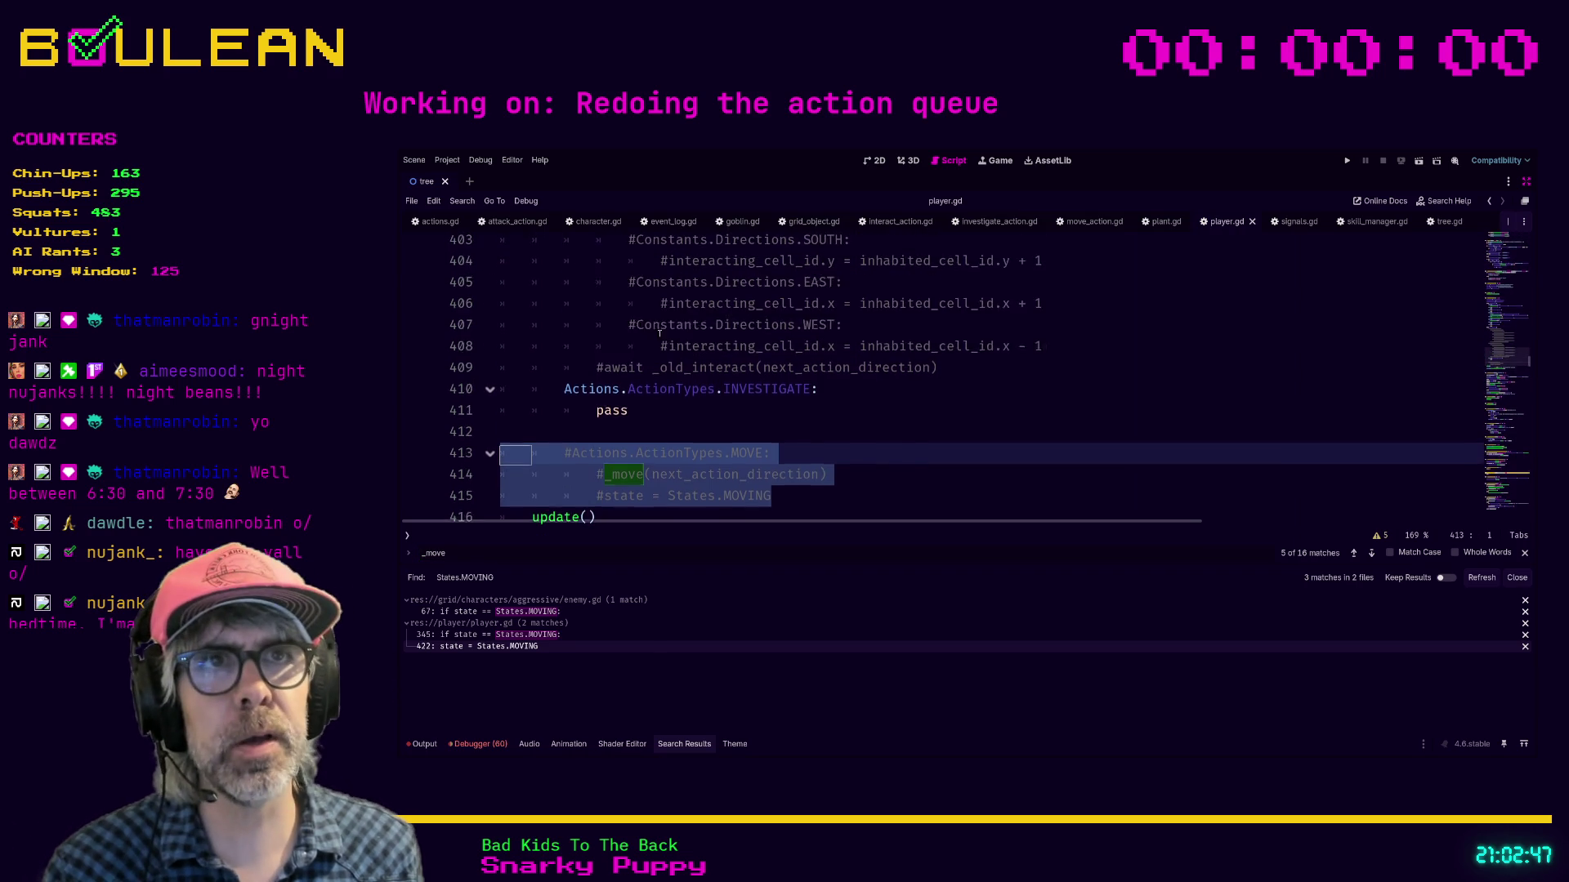
pyautogui.scroll(4, 658, 333)
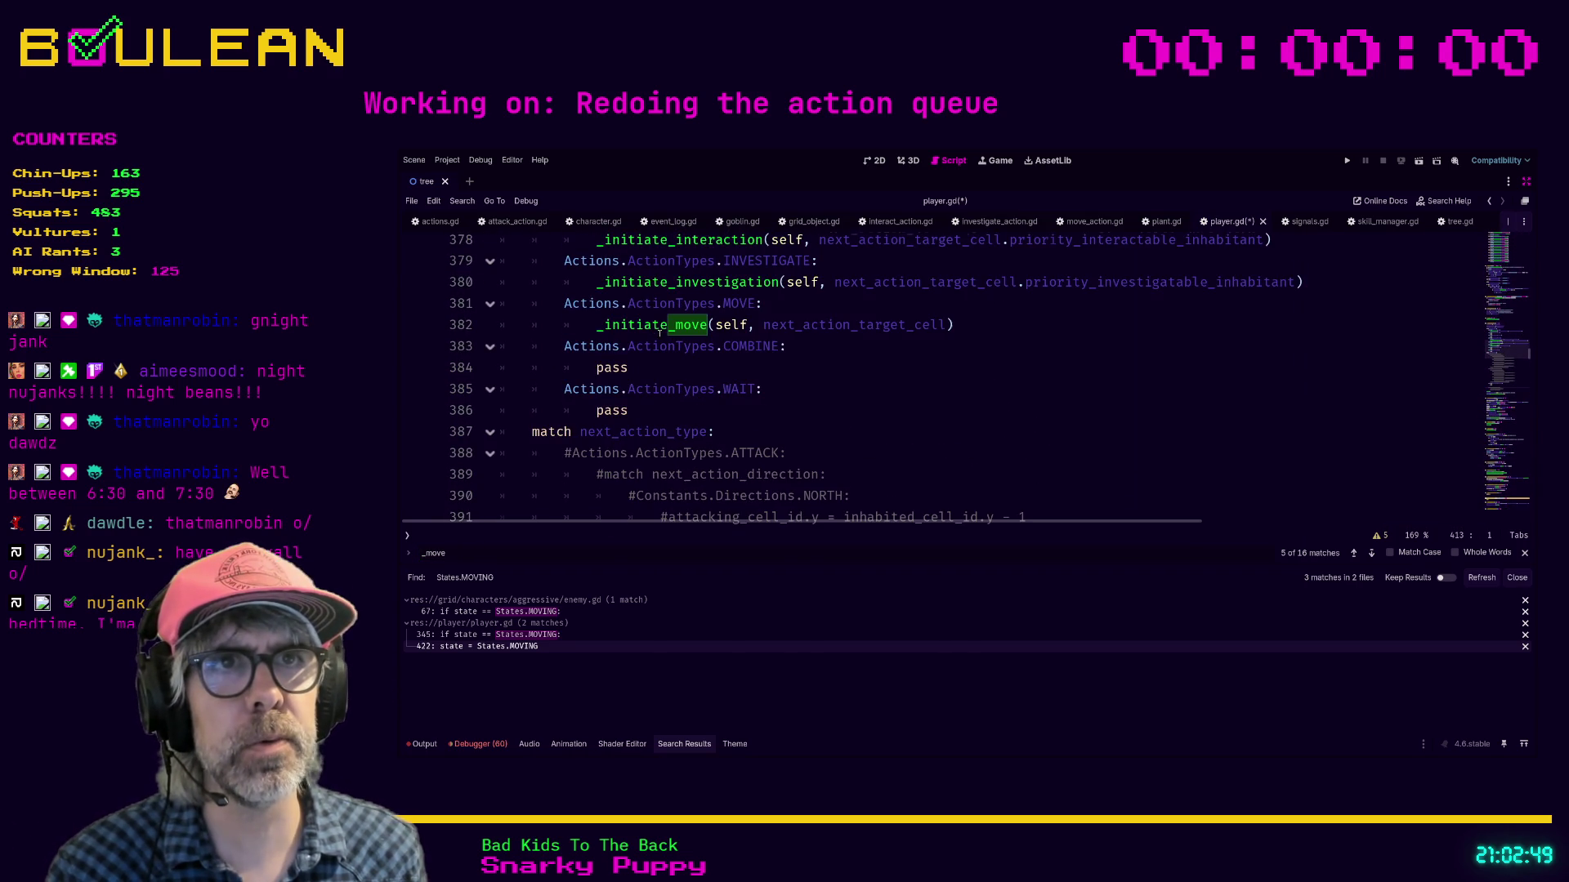
pyautogui.click(627, 368)
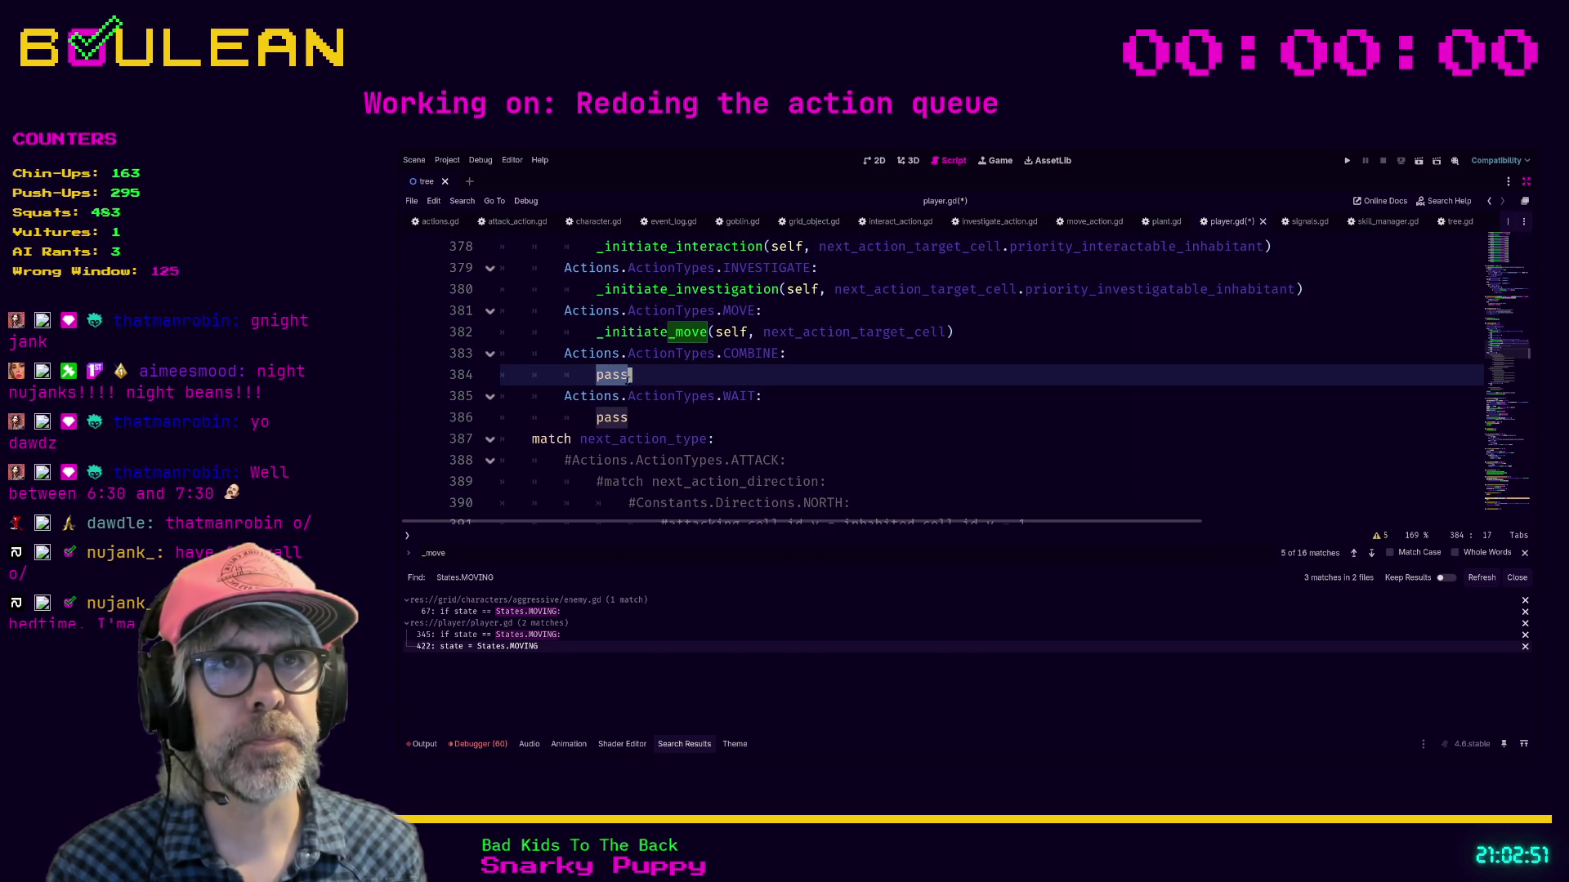
pyautogui.scroll(1, 814, 397)
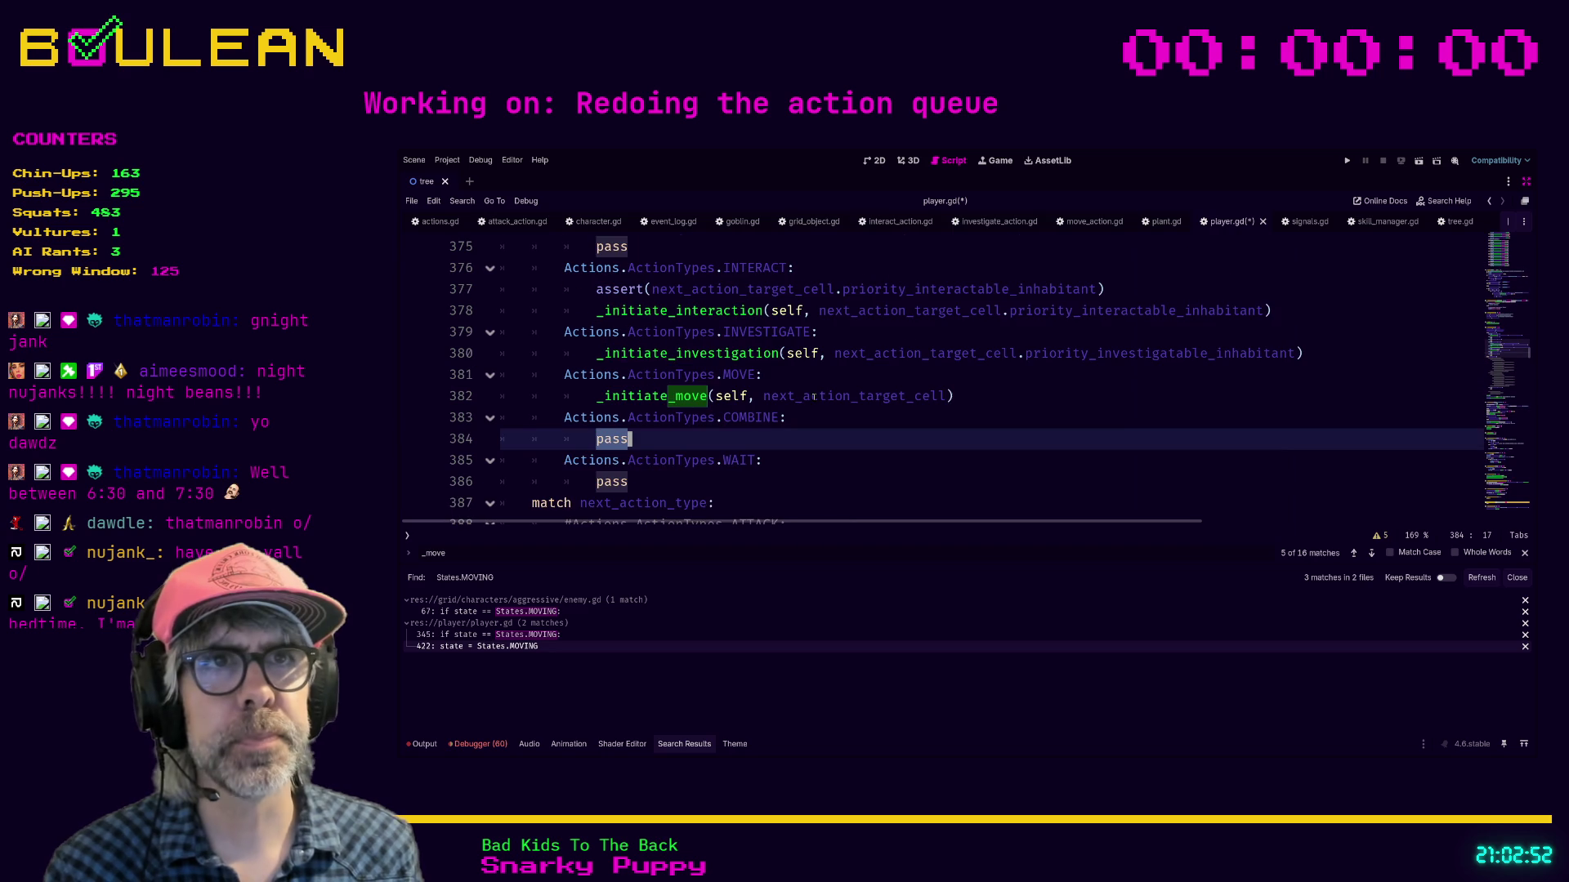
pyautogui.keyDown('ctrl'); pyautogui.click(633, 397); pyautogui.keyUp('ctrl')
pyautogui.click(783, 403)
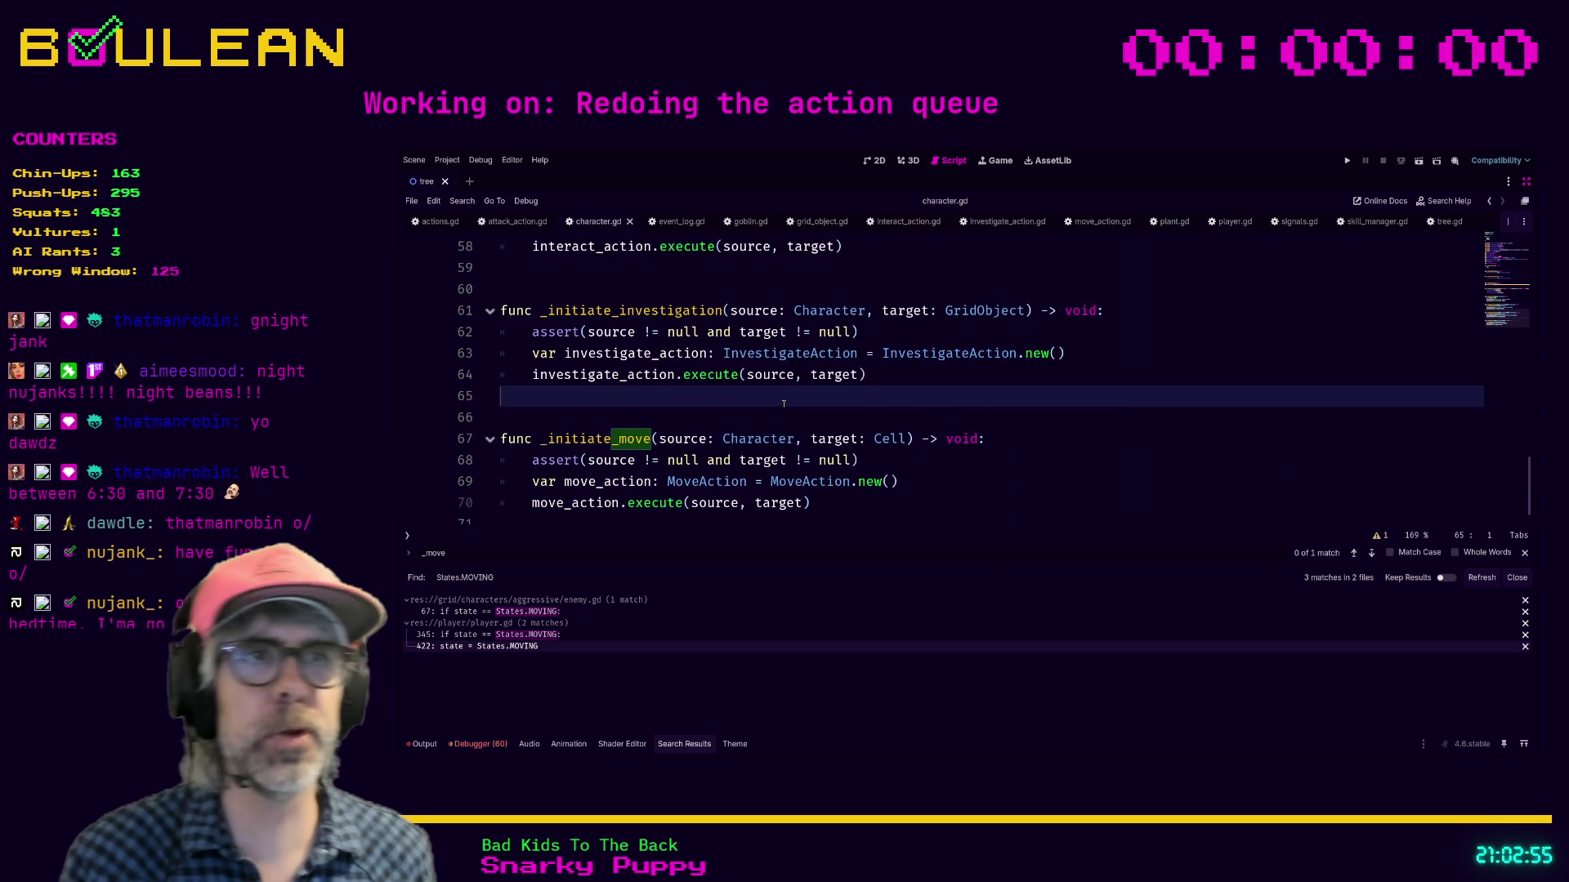
pyautogui.press('F5')
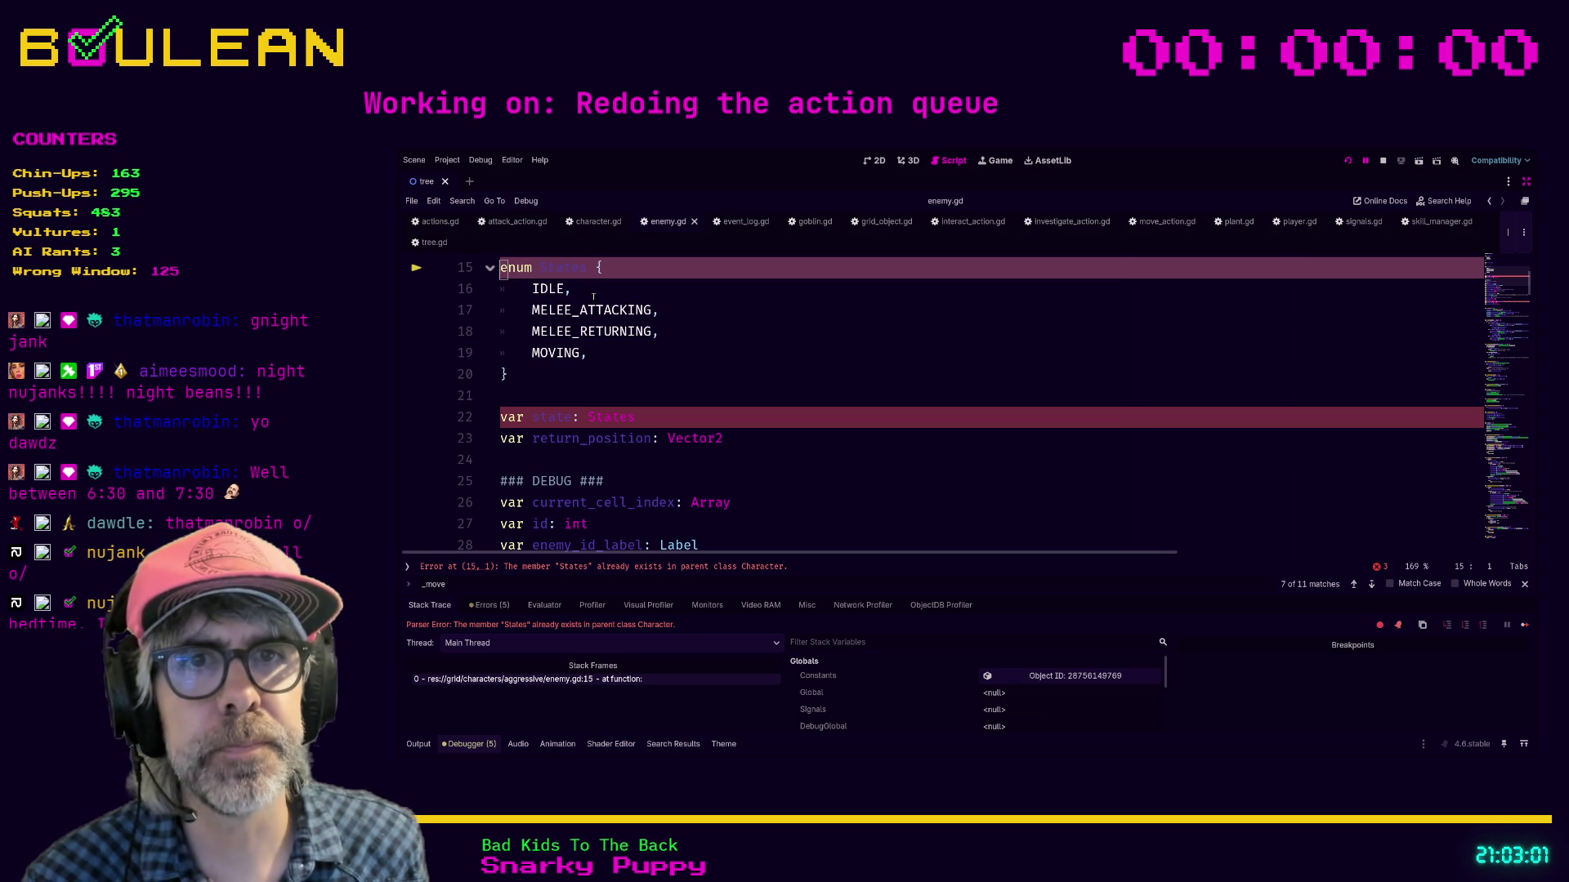
# Step: Select the MELEE_ATTACKING and MELEE_RETURNING values in enemy.gd's States enum
pyautogui.scroll(5, 595, 299)
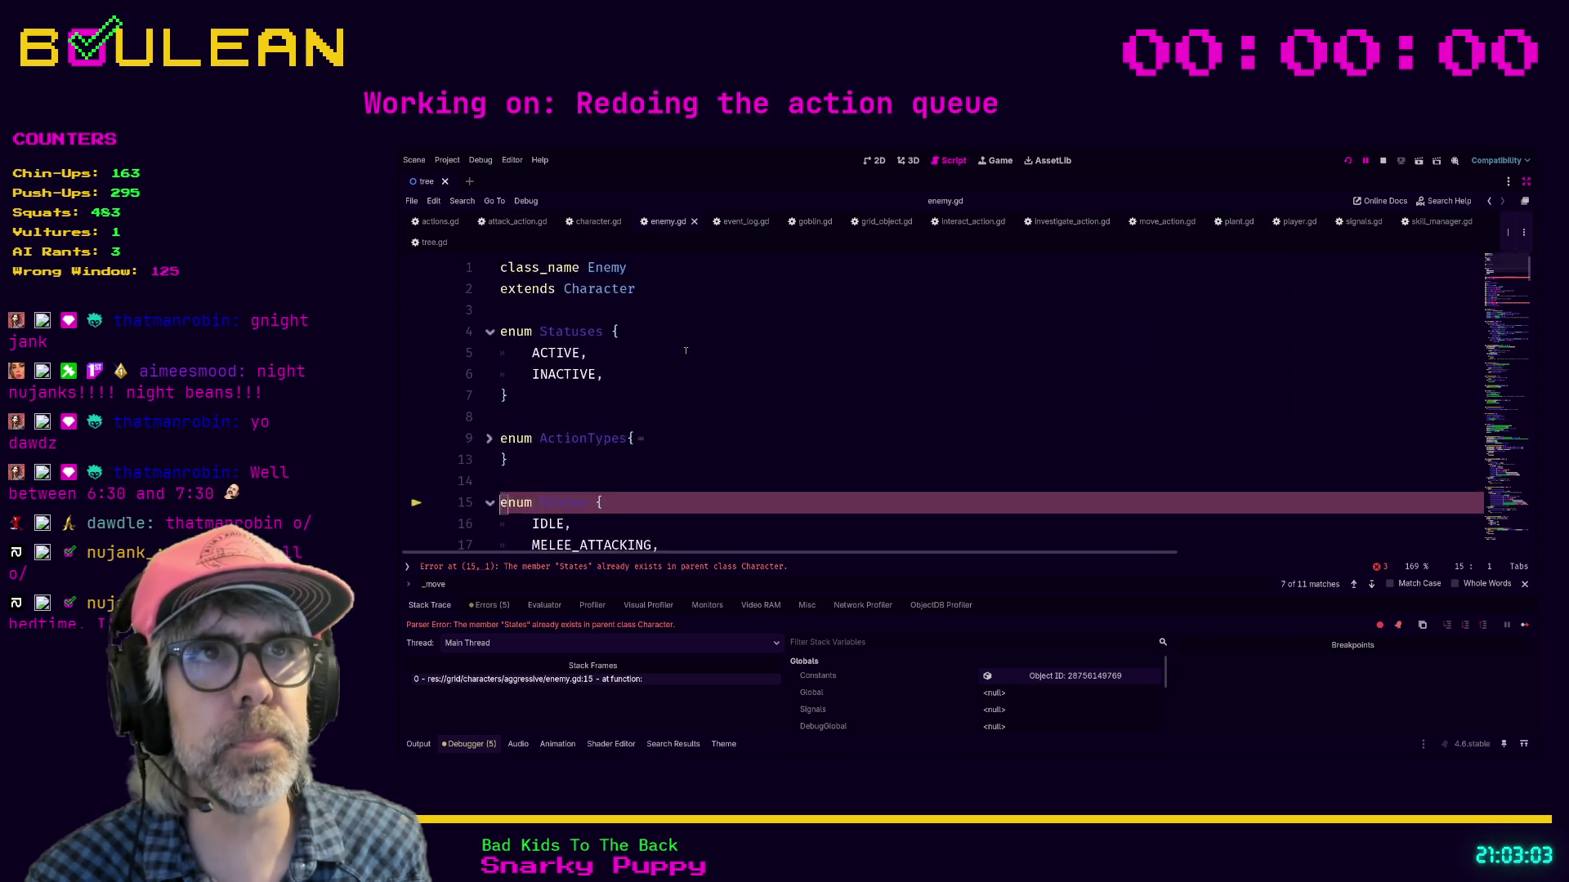
pyautogui.scroll(-1, 638, 327)
pyautogui.scroll(-1, 685, 351)
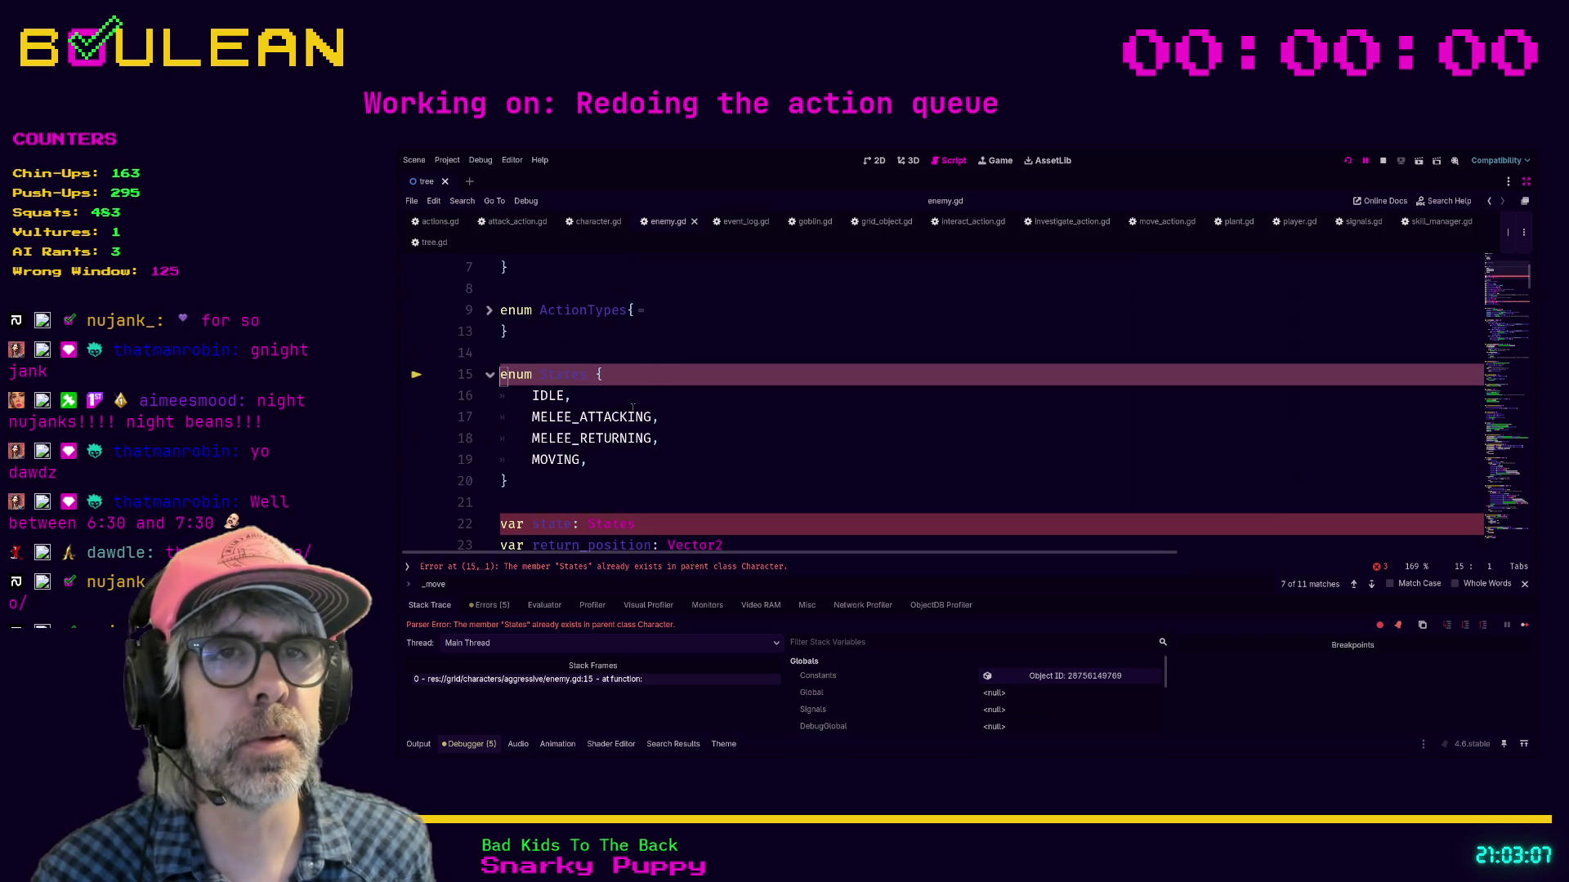
pyautogui.moveTo(588, 459); pyautogui.dragTo(497, 395)
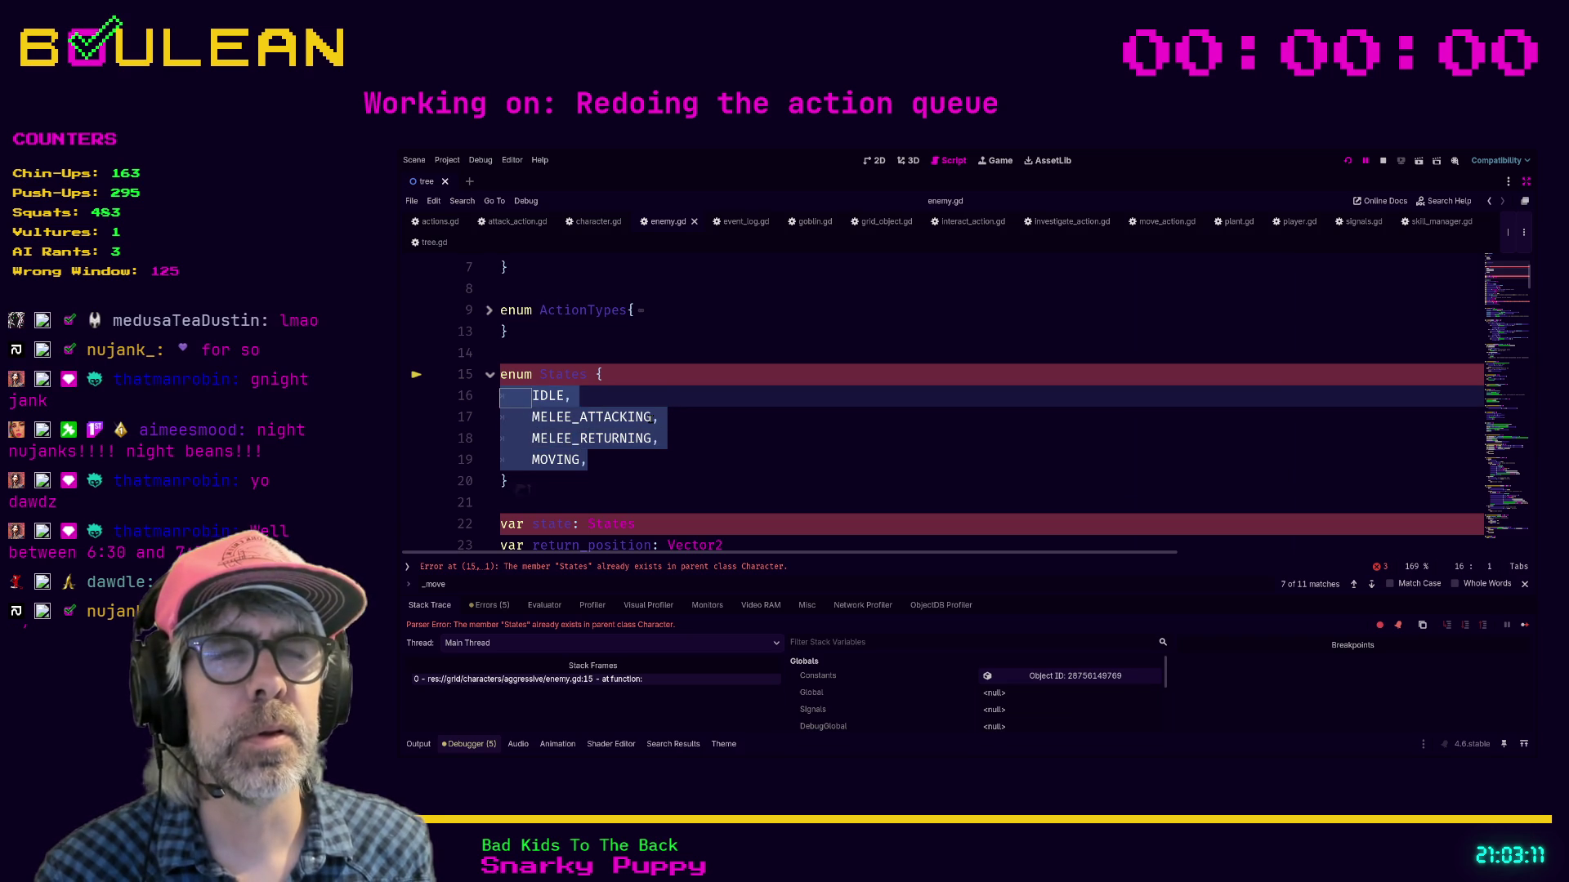
pyautogui.click(691, 428)
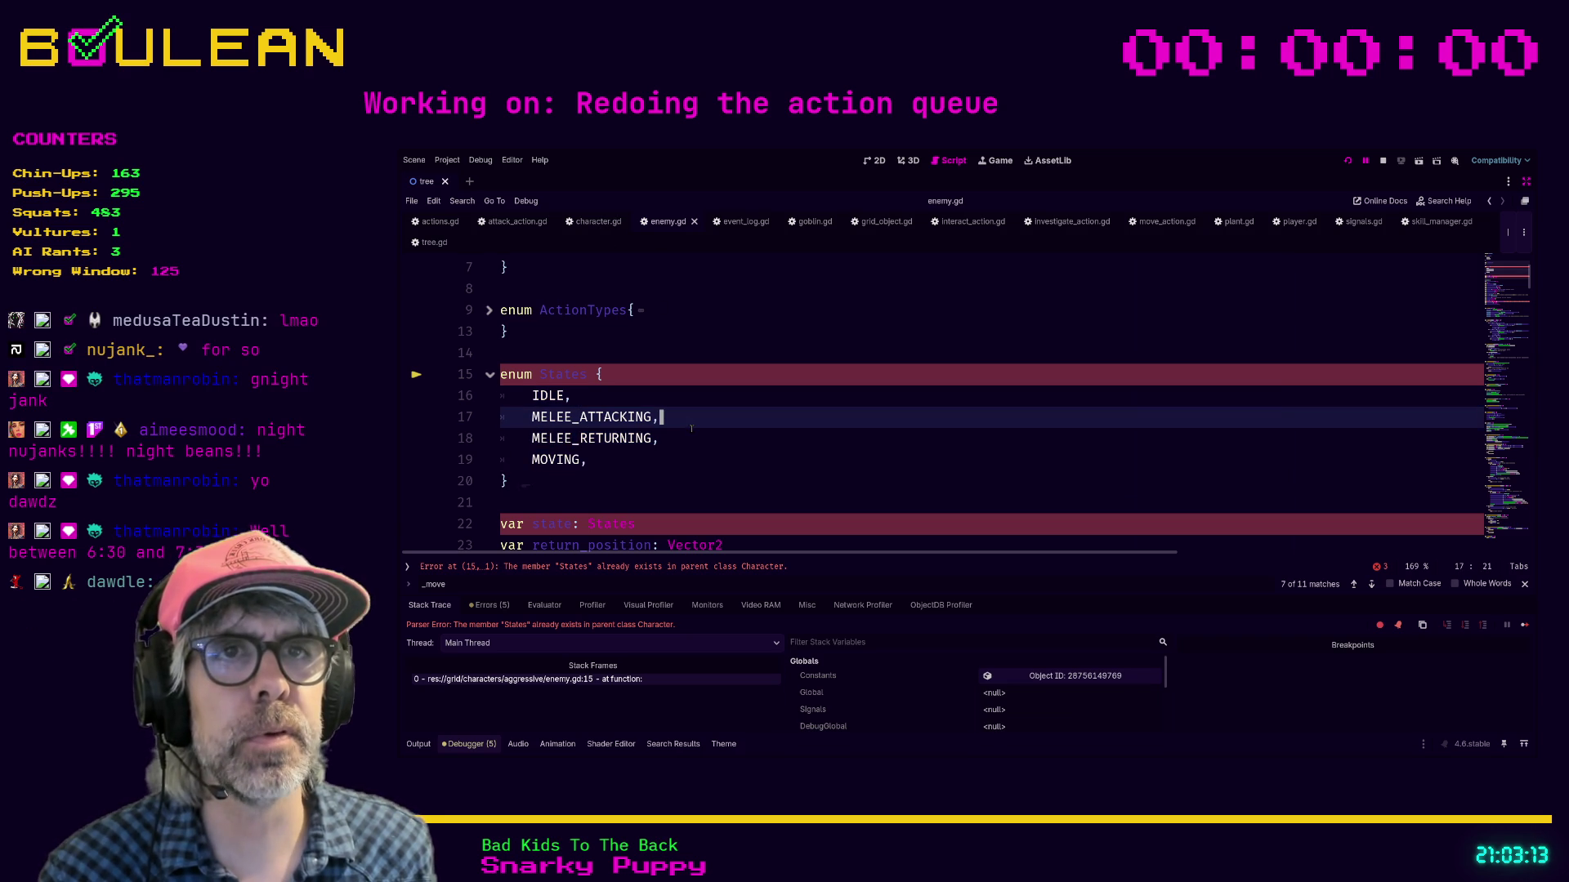
pyautogui.moveTo(662, 439); pyautogui.dragTo(498, 416)
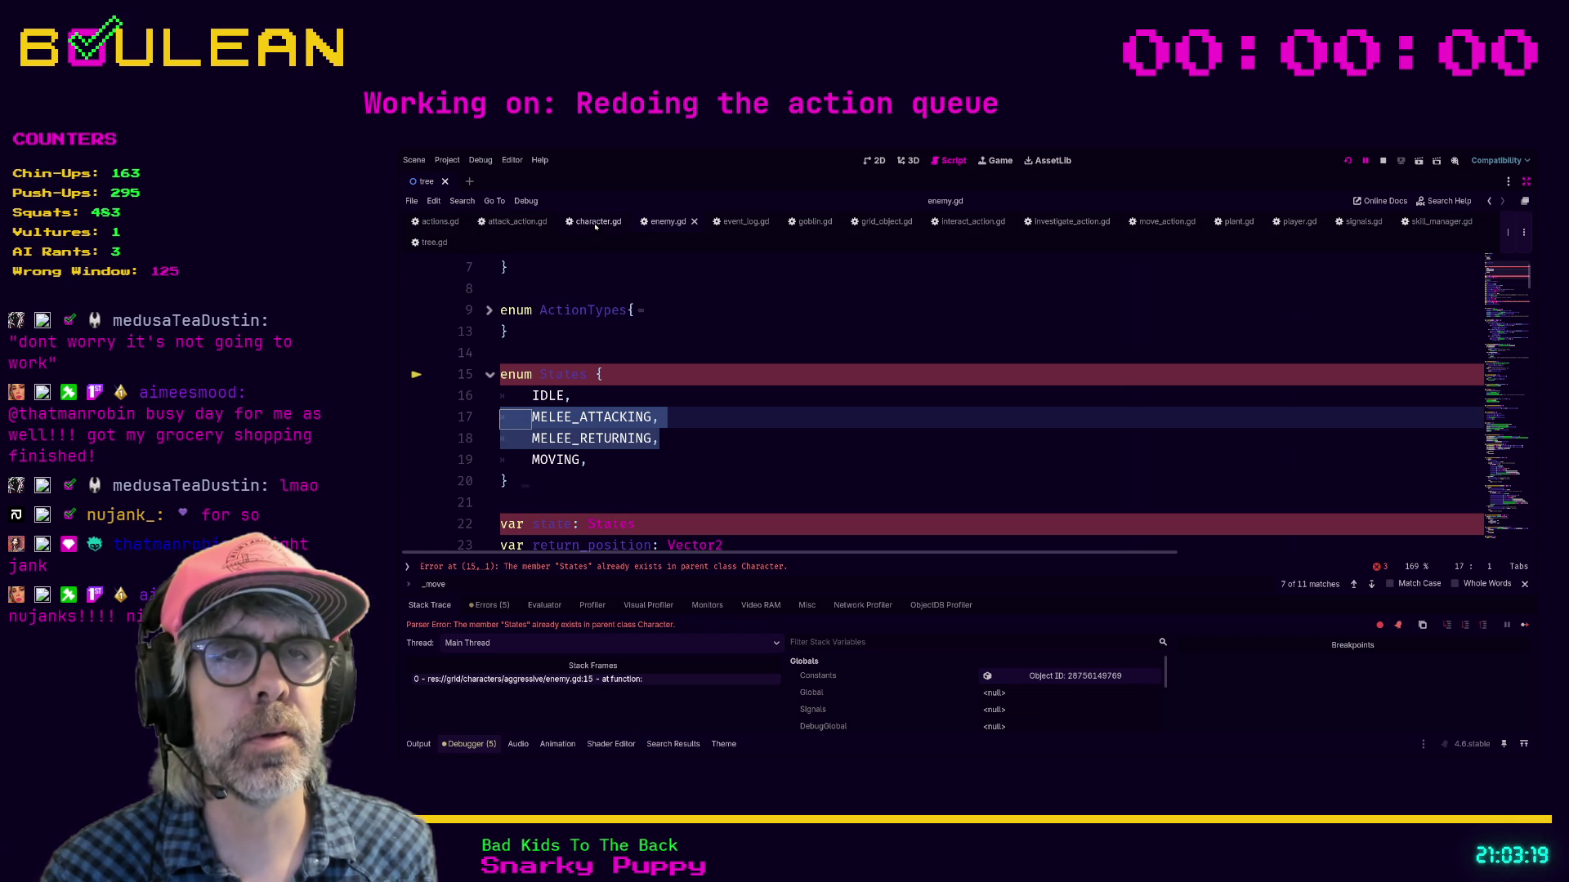
# Step: Switch to character.gd and place the caret after MOVING in its States enum
pyautogui.click(596, 222)
pyautogui.scroll(5, 701, 370)
pyautogui.scroll(10, 701, 371)
pyautogui.click(623, 374)
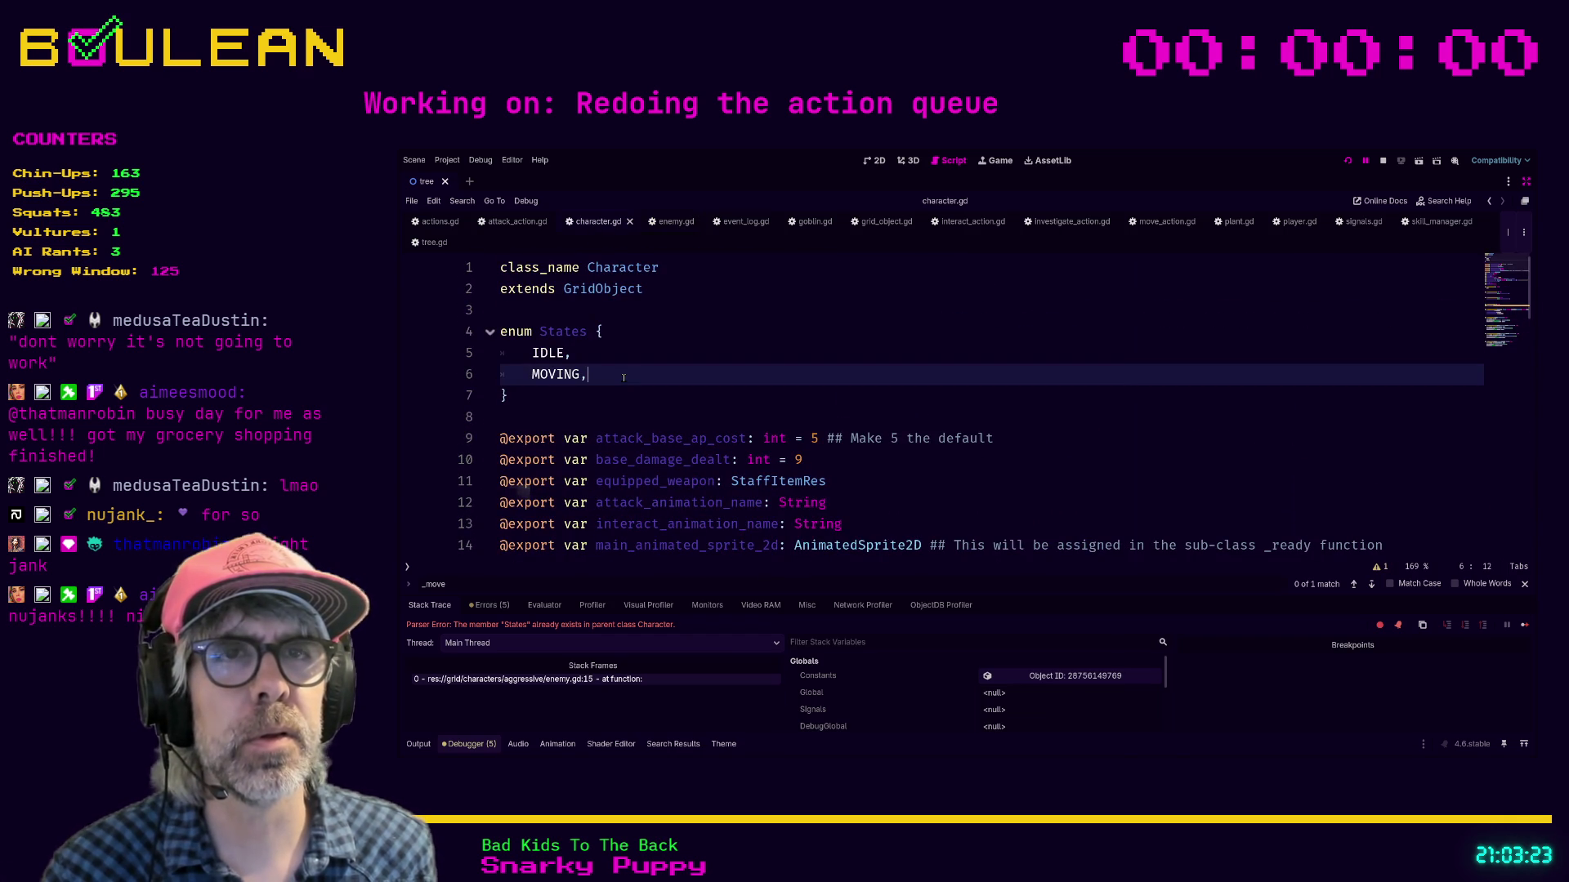
# Step: Add MELEE_ATTACKING and MELEE_RETURNING to character.gd's States enum after MOVING
pyautogui.press('Return')
pyautogui.write('MELEE_ATTACKING,')
pyautogui.press('Return')
pyautogui.write('MELEE_RETURNING,')
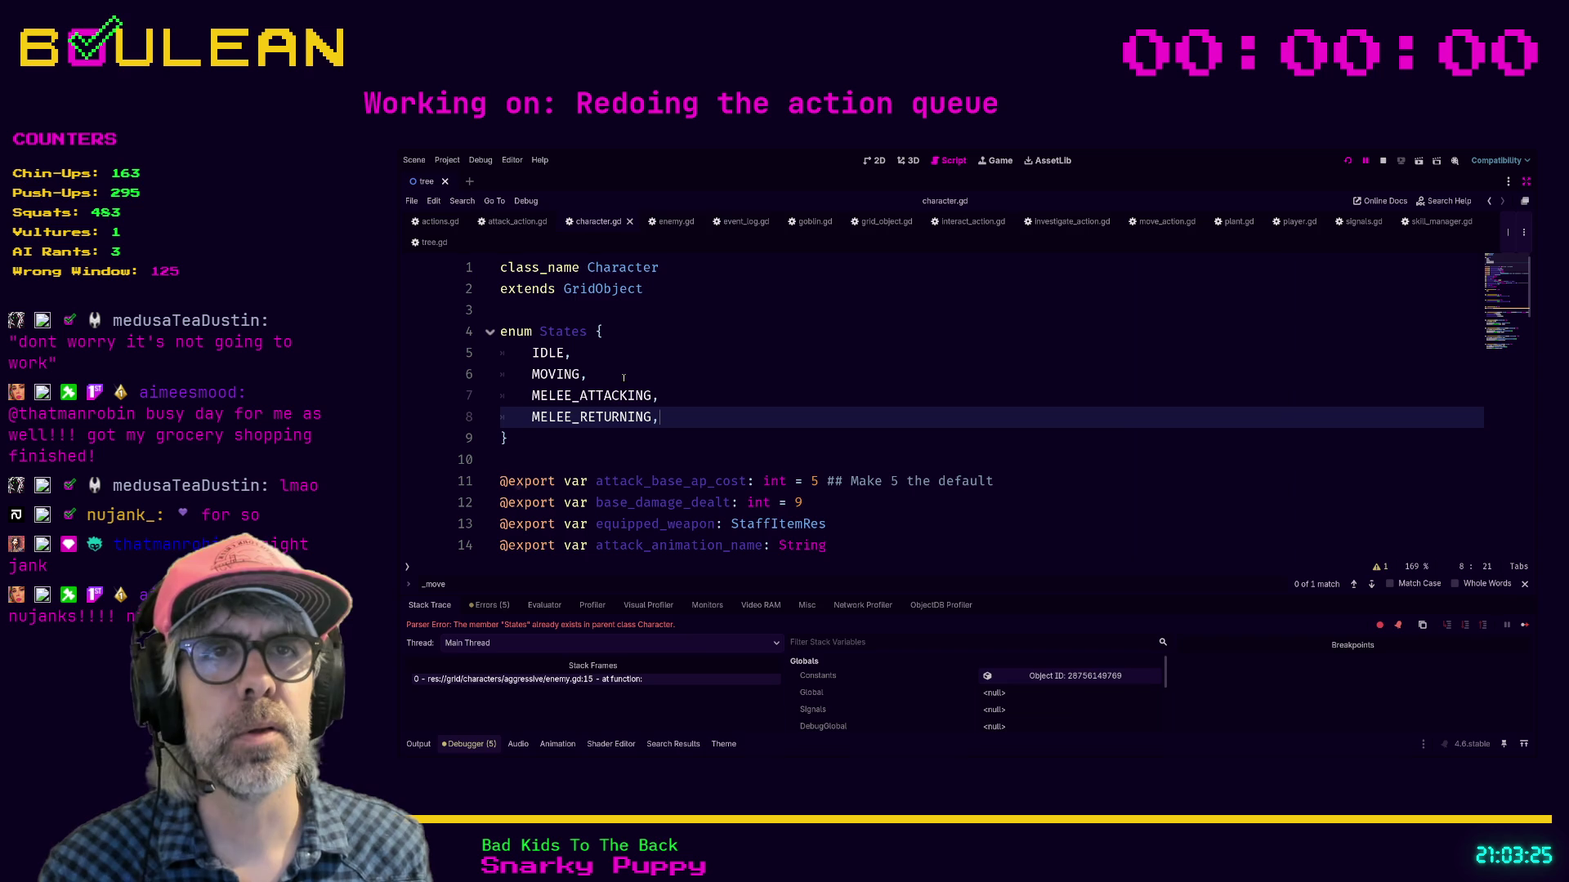
pyautogui.click(624, 379)
# Step: Jump to the enemy.gd error and delete its duplicate States enum and state variable
pyautogui.click(810, 222)
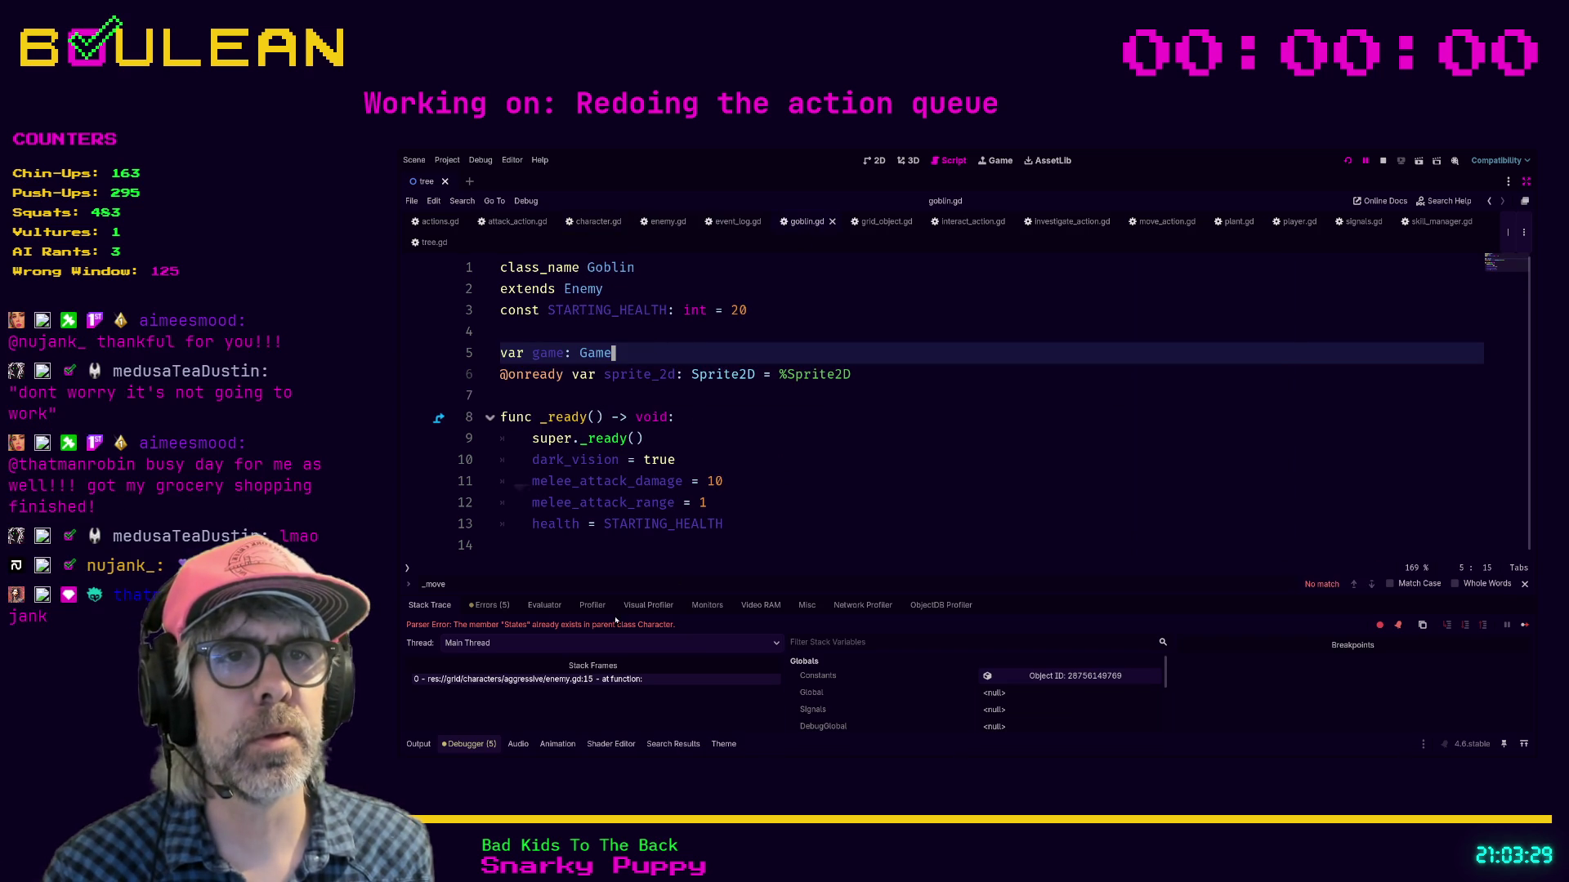
pyautogui.click(599, 679)
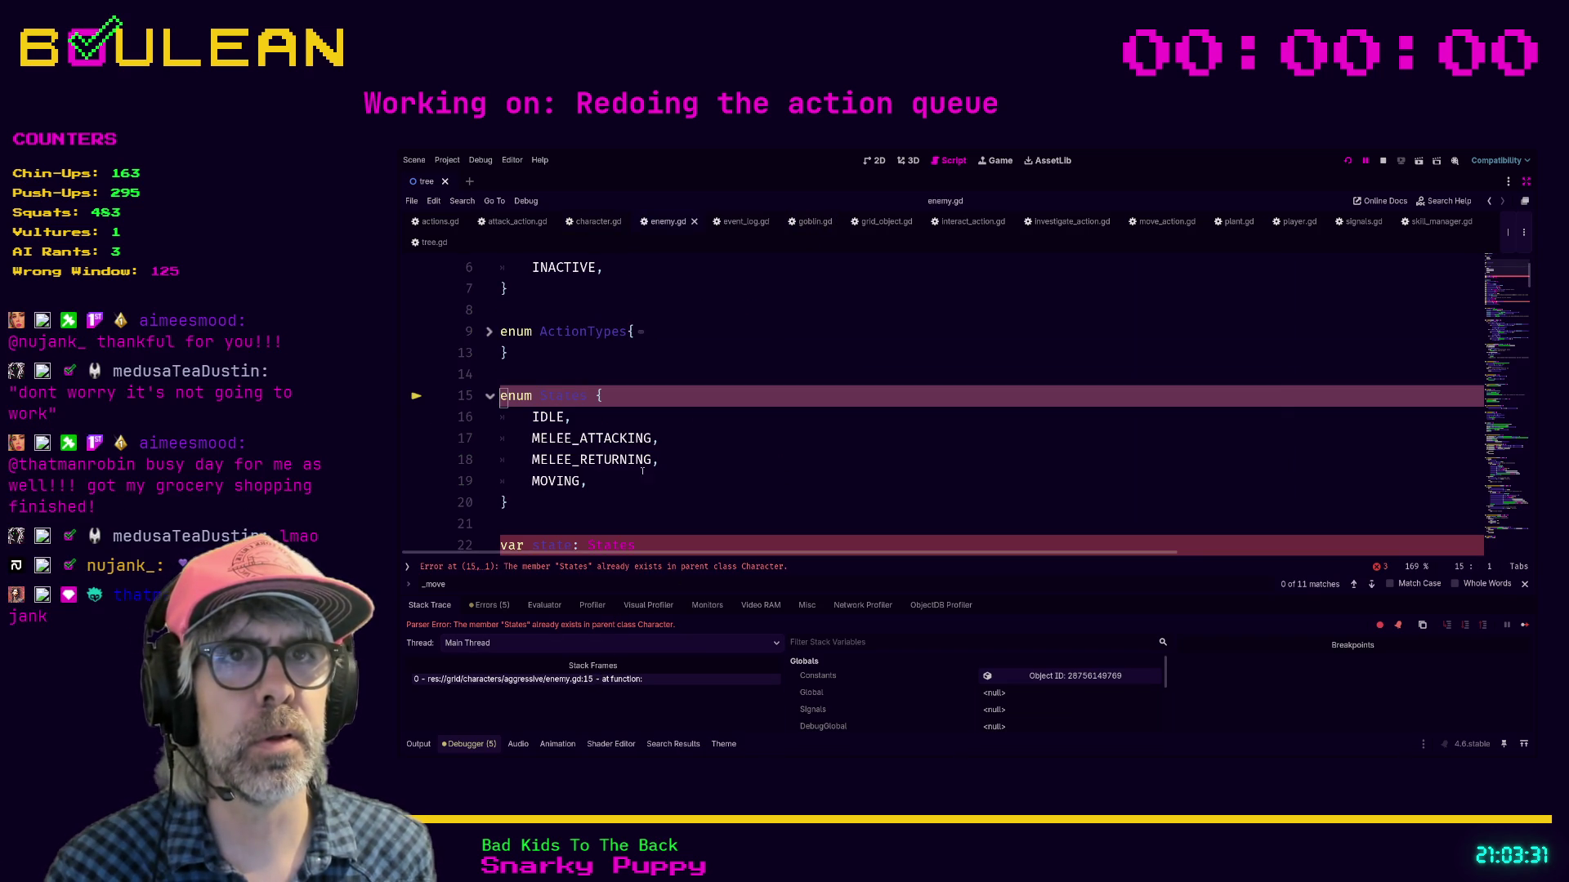
pyautogui.click(539, 503)
pyautogui.moveTo(539, 503); pyautogui.dragTo(498, 396)
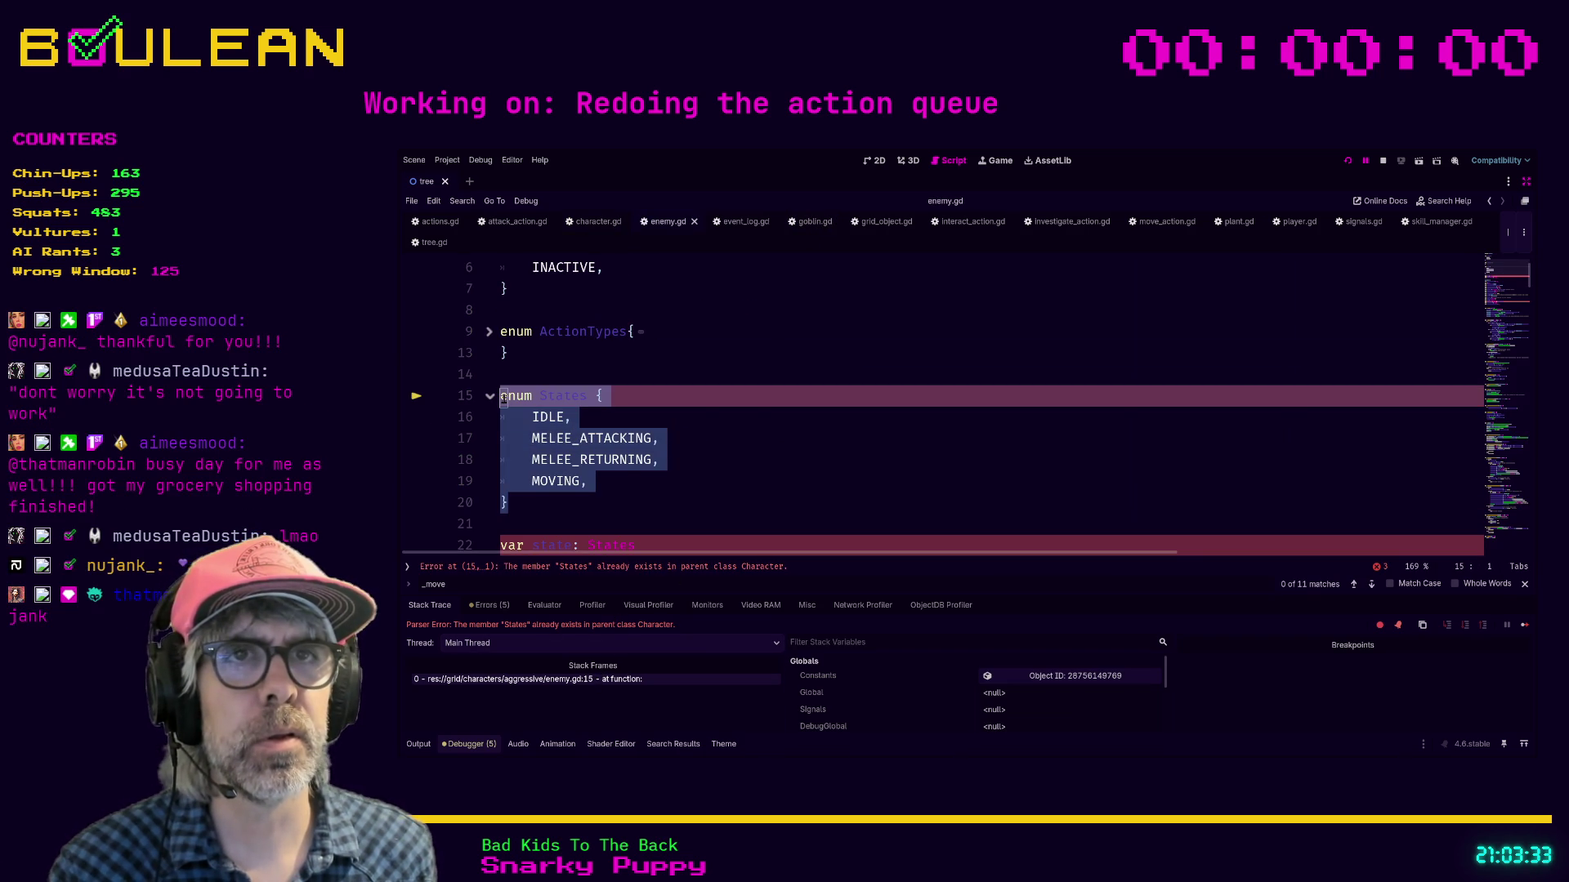
pyautogui.scroll(-3, 765, 409)
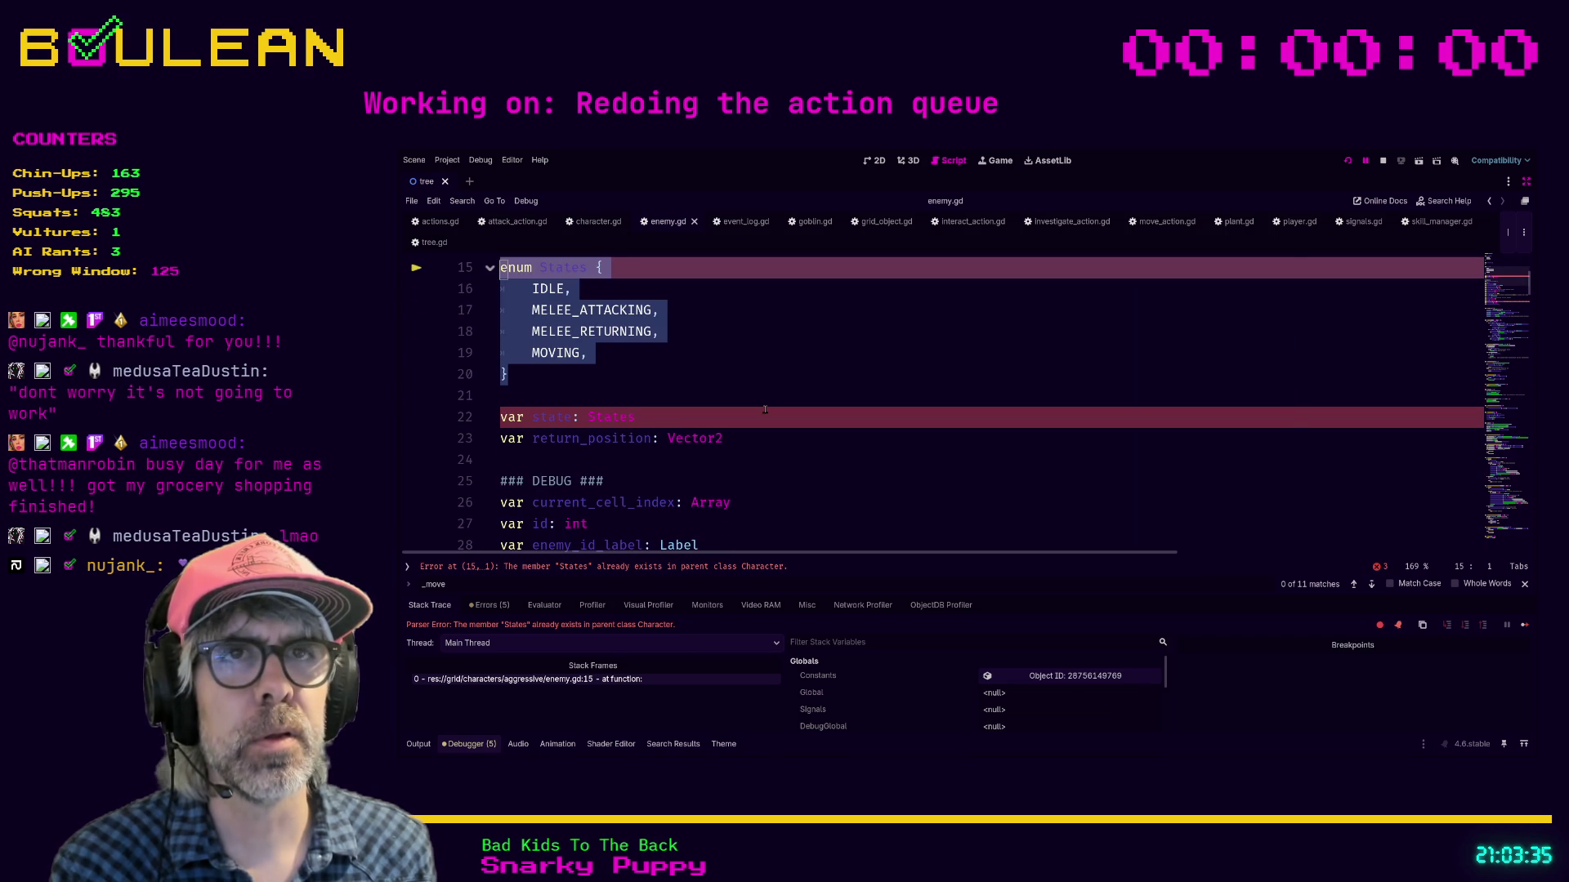
pyautogui.press('BackSpace')
pyautogui.moveTo(635, 311); pyautogui.dragTo(527, 286)
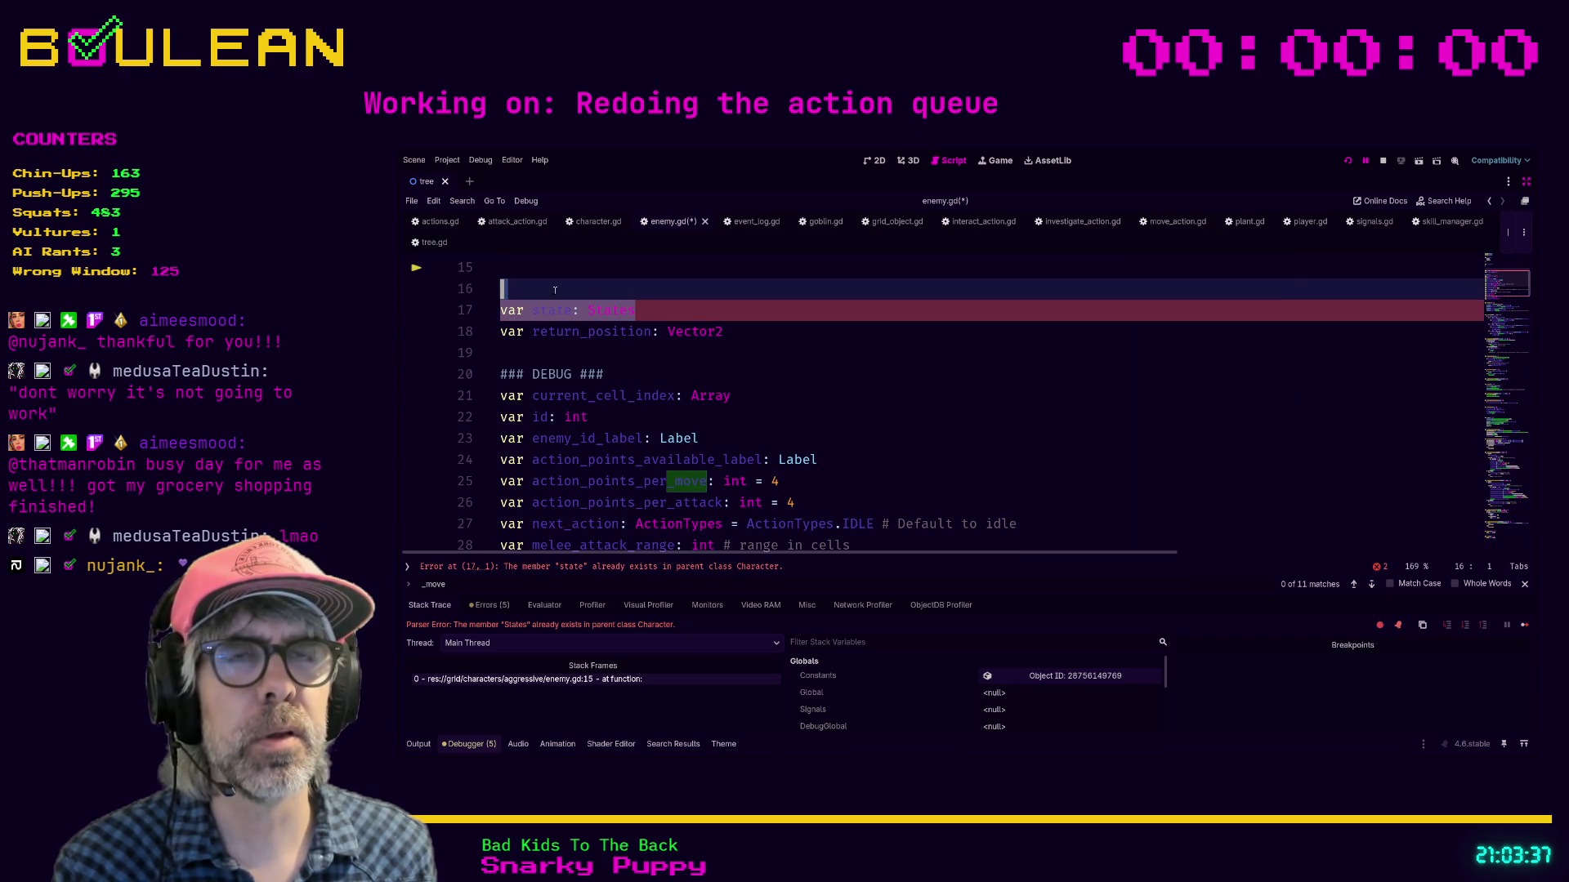
pyautogui.press('BackSpace')
pyautogui.press('BackSpace')
pyautogui.press('BackSpace')
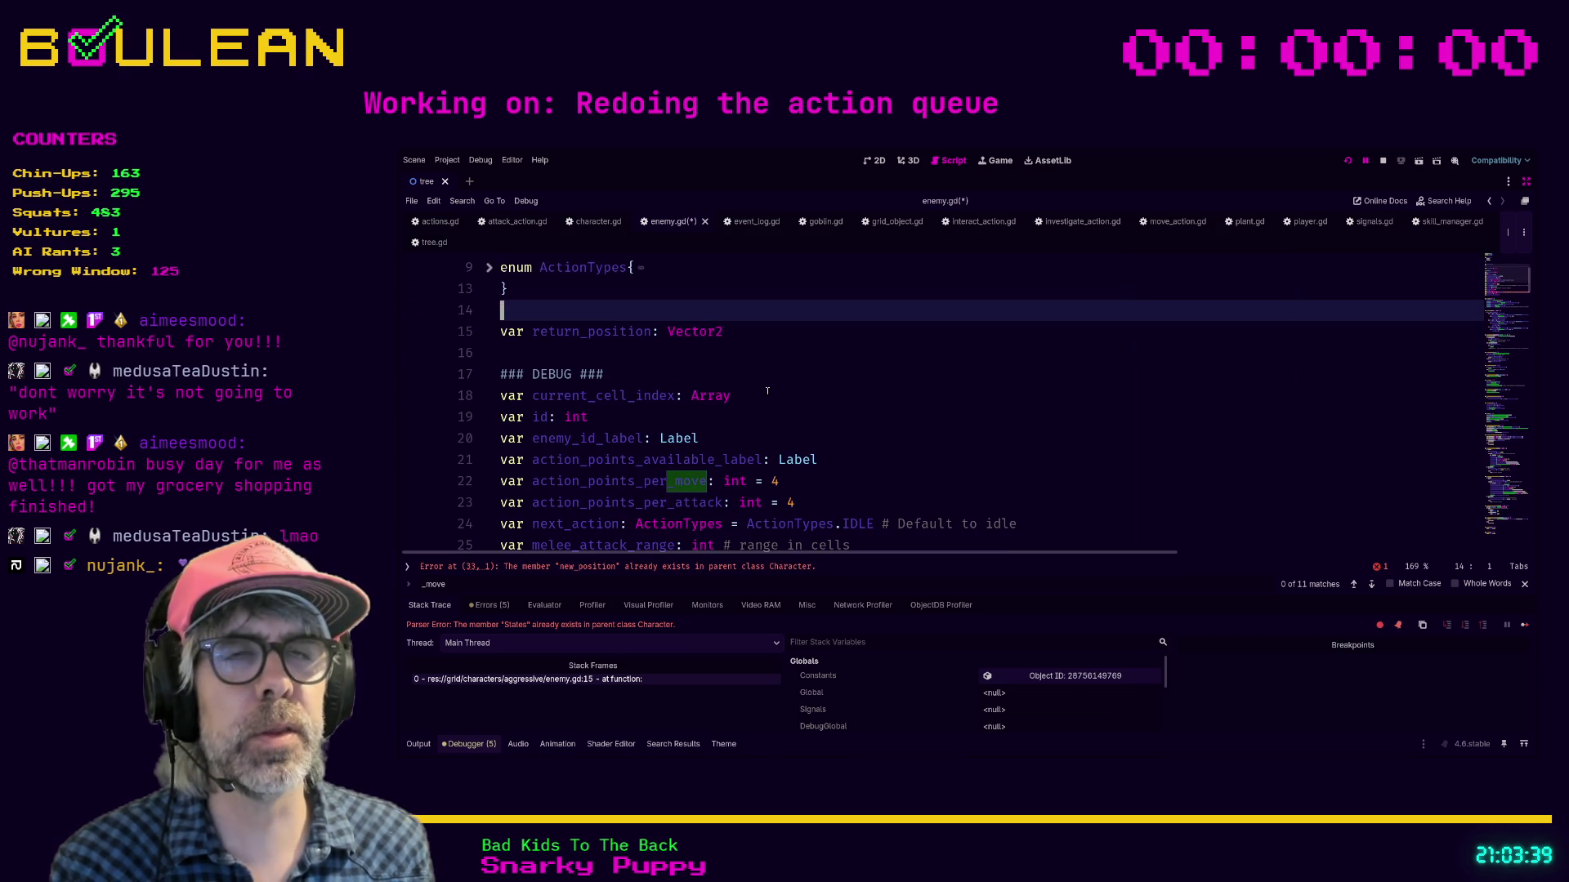
# Step: Save enemy.gd and rerun the project to check for errors
pyautogui.click(838, 348)
pyautogui.hotkey('ctrl', 's')
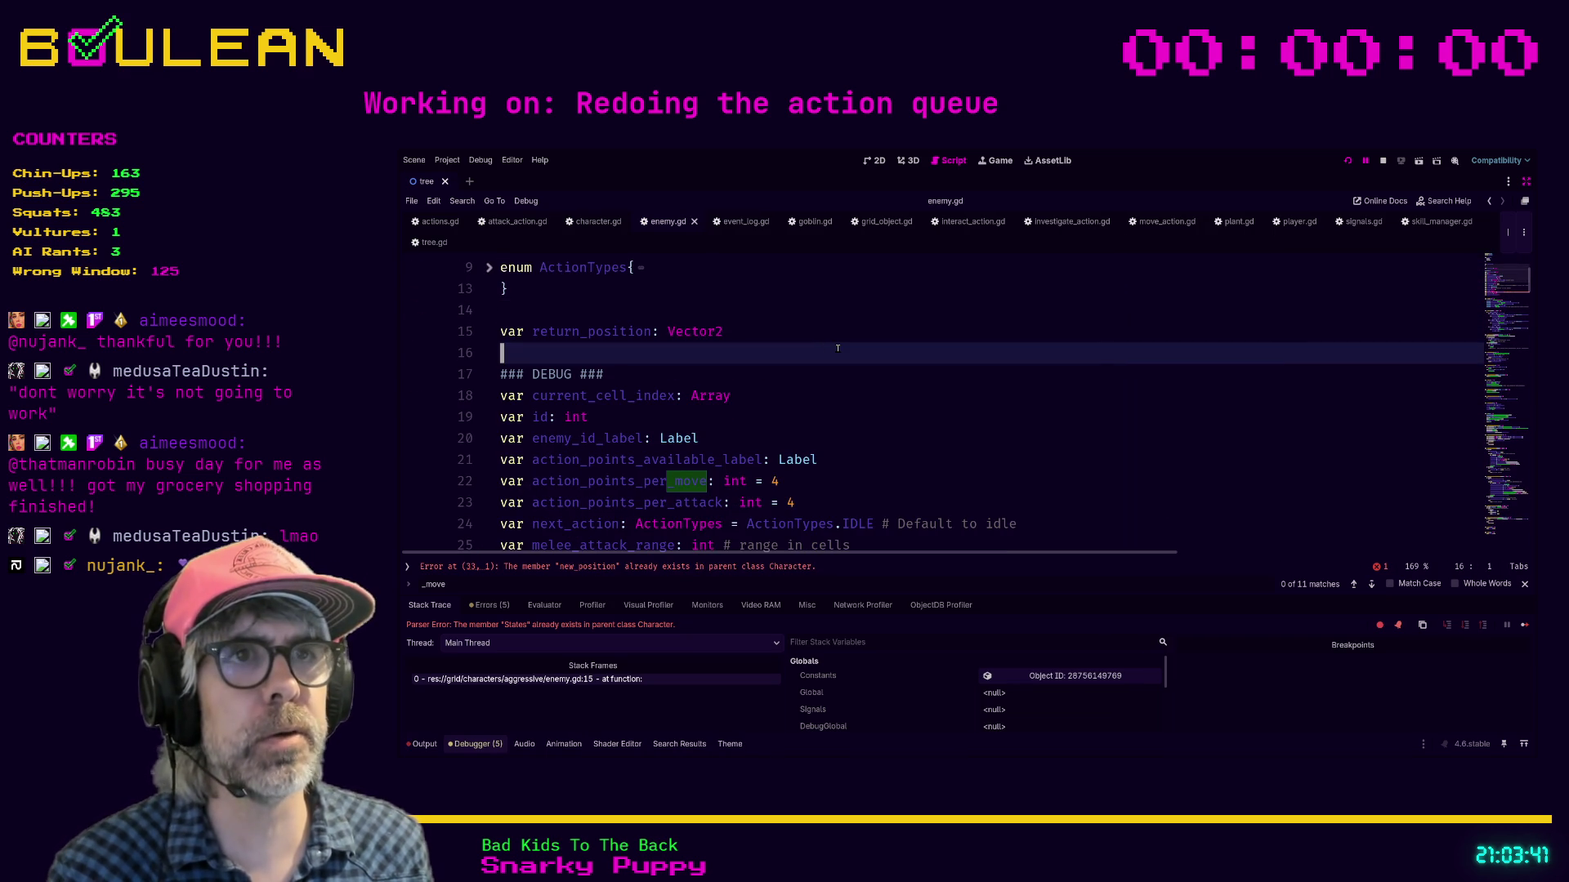
pyautogui.press('F5')
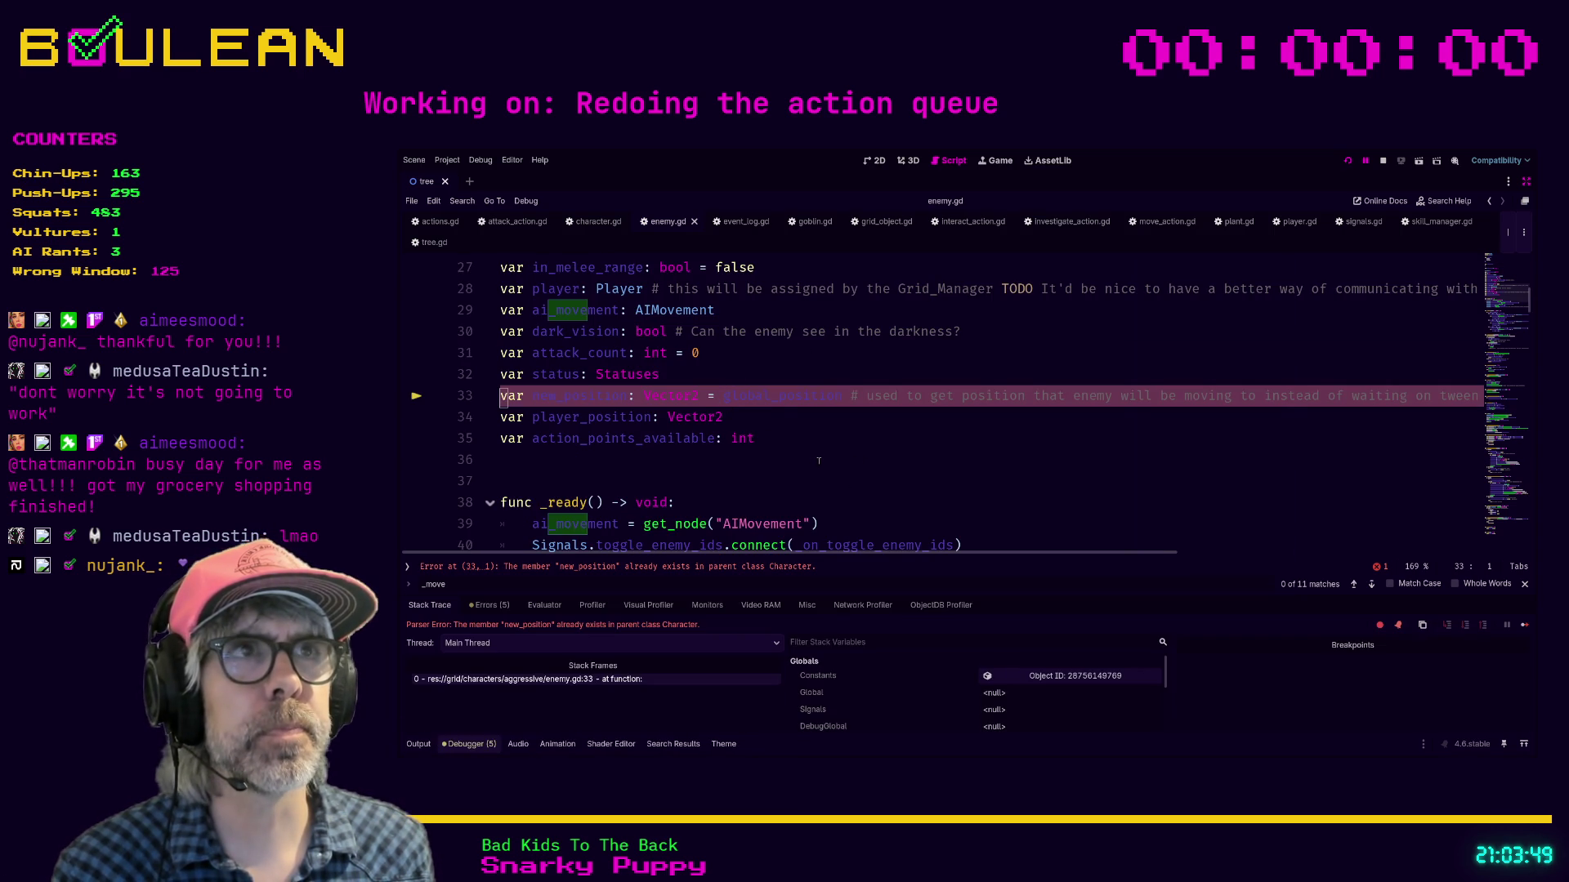
# Step: Delete the duplicate new_position declaration from enemy.gd and run the game
pyautogui.click(1057, 395)
pyautogui.tripleClick(1057, 395)
pyautogui.press('BackSpace')
pyautogui.press('BackSpace')
pyautogui.click(1055, 393)
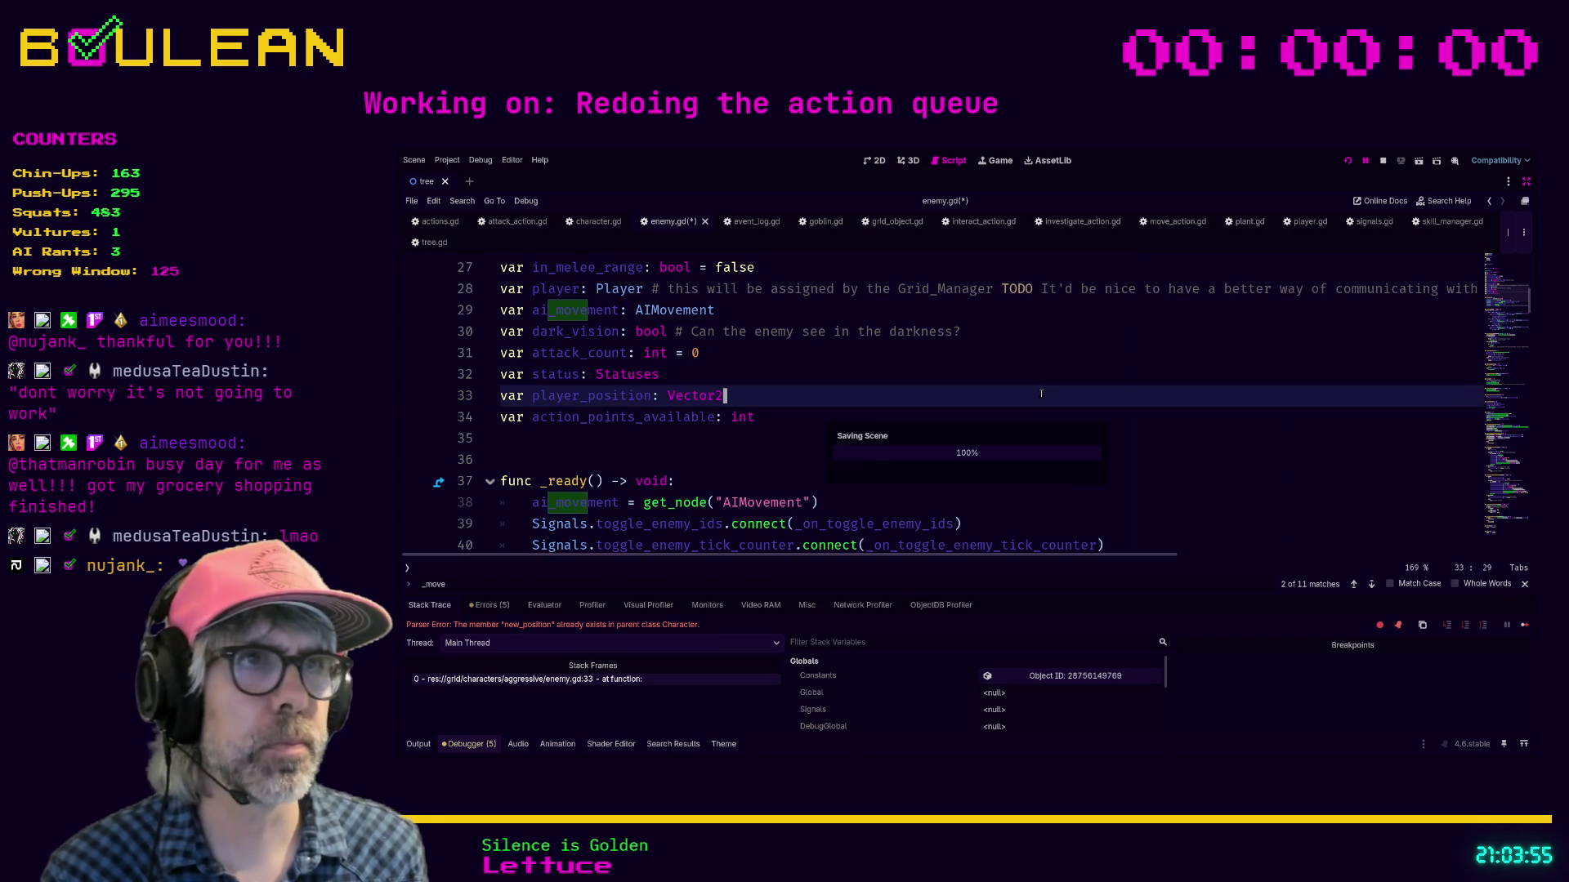
pyautogui.press('F5')
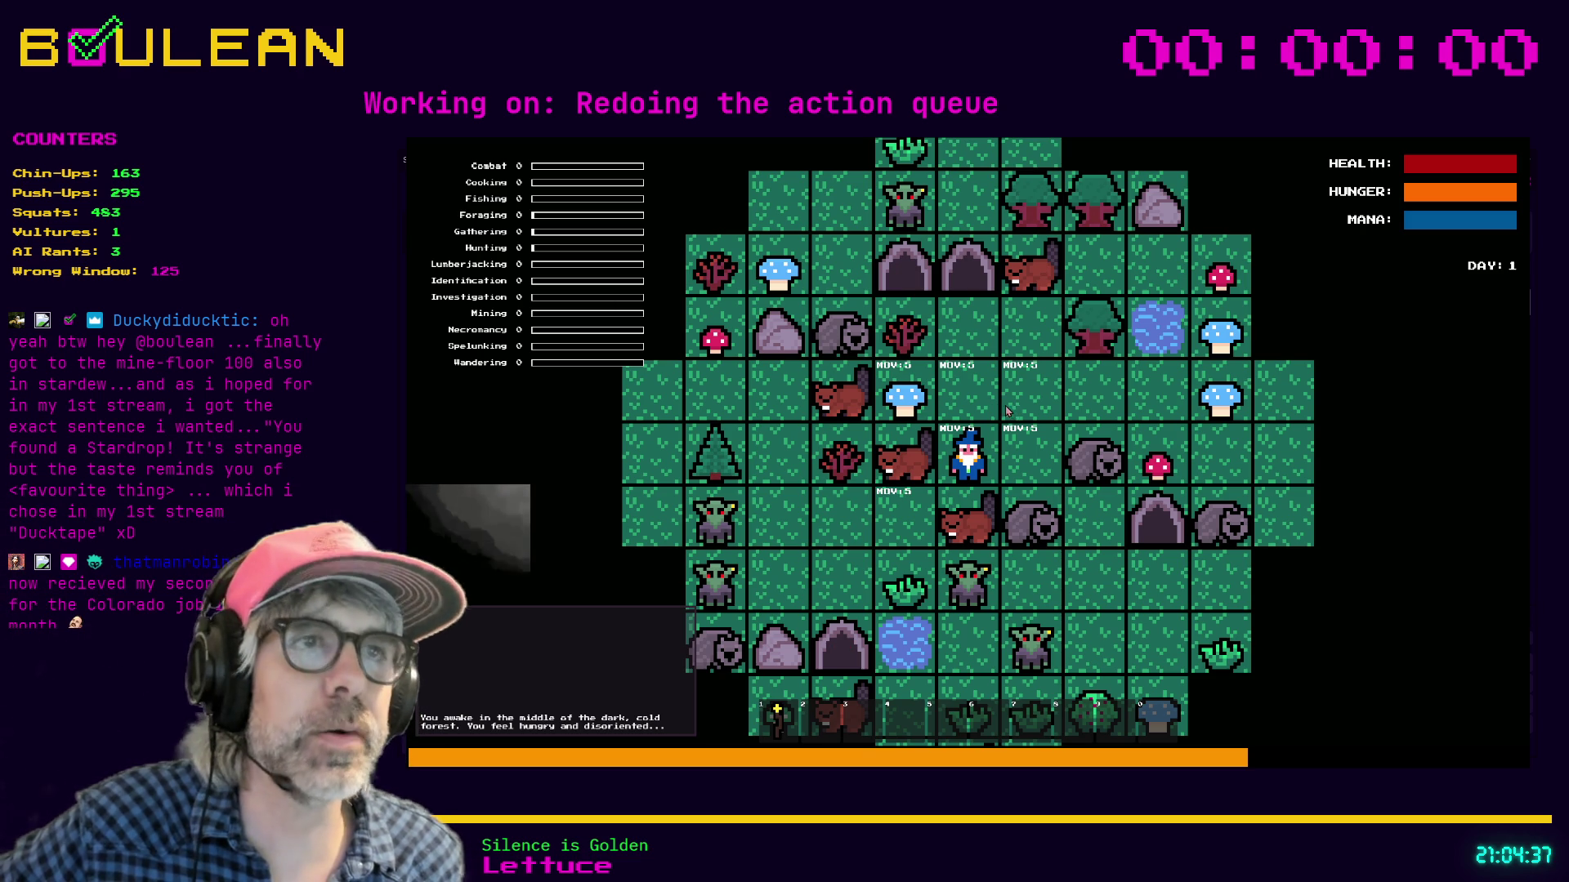
# Step: Scroll over the launched game window showing the wizard on the forest map
pyautogui.scroll(5, 1025, 468)
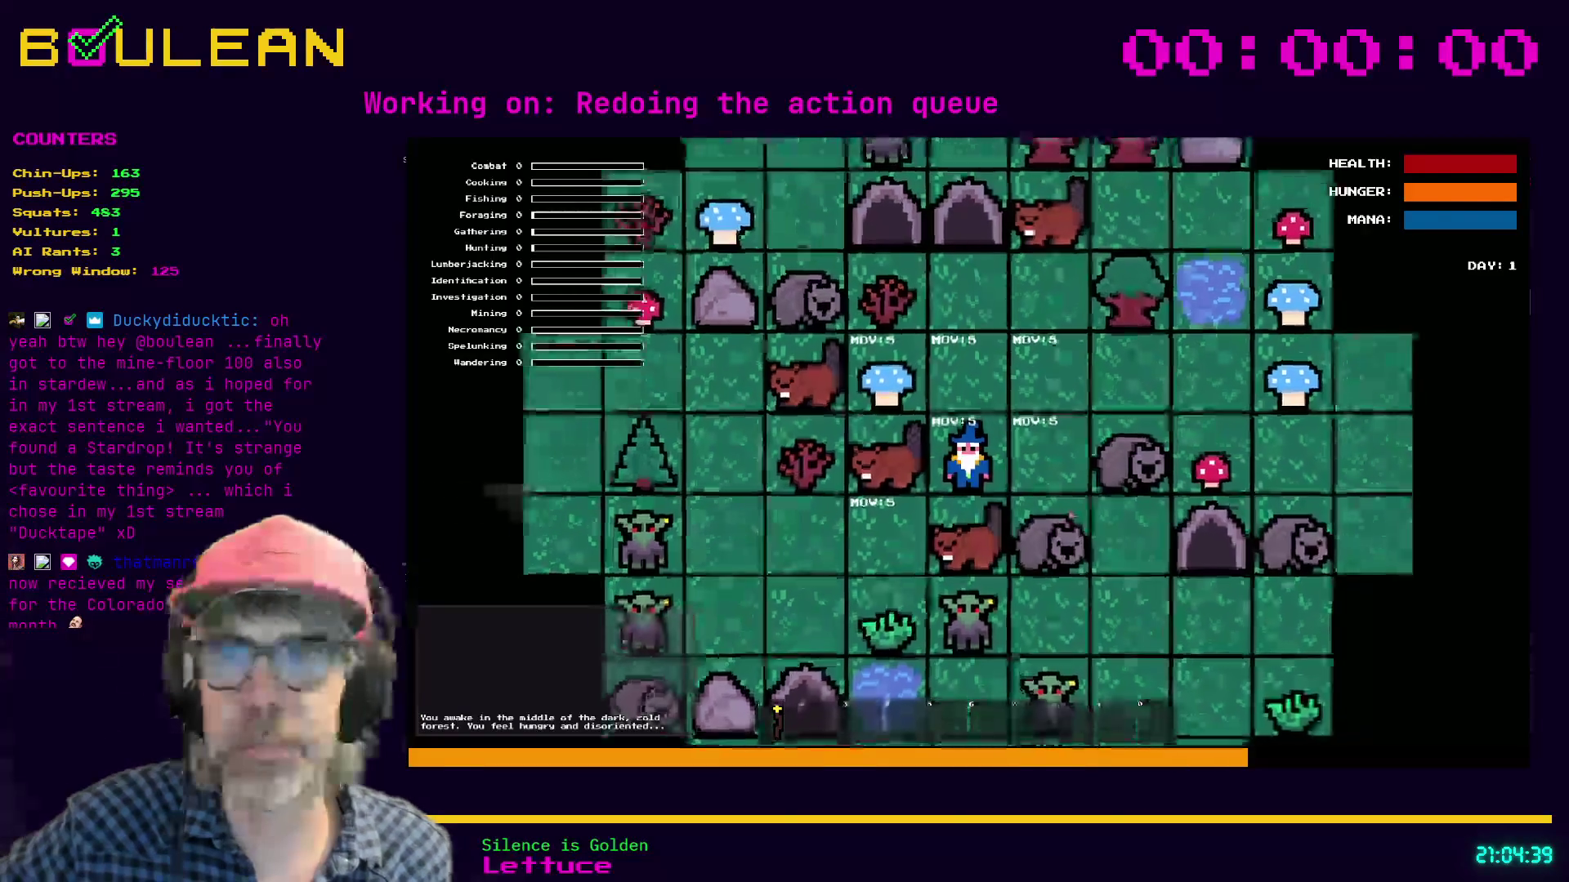
# Step: Zoom the game map in on the wizard to read the MOV:5 tile markers
pyautogui.scroll(3, 1071, 513)
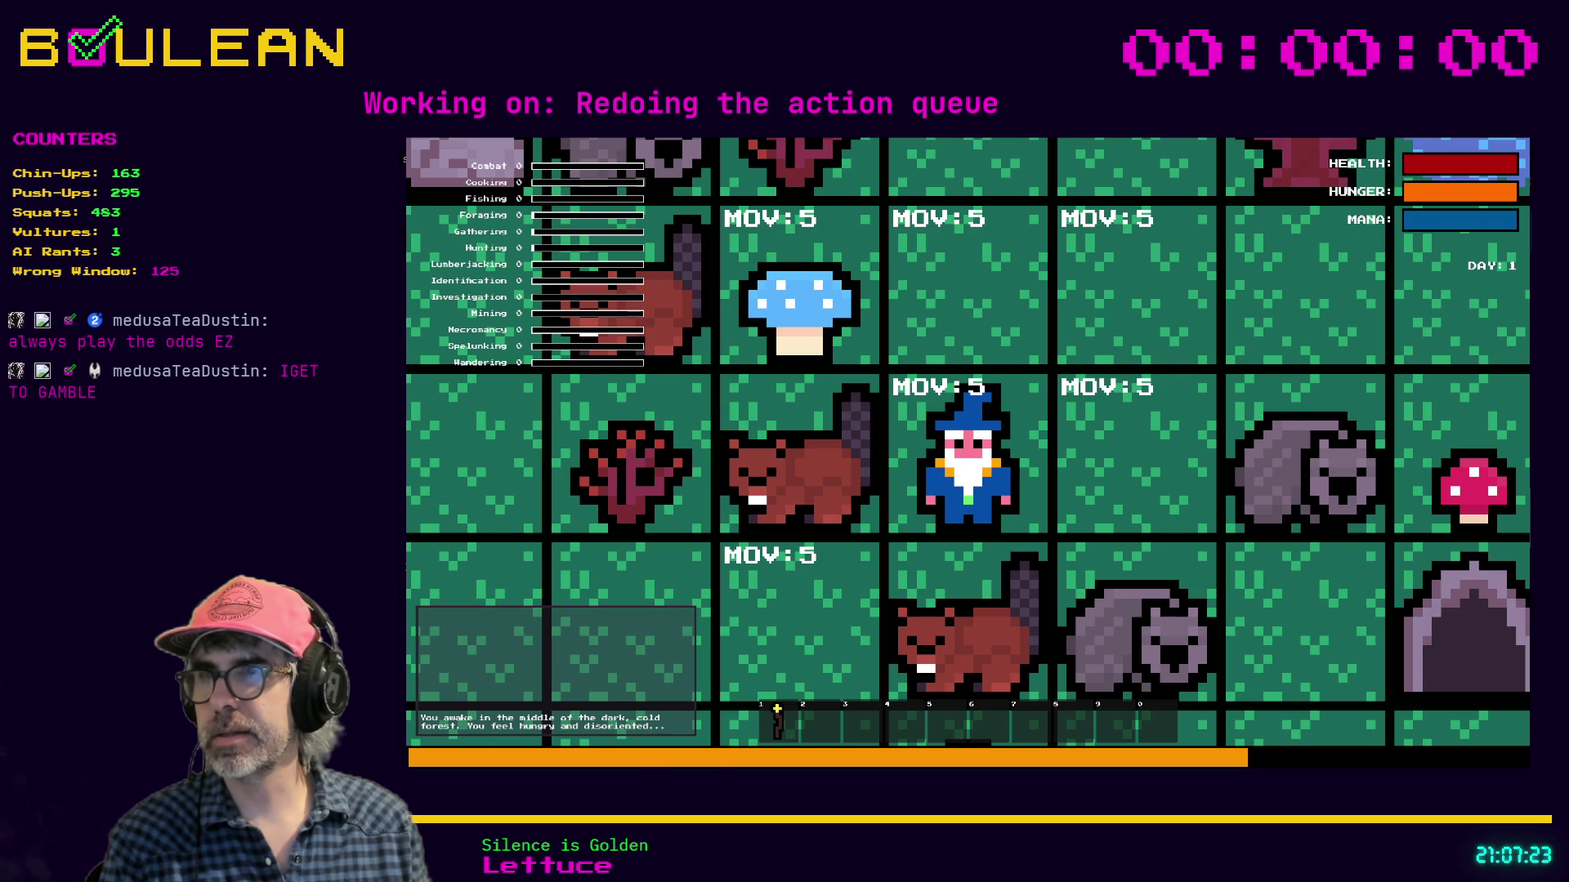
# Step: Try a wizard move, then inspect the failing call in character.gd and move_action.gd
pyautogui.press('space')
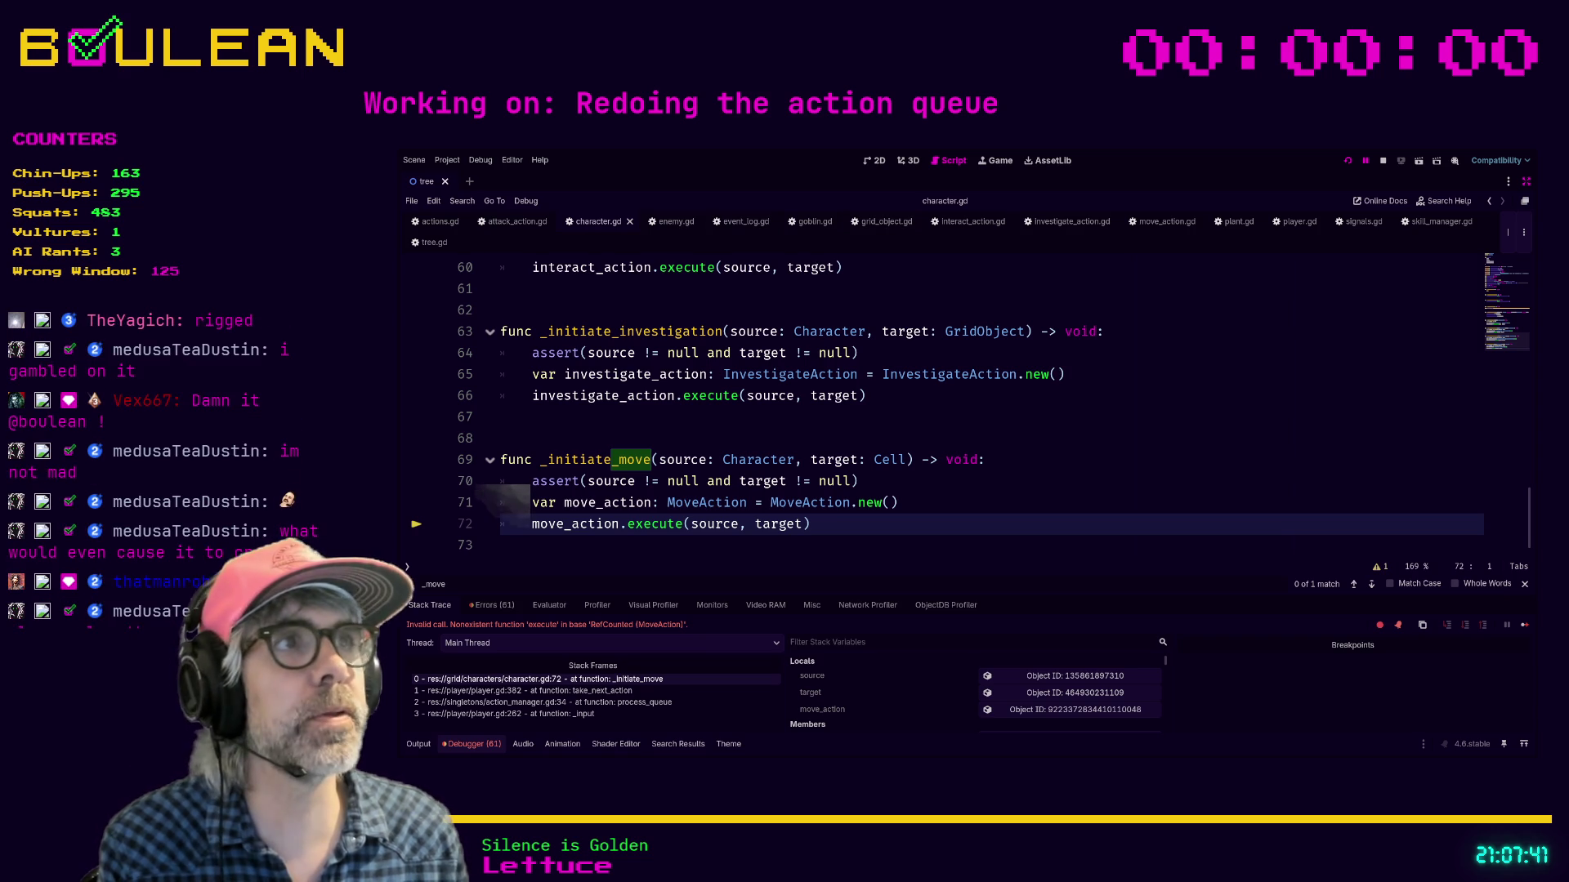
pyautogui.click(1152, 220)
pyautogui.scroll(5, 910, 398)
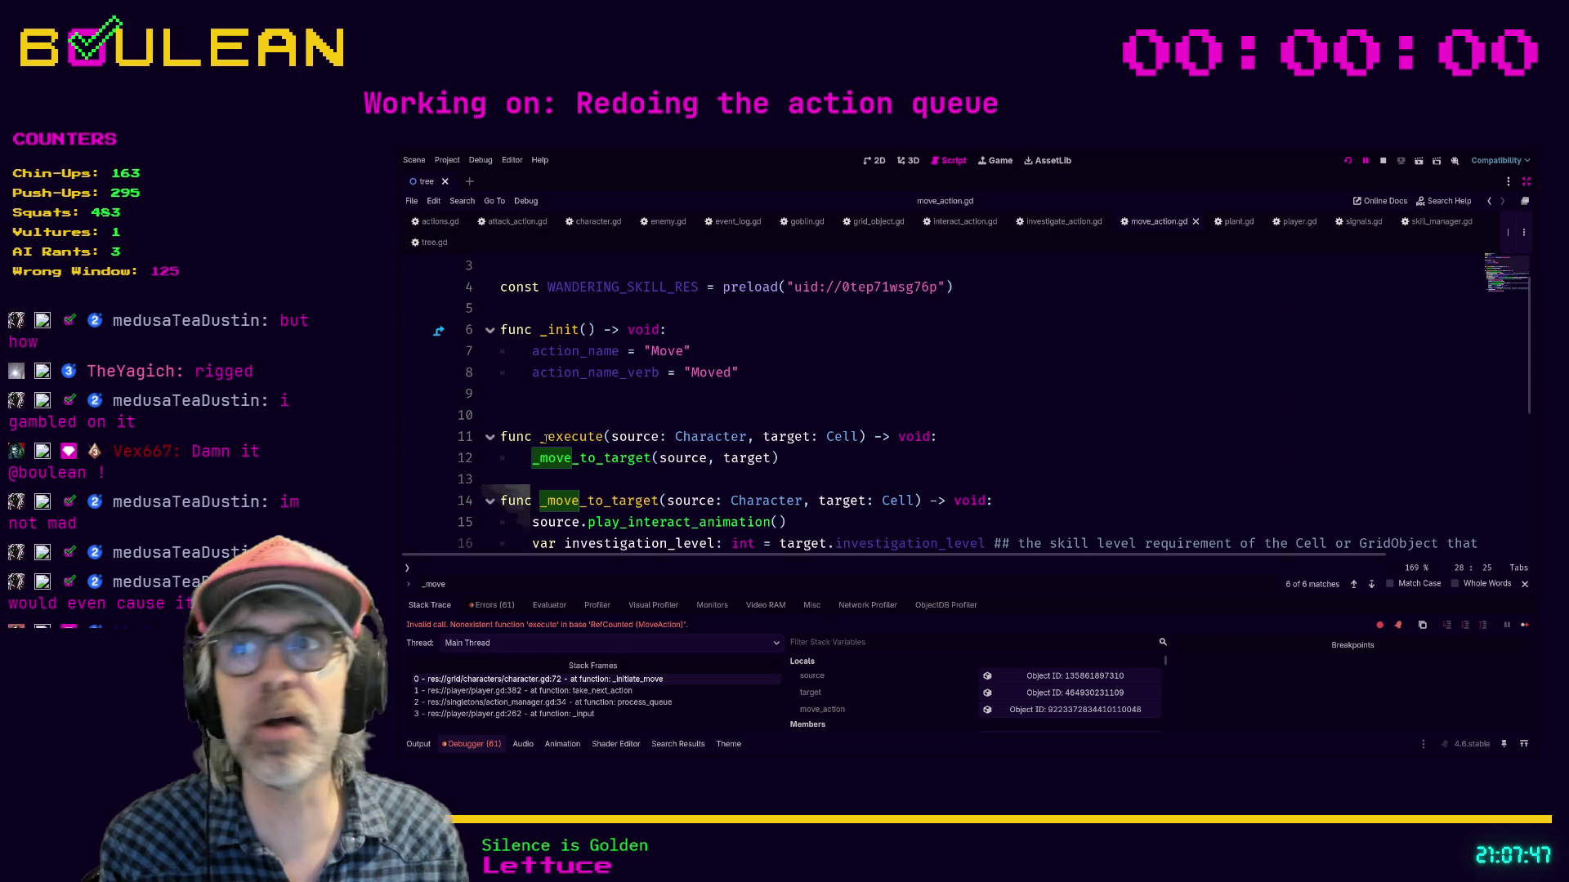
pyautogui.click(566, 680)
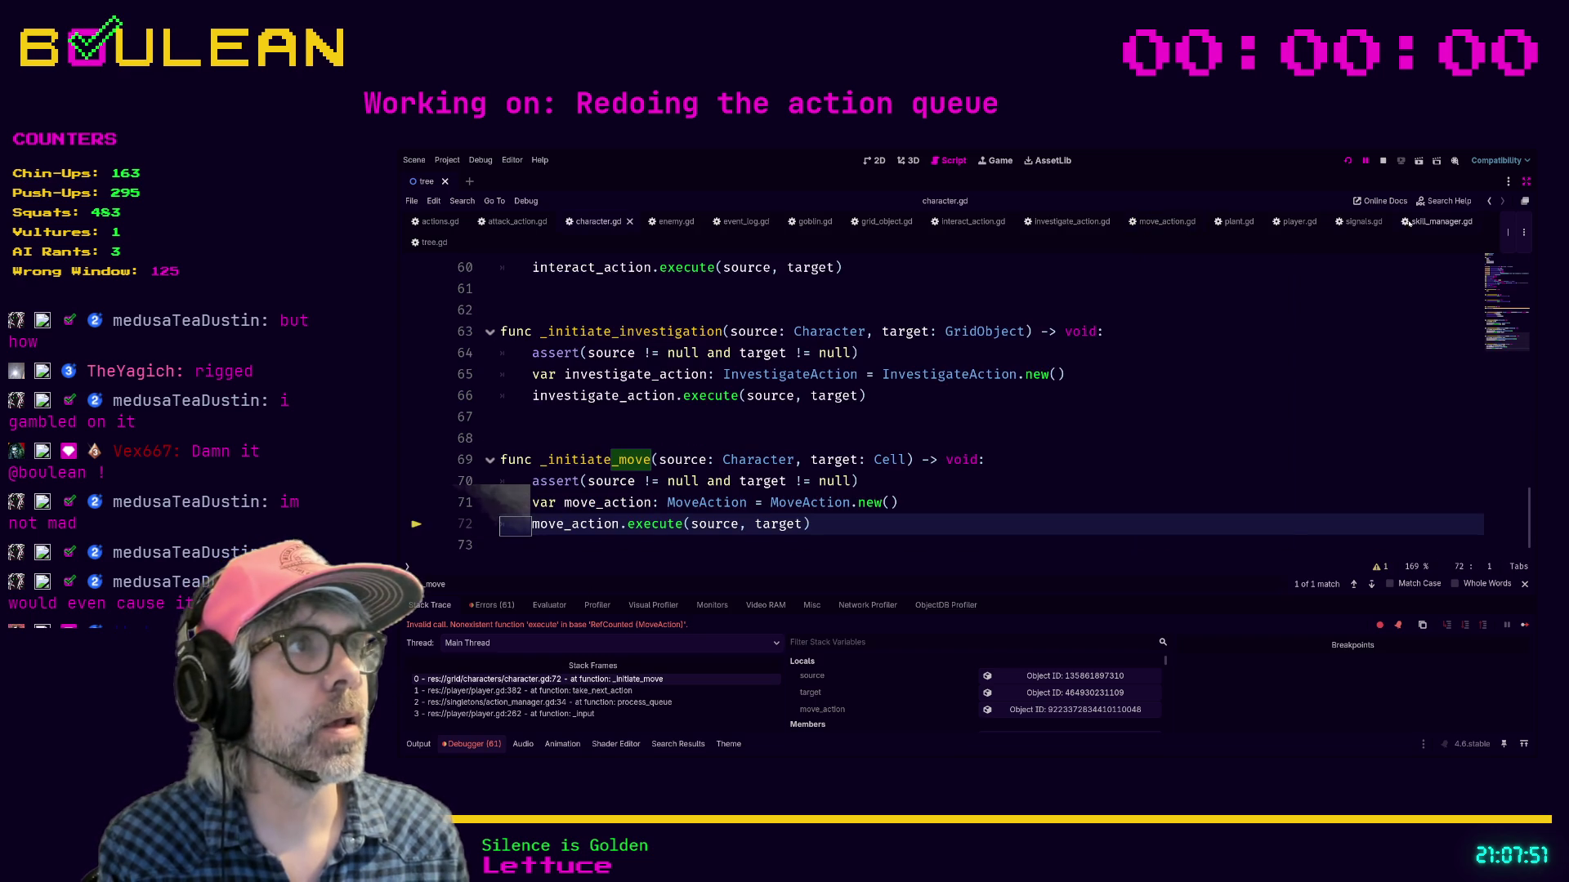
pyautogui.click(1164, 221)
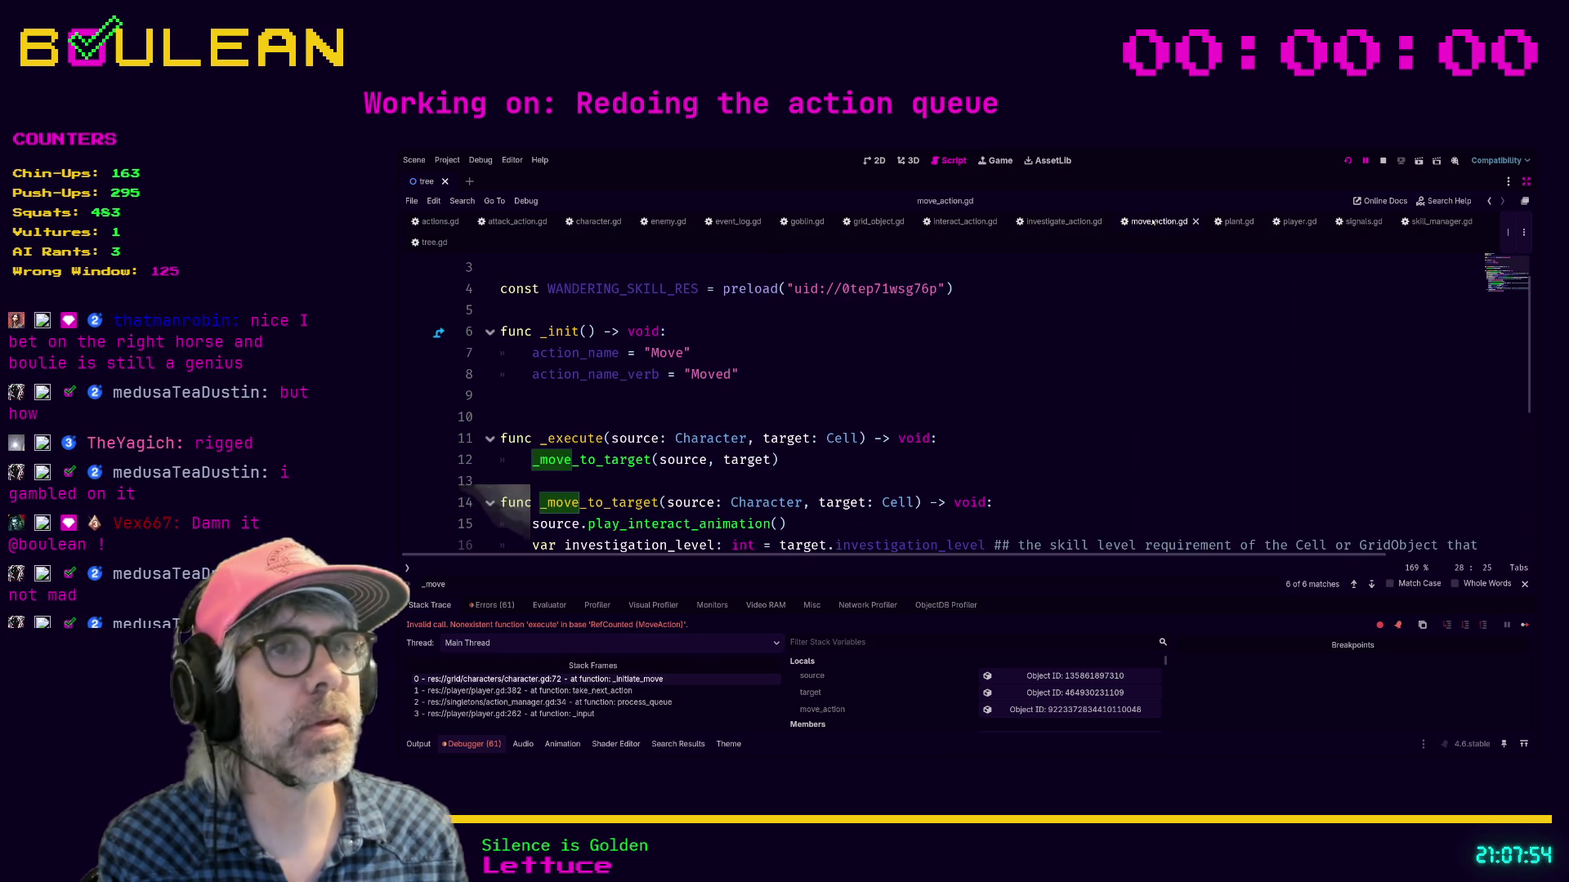
# Step: Rename func _execute to execute in move_action.gd and relaunch the game
pyautogui.click(547, 439)
pyautogui.press('BackSpace')
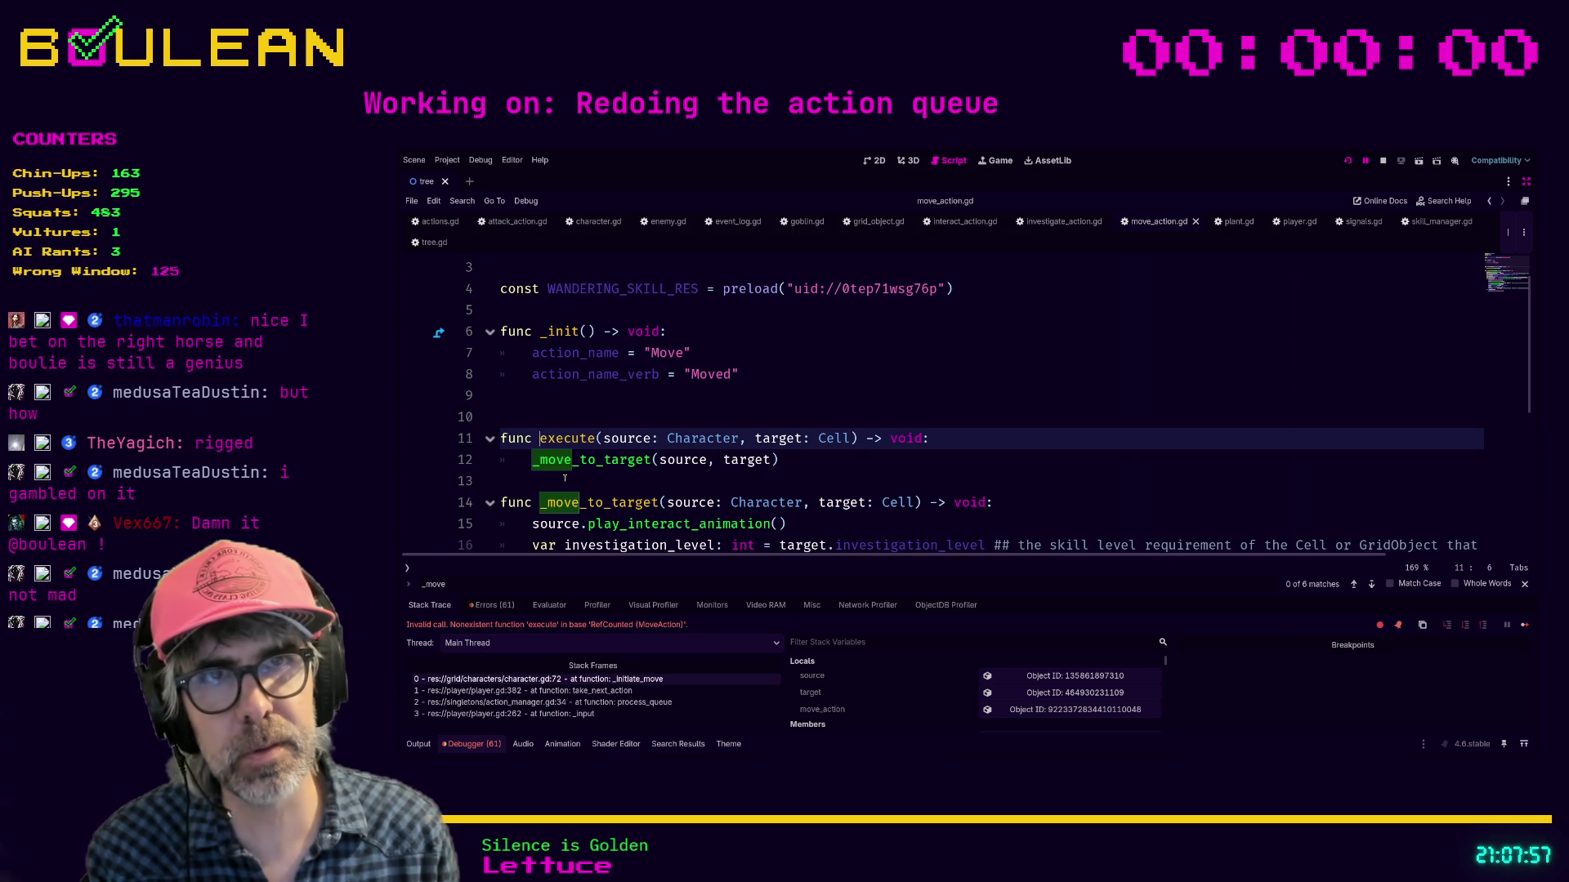
pyautogui.click(566, 479)
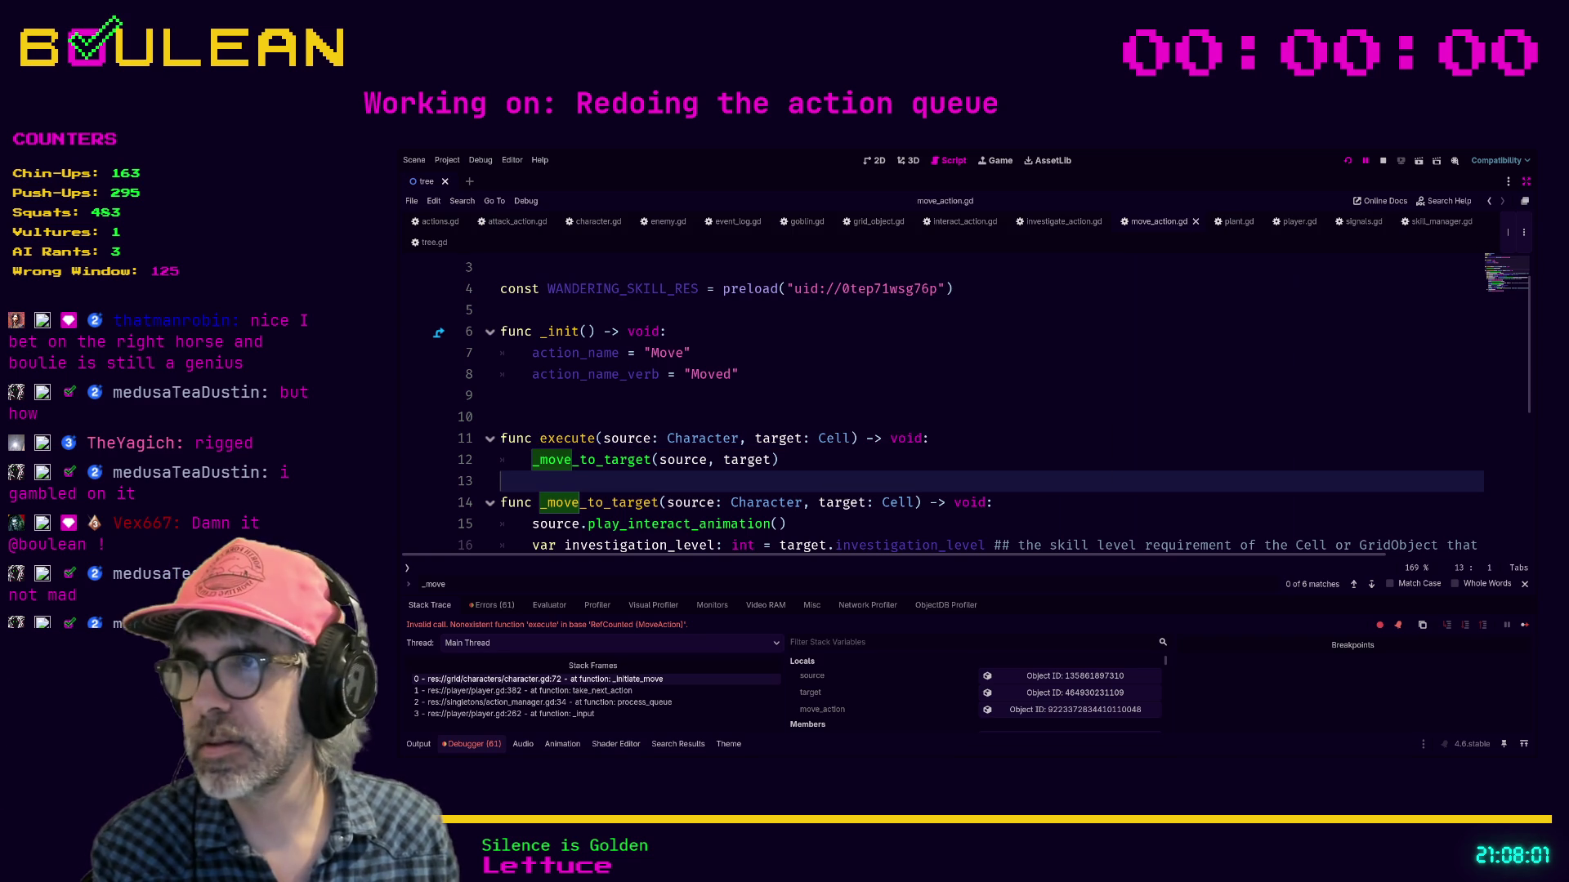
pyautogui.press('F5')
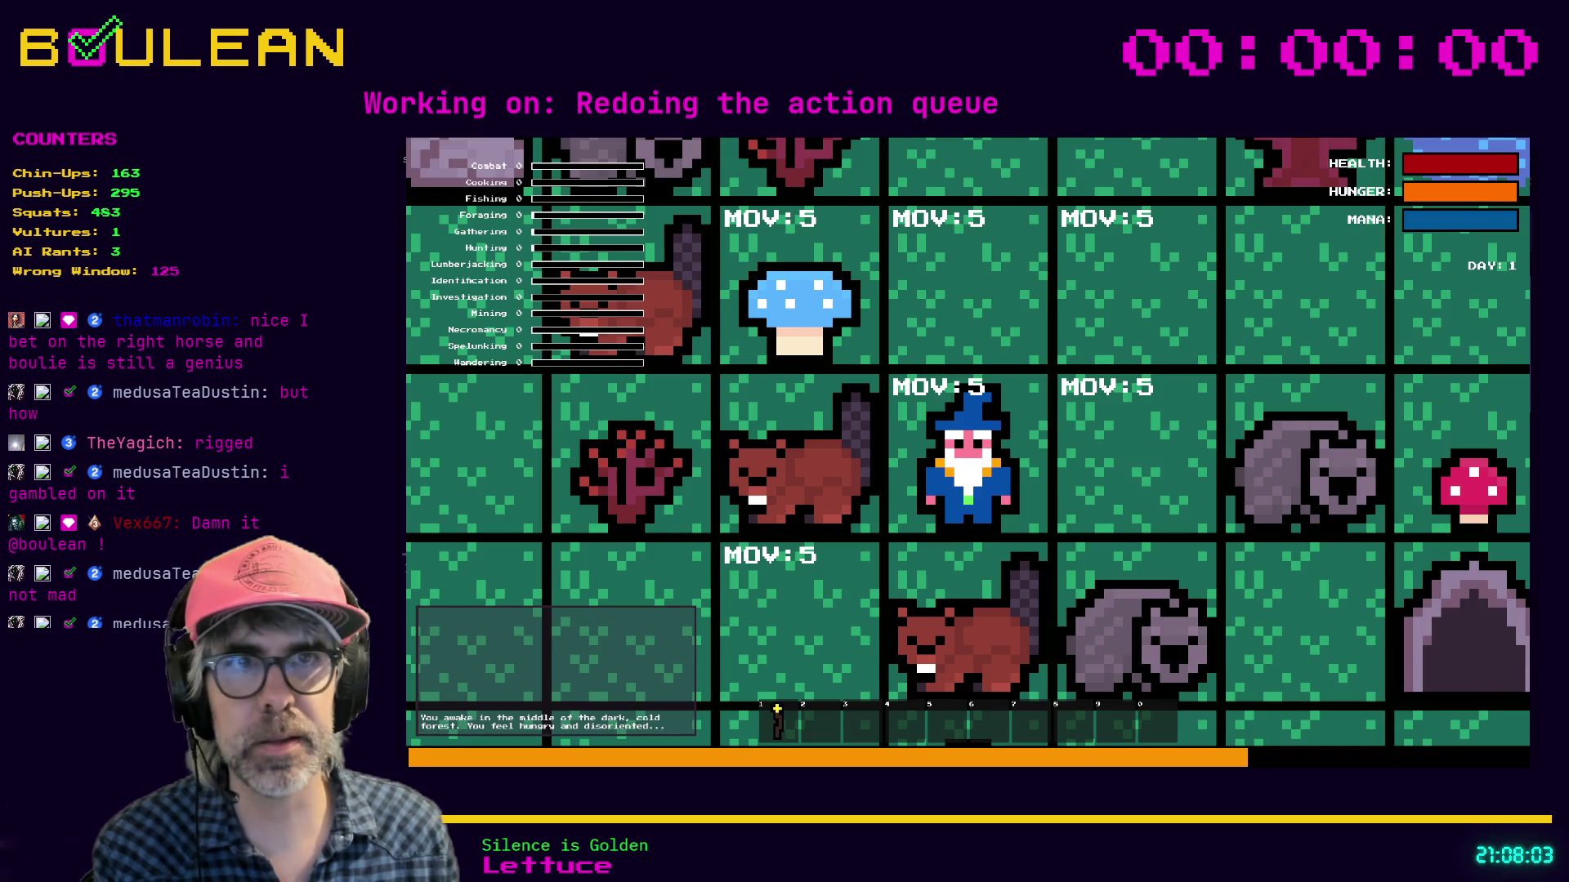
# Step: Try a wizard move until the debugger halts on move_action.gd line 16's investigation_level access
pyautogui.press('F8')
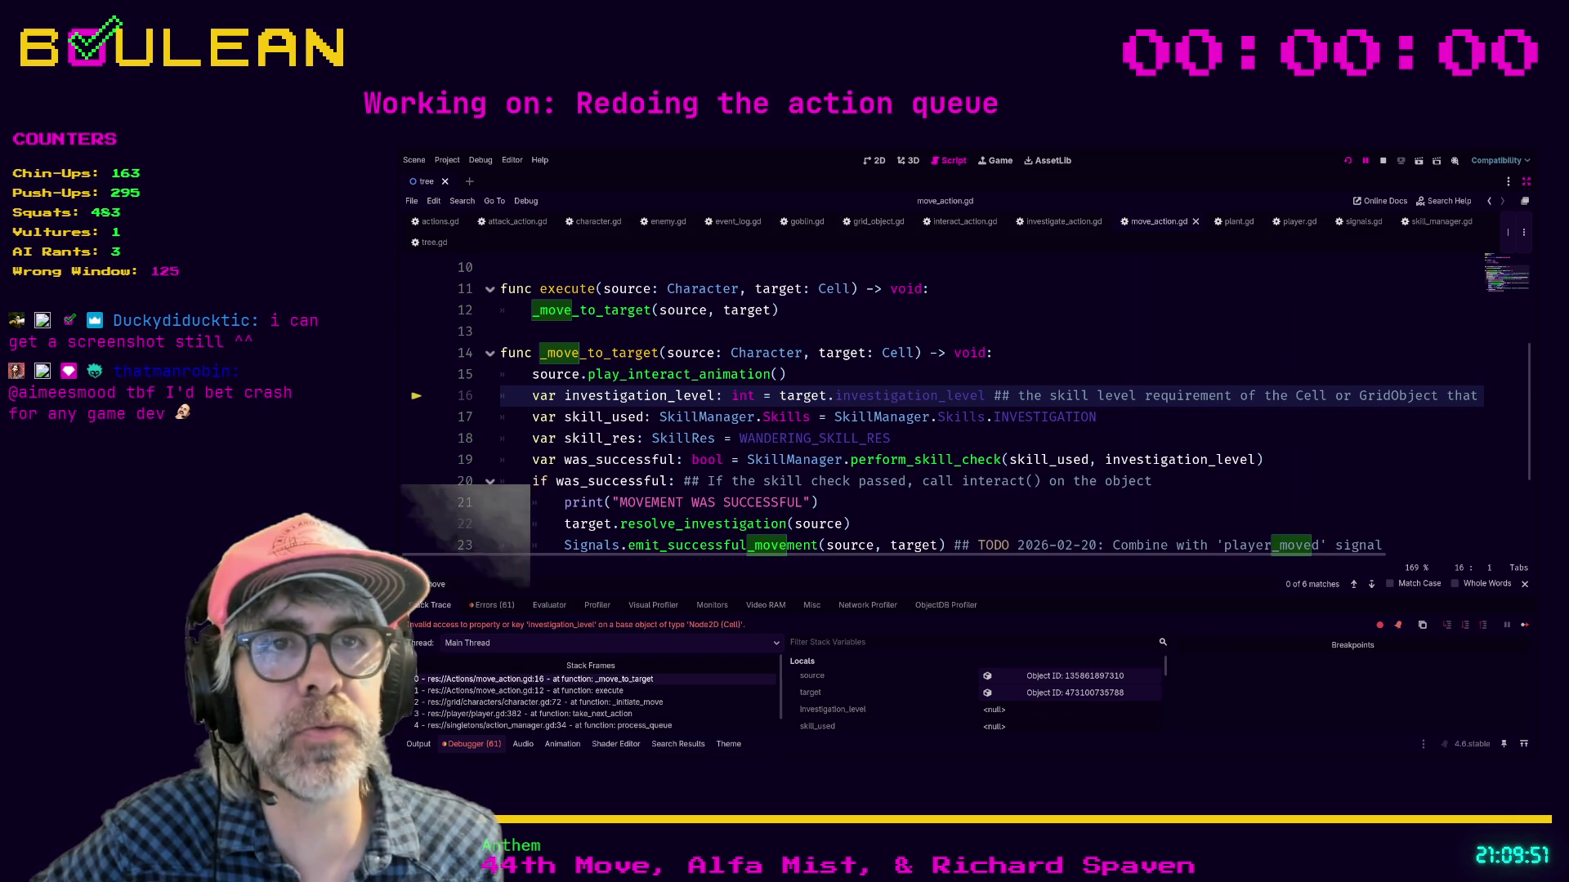
pyautogui.scroll(-1, 970, 410)
# Step: Select investigation_level after target. on line 16 of move_action.gd
pyautogui.click(891, 374)
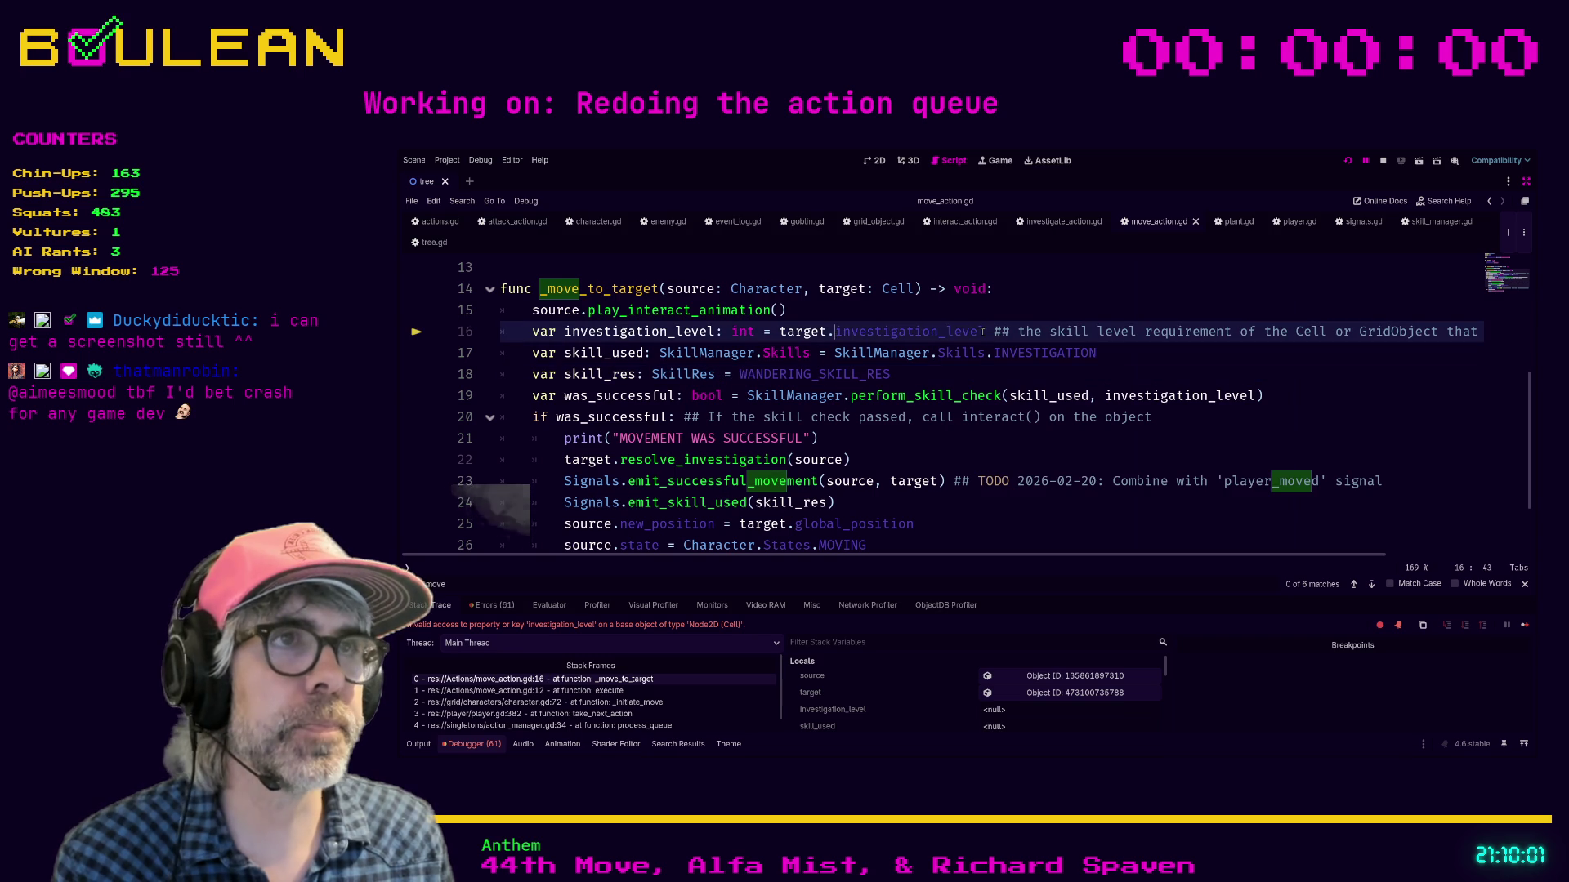
pyautogui.doubleClick(899, 331)
# Step: Replace target.investigation_level on line 16 with target.terrain.required_skill_level
pyautogui.write('move')
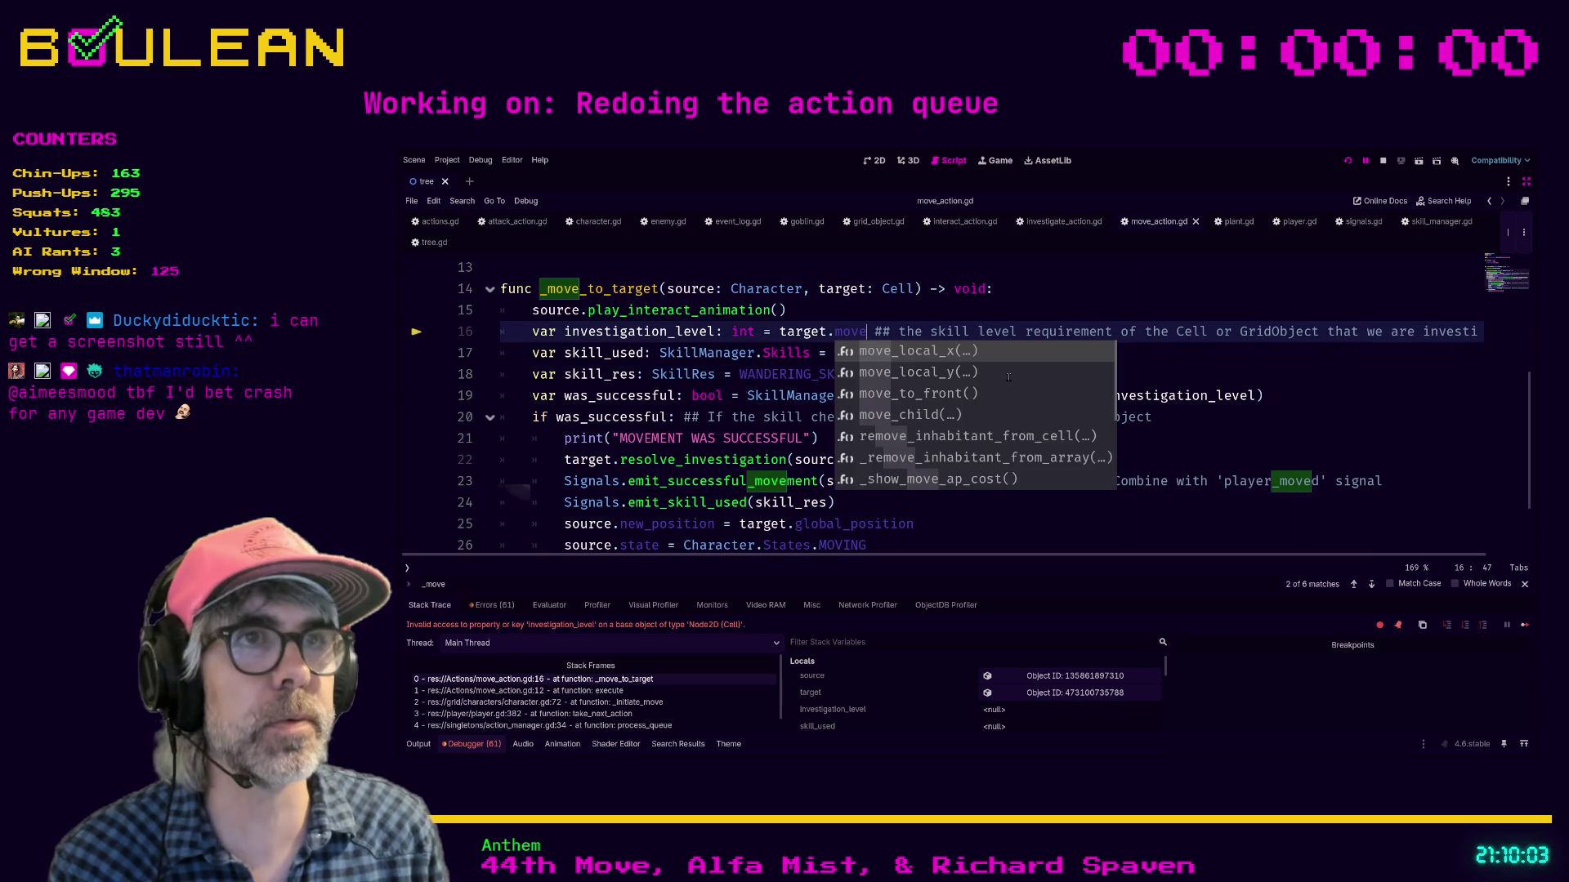
pyautogui.press('BackSpace')
pyautogui.press('BackSpace')
pyautogui.press('BackSpace')
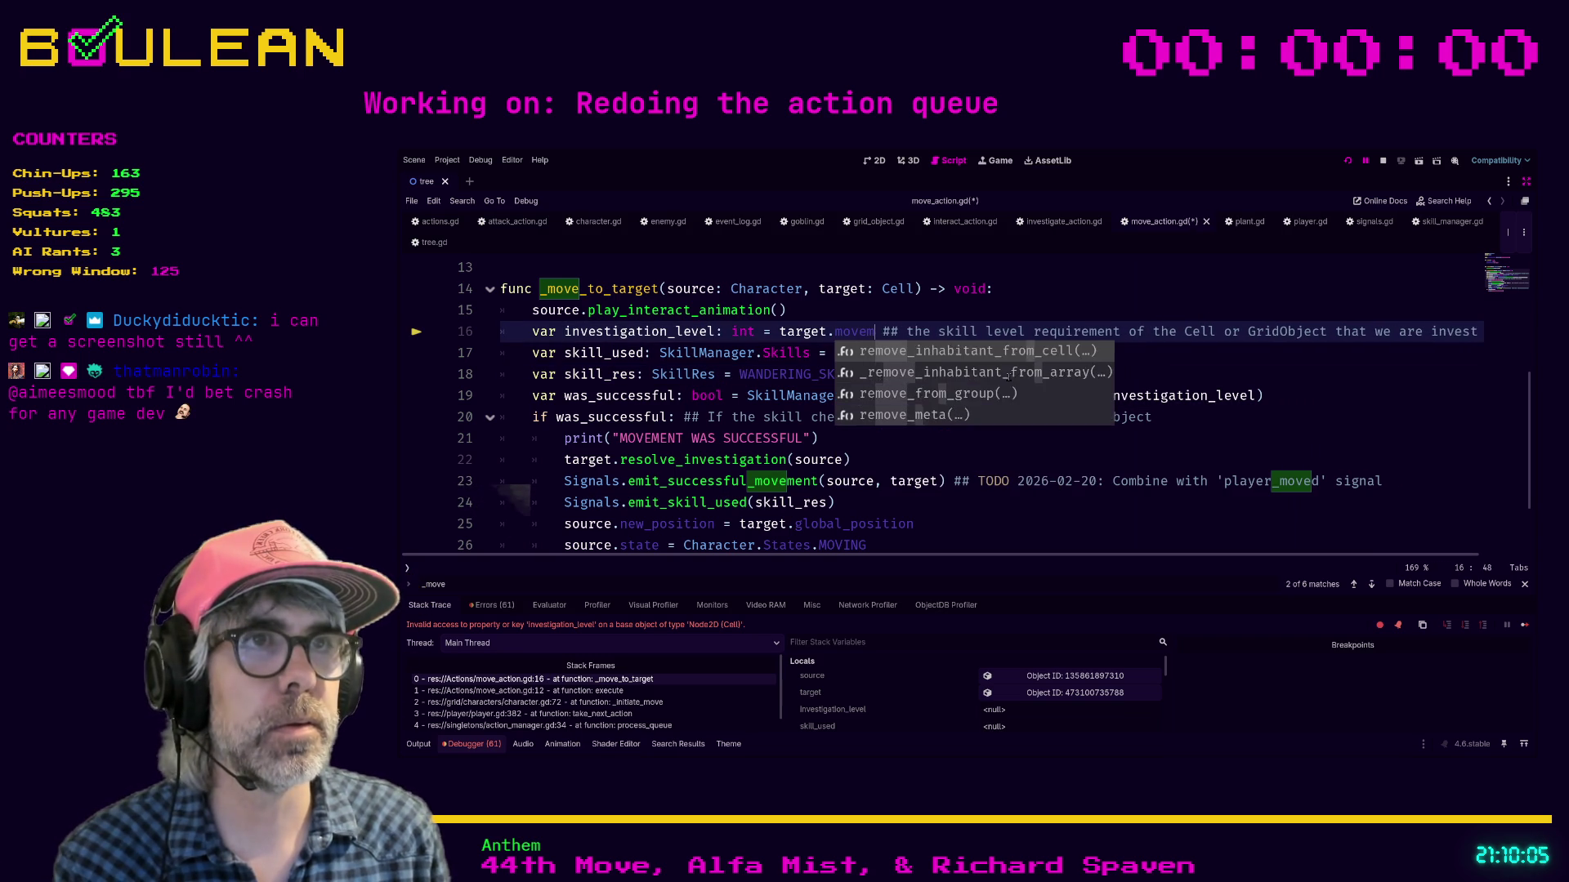
pyautogui.press('BackSpace')
pyautogui.write('terrain.mo')
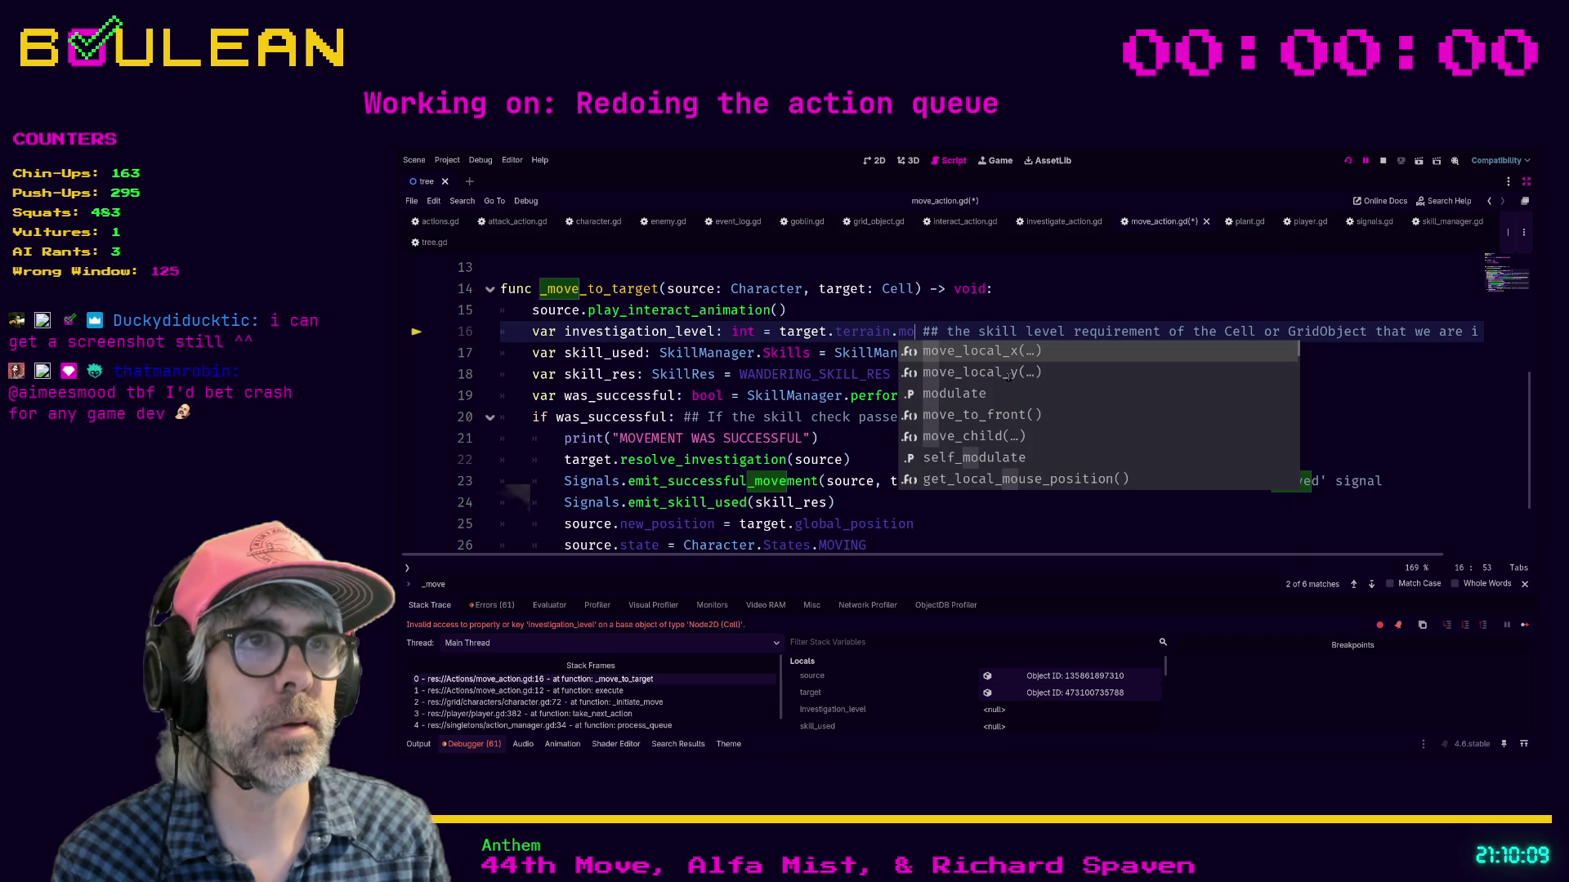
pyautogui.press('BackSpace')
pyautogui.press('BackSpace')
pyautogui.write('lev')
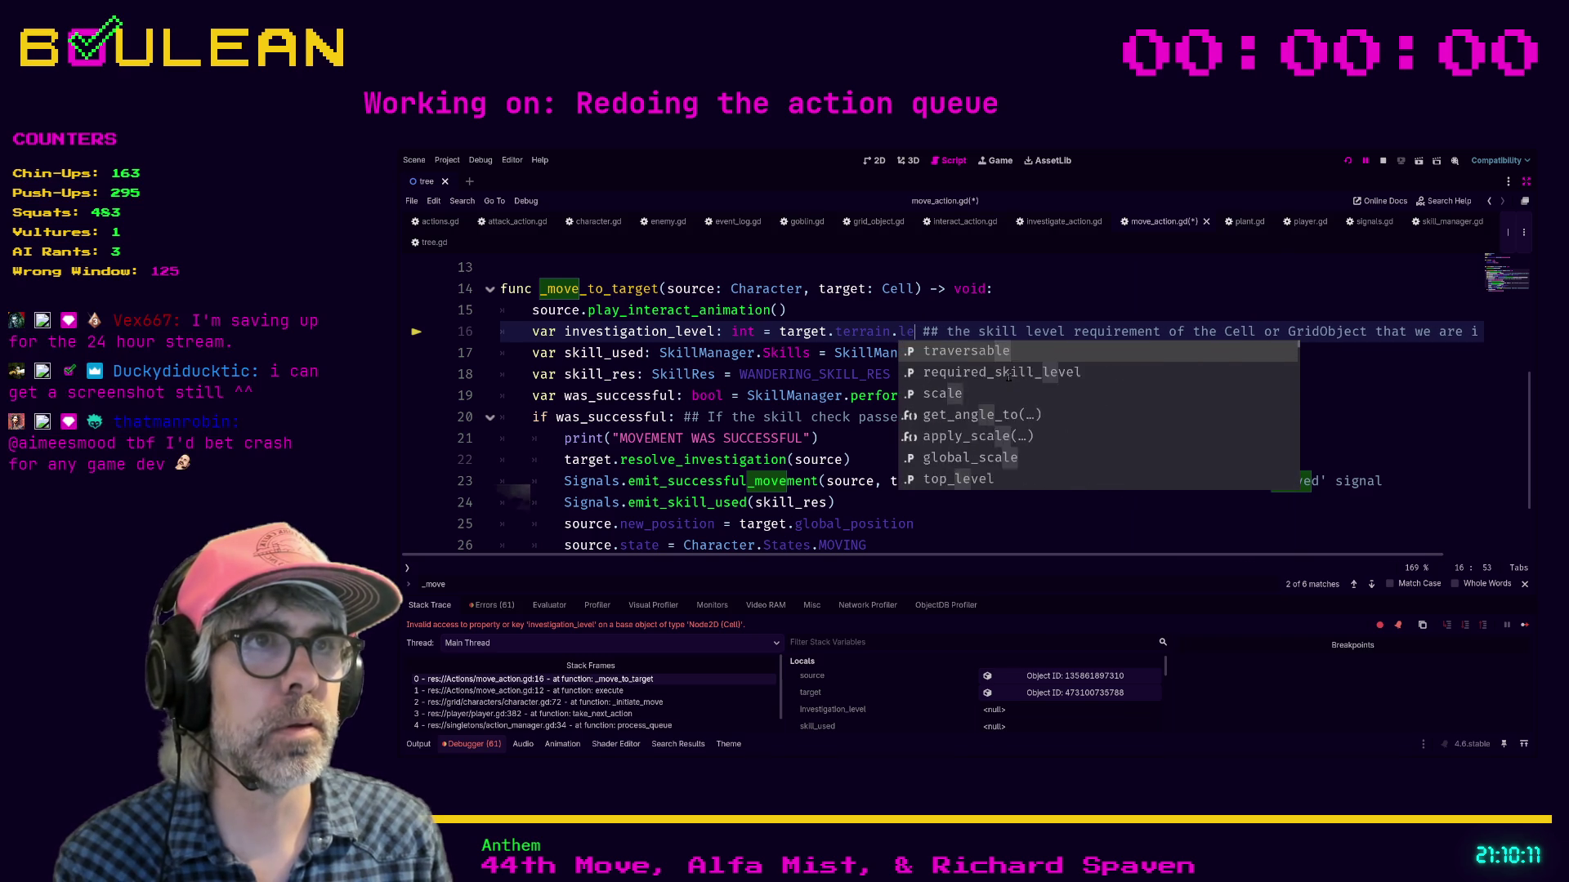
pyautogui.press('Return')
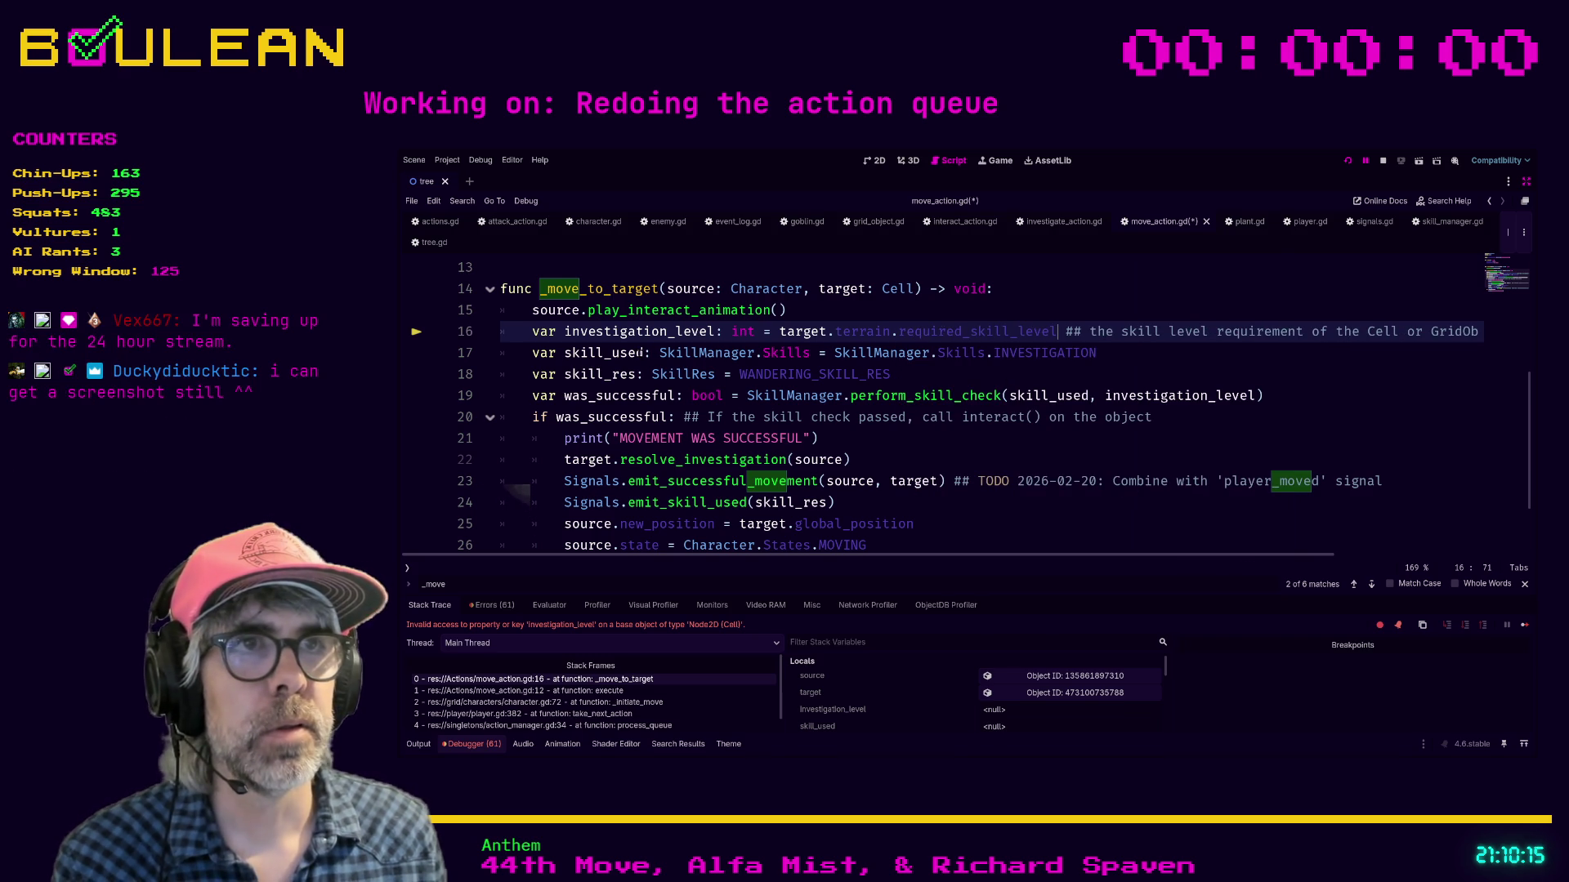
# Step: Change line 17's skill from INVESTIGATION to WANDERING and rename the line 16 variable to terrain_level
pyautogui.doubleClick(1007, 352)
pyautogui.write('WANDERING')
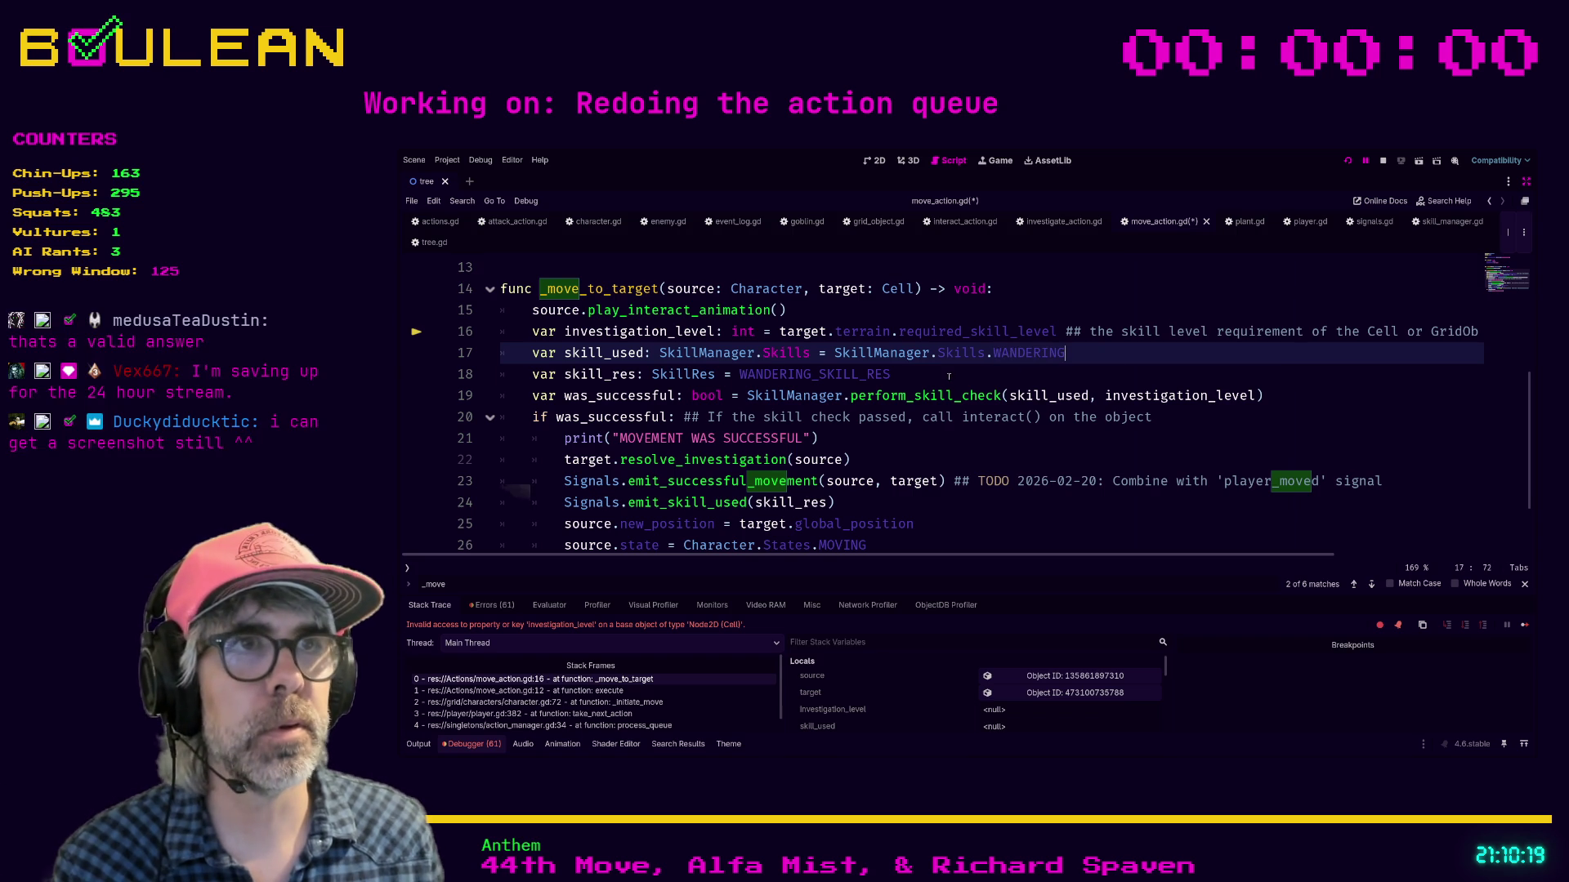
pyautogui.click(947, 375)
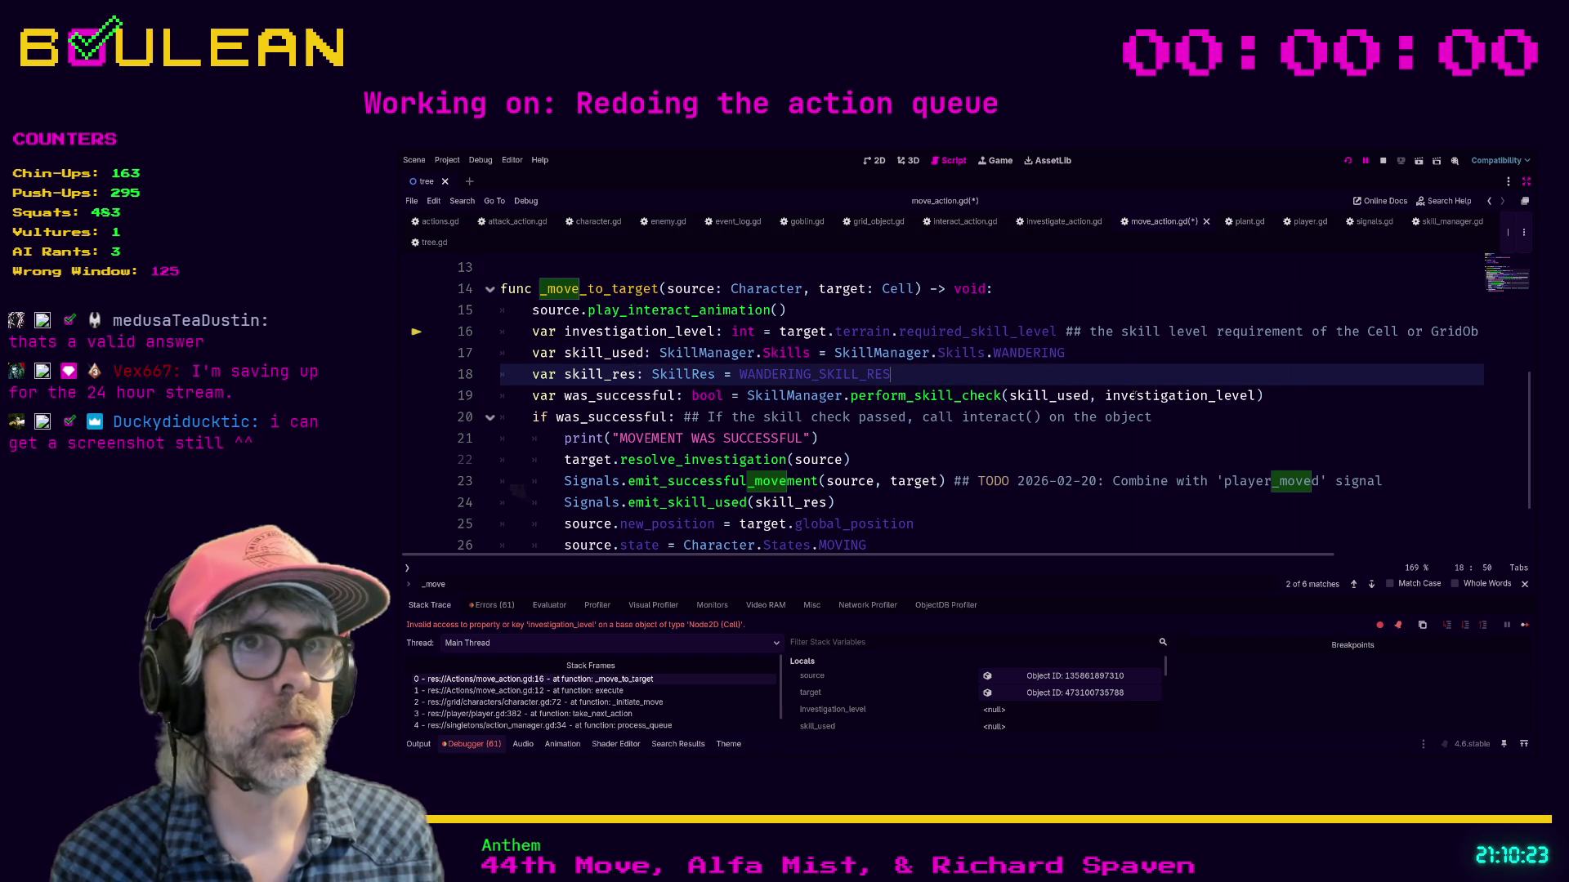
pyautogui.click(661, 335)
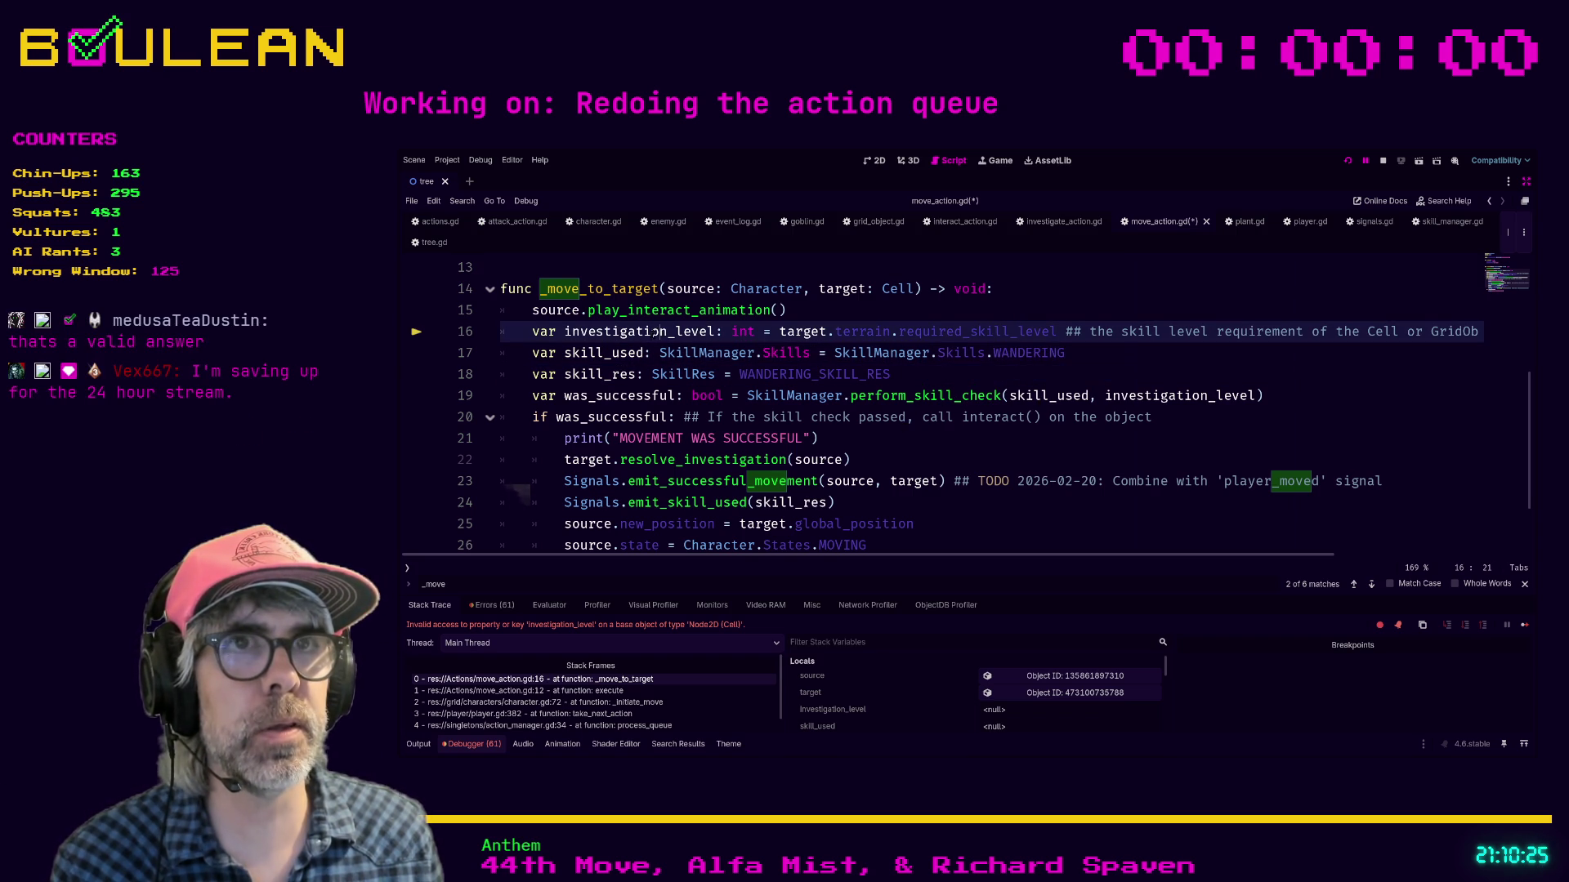
pyautogui.press('Right')
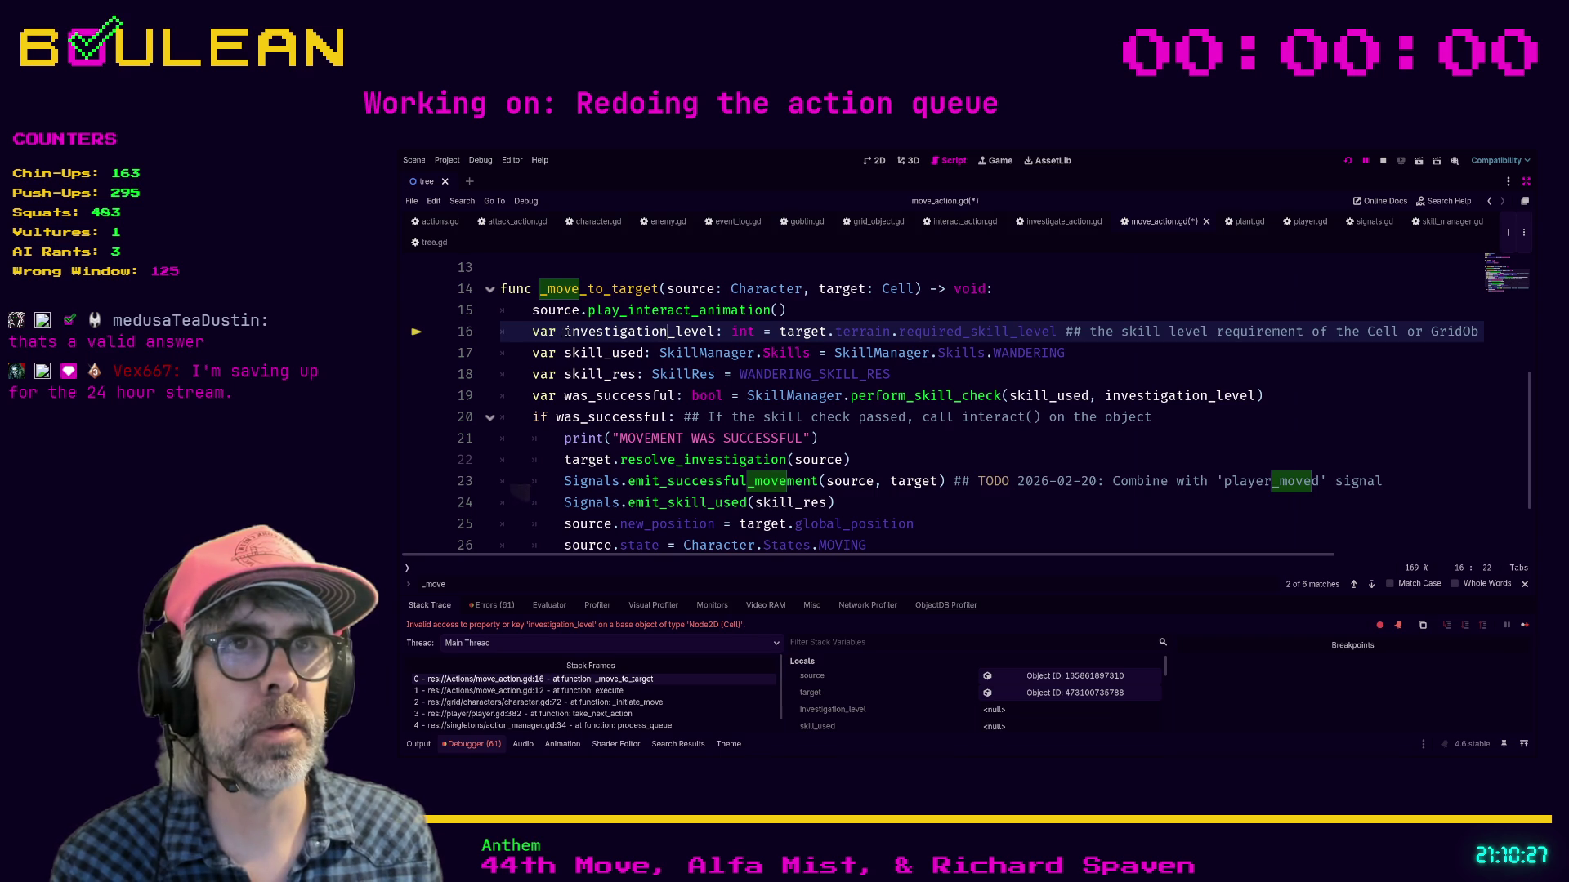
pyautogui.doubleClick(566, 333)
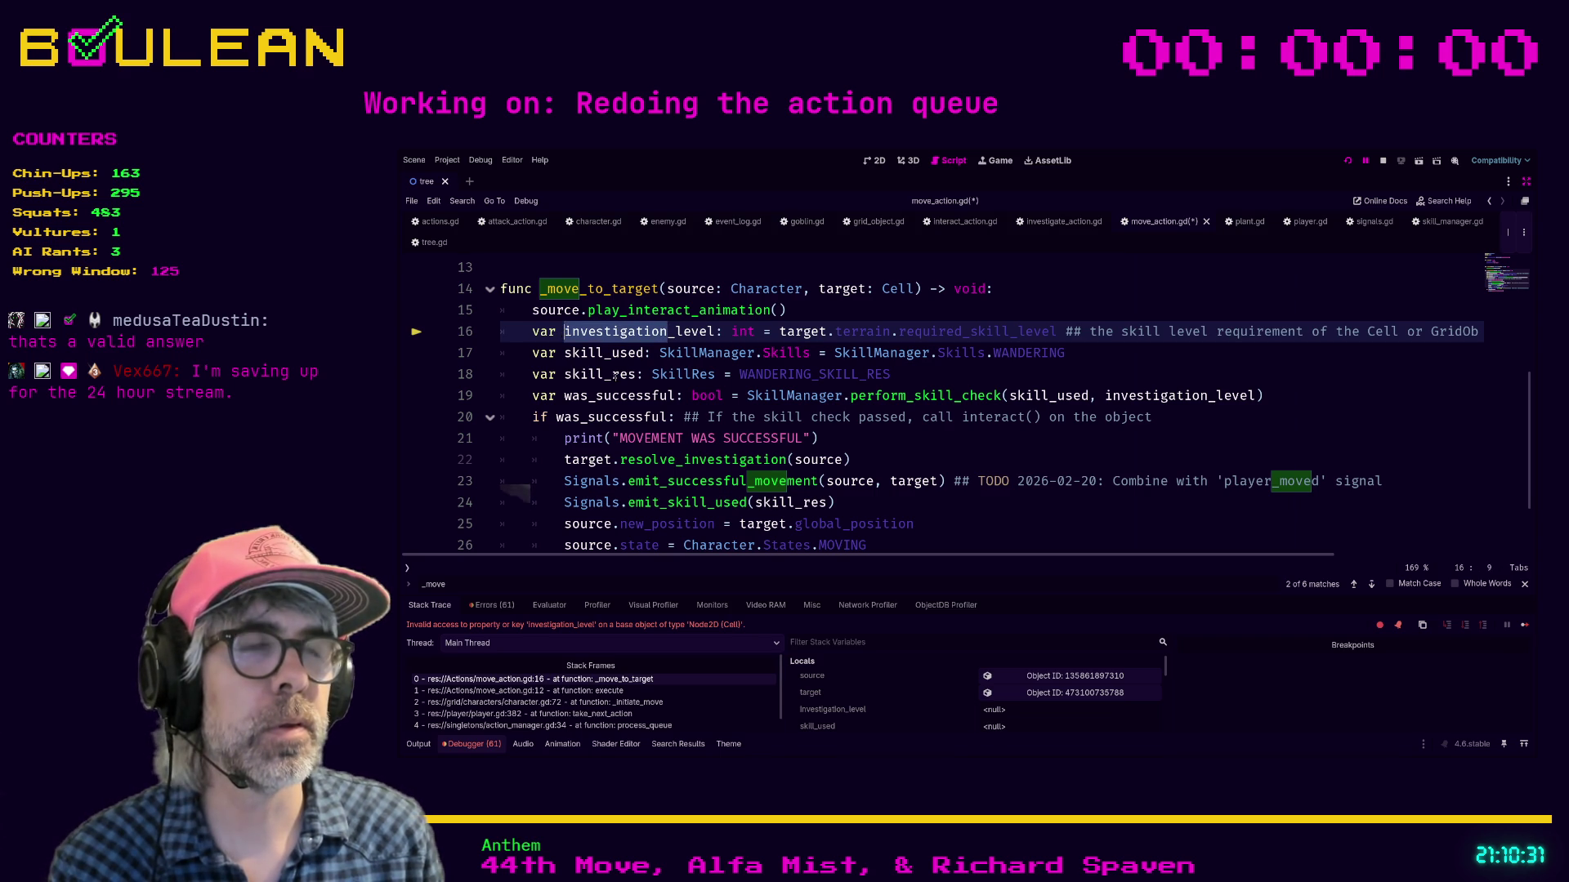
pyautogui.write('terrain')
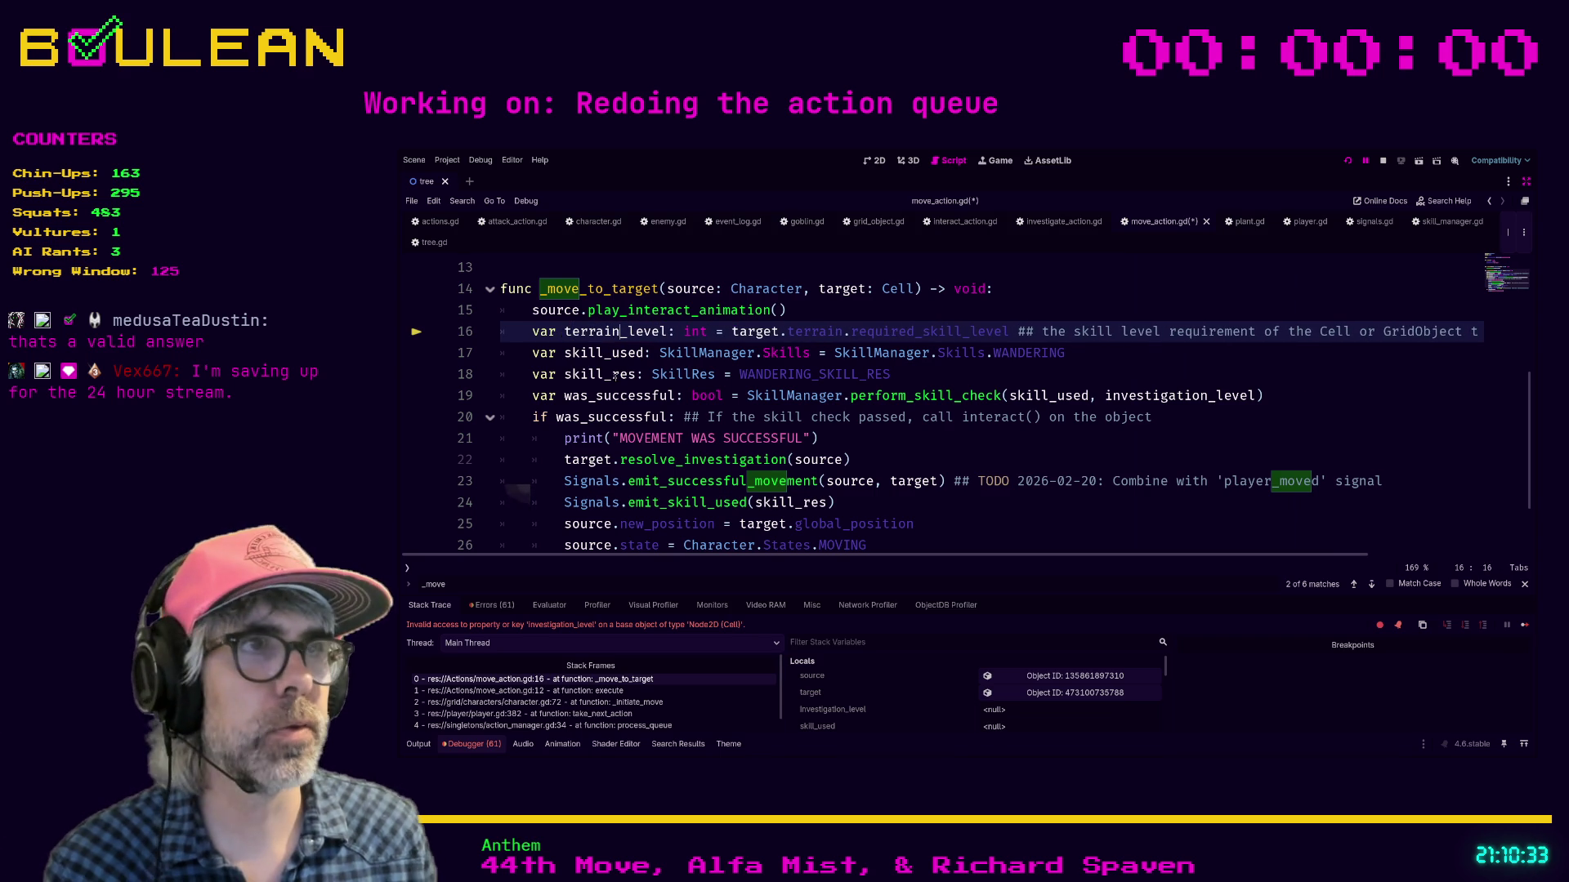
# Step: Pass terrain_level on line 19 and delete the target.resolve_investigation(source) call
pyautogui.doubleClick(1169, 396)
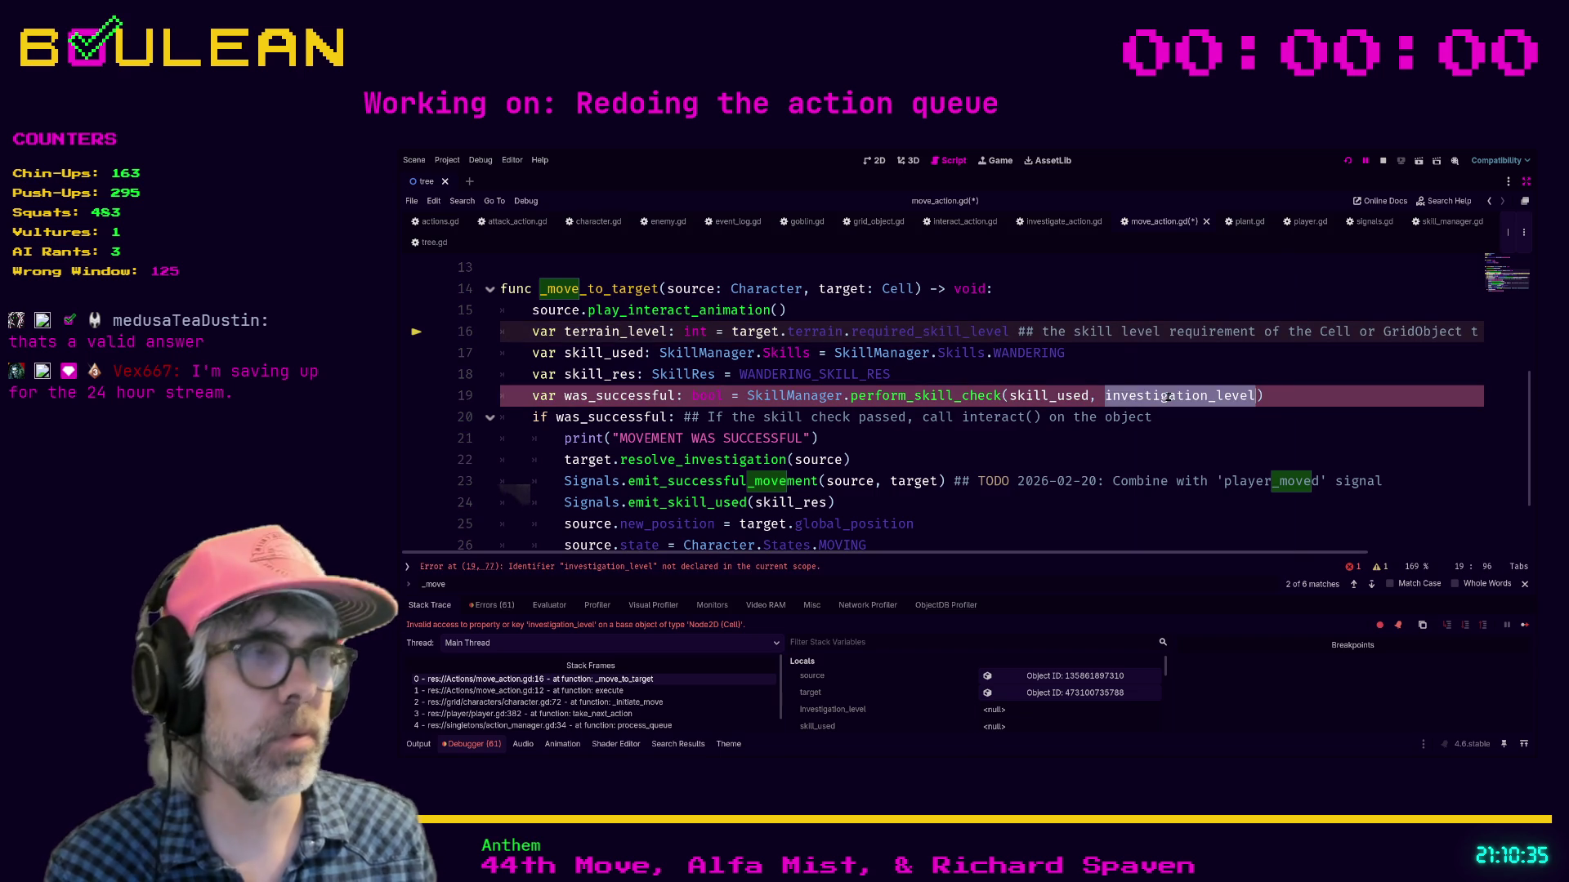
pyautogui.write('terrain_level')
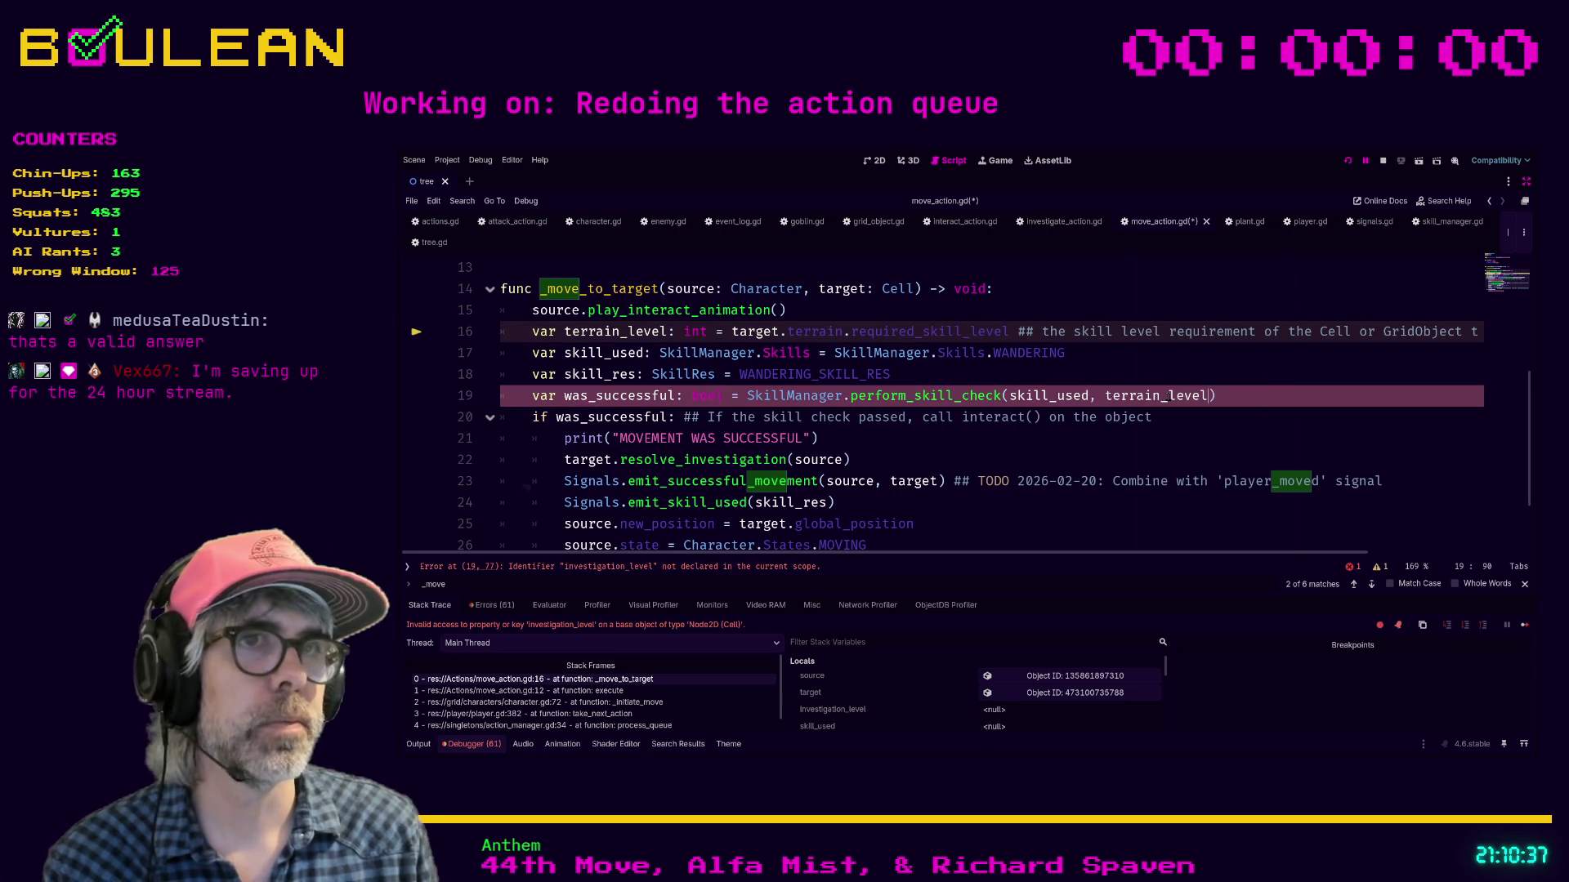
pyautogui.click(976, 438)
pyautogui.scroll(-2, 976, 438)
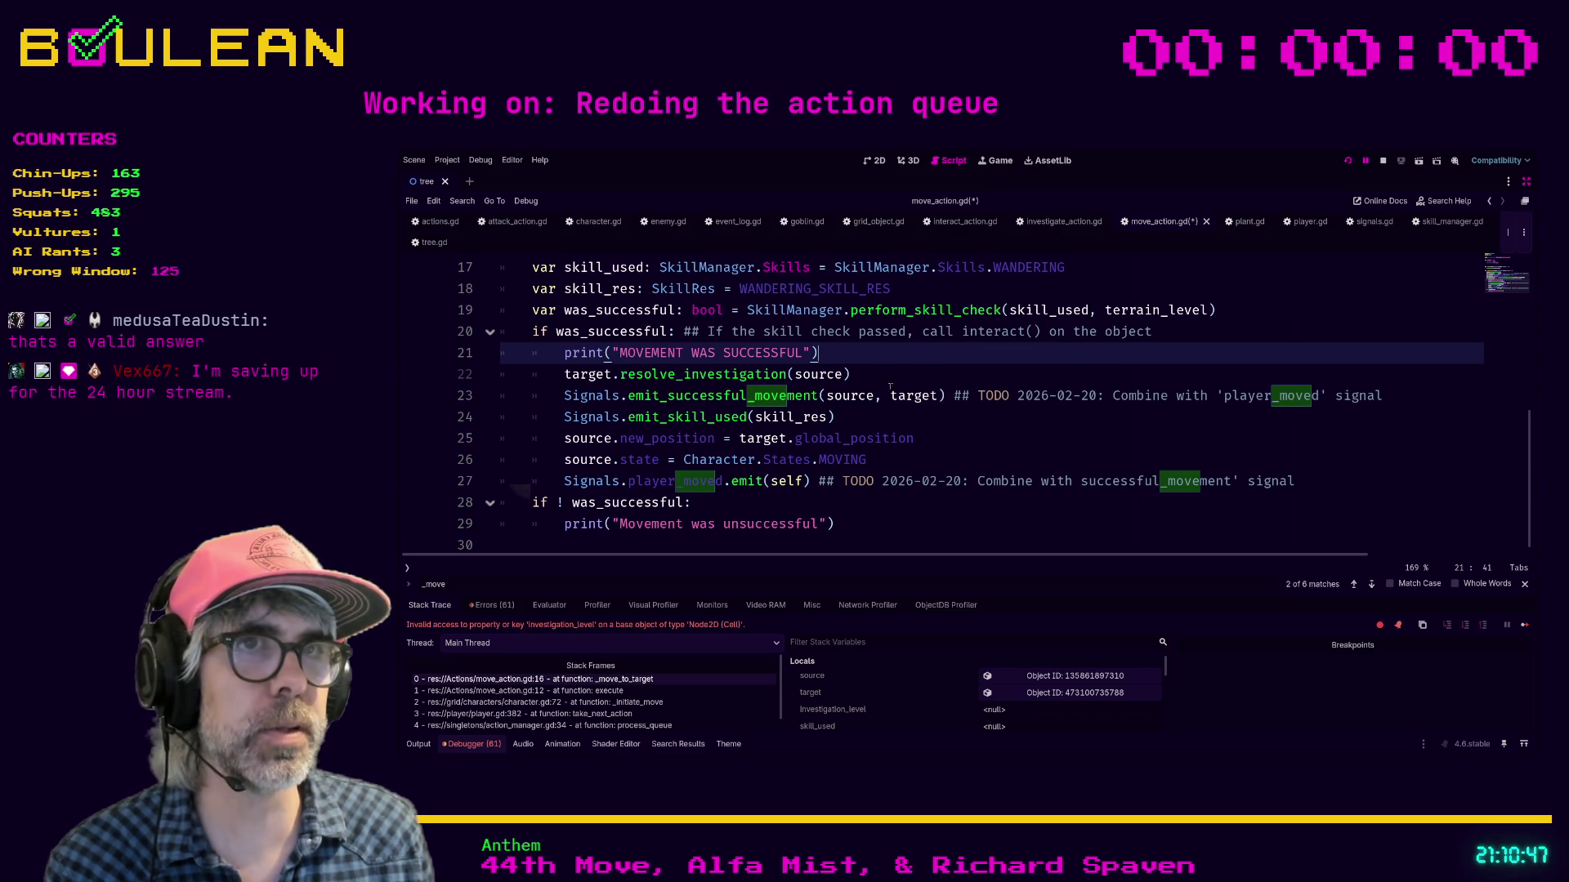
pyautogui.click(961, 442)
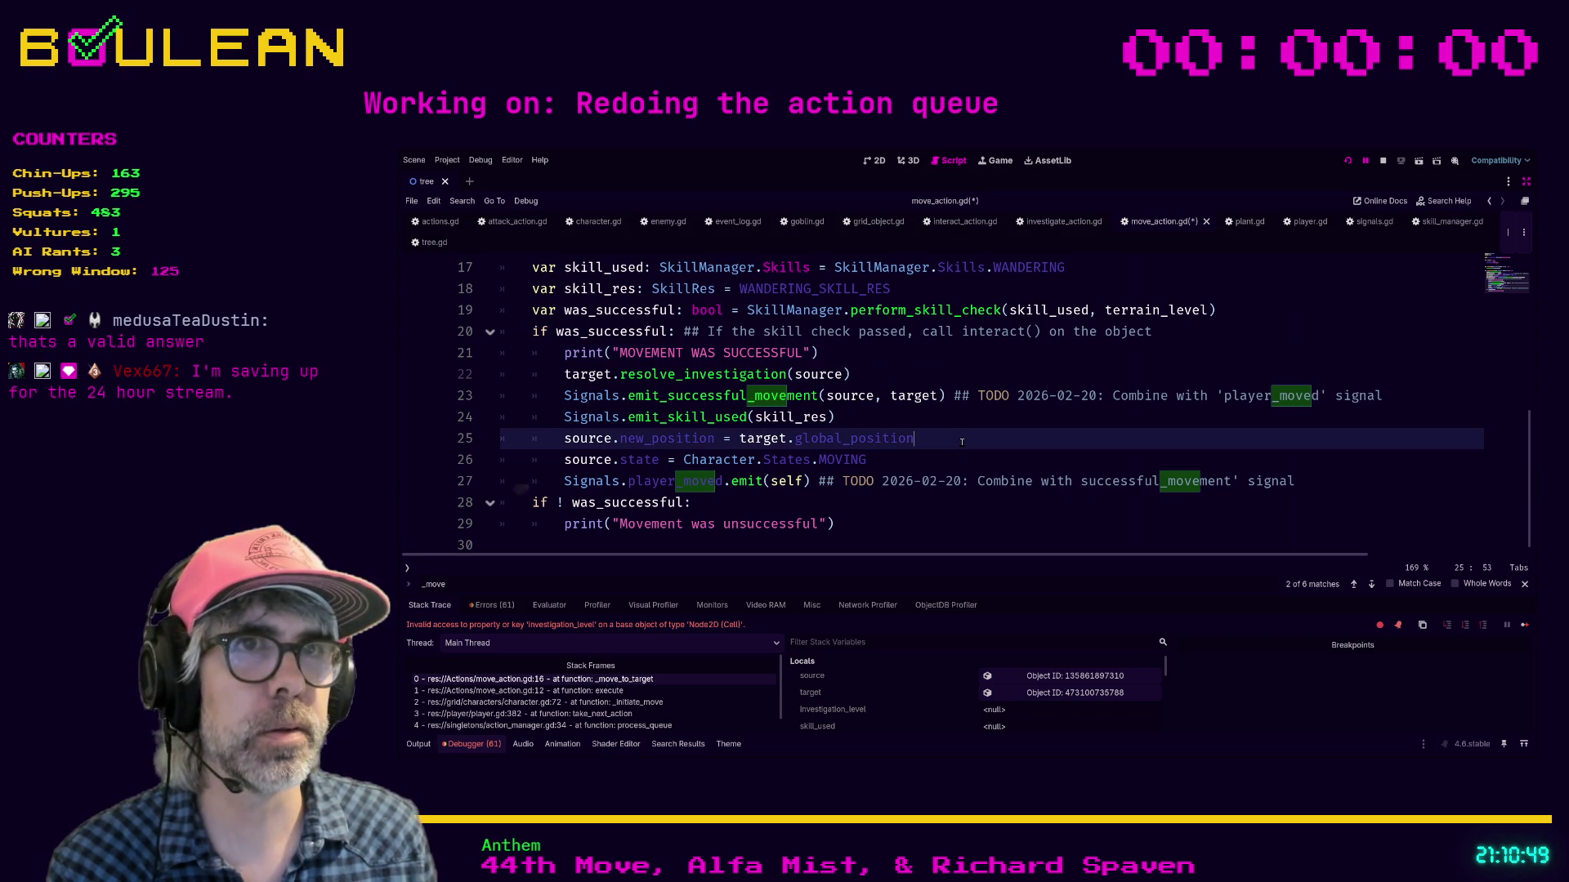
pyautogui.click(969, 366)
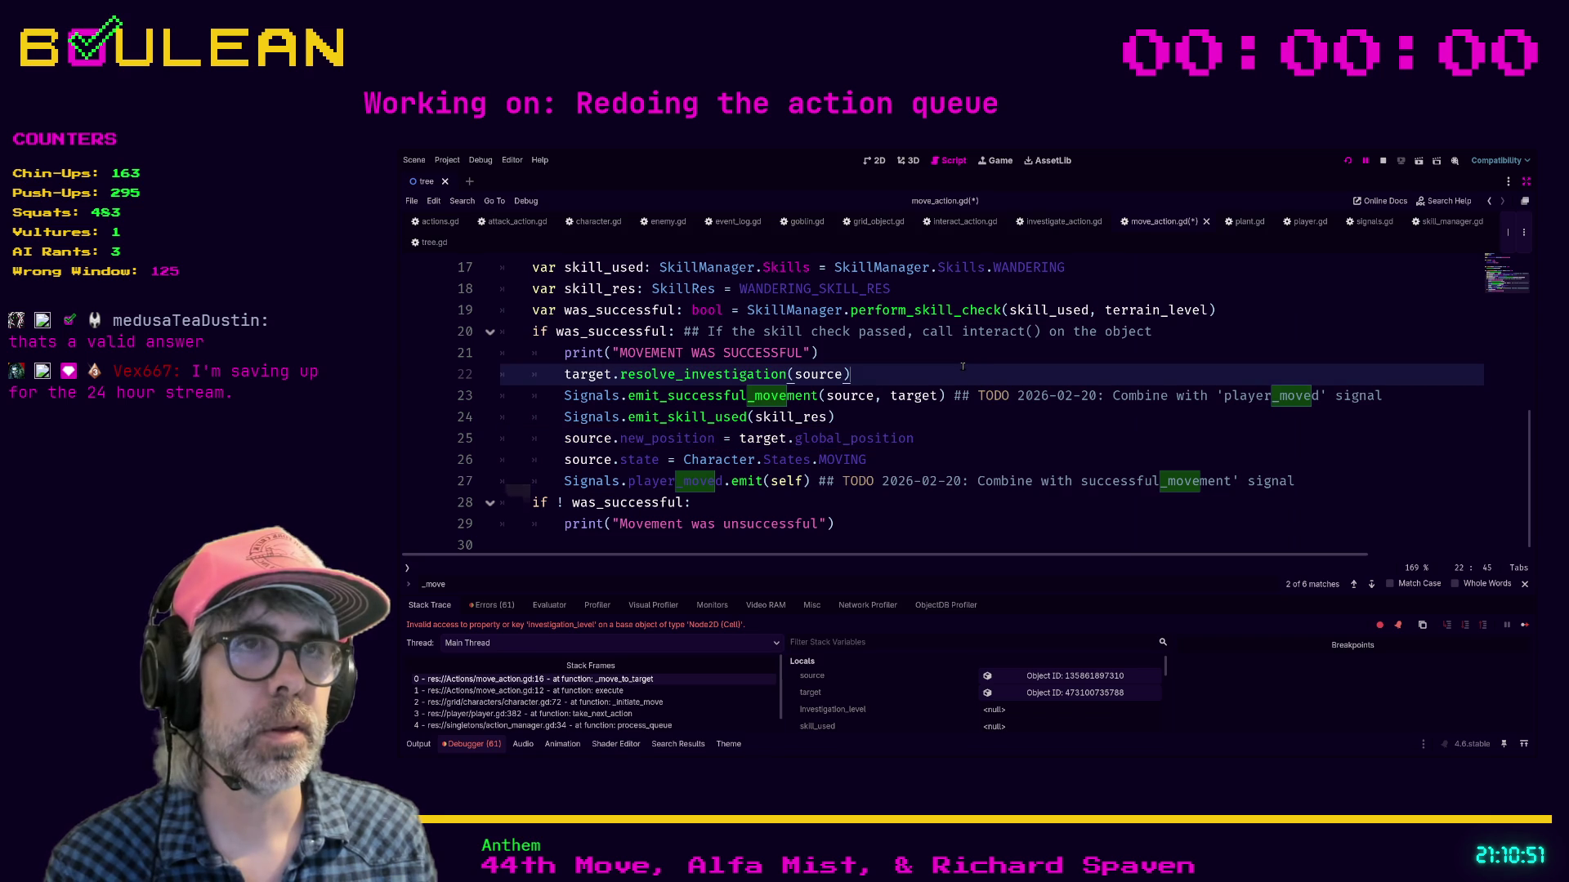
pyautogui.hotkey('shift', 'Home')
pyautogui.hotkey('shift', 'Home')
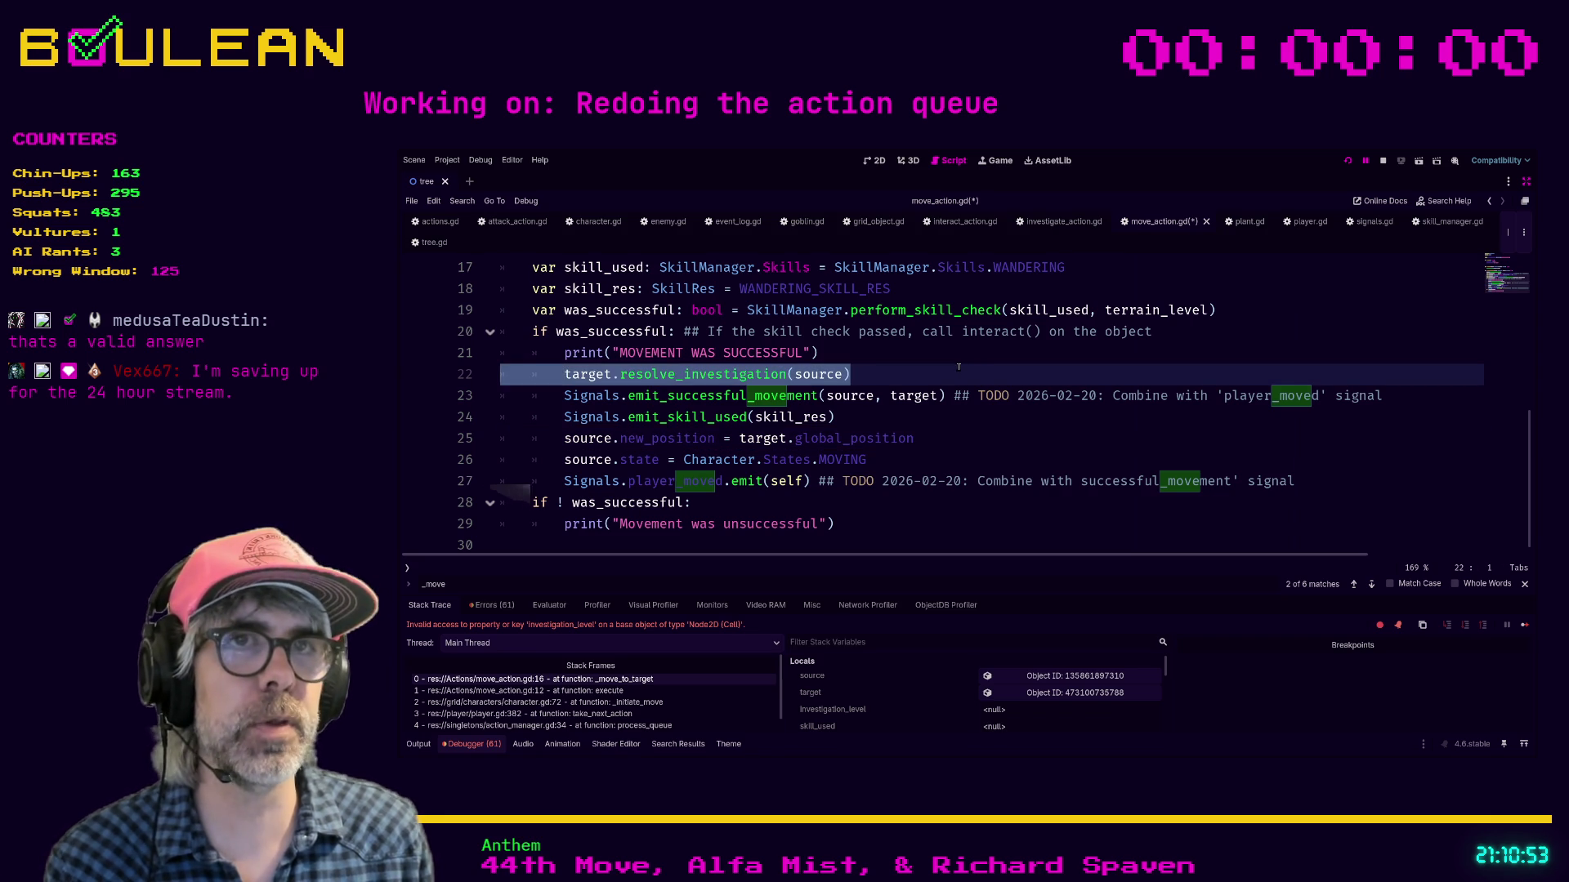
pyautogui.press('BackSpace')
pyautogui.press('BackSpace')
# Step: Save move_action.gd and relaunch the game to test the change
pyautogui.scroll(1, 975, 366)
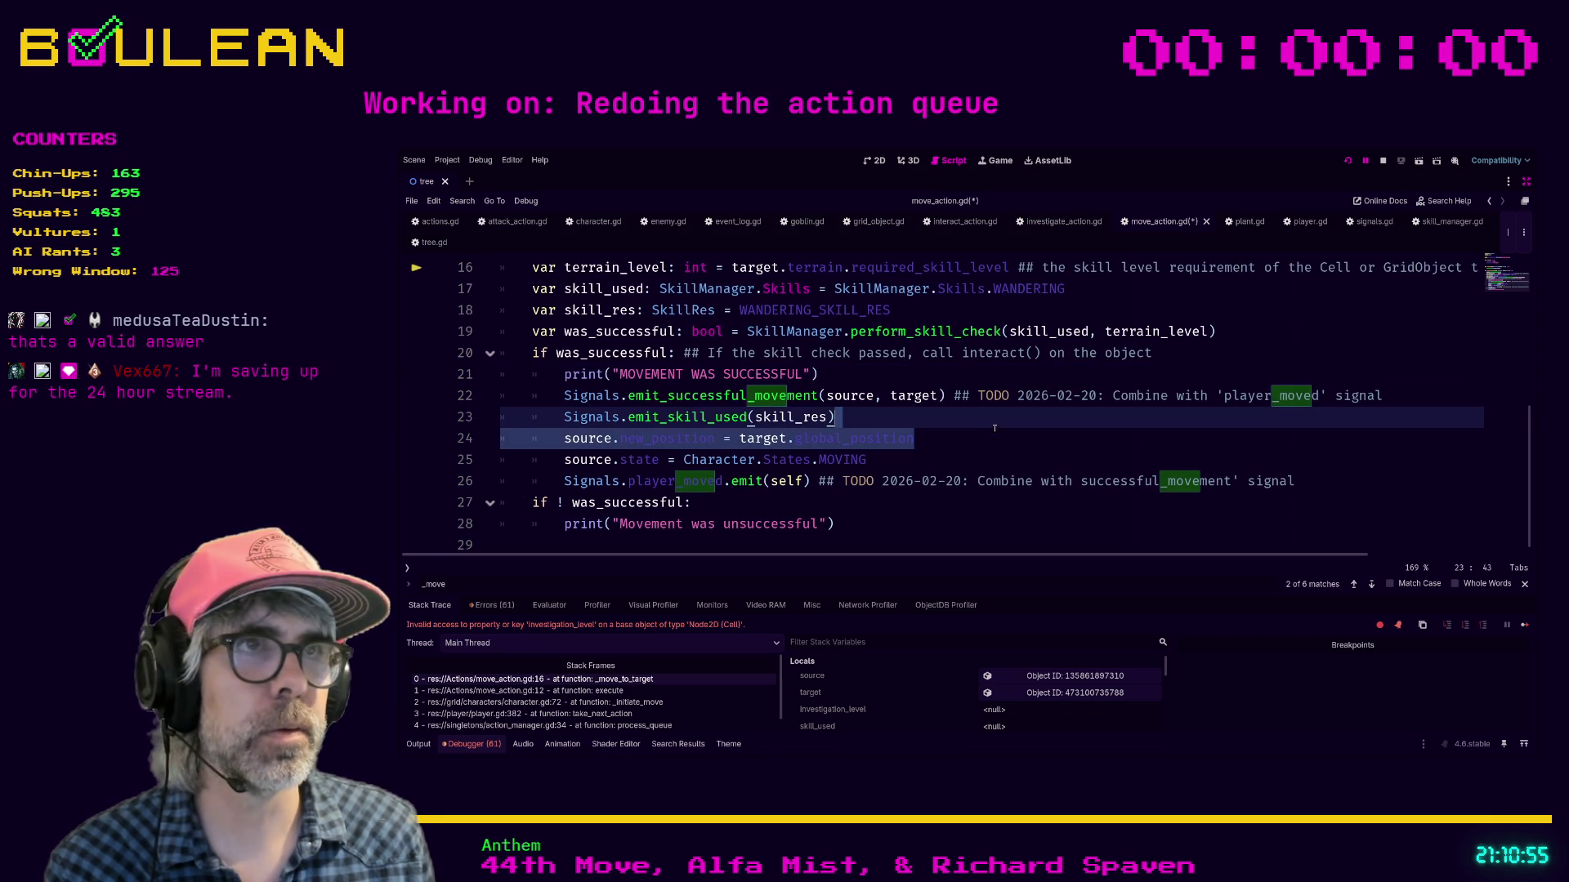
pyautogui.click(990, 442)
pyautogui.scroll(2, 980, 440)
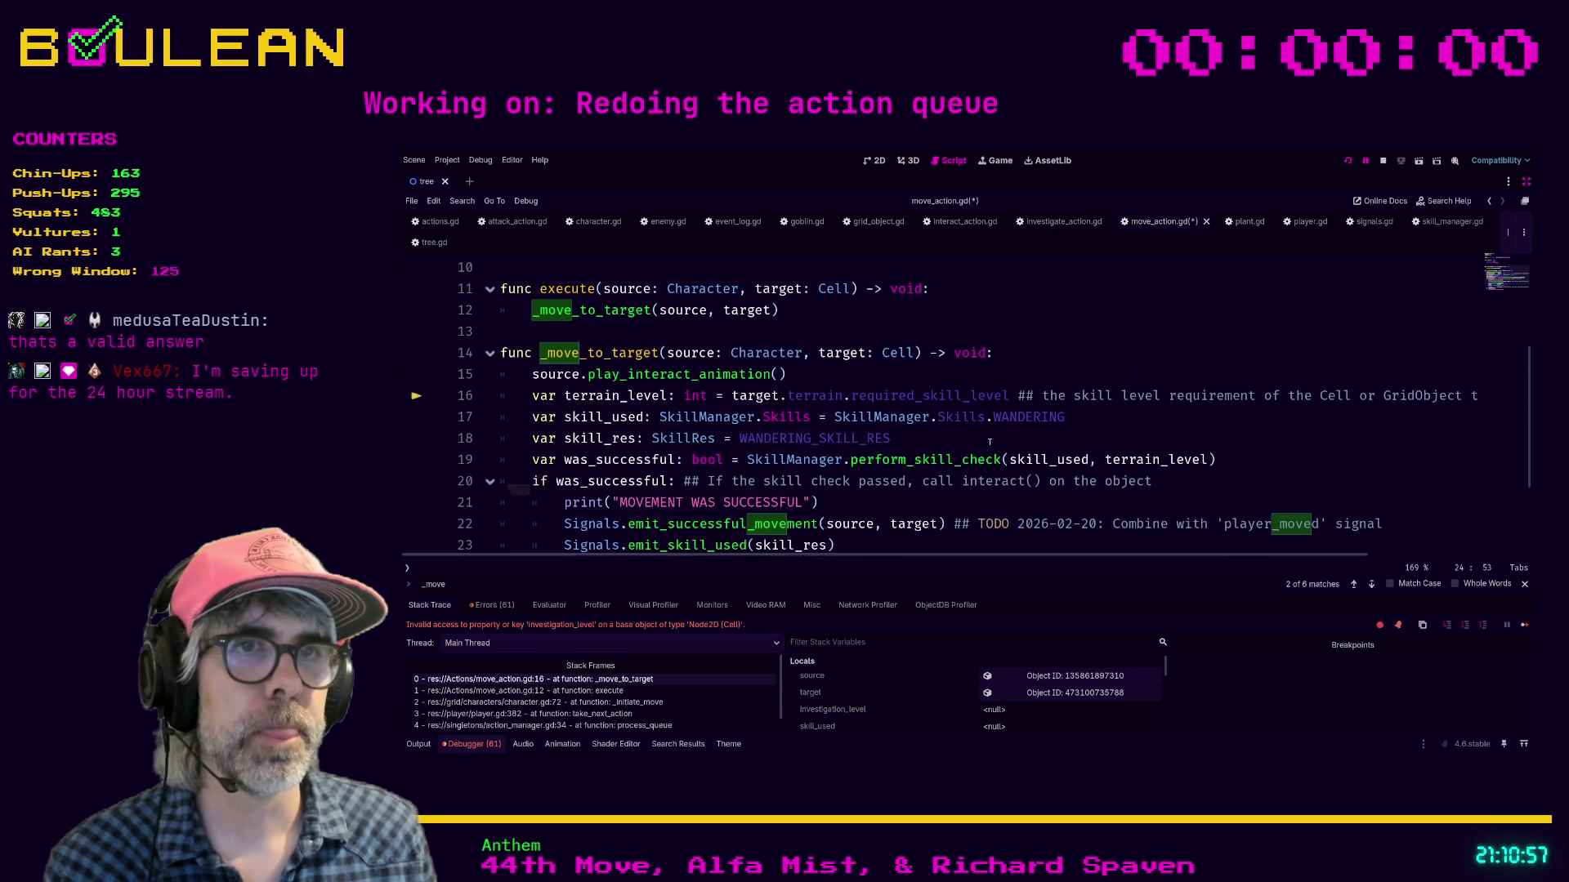
pyautogui.click(962, 435)
pyautogui.hotkey('ctrl', 's')
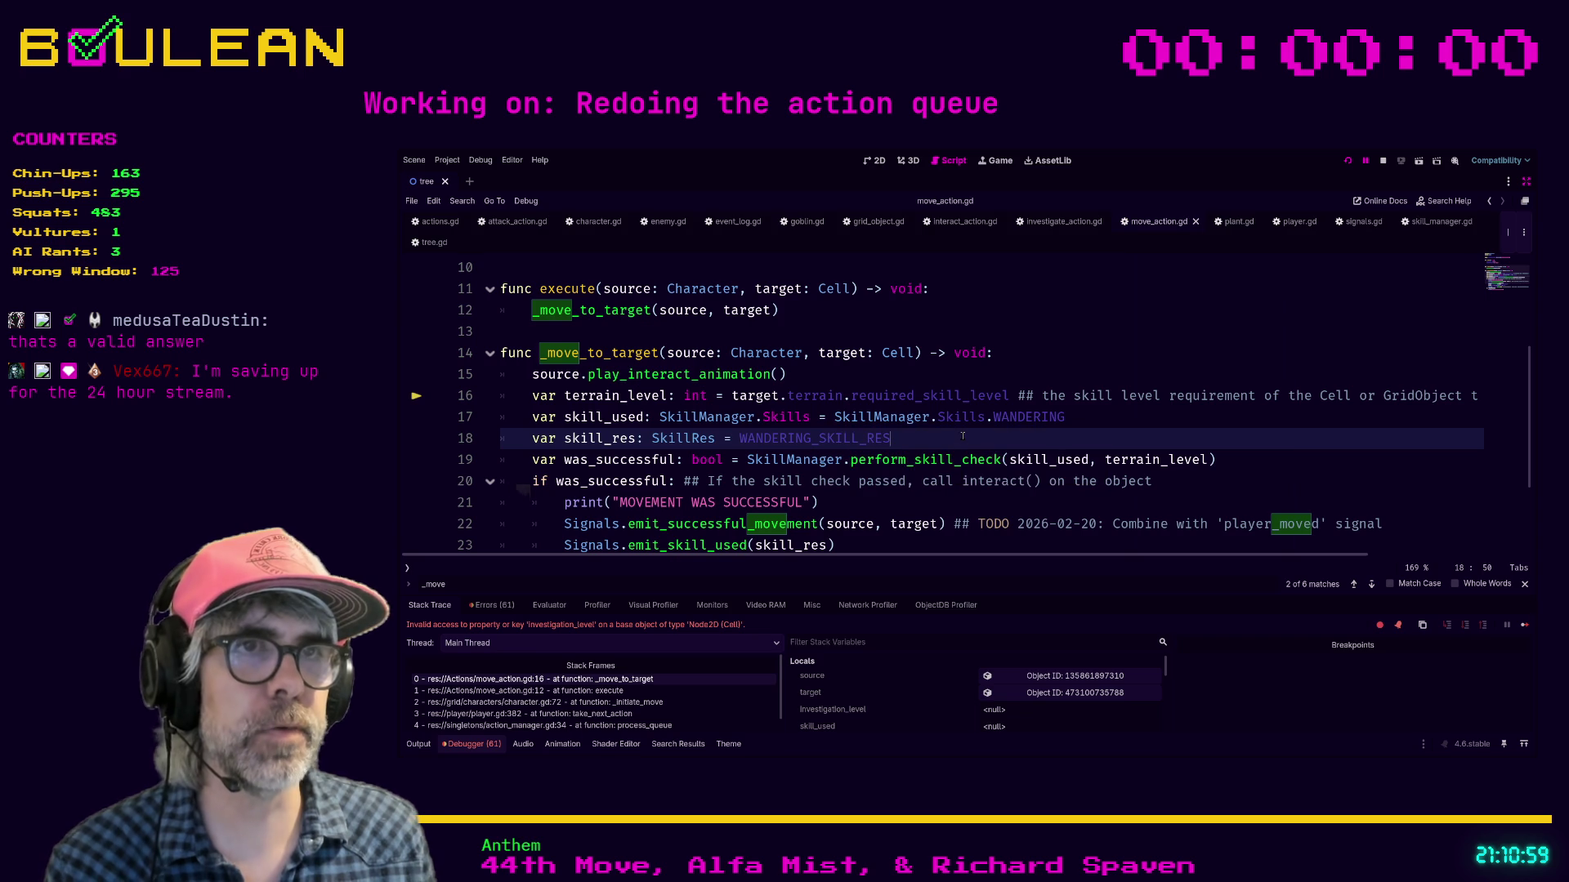
pyautogui.press('F5')
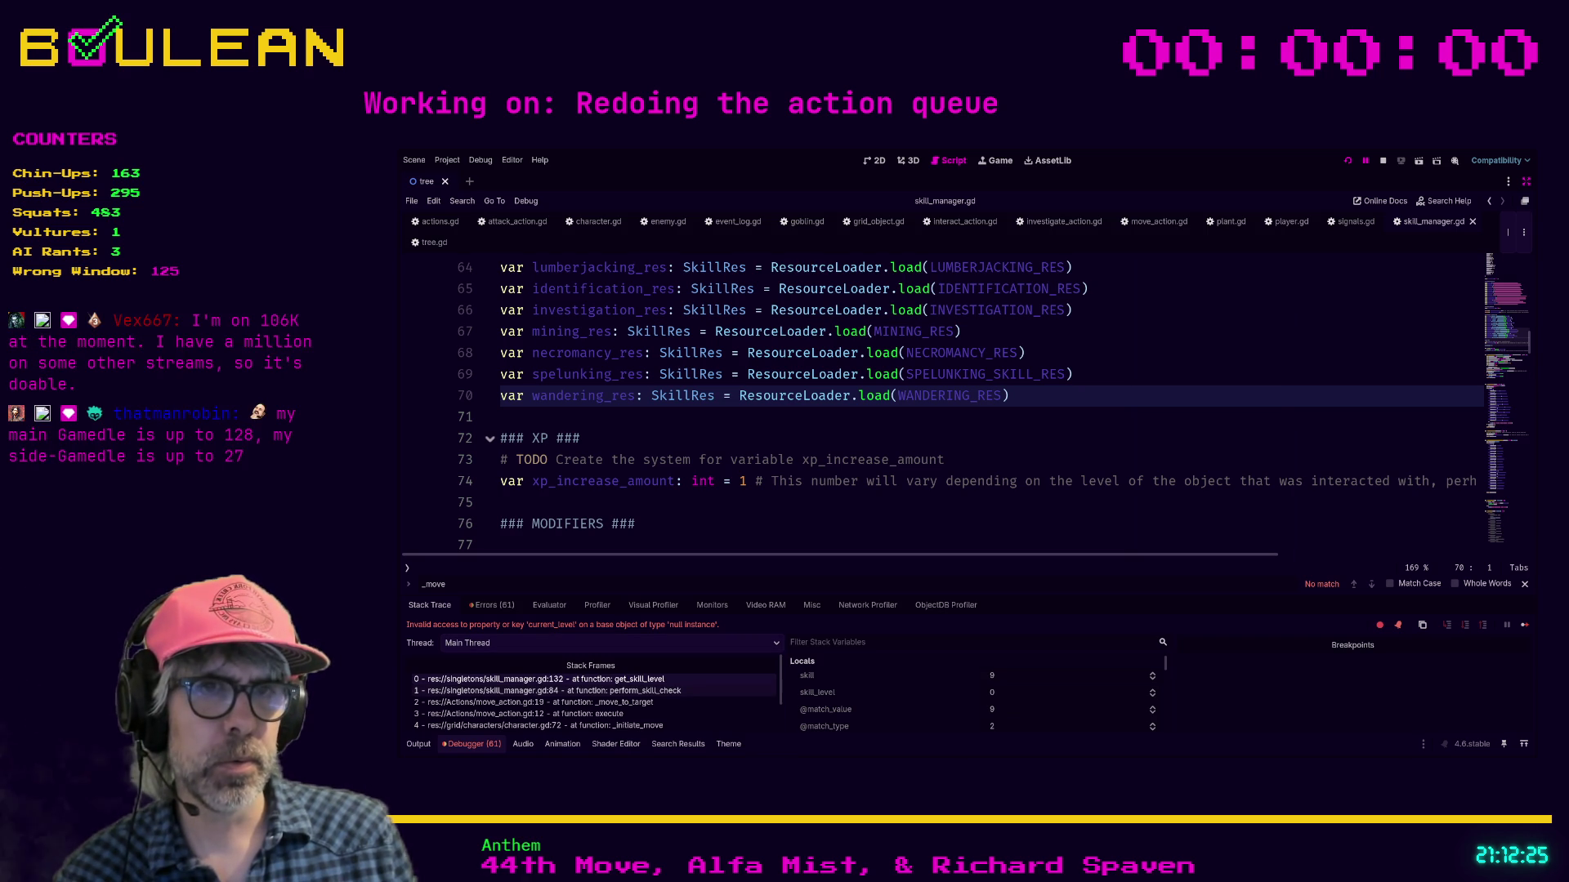
# Step: Open the perform_skill_check call frame, showing get_skill_level called at line 84
pyautogui.click(660, 691)
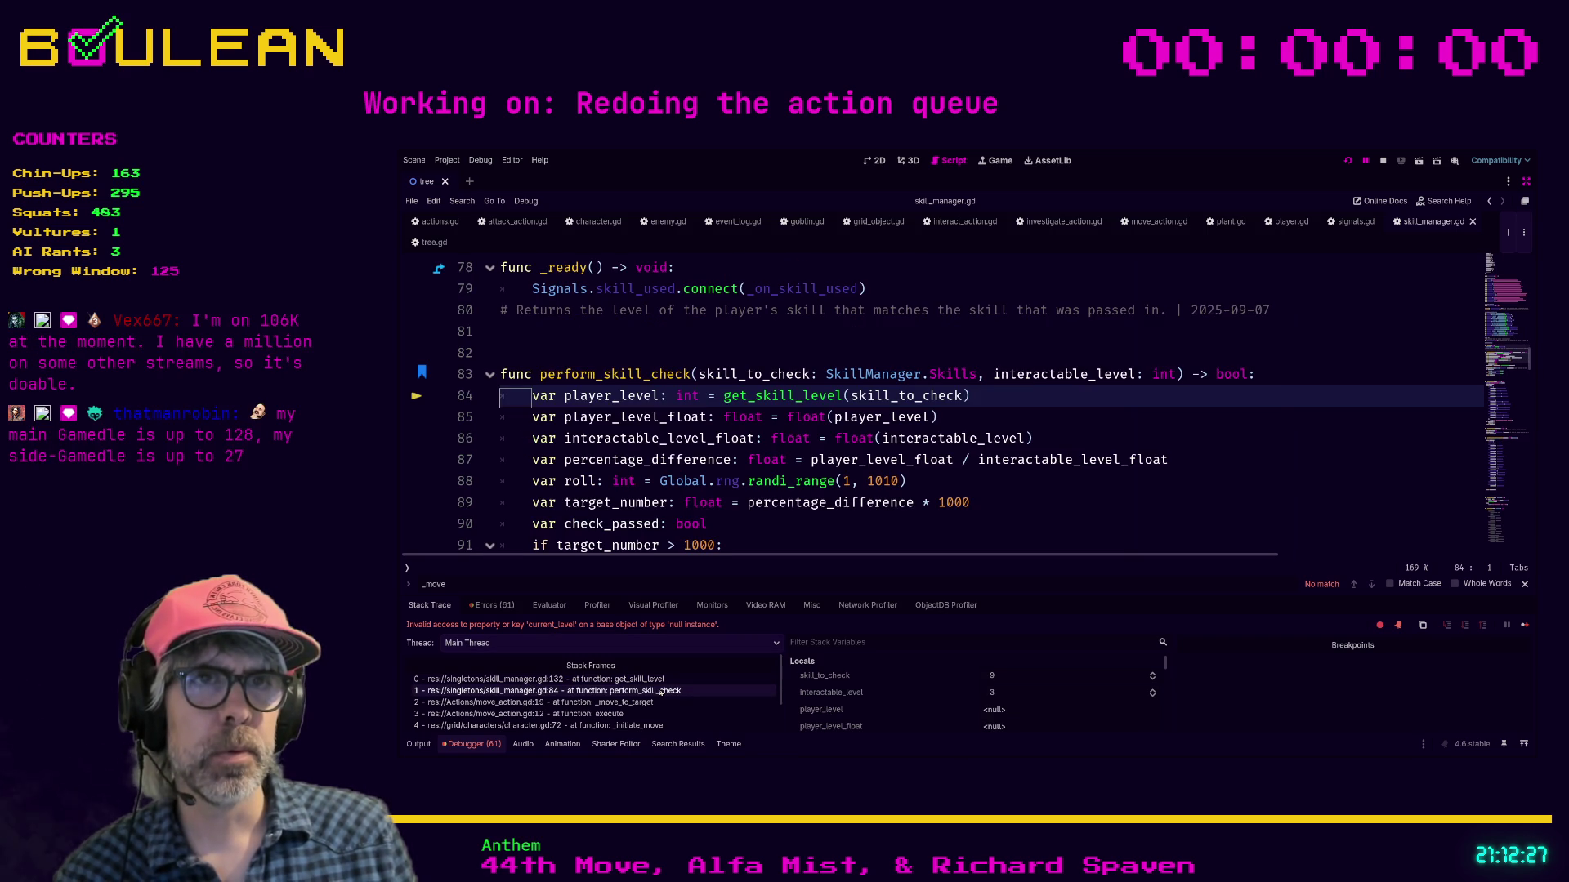
# Step: Inspect the _move_to_target frame in move_action.gd and jump to the perform_skill_check definition
pyautogui.click(649, 703)
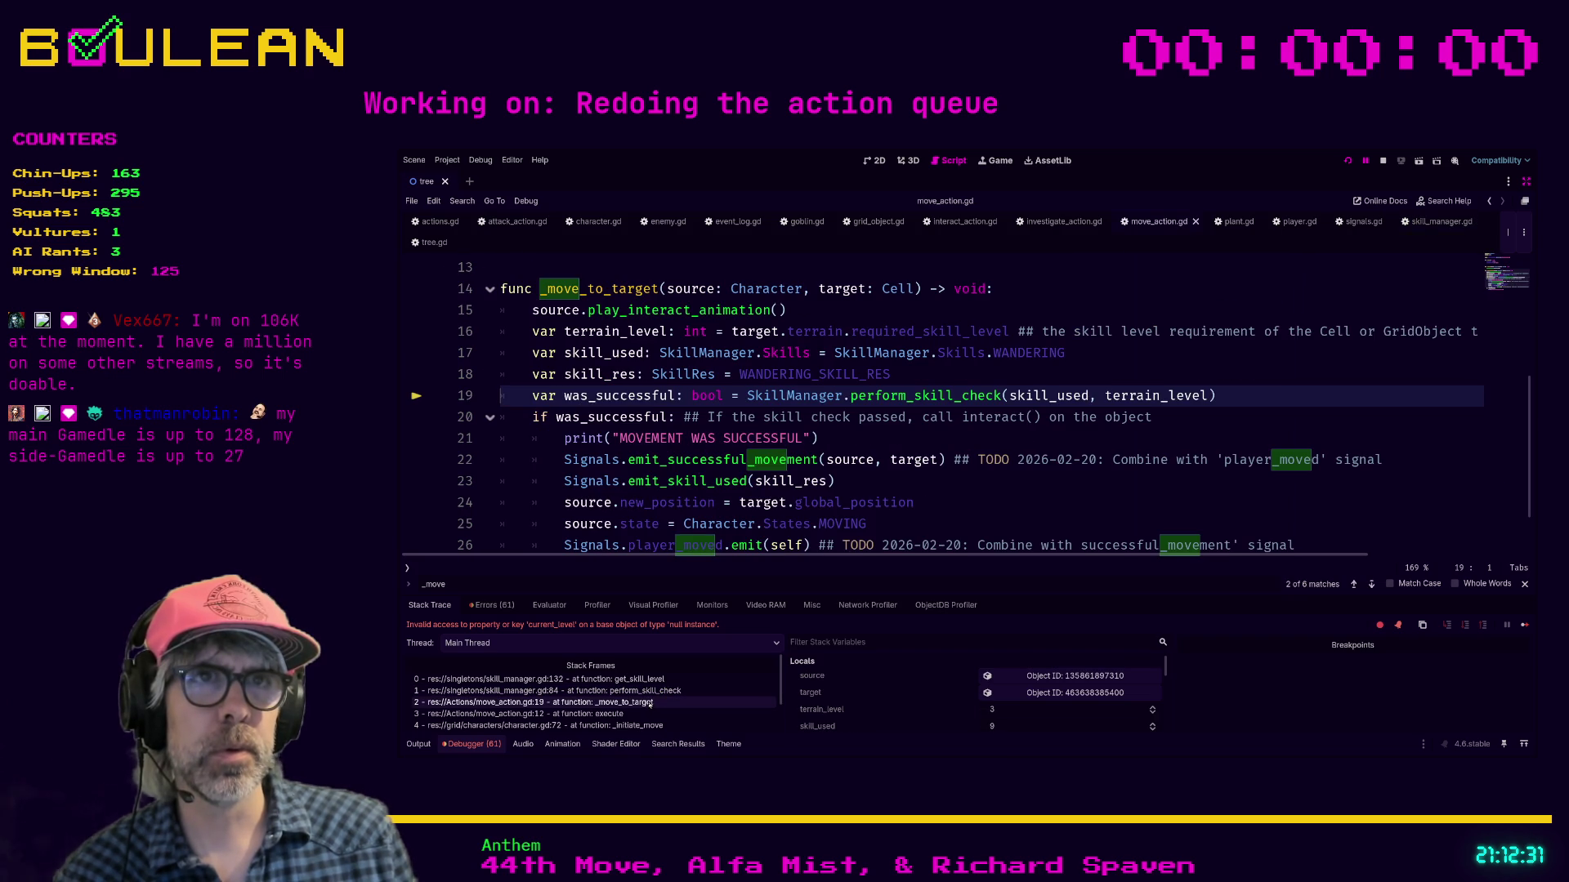
pyautogui.scroll(1, 723, 512)
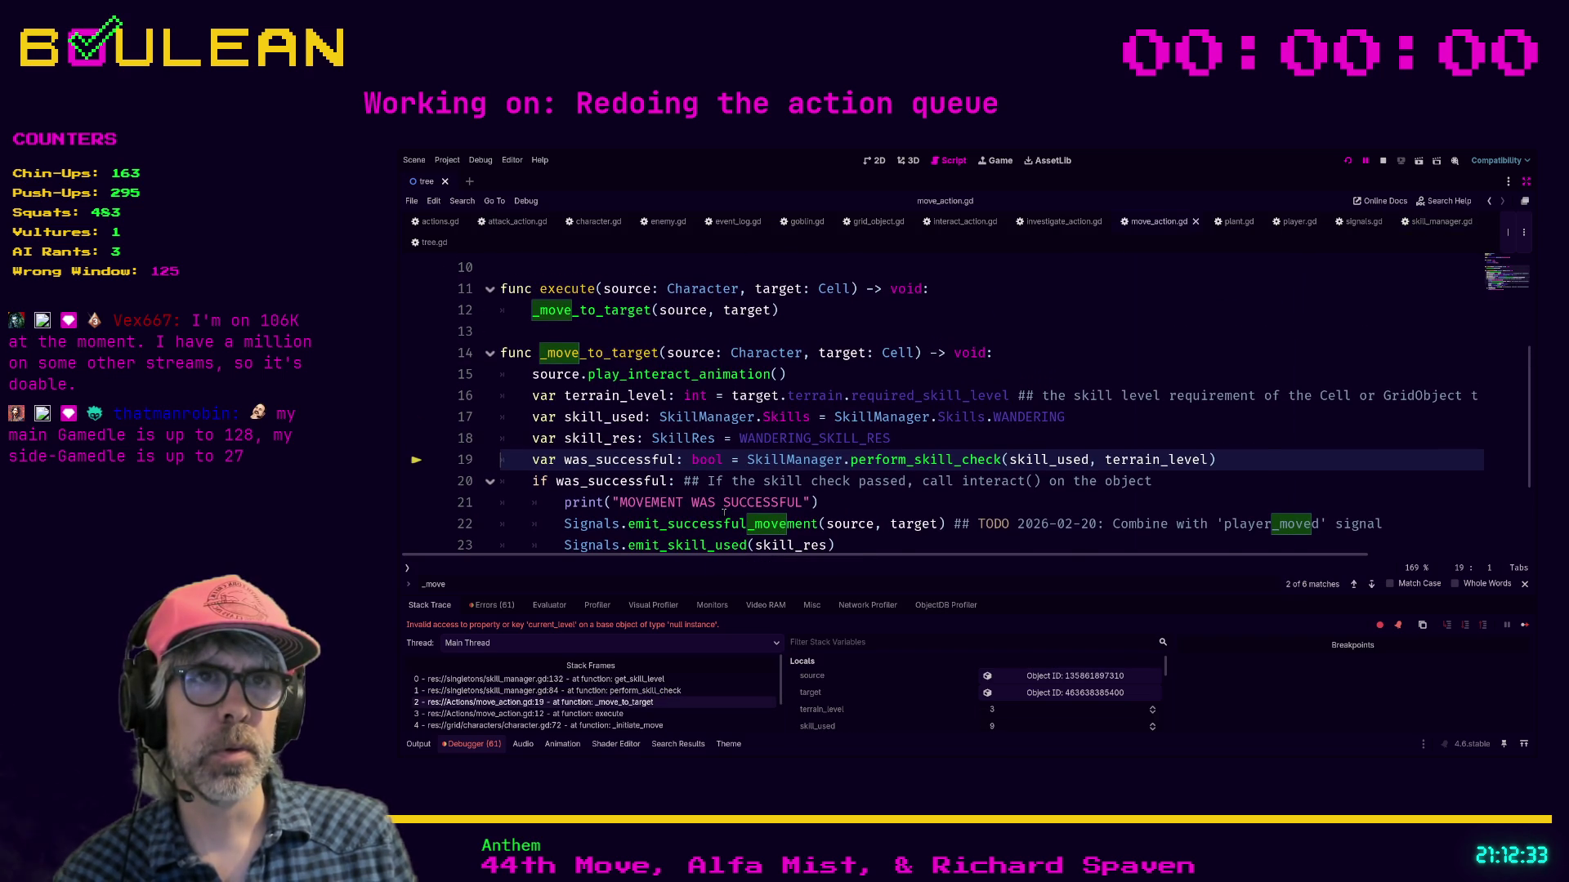
pyautogui.scroll(-1, 724, 512)
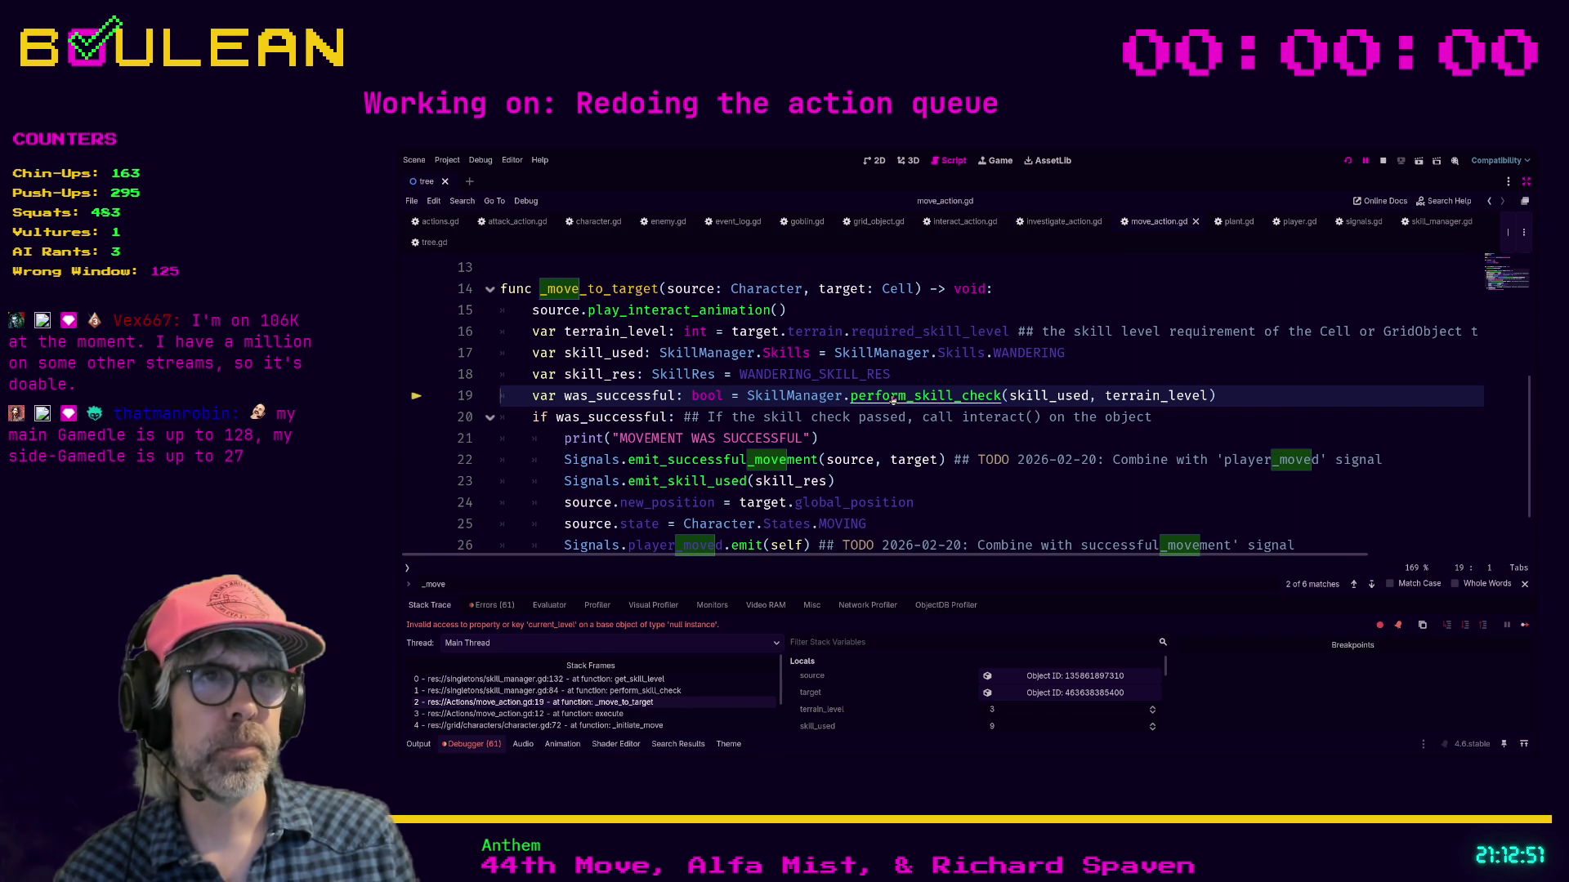
pyautogui.keyDown('ctrl'); pyautogui.click(893, 398); pyautogui.keyUp('ctrl')
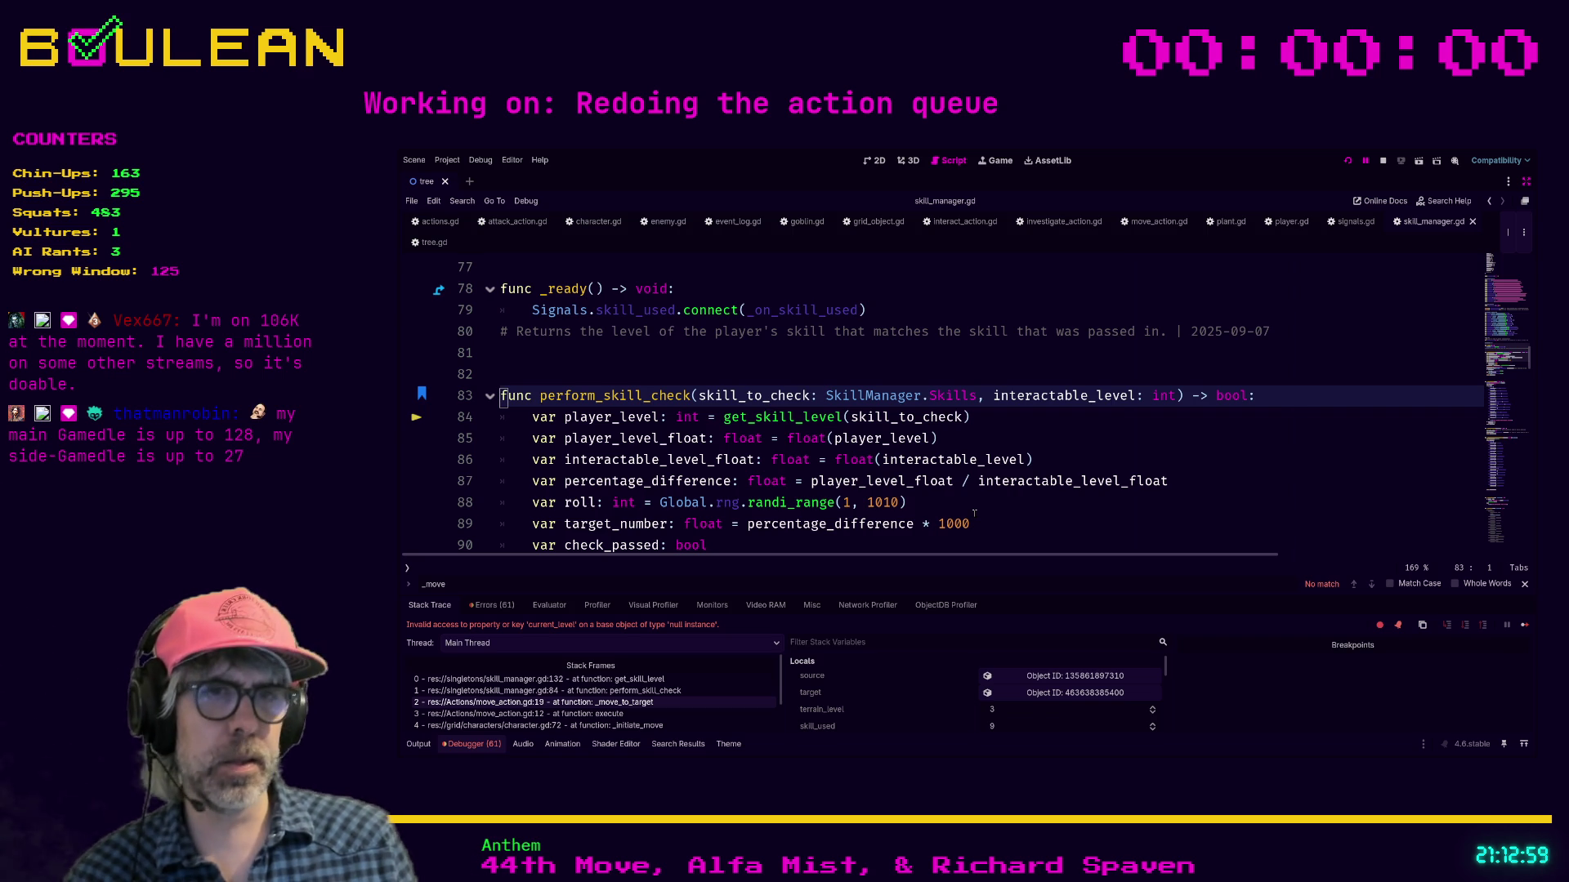
# Step: Check the execute frame, then return through _move_to_target to the perform_skill_check frame
pyautogui.click(640, 714)
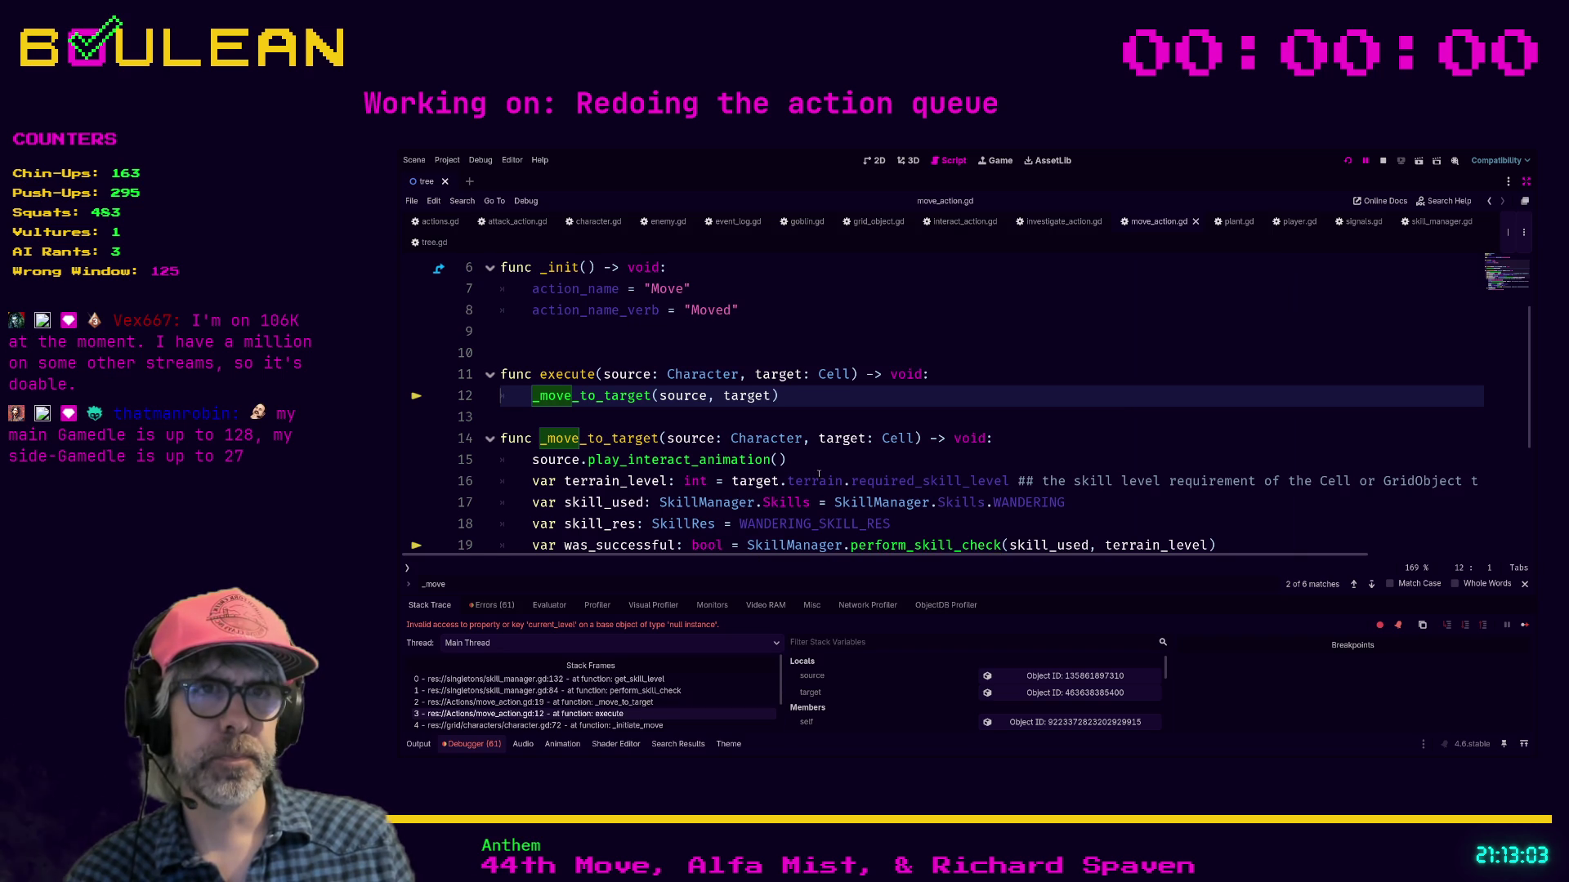
pyautogui.scroll(-1, 822, 472)
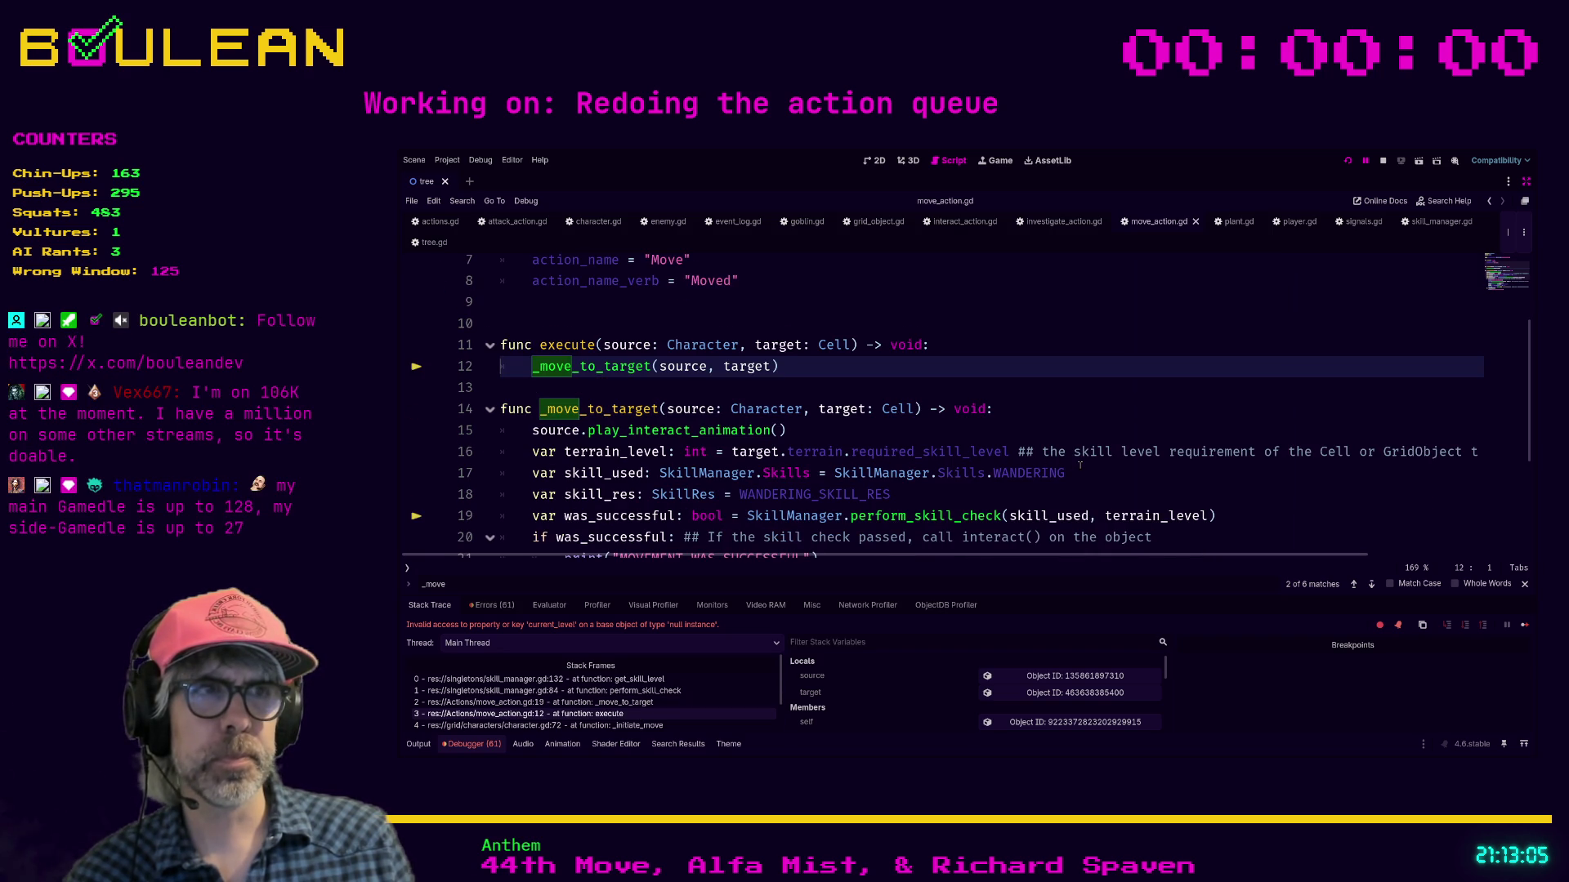
pyautogui.scroll(-1, 1079, 465)
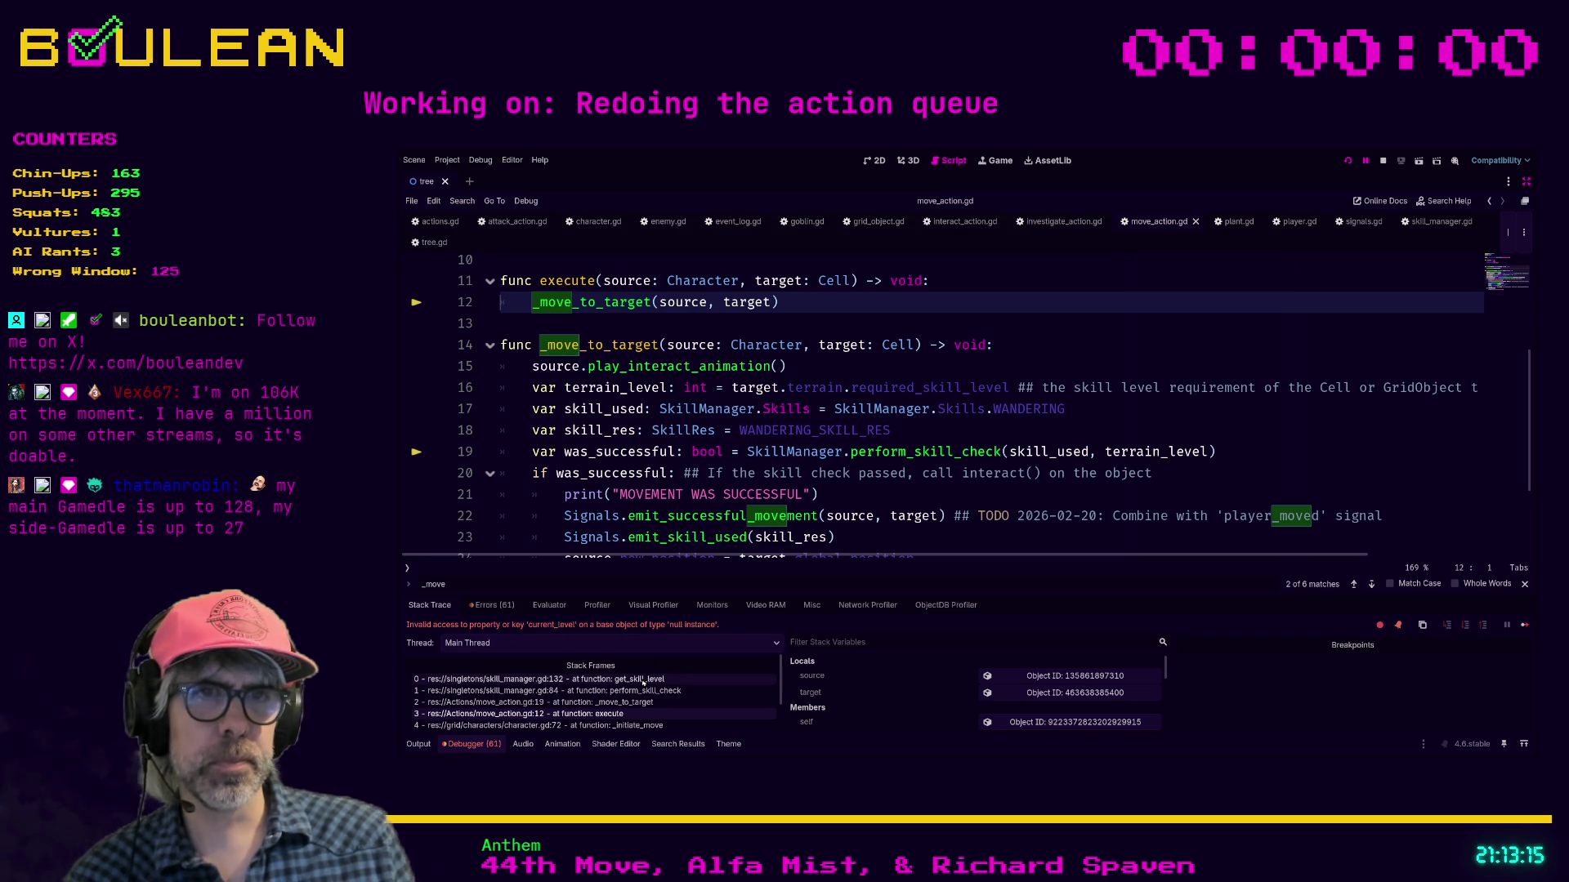
pyautogui.click(648, 703)
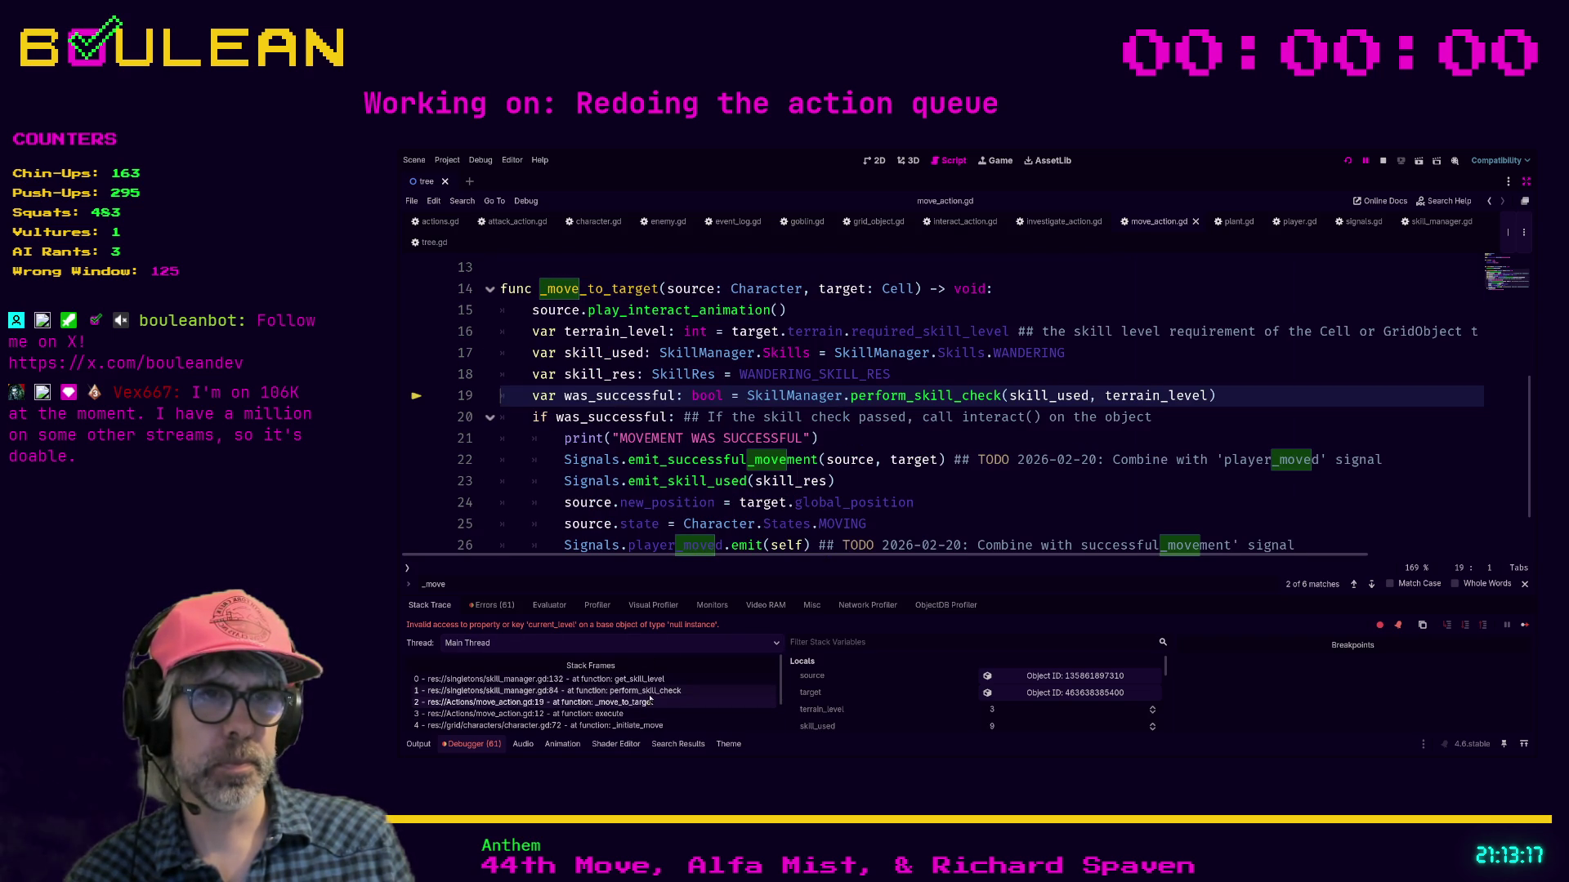
pyautogui.click(654, 692)
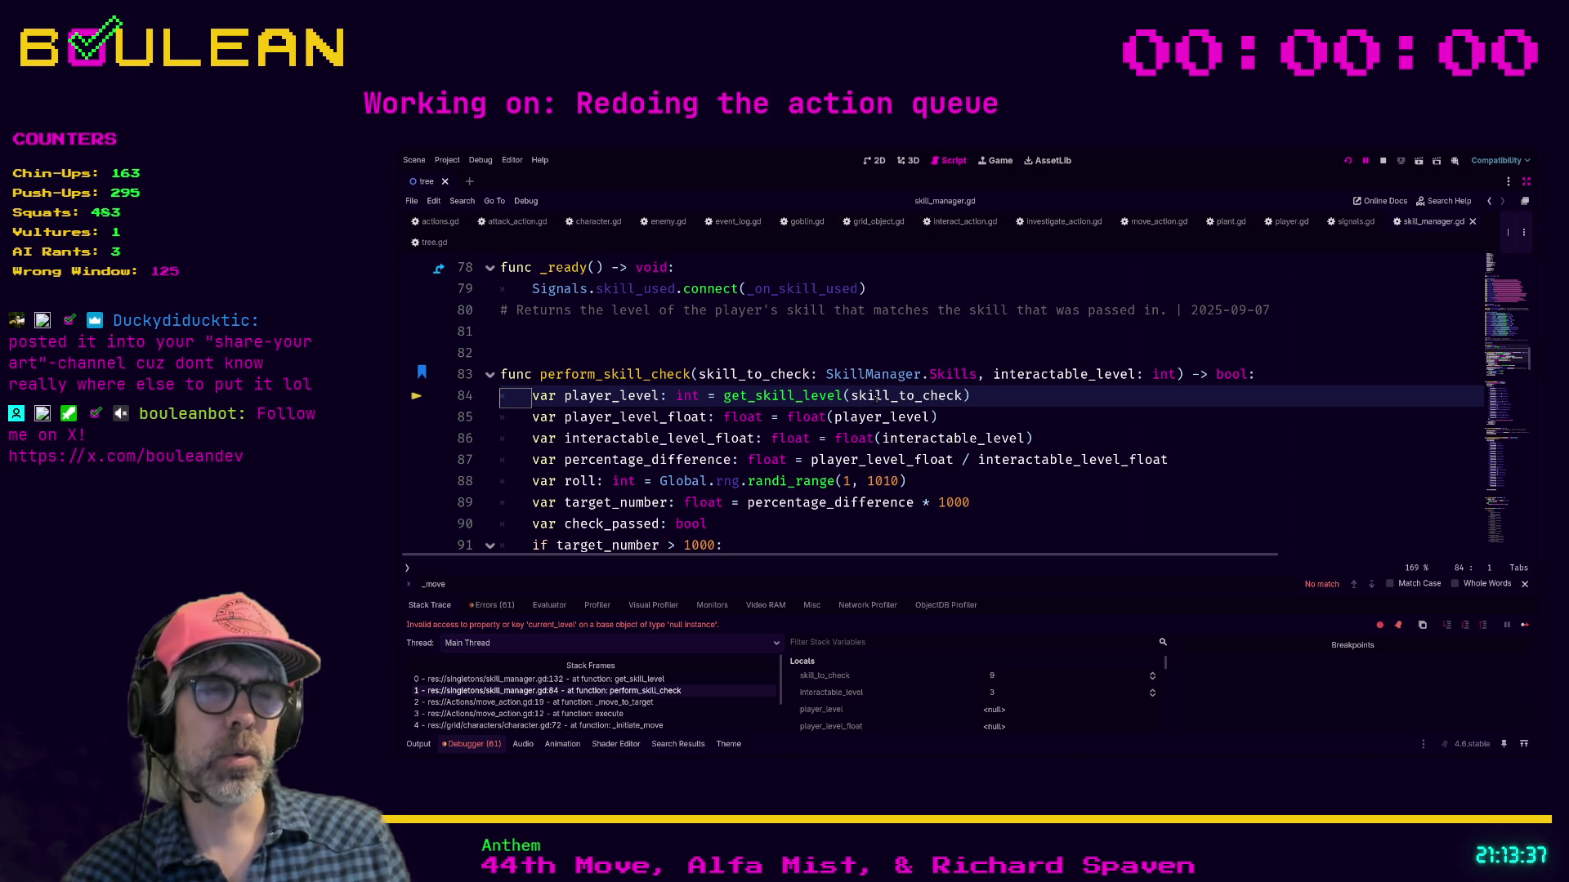
# Step: Follow get_skill_level's WANDERING case to the wandering_res declaration on line 70
pyautogui.keyDown('ctrl'); pyautogui.click(803, 397); pyautogui.keyUp('ctrl')
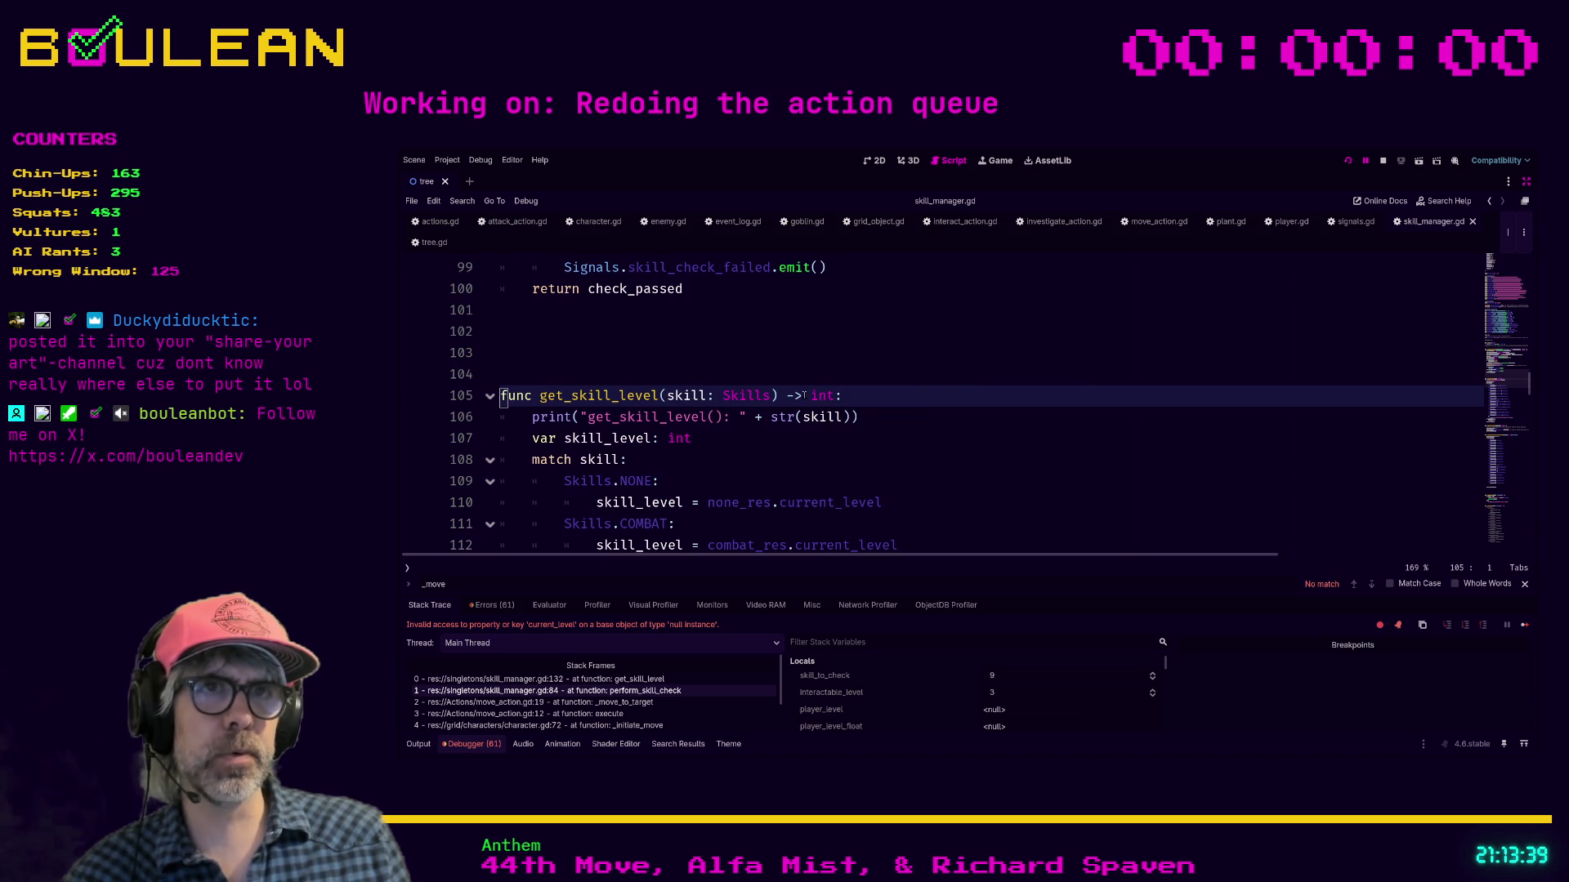
pyautogui.scroll(-4, 788, 438)
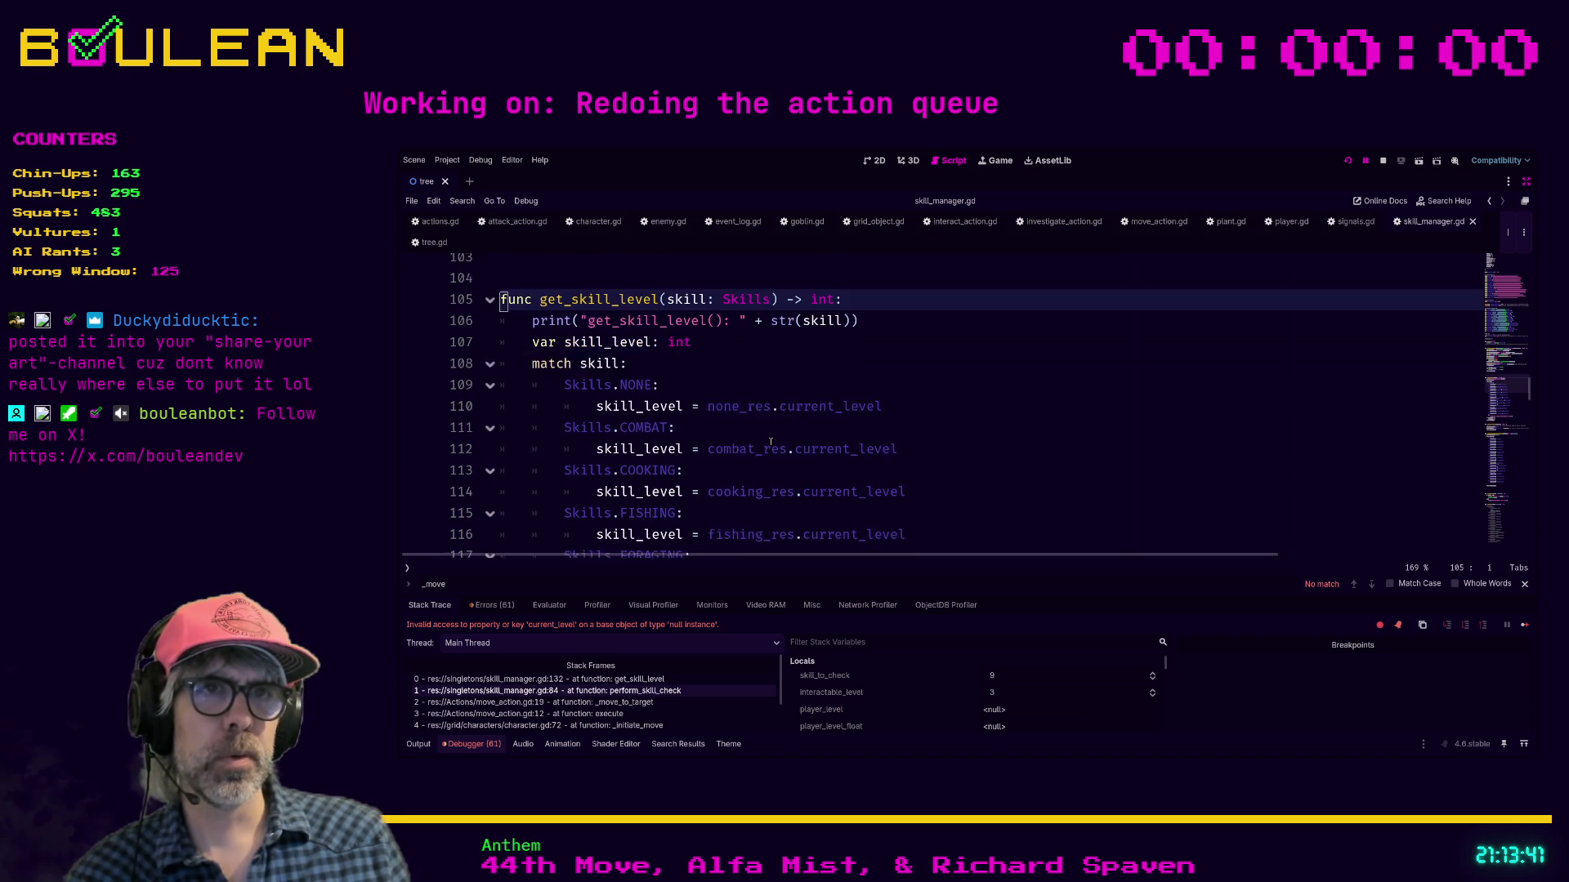
pyautogui.scroll(-5, 771, 441)
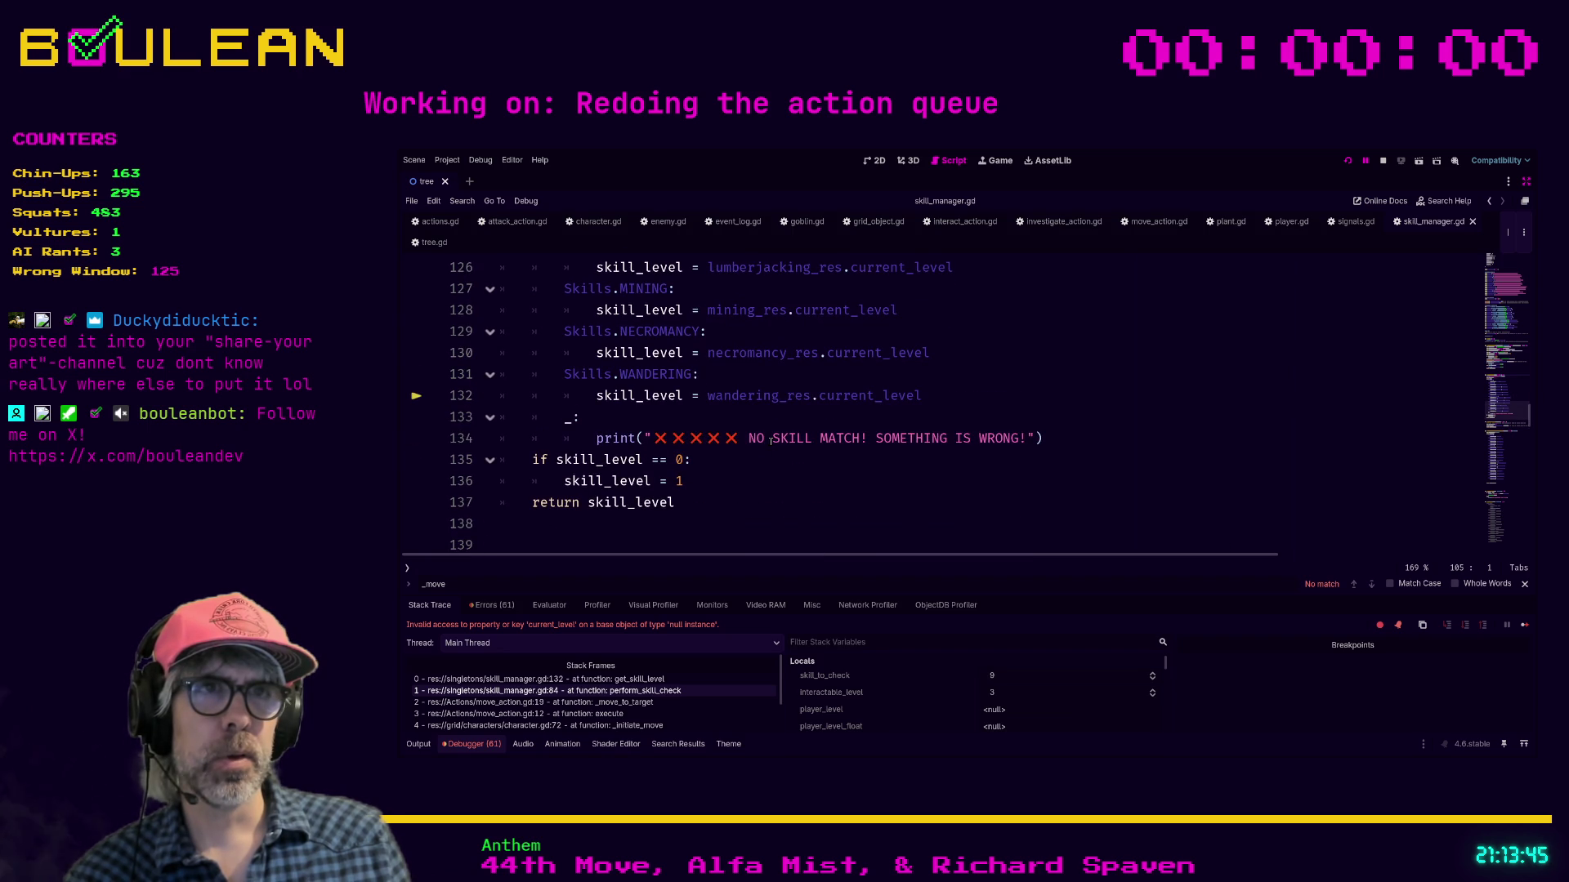
pyautogui.scroll(1, 771, 441)
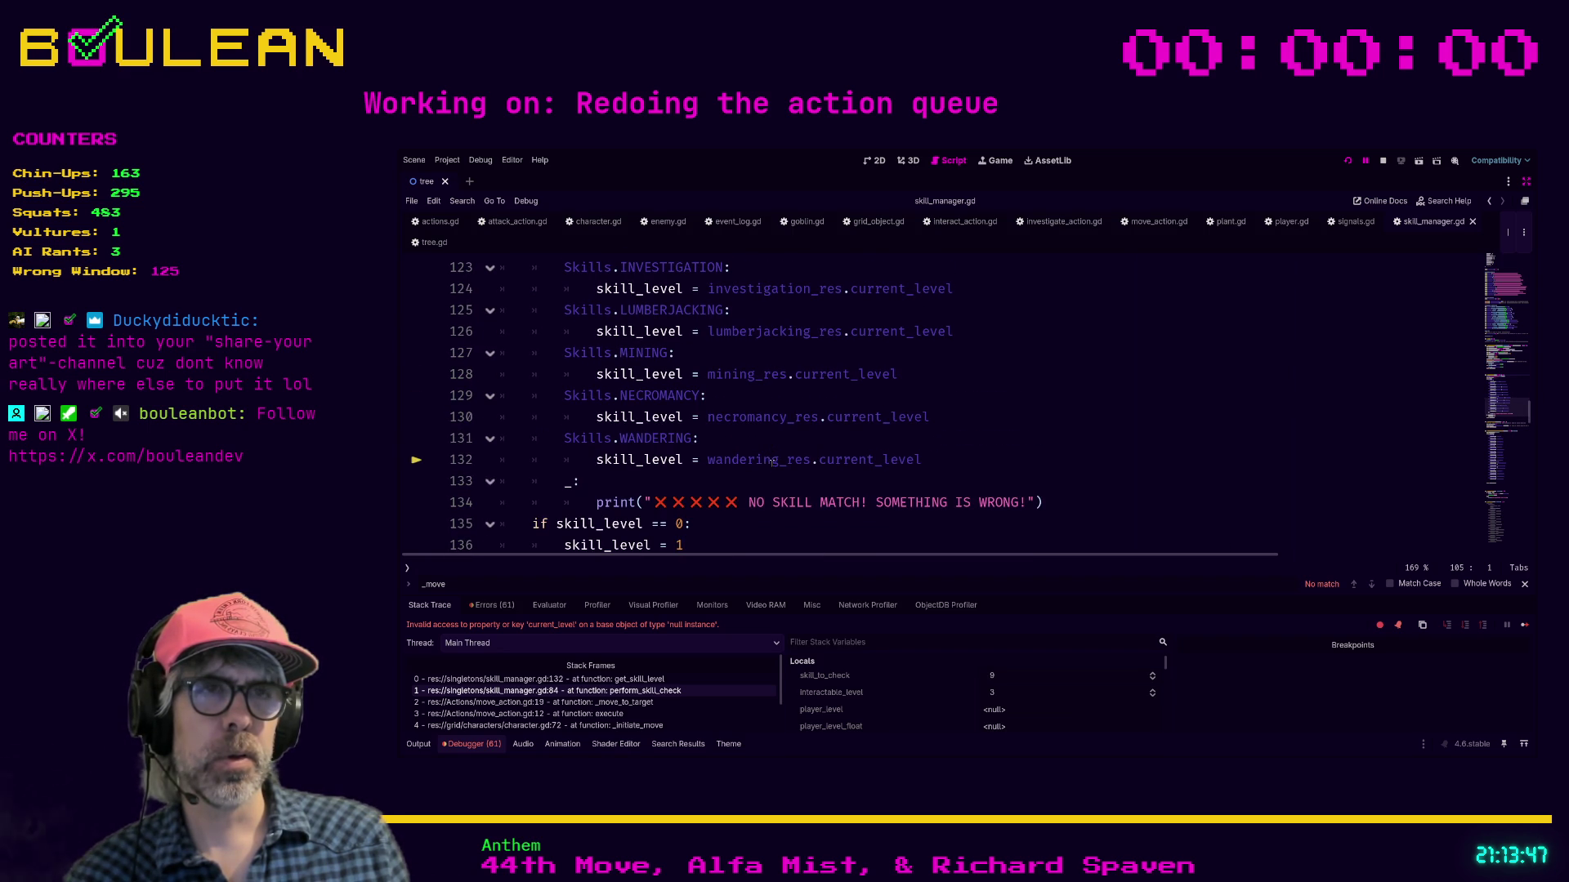
pyautogui.keyDown('ctrl'); pyautogui.click(767, 464); pyautogui.keyUp('ctrl')
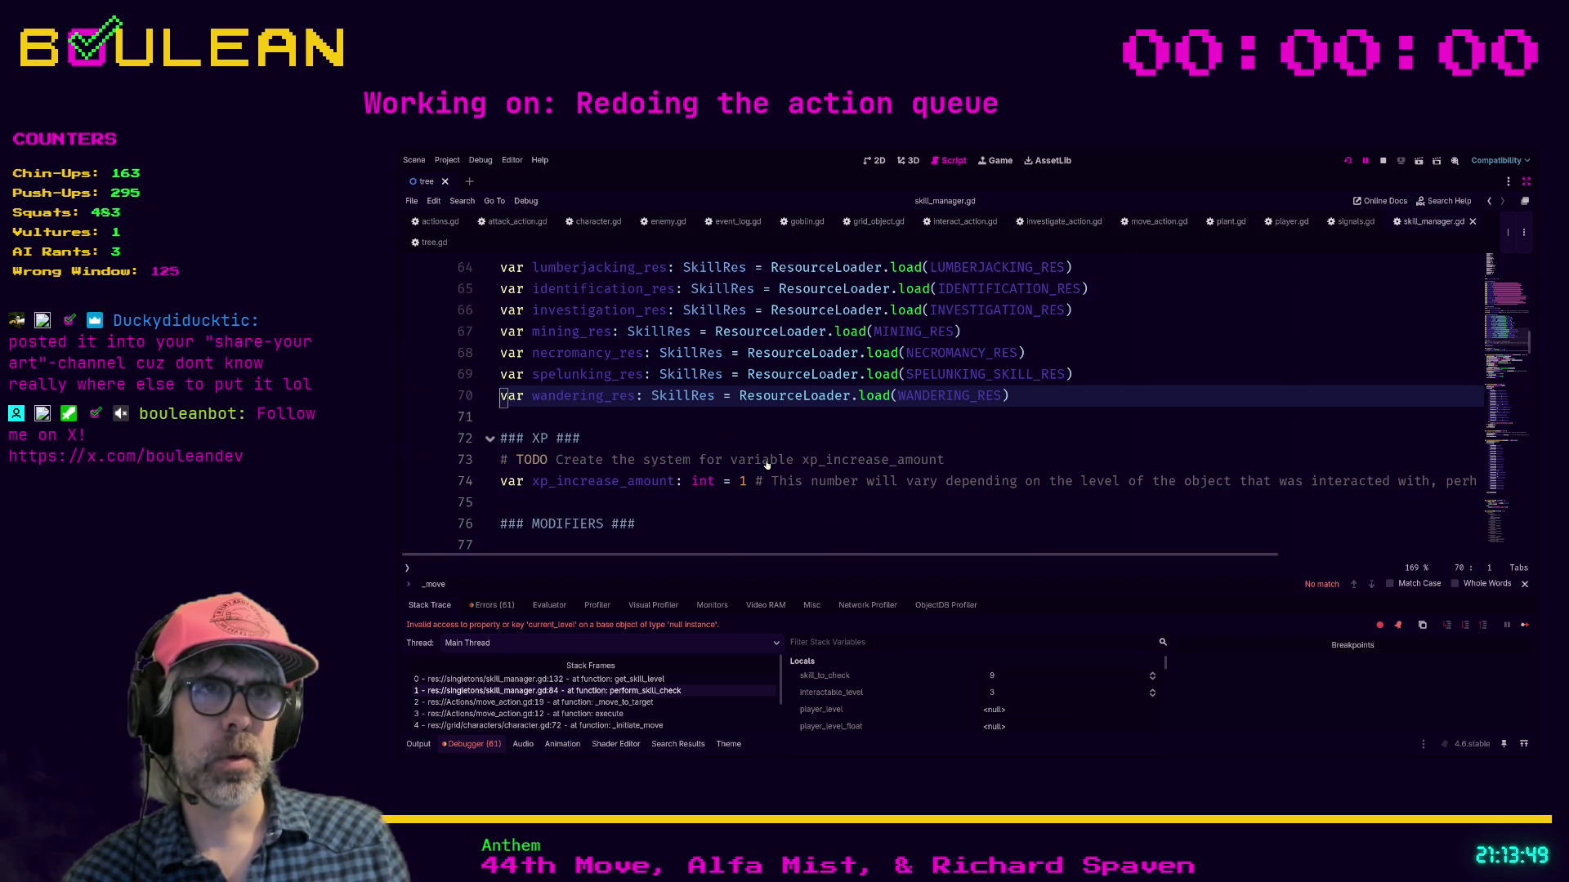
pyautogui.click(619, 426)
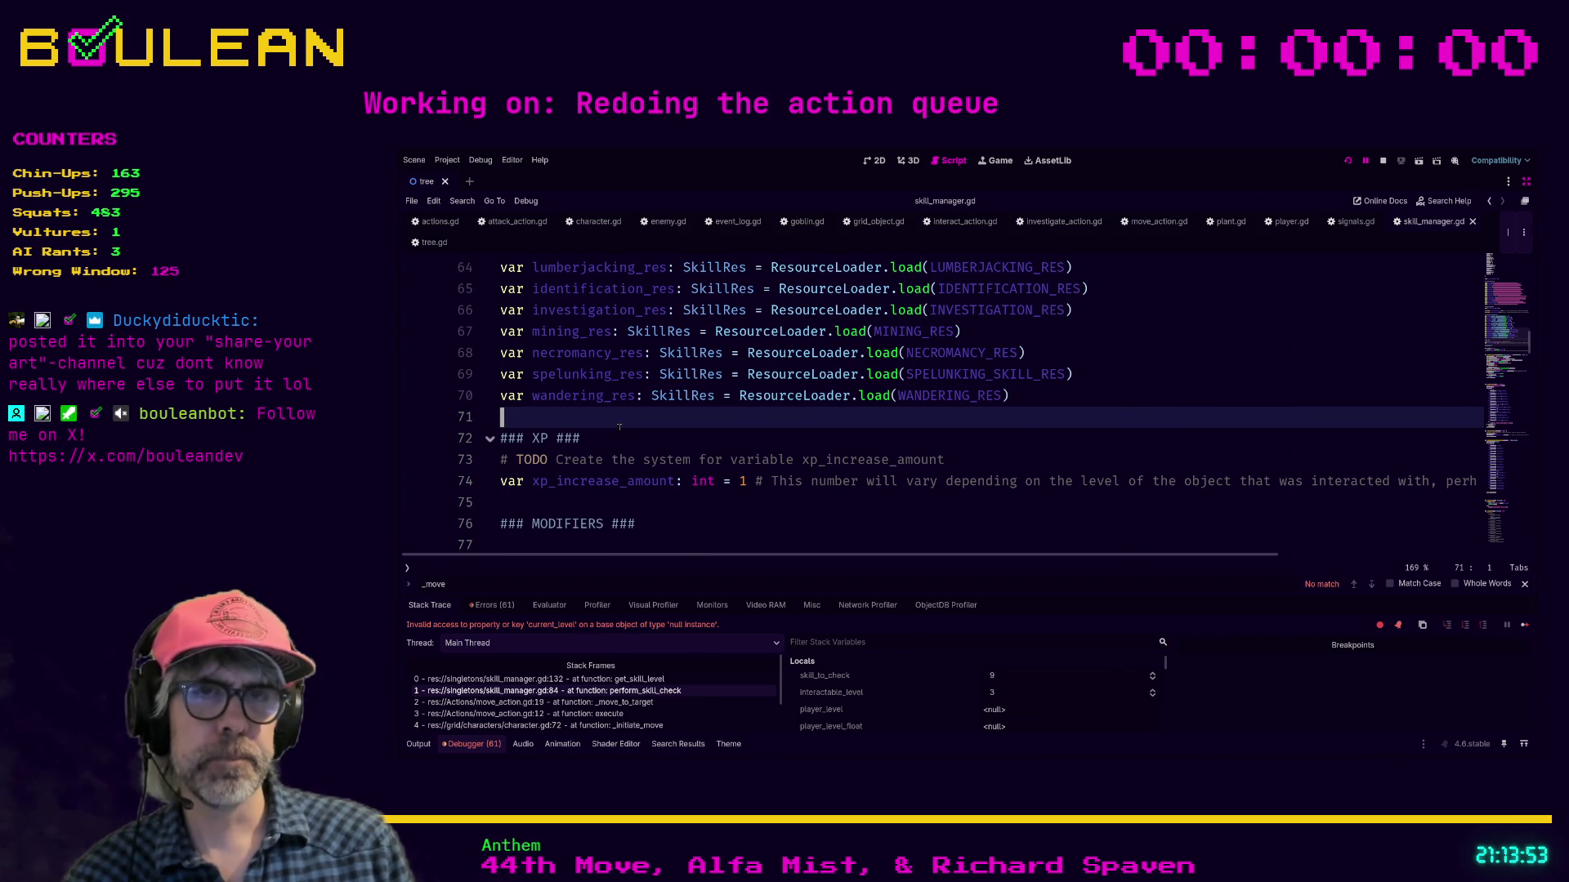
# Step: Exit distraction-free mode and filter the FileSystem dock by 'wanderin'
pyautogui.hotkey('ctrl', 'shift', 'F11')
pyautogui.doubleClick(498, 521)
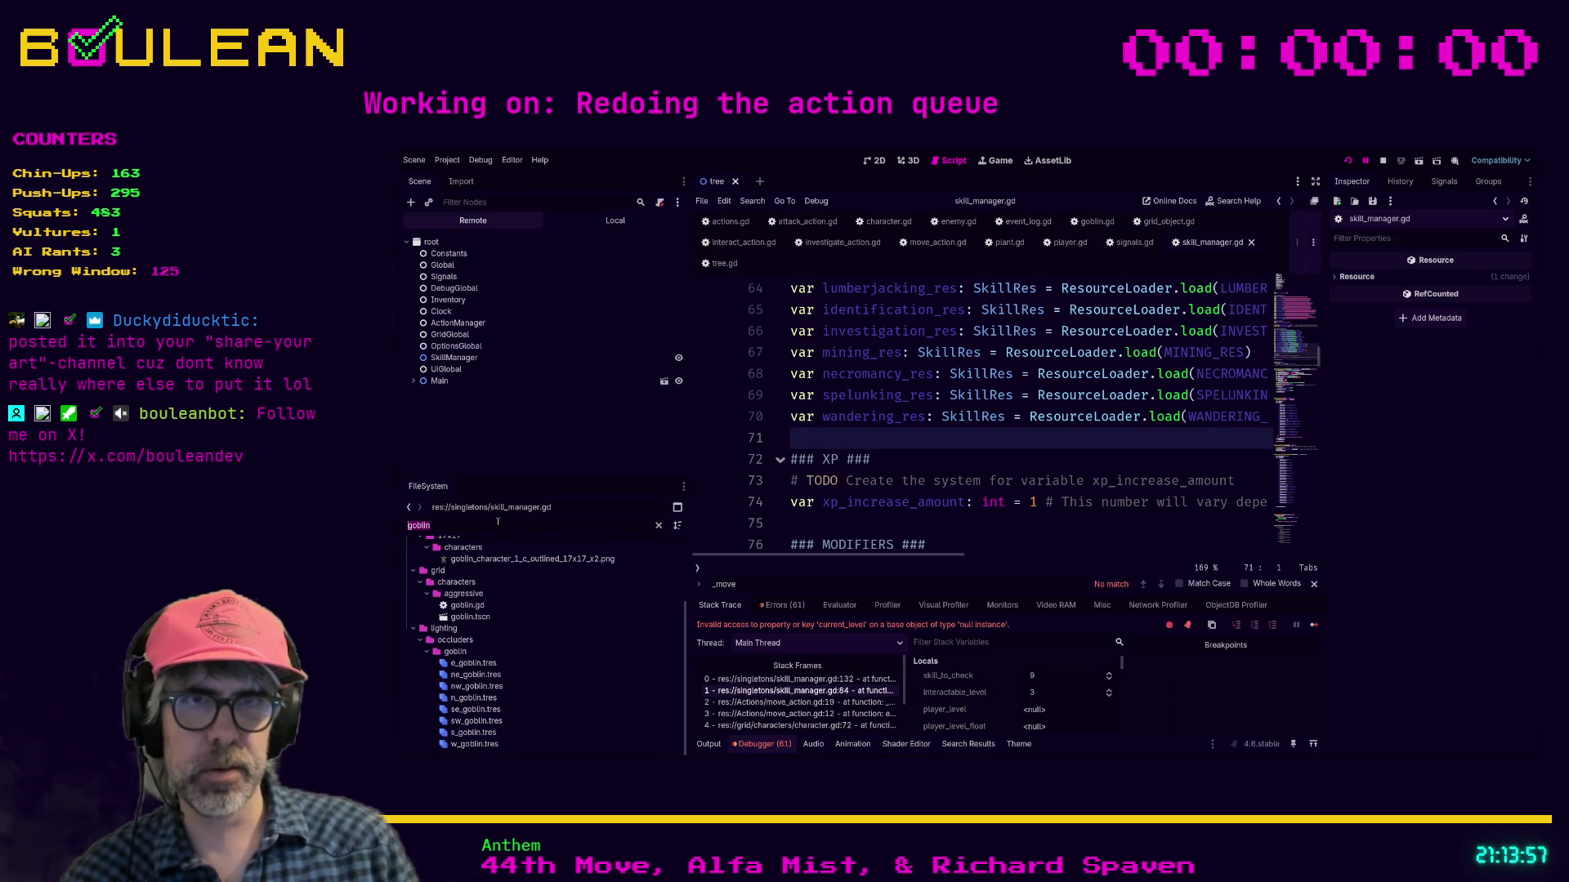
pyautogui.write('wanderin')
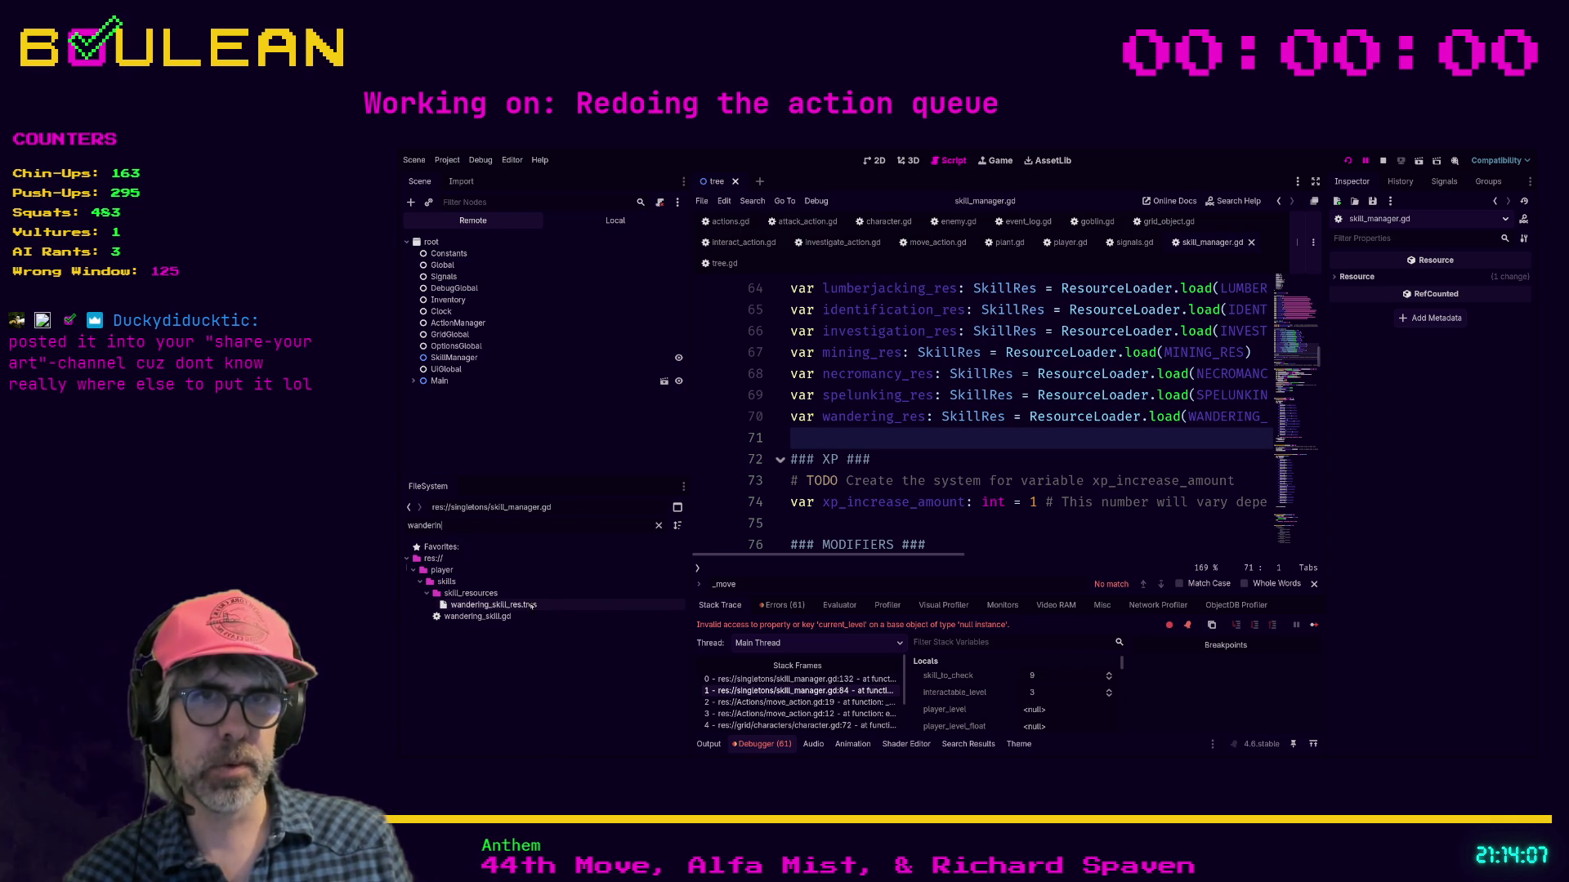
# Step: Look over wandering_skill.gd and its resource, enlarge the debugger, and return to line 132
pyautogui.doubleClick(468, 618)
pyautogui.click(491, 606)
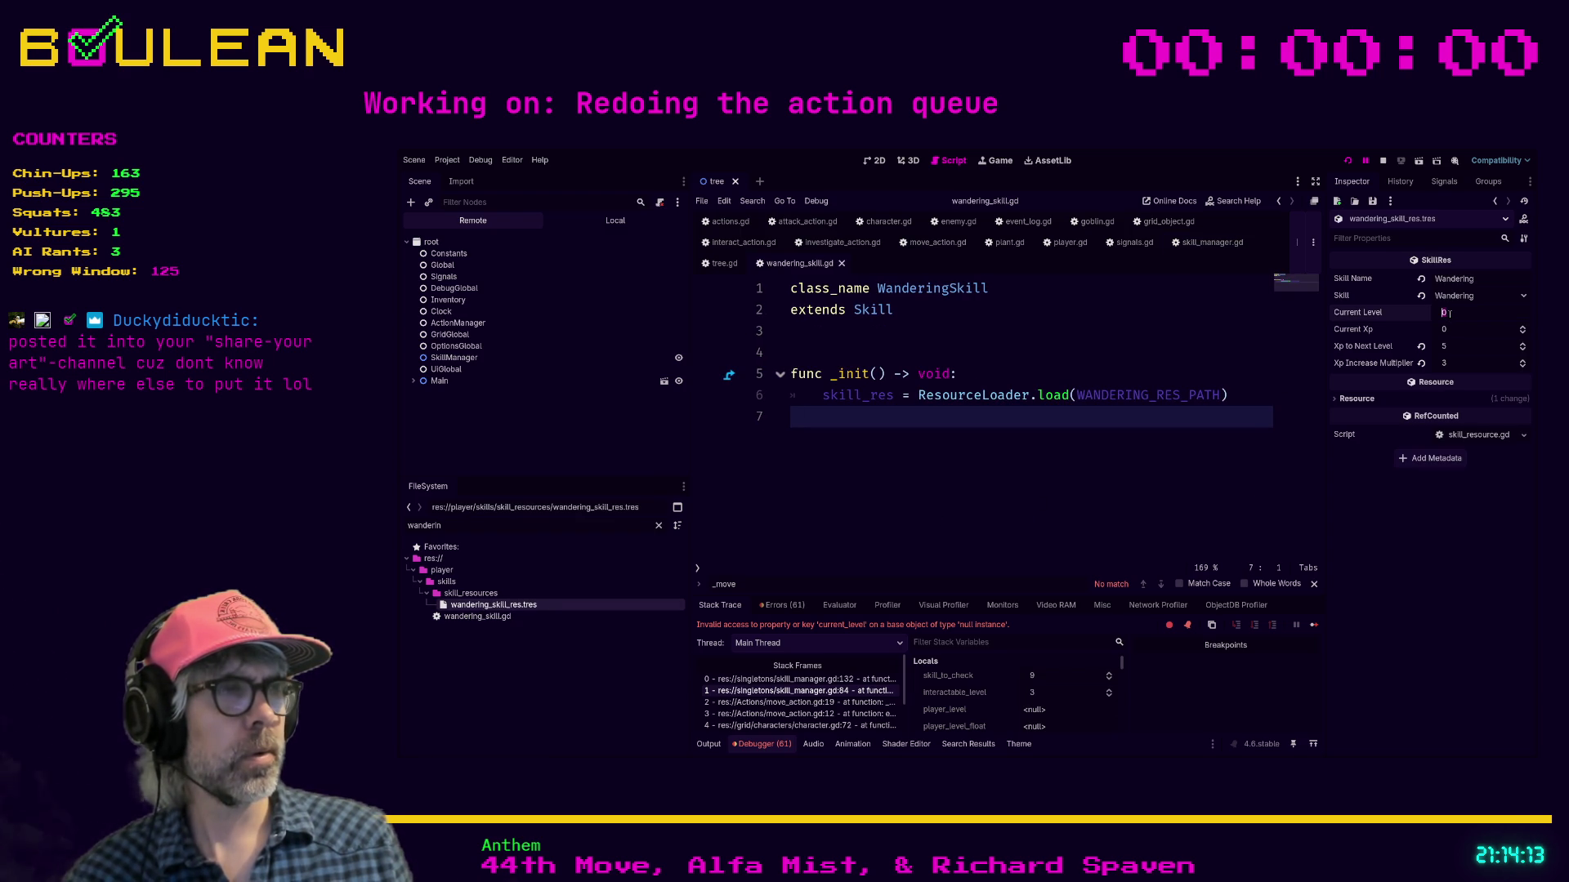
pyautogui.write('1')
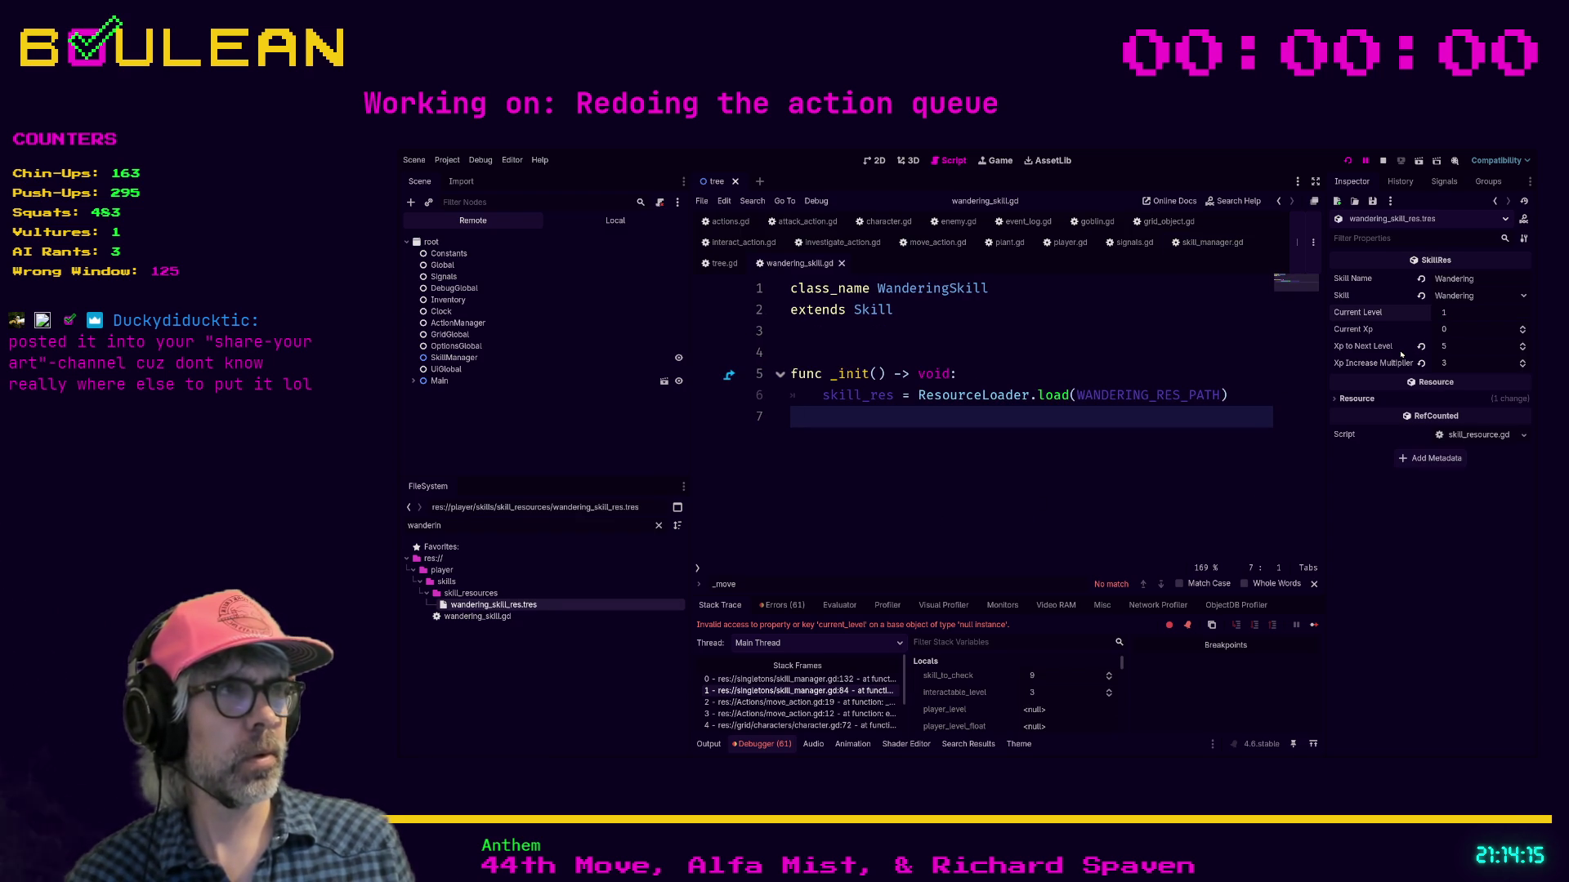
pyautogui.click(1054, 352)
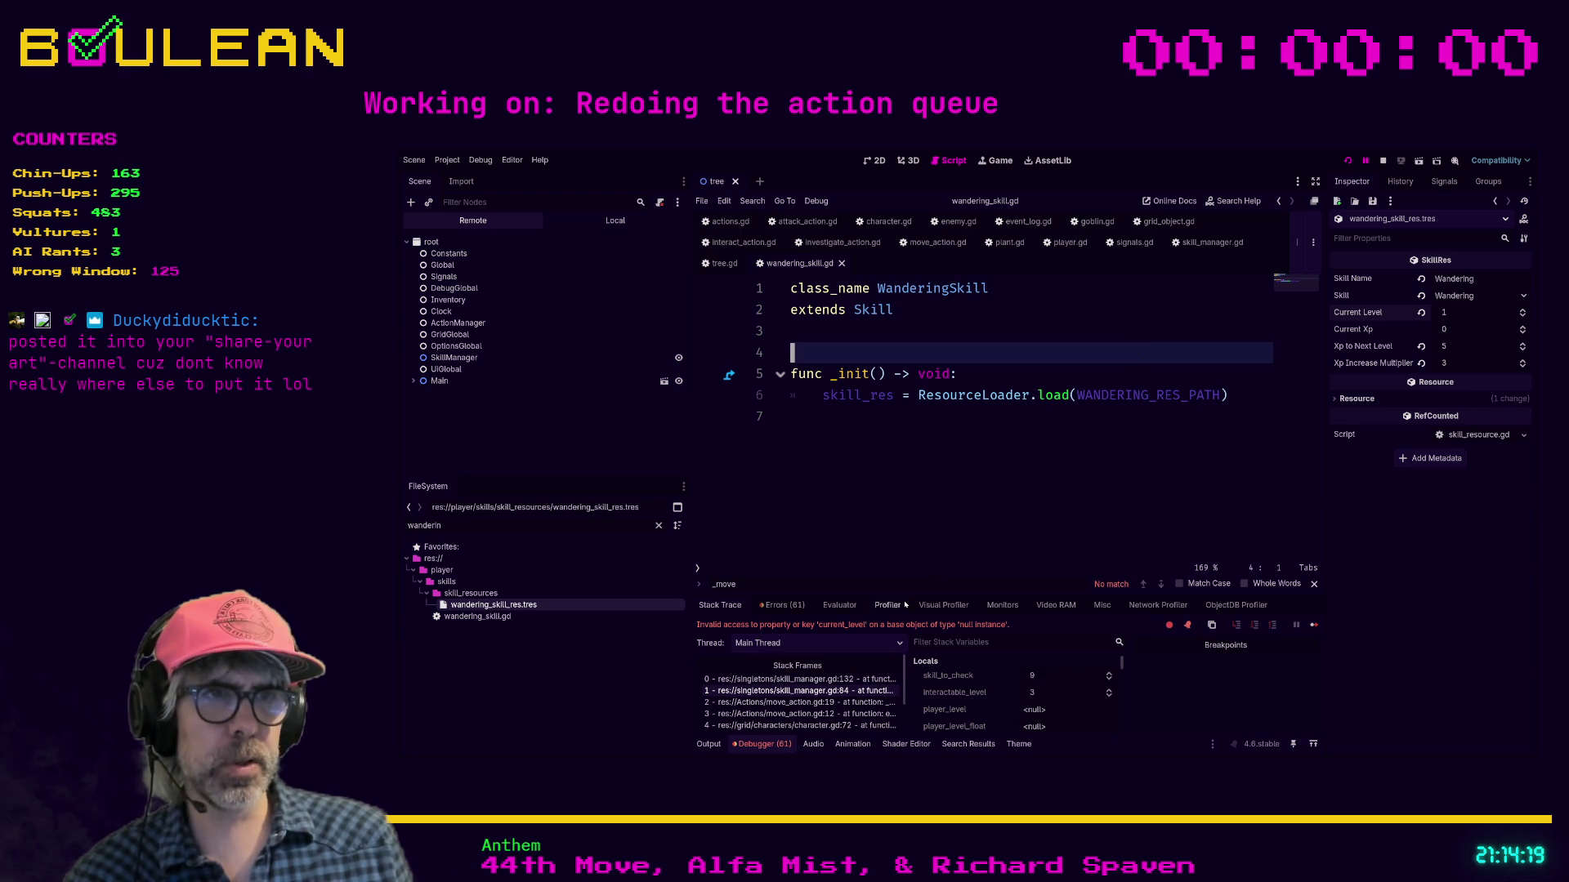
pyautogui.moveTo(919, 595); pyautogui.dragTo(910, 509)
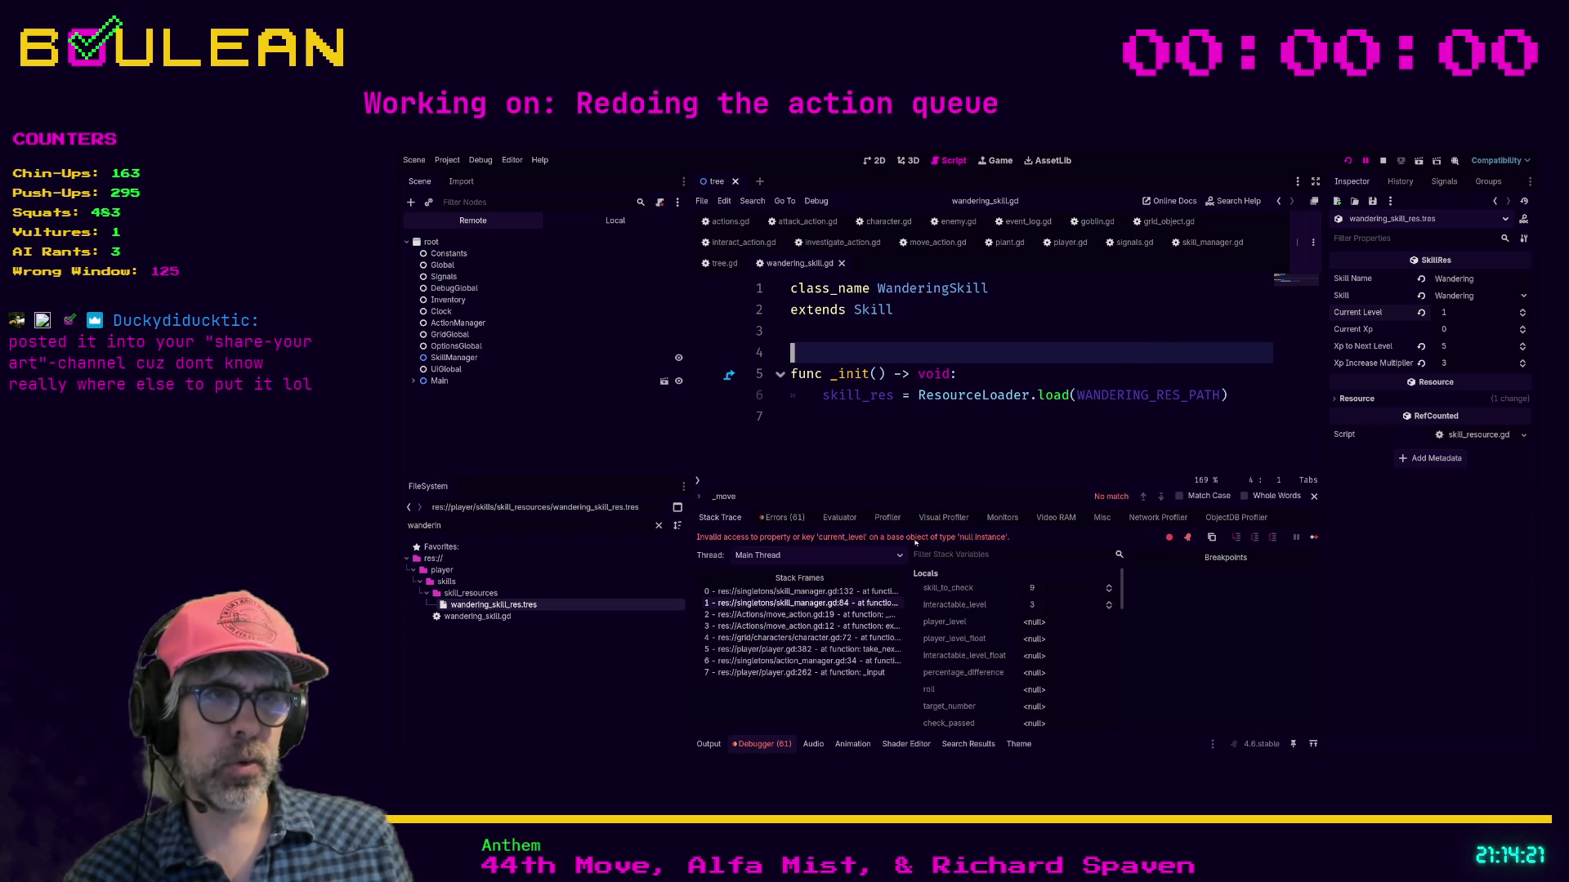
pyautogui.click(867, 590)
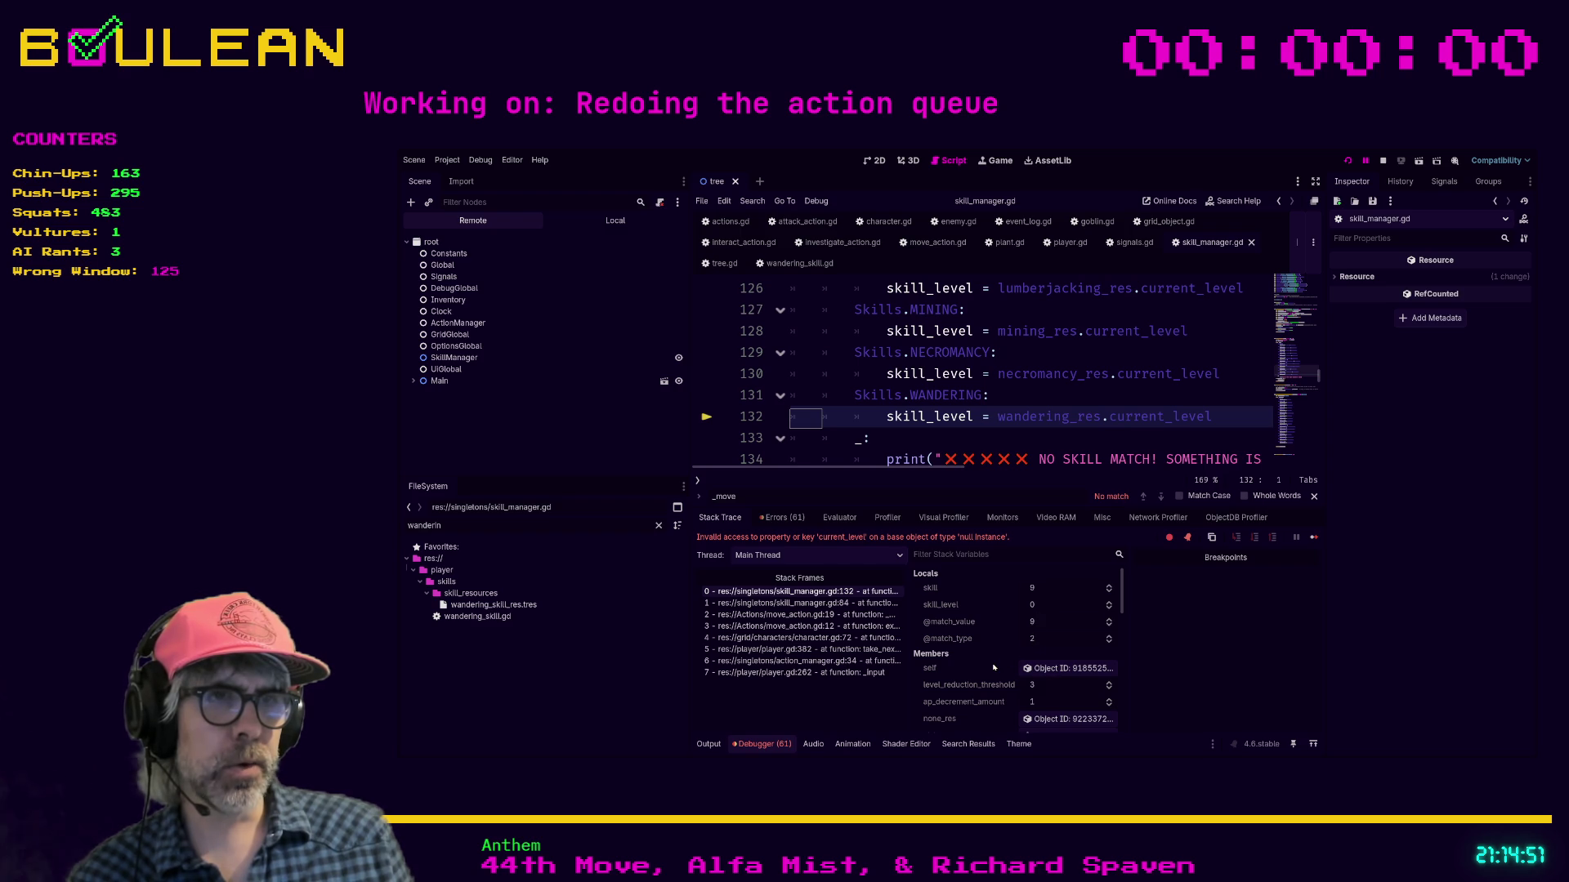
# Step: Review get_skill_level's match cases down to necromancy and stop the debug session
pyautogui.scroll(-1, 993, 668)
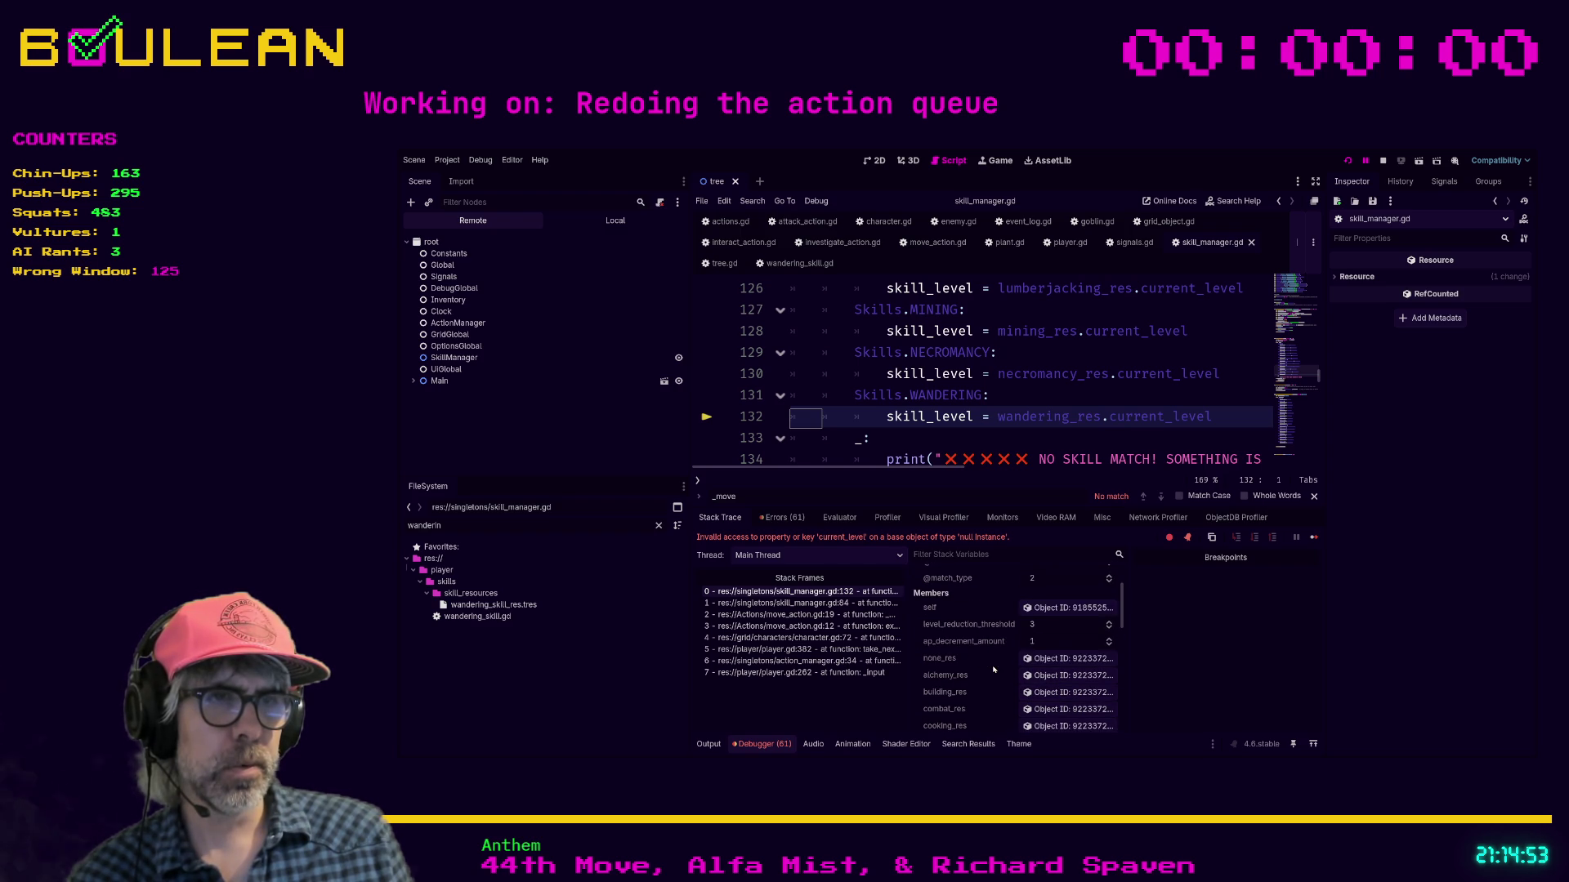
pyautogui.scroll(-3, 994, 668)
pyautogui.scroll(-3, 994, 670)
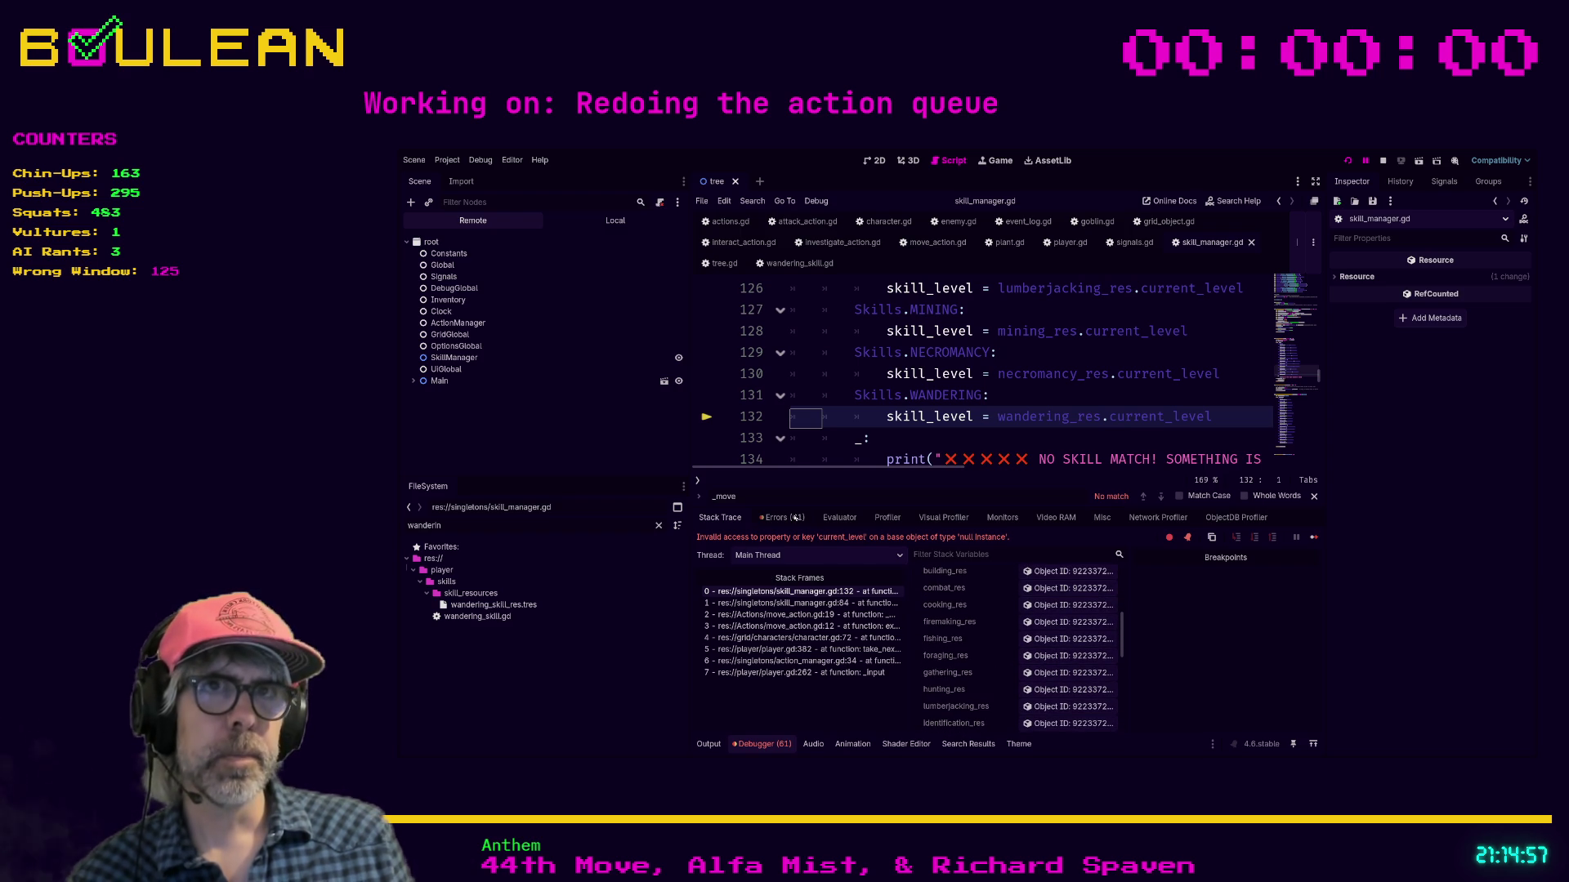
pyautogui.scroll(1, 1049, 392)
pyautogui.click(1049, 395)
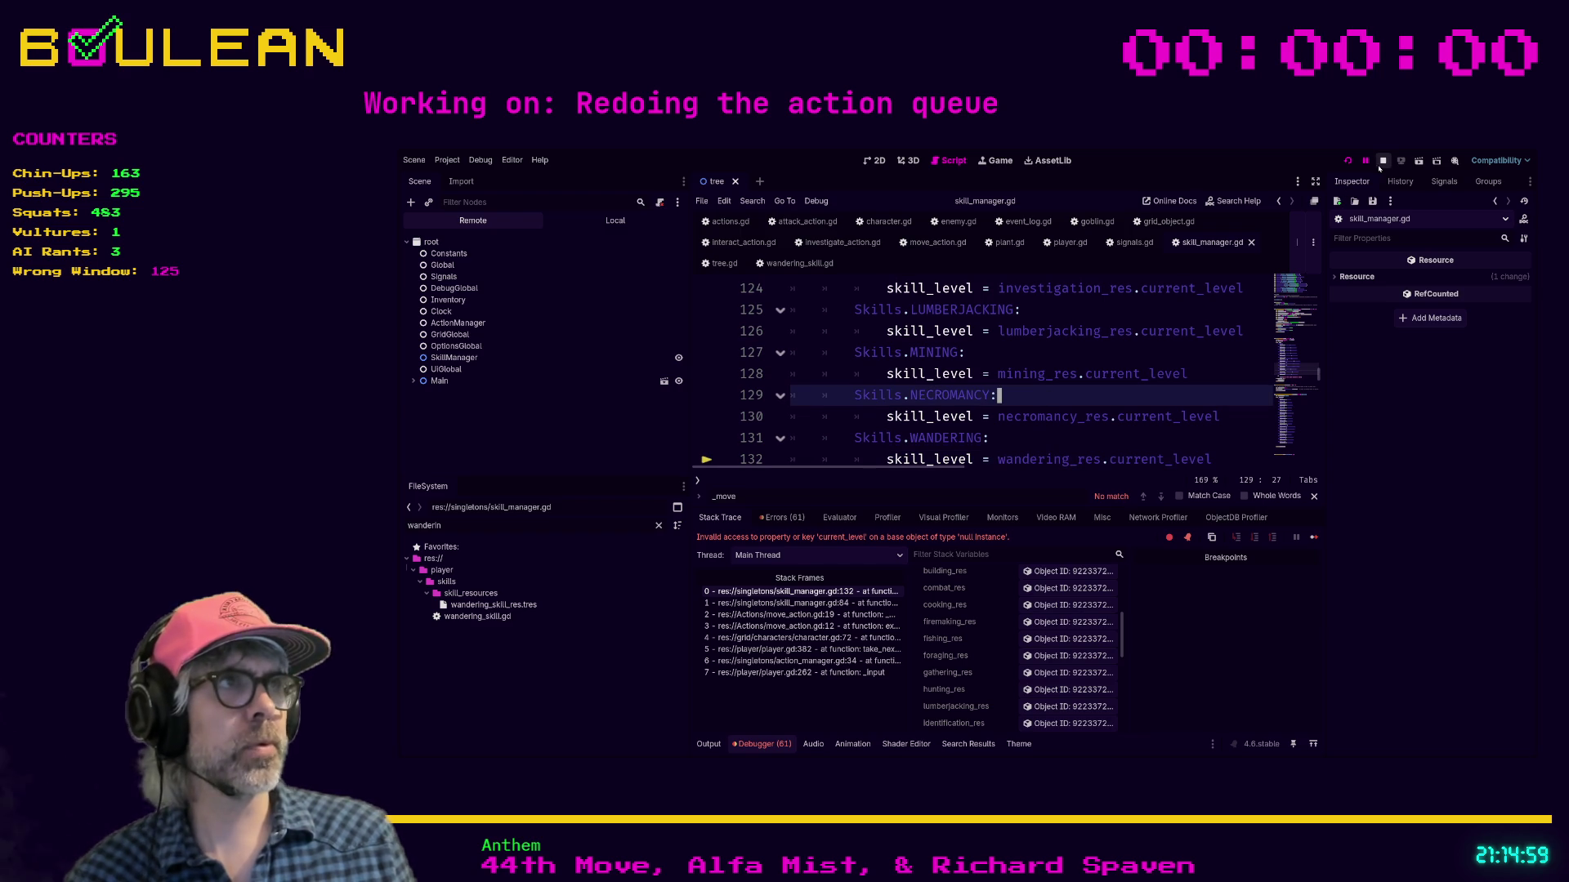
pyautogui.press('F8')
# Step: Check the Skills.NONE case and inspect wandering_skill_res.tres properties
pyautogui.scroll(3, 1051, 413)
pyautogui.scroll(5, 1051, 417)
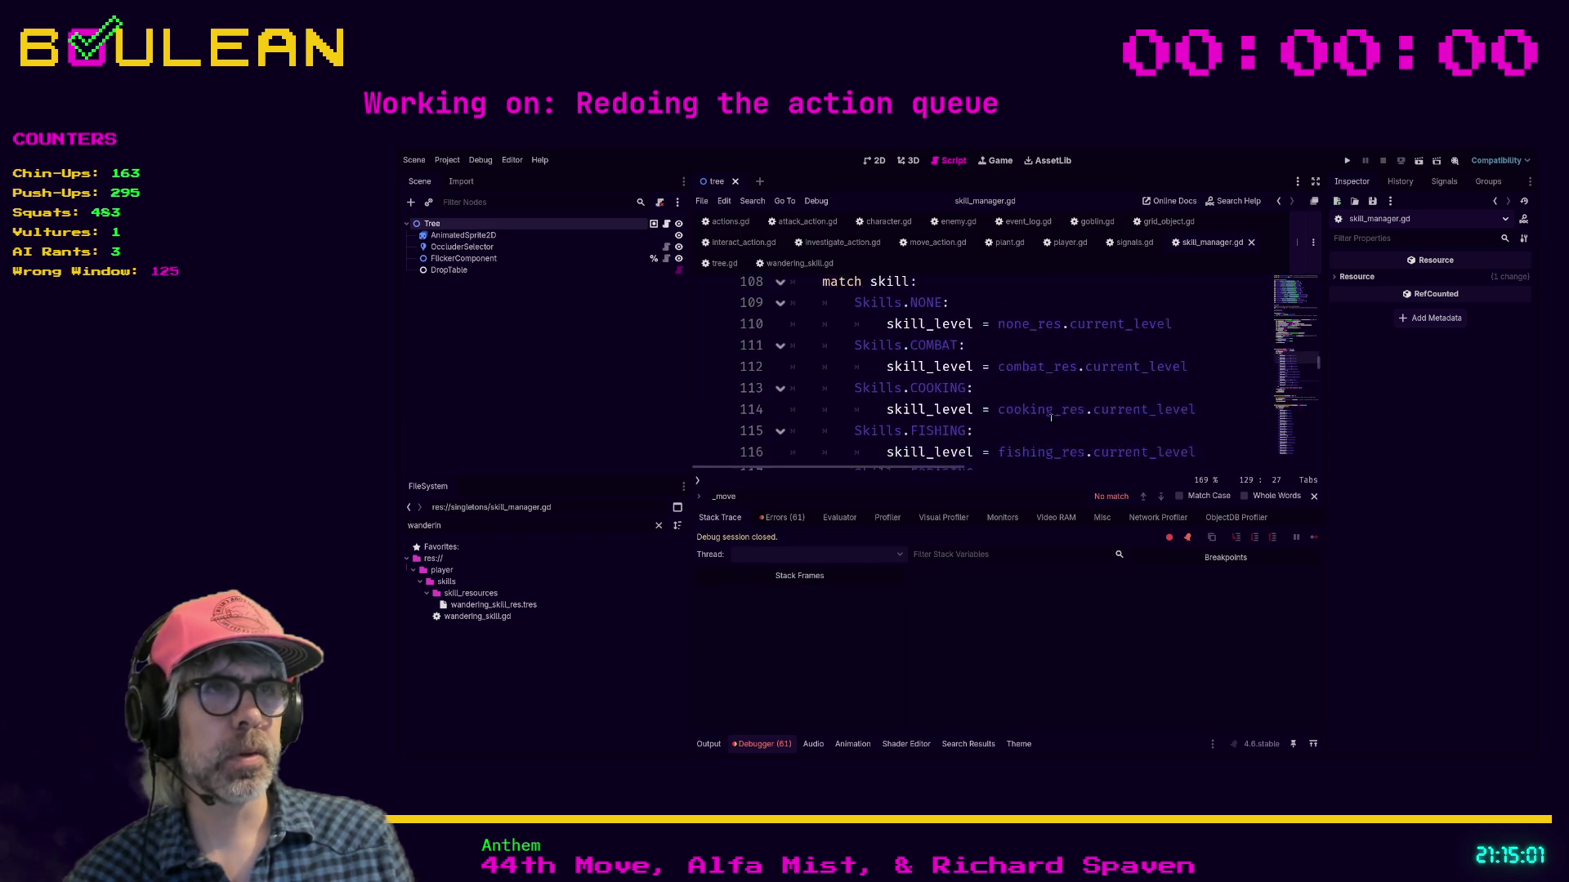
pyautogui.click(1046, 413)
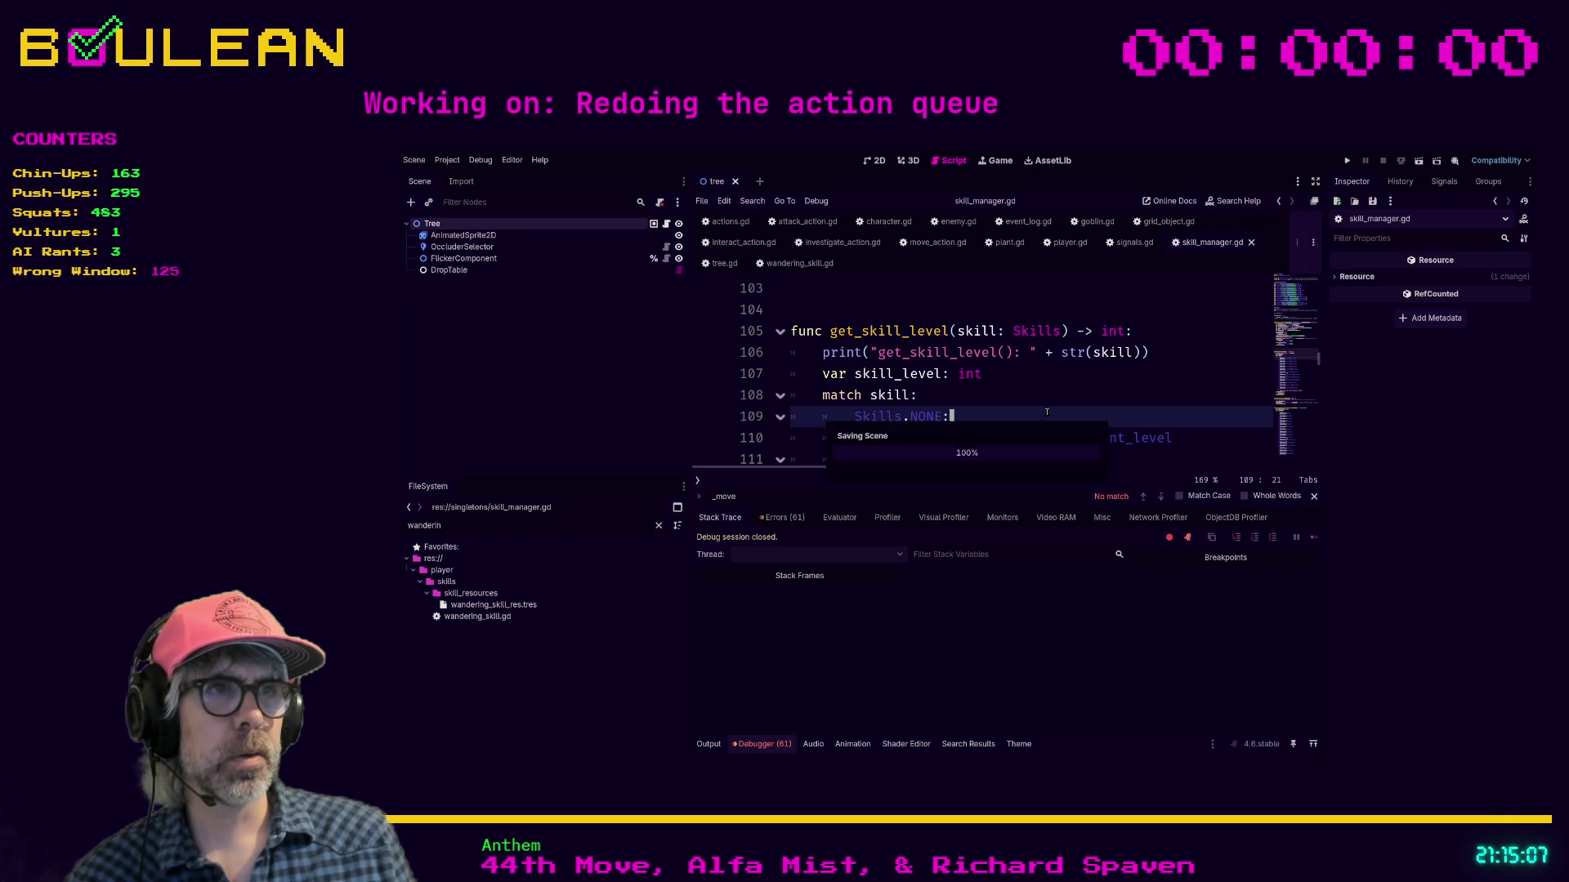
pyautogui.scroll(-1, 1047, 411)
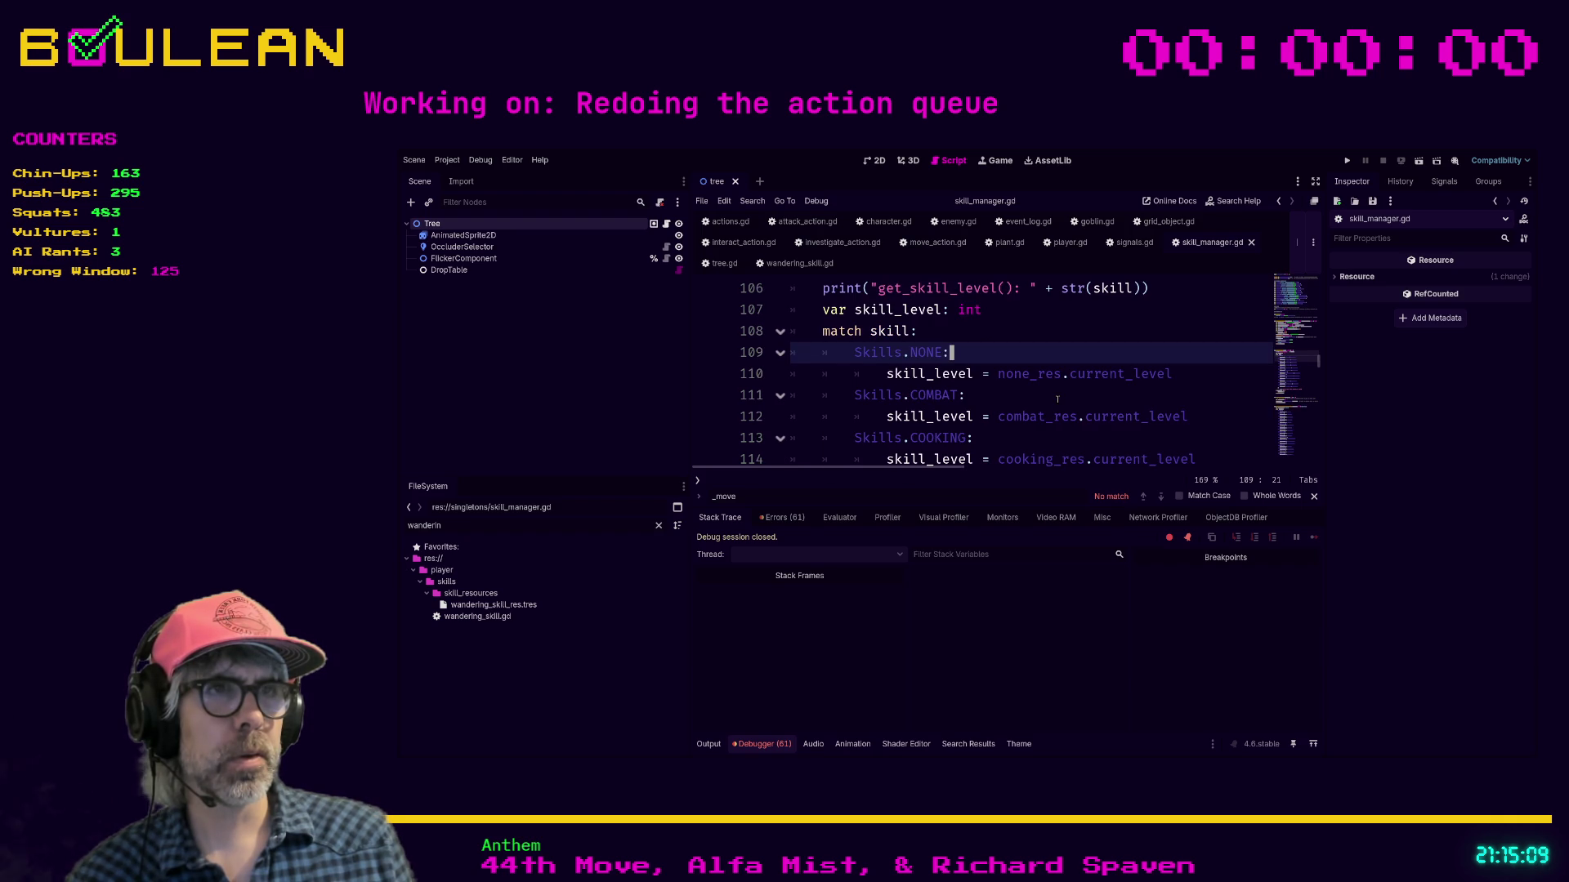
pyautogui.scroll(-8, 1057, 400)
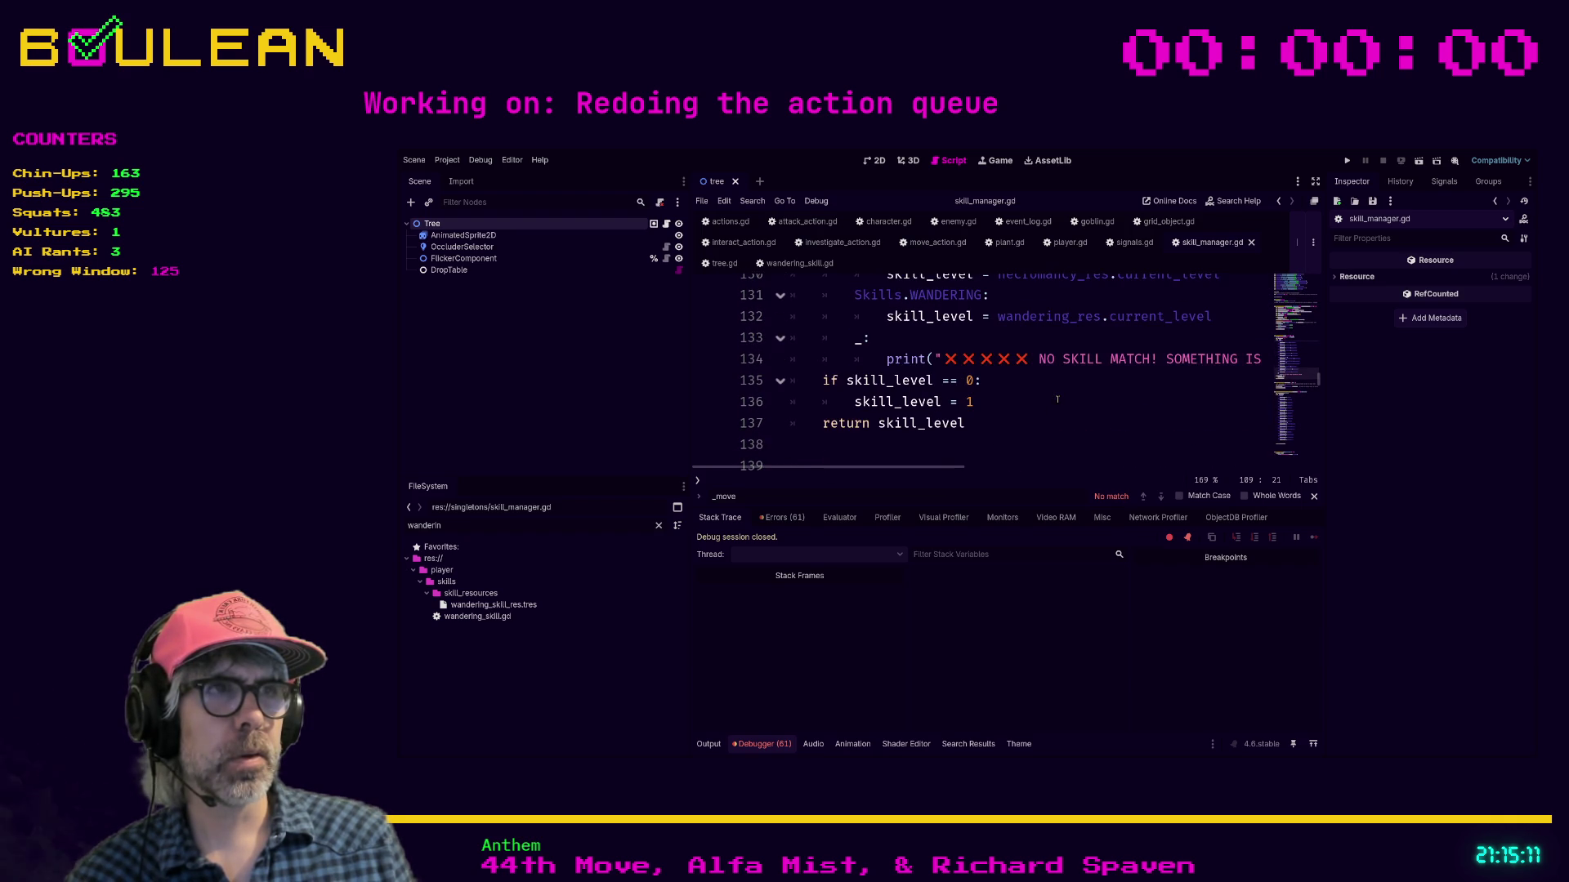
pyautogui.scroll(1, 1058, 400)
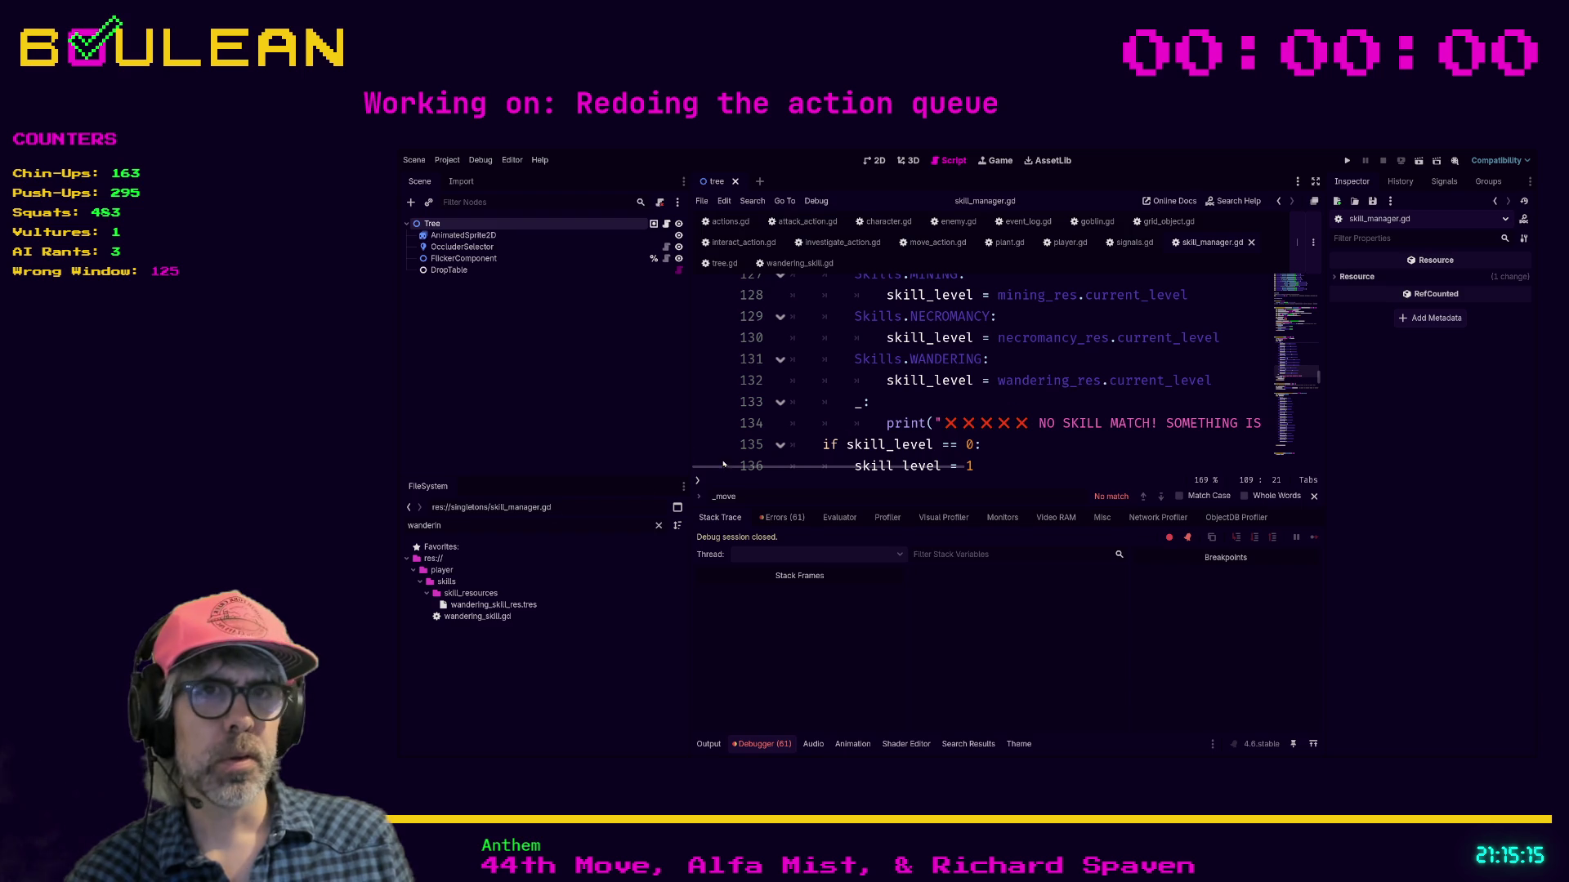
pyautogui.click(478, 607)
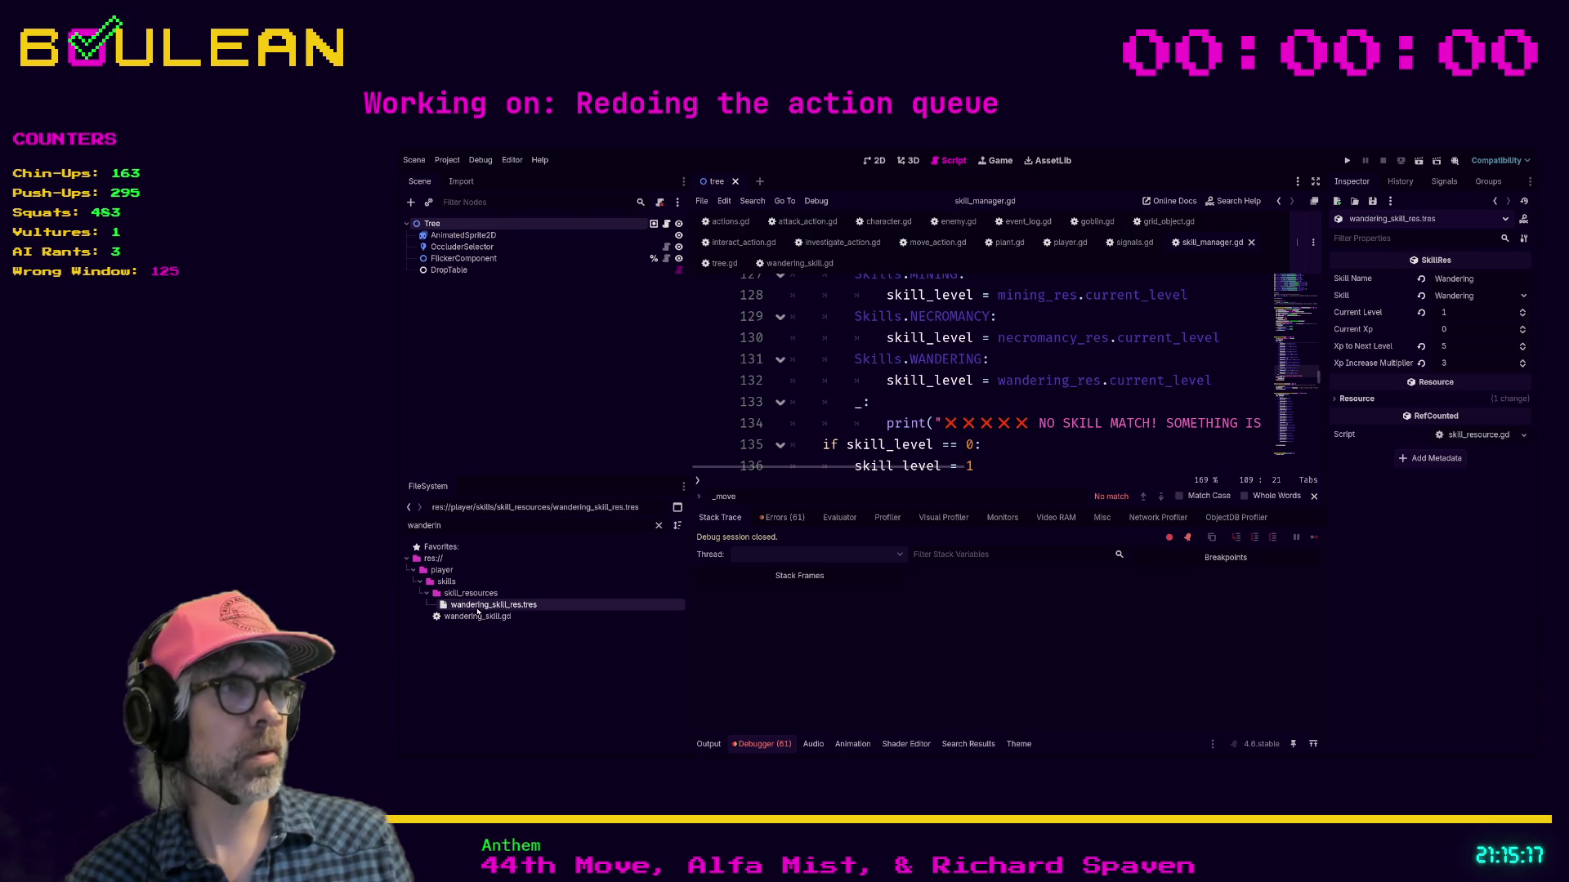
# Step: Search the script for 'get_skil', then bring up move_action.gd
pyautogui.scroll(1, 1029, 417)
pyautogui.click(1056, 402)
pyautogui.scroll(5, 1055, 404)
pyautogui.scroll(4, 1056, 404)
pyautogui.scroll(-1, 1056, 404)
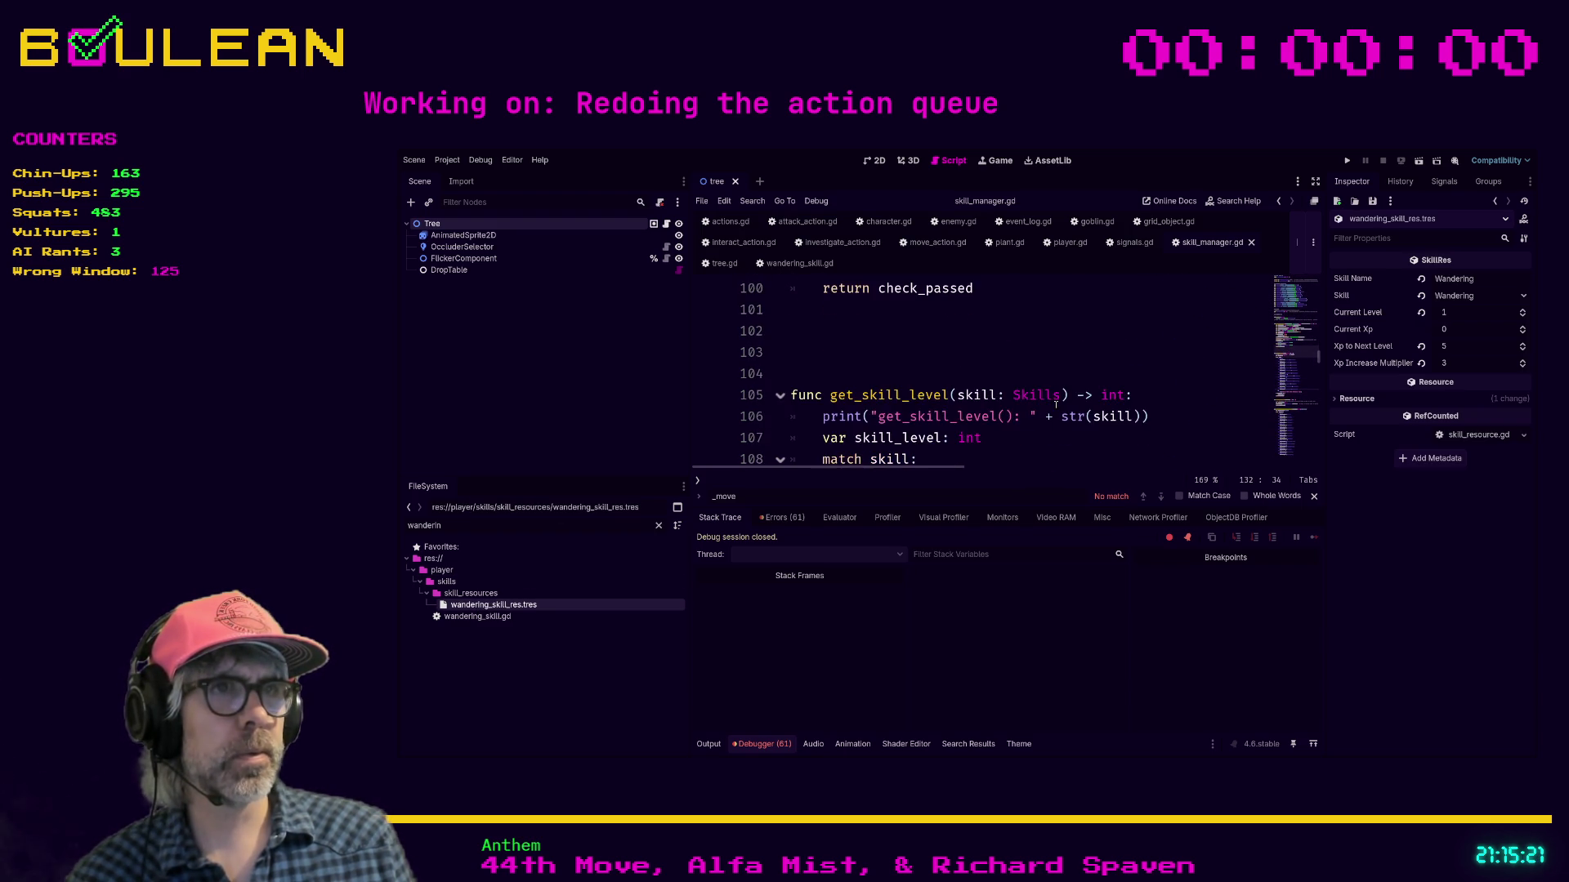
pyautogui.scroll(1, 1056, 404)
pyautogui.click(1055, 405)
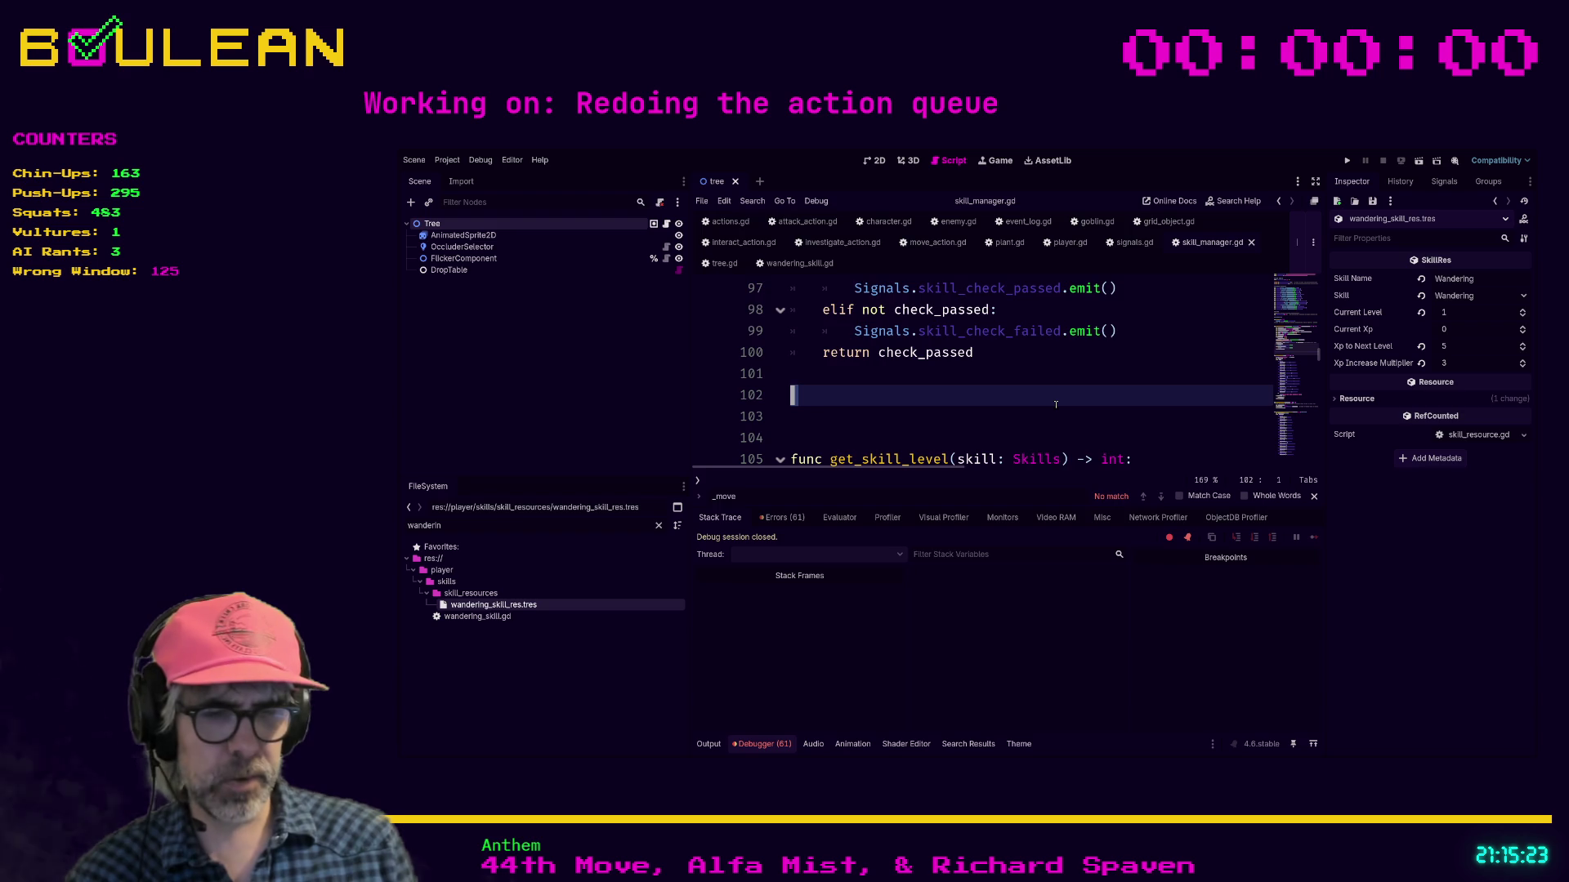
pyautogui.hotkey('ctrl', 'f')
pyautogui.write('get_skil')
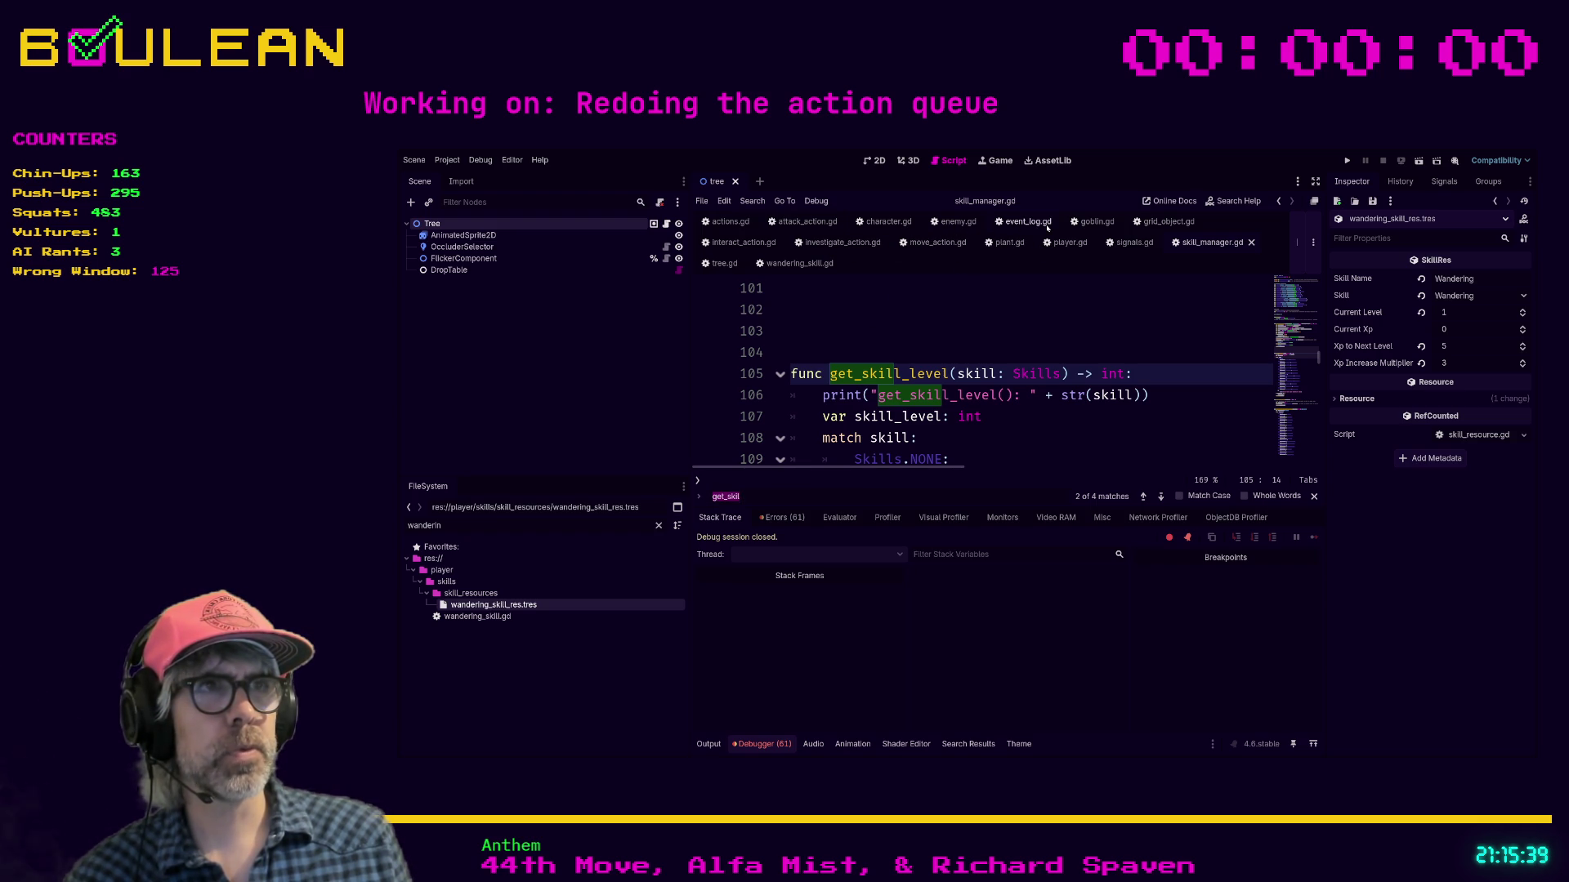
pyautogui.click(915, 250)
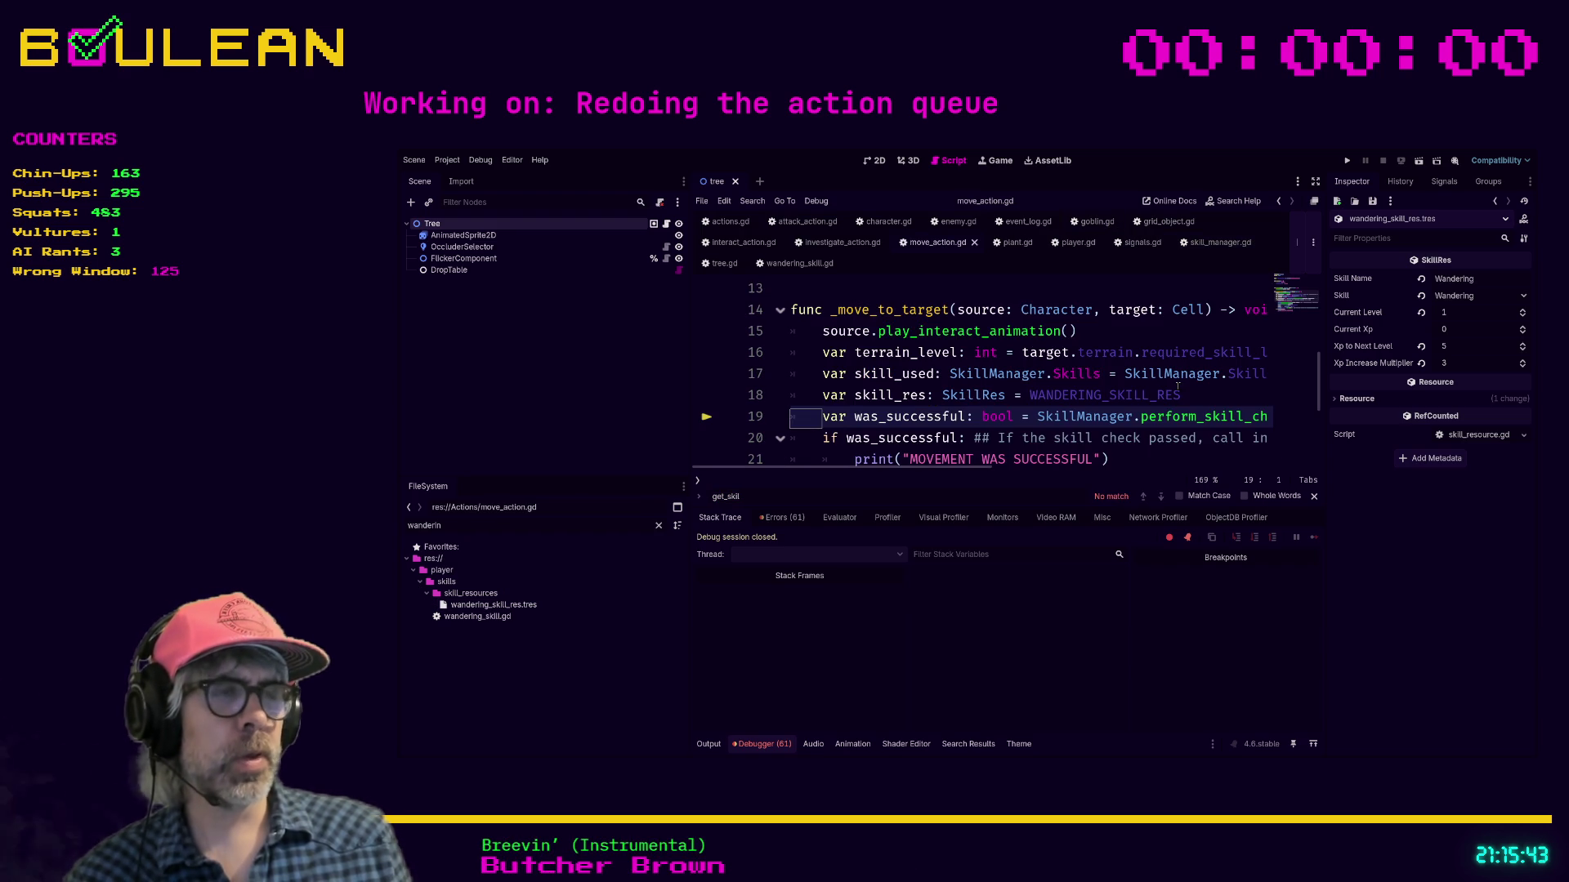
# Step: Confirm terrain.gd's required_skill_level defaults to 3, then run the project again
pyautogui.click(922, 354)
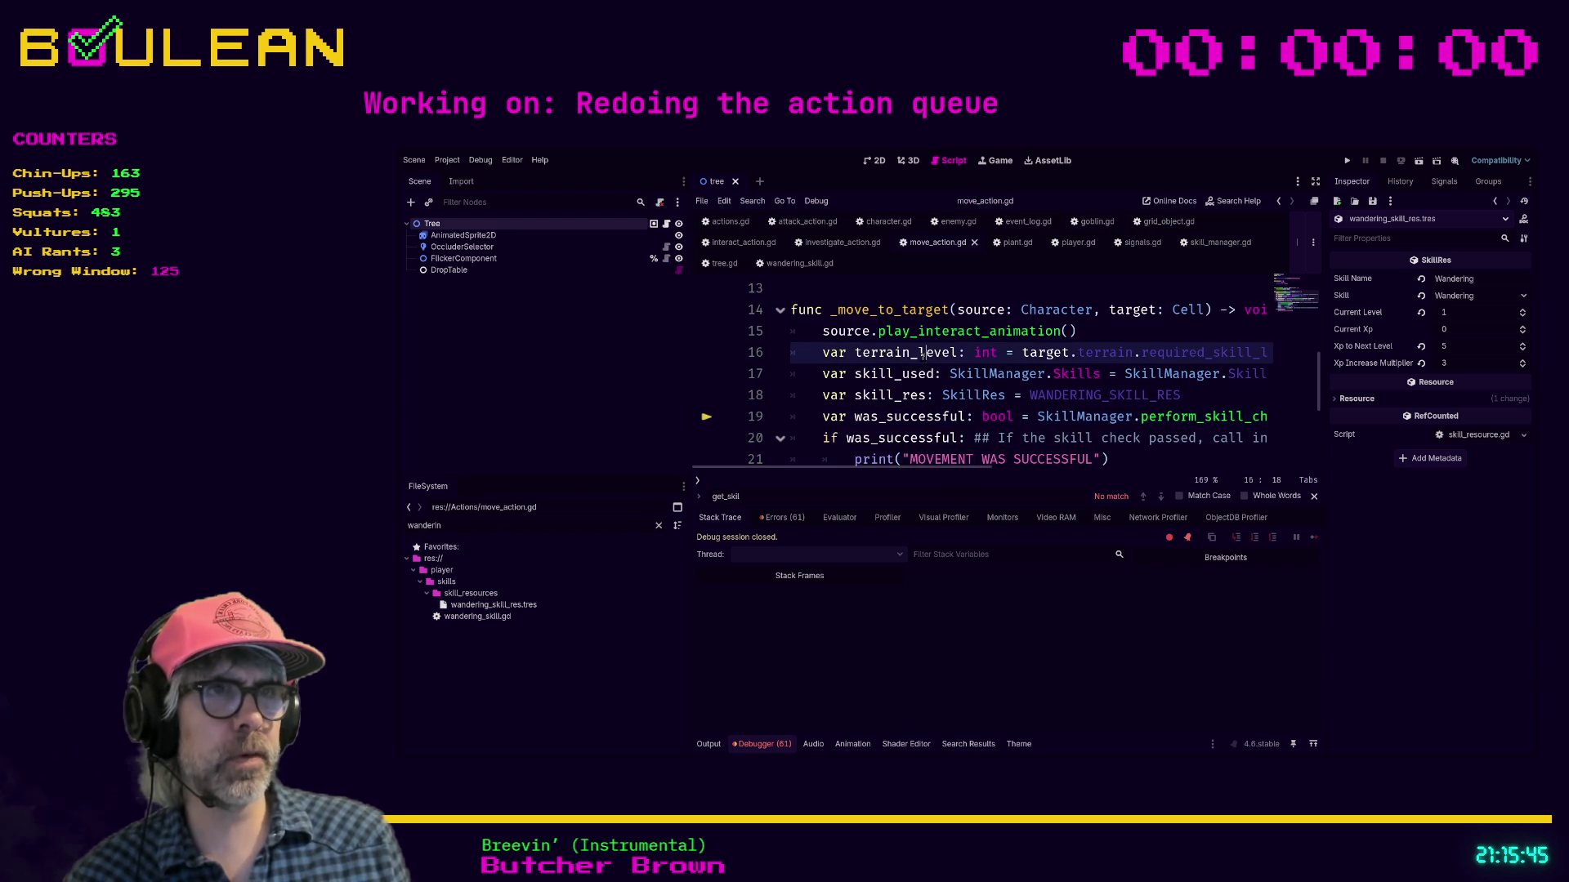
pyautogui.moveTo(918, 466); pyautogui.dragTo(977, 466)
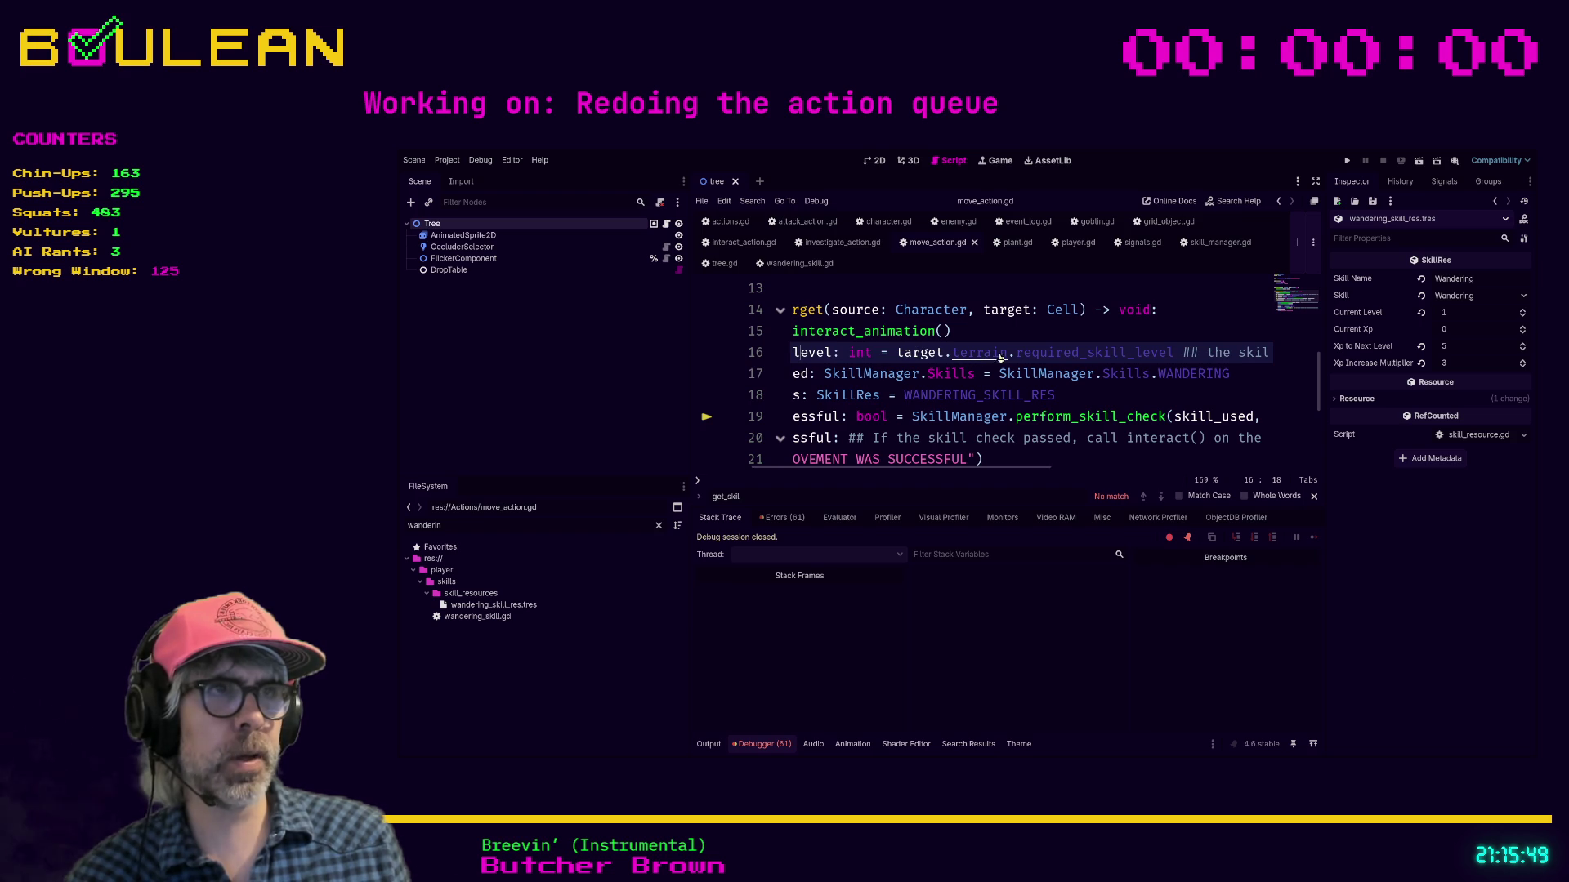
pyautogui.keyDown('ctrl'); pyautogui.click(1039, 352); pyautogui.keyUp('ctrl')
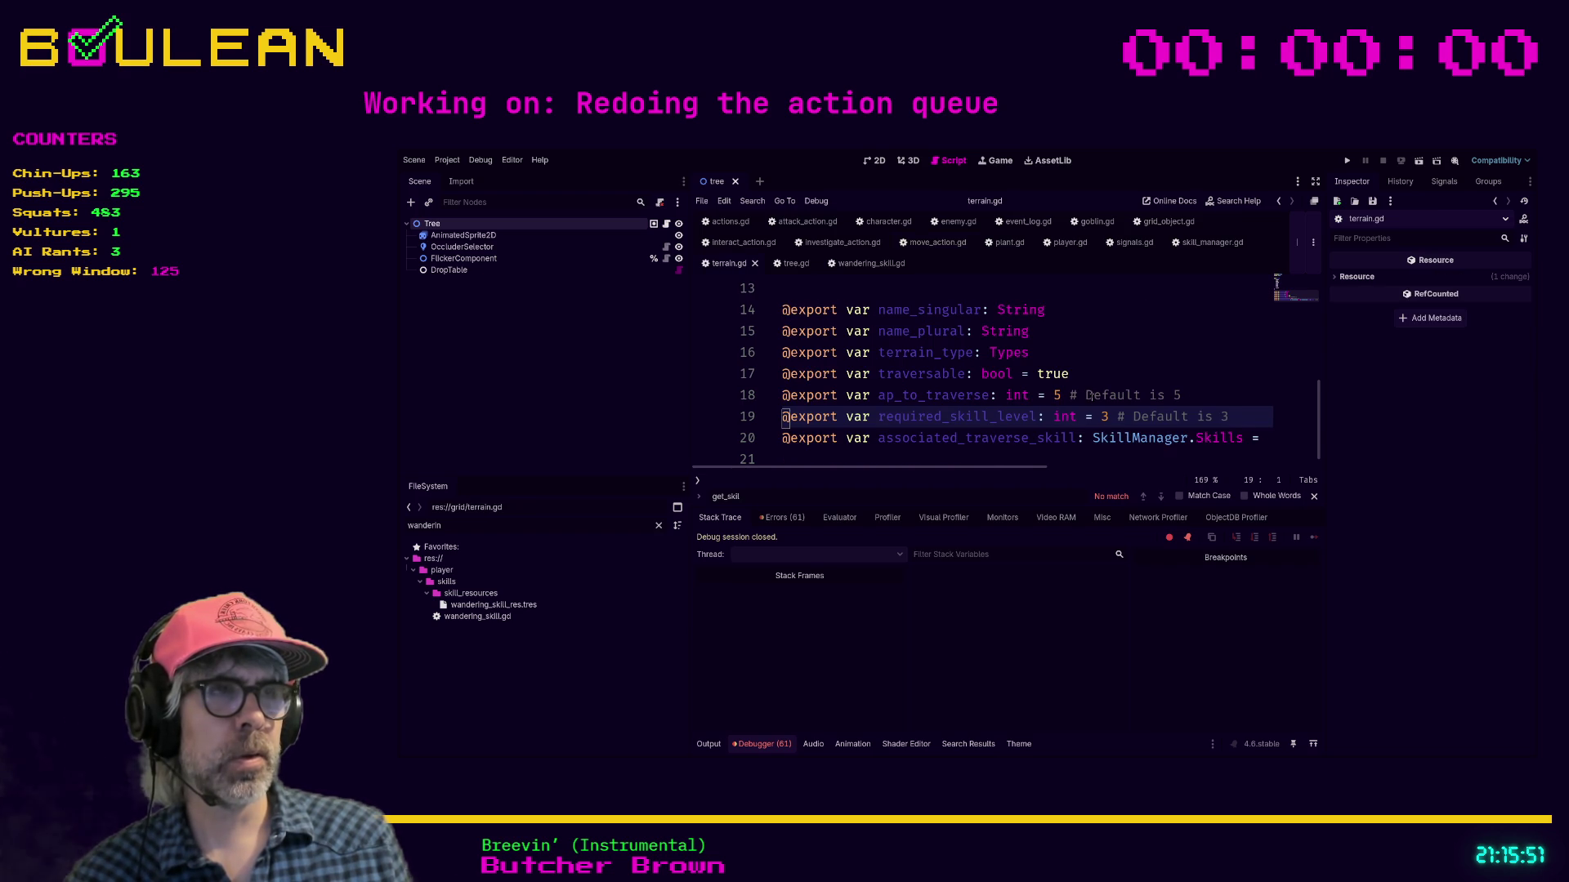
pyautogui.hscroll(-1, 1087, 395)
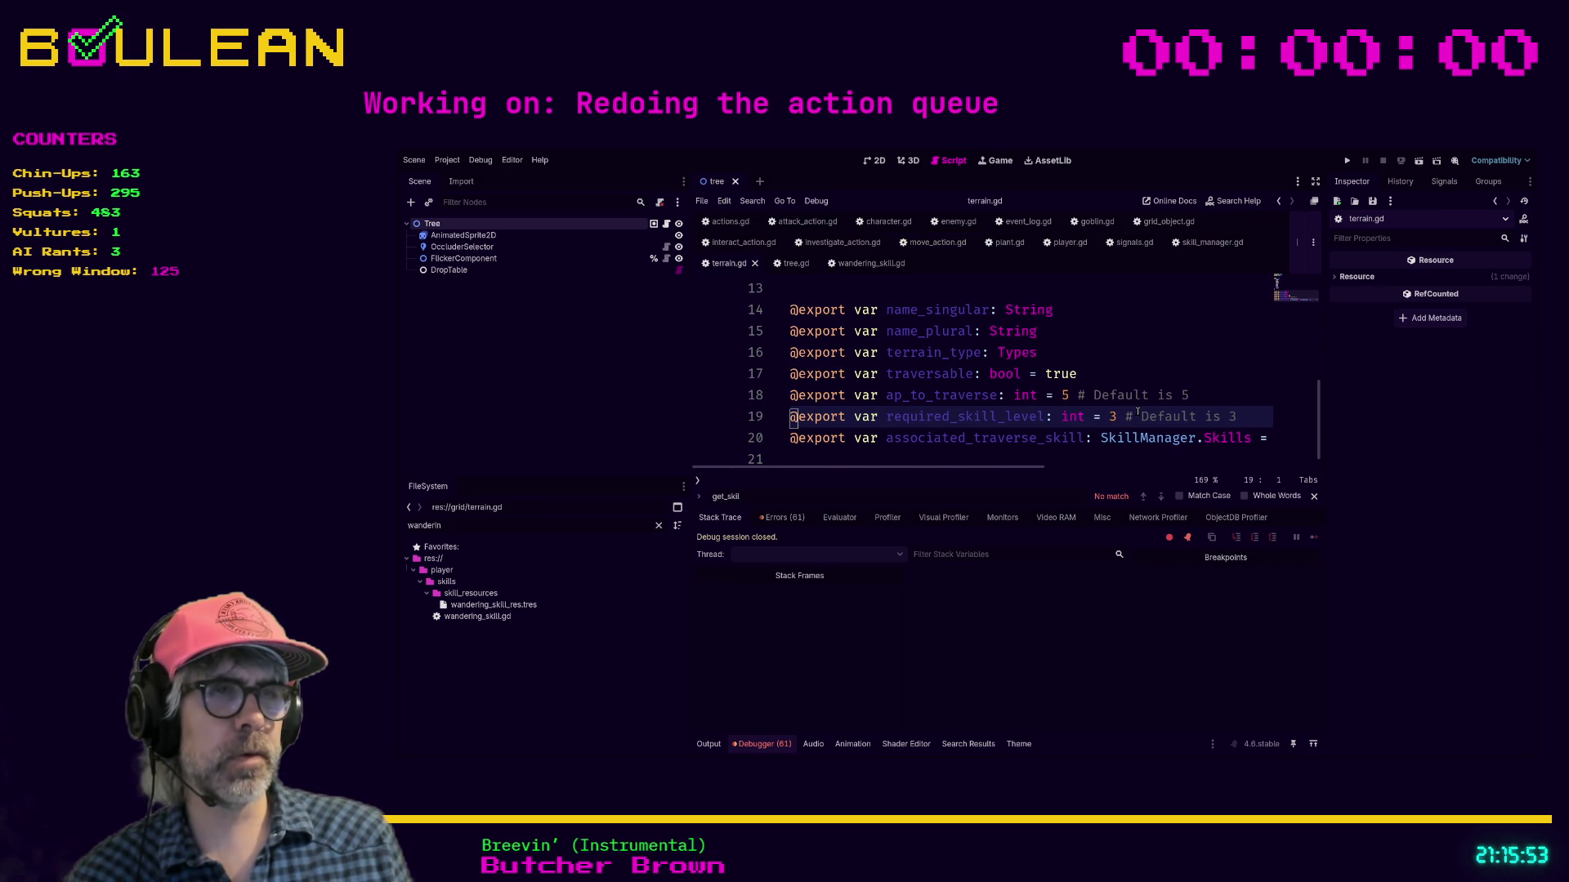
pyautogui.click(1054, 455)
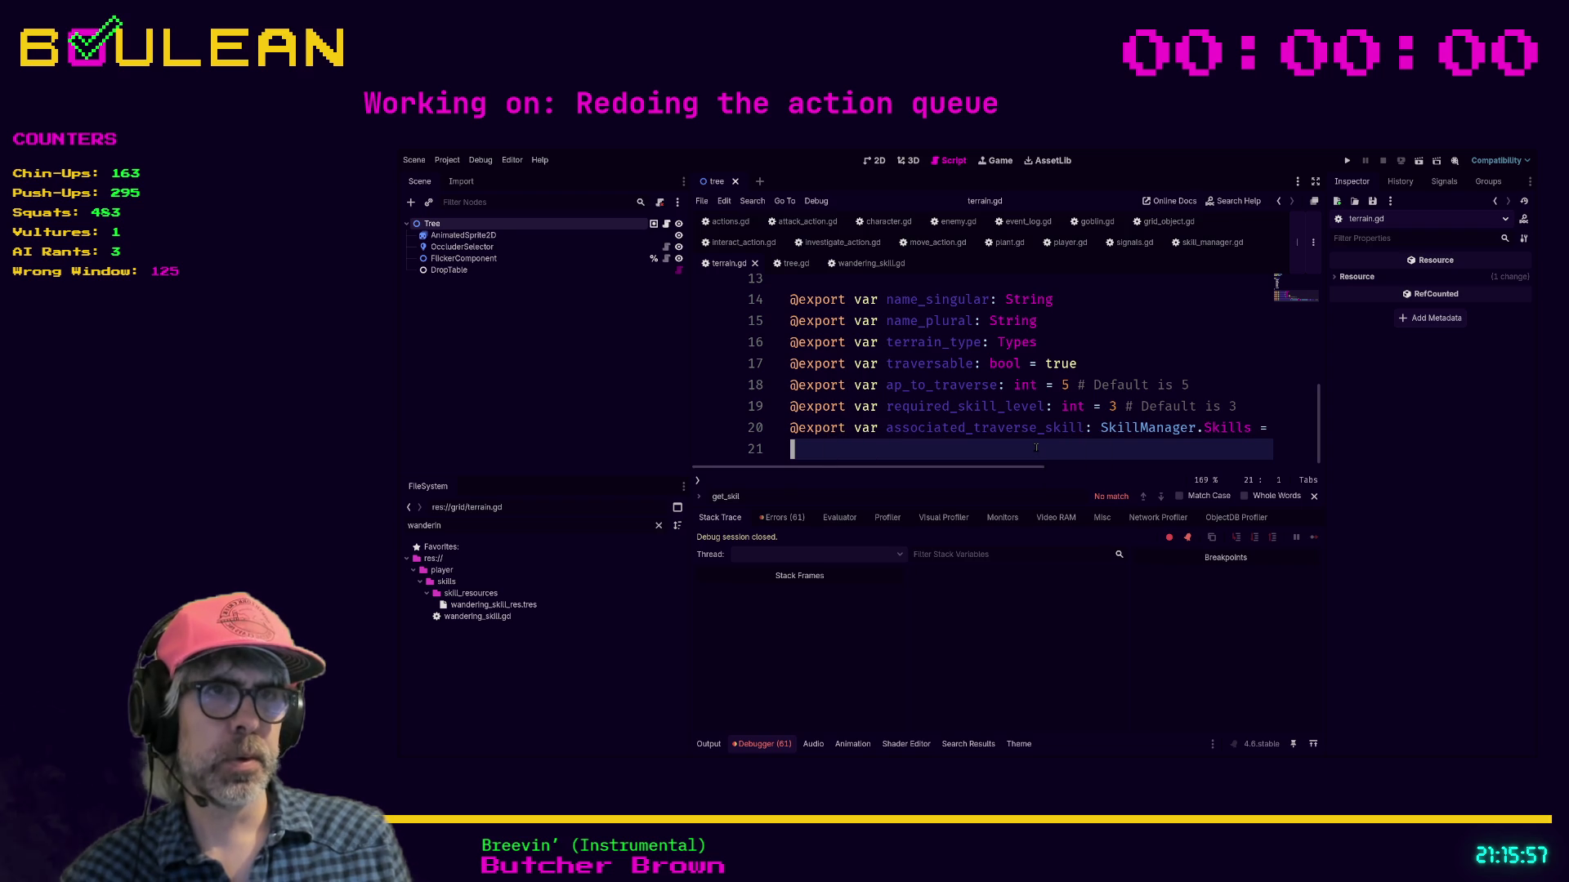
pyautogui.press('F5')
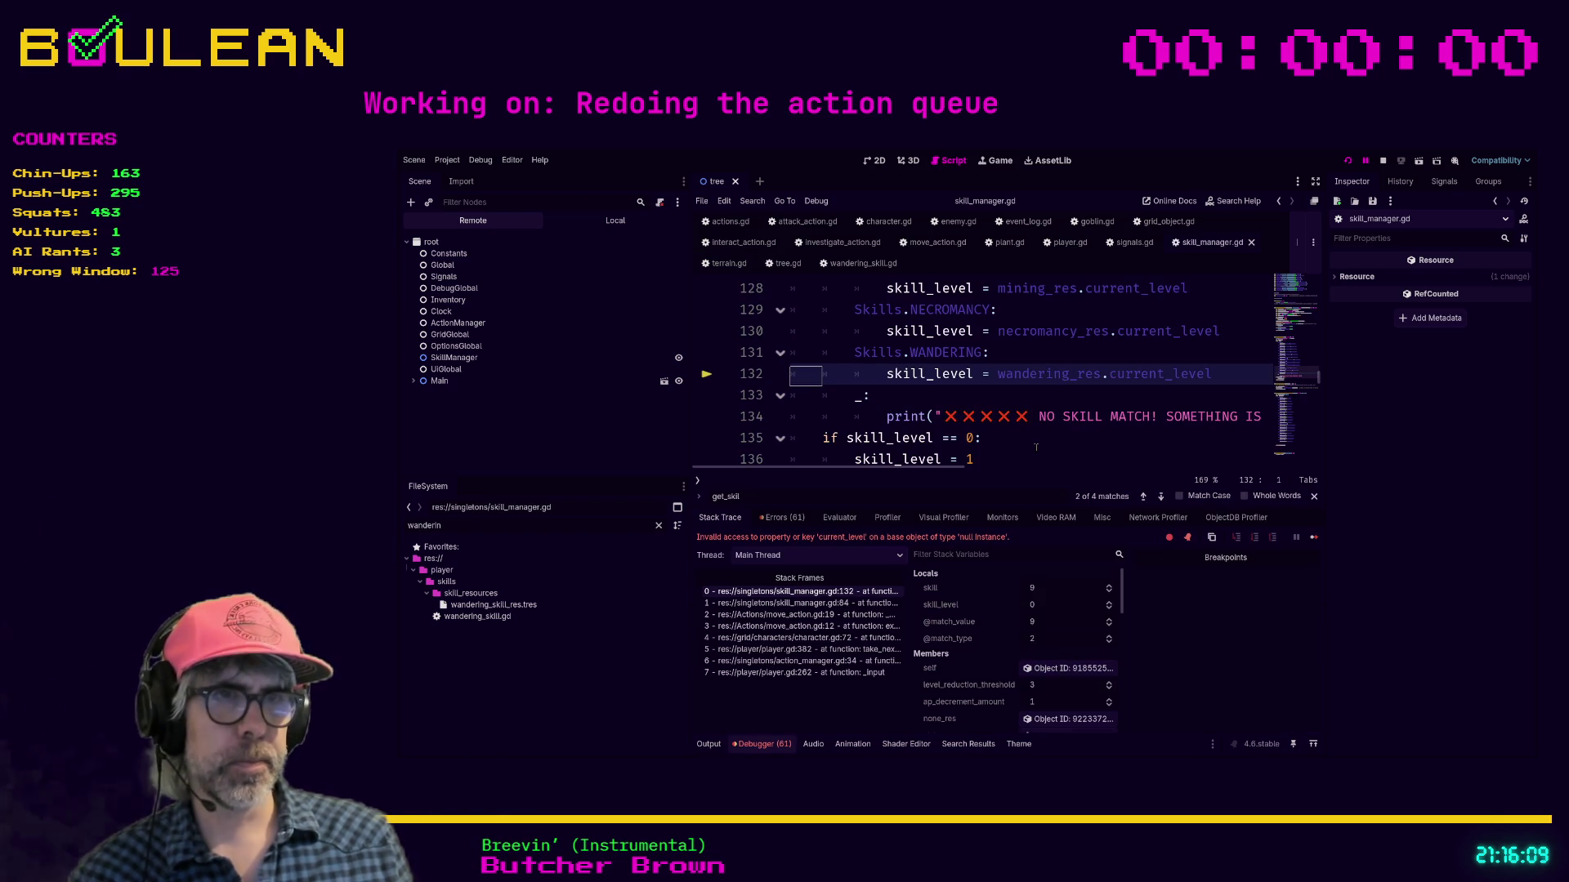
# Step: Widen the Stack Frames column and resume the game past the wandering_res error
pyautogui.moveTo(905, 600); pyautogui.dragTo(953, 603)
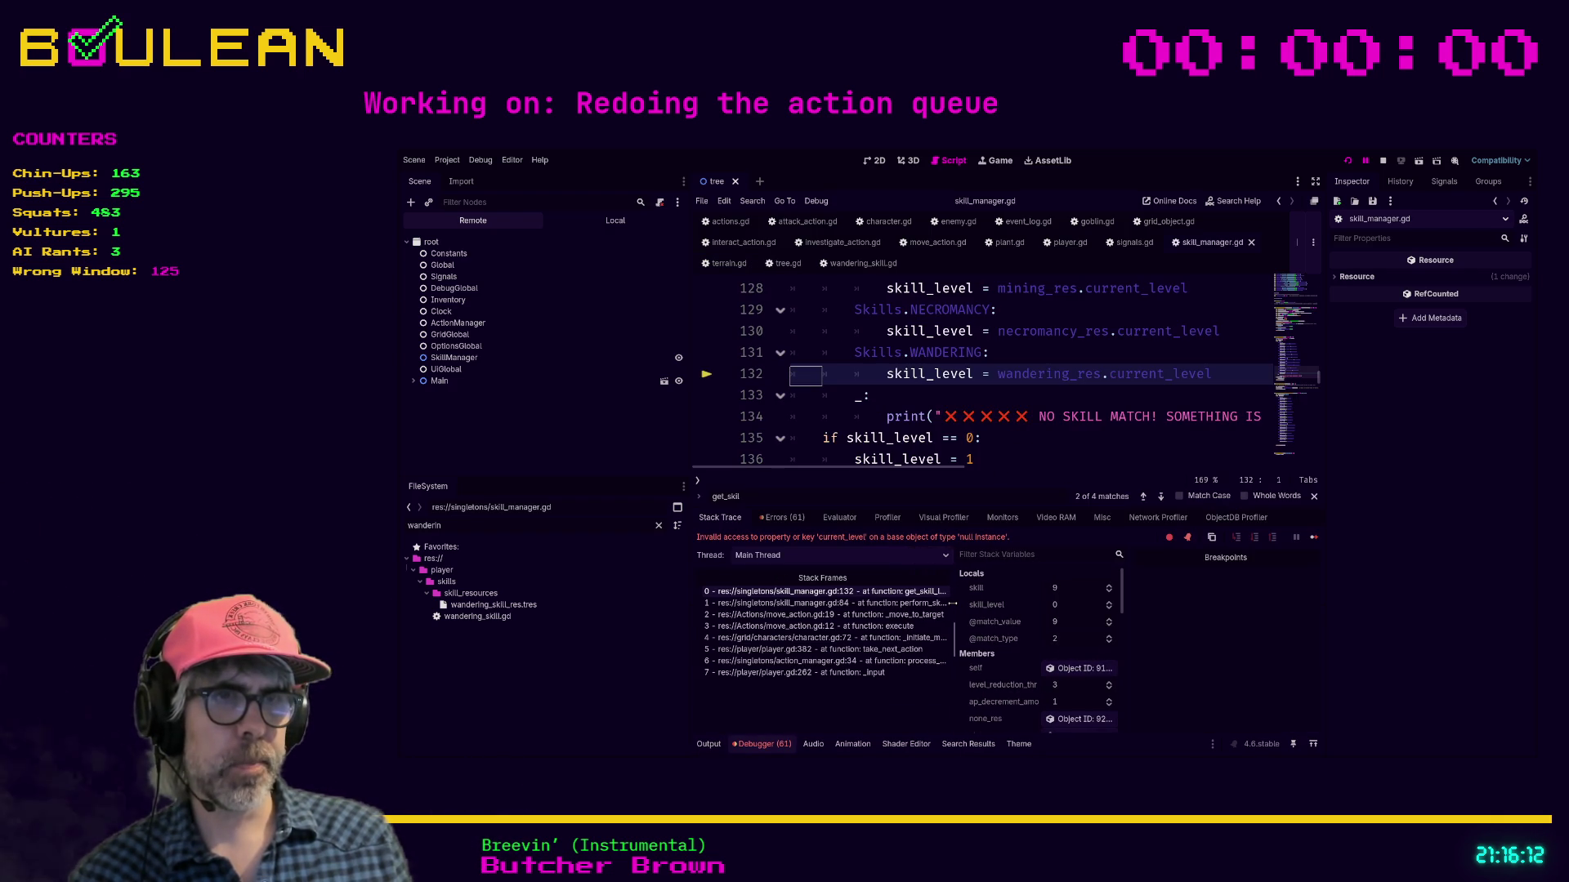
pyautogui.click(1011, 395)
pyautogui.press('F8')
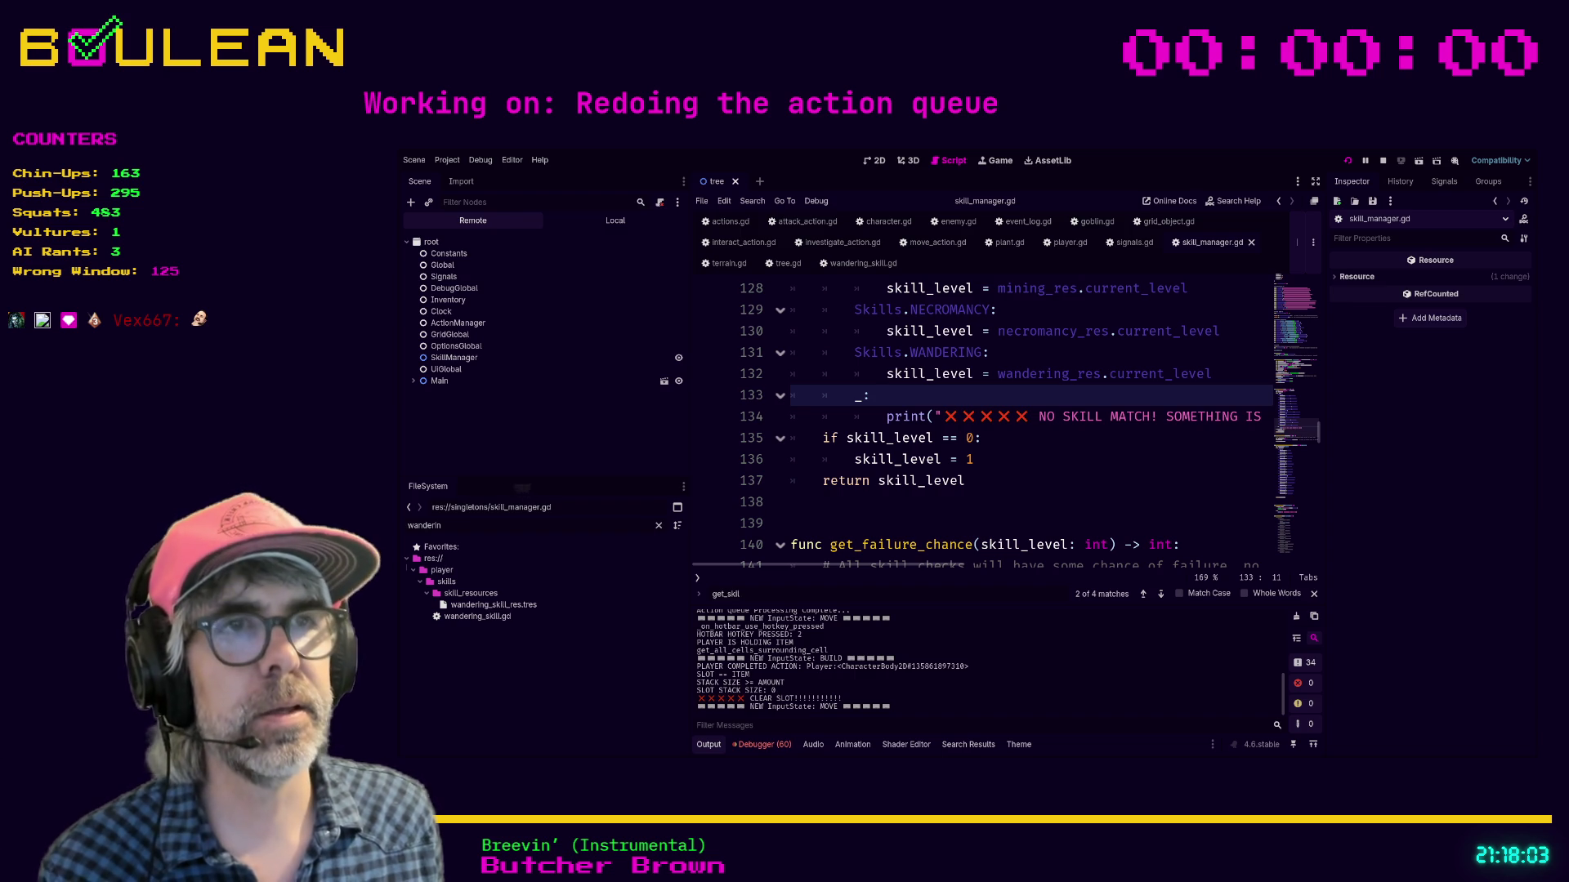
# Step: Stop the running project with F8 and relaunch it with F5
pyautogui.press('F8')
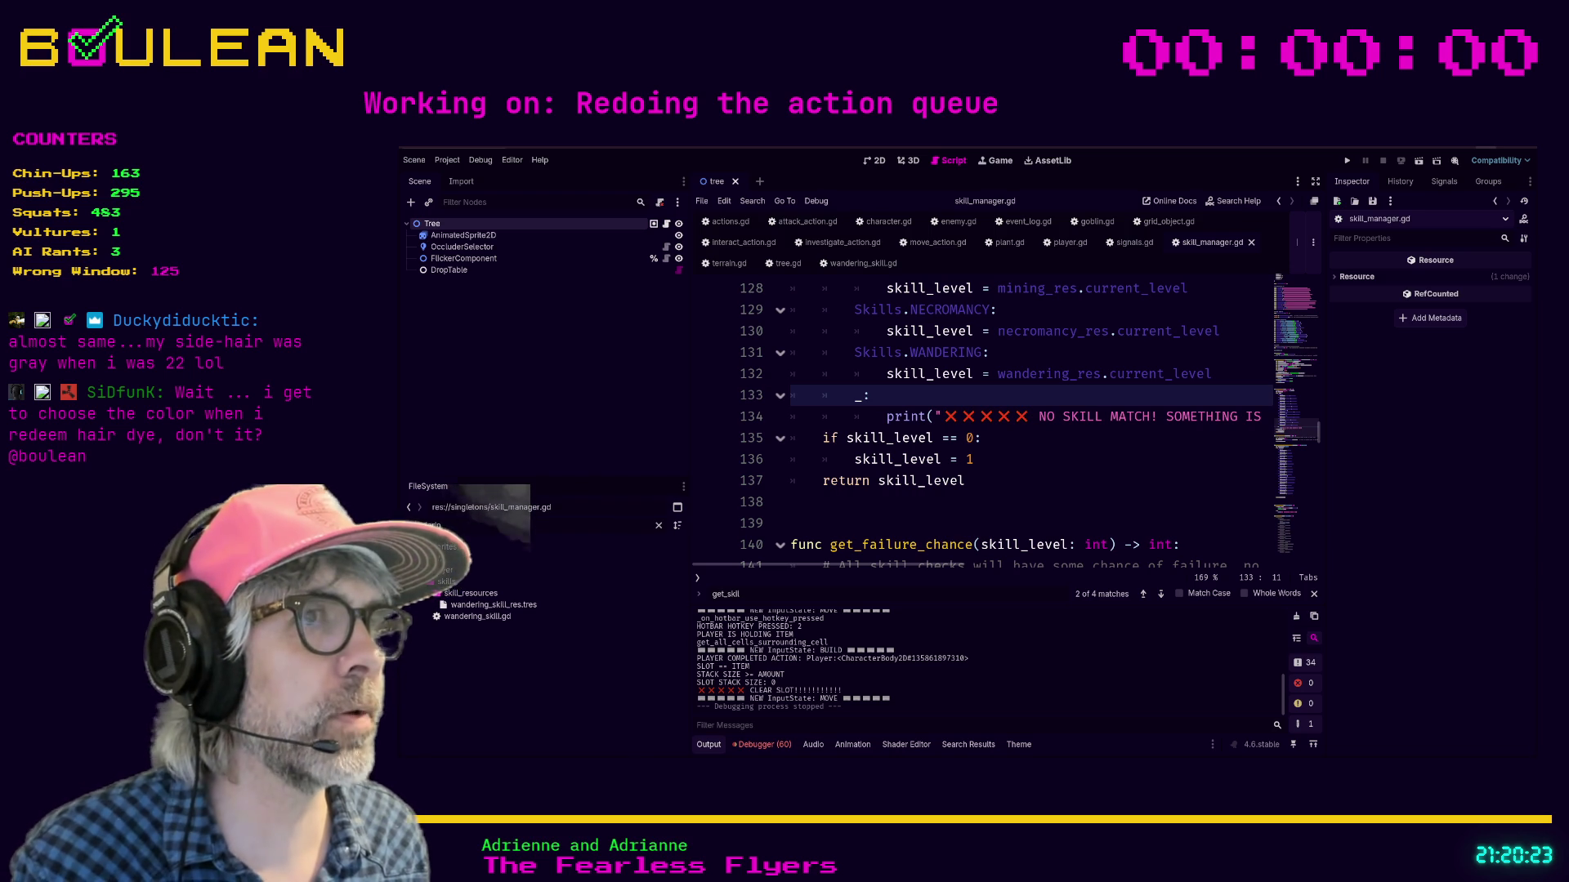
pyautogui.click(1118, 457)
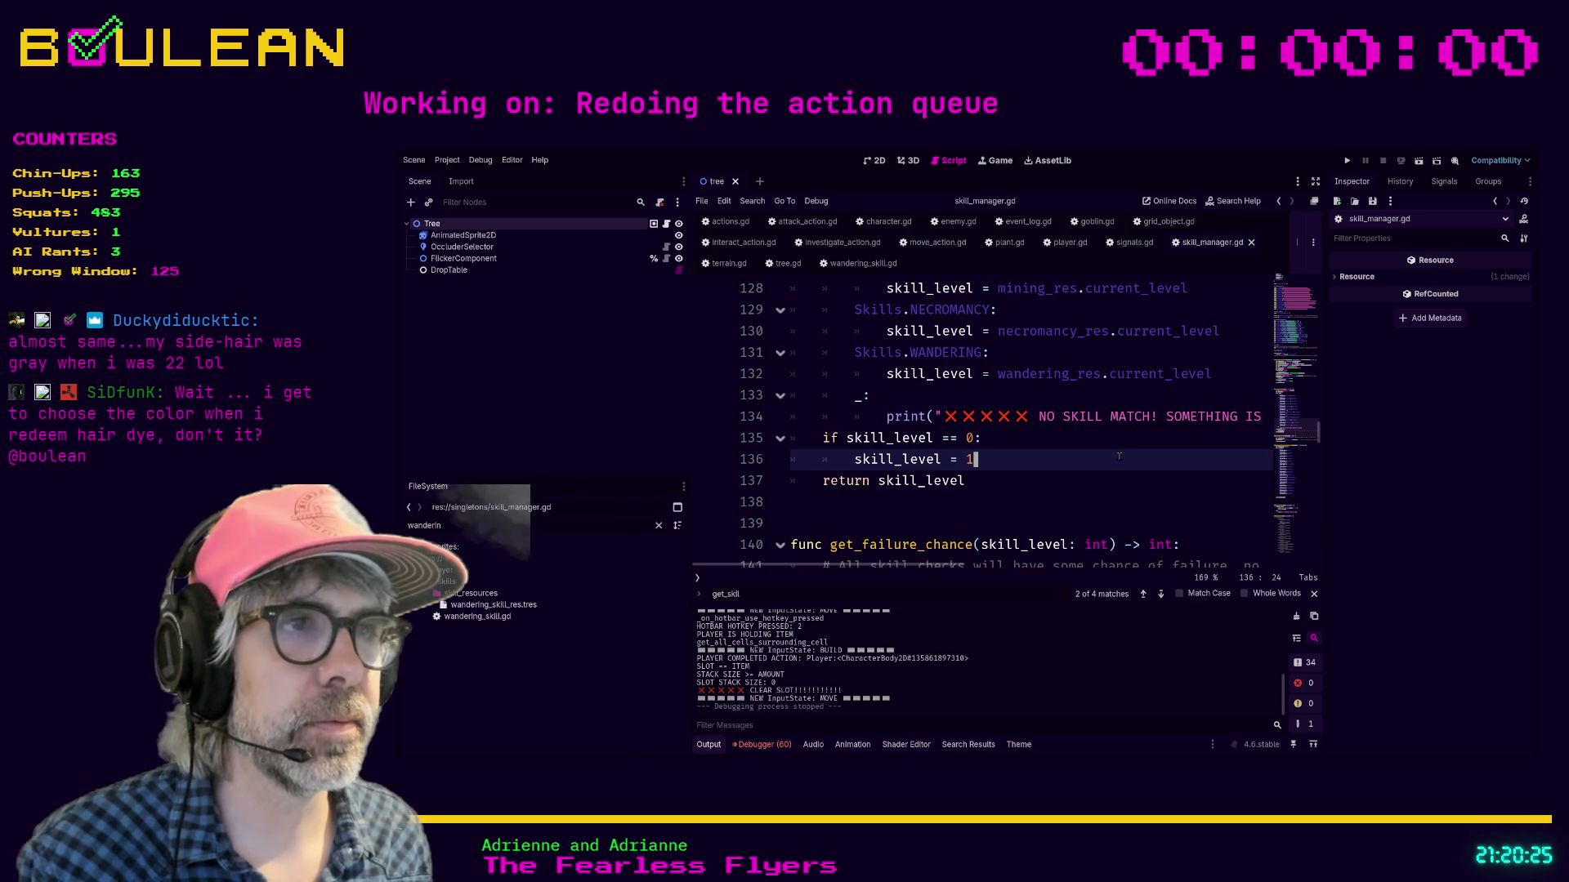
pyautogui.press('F5')
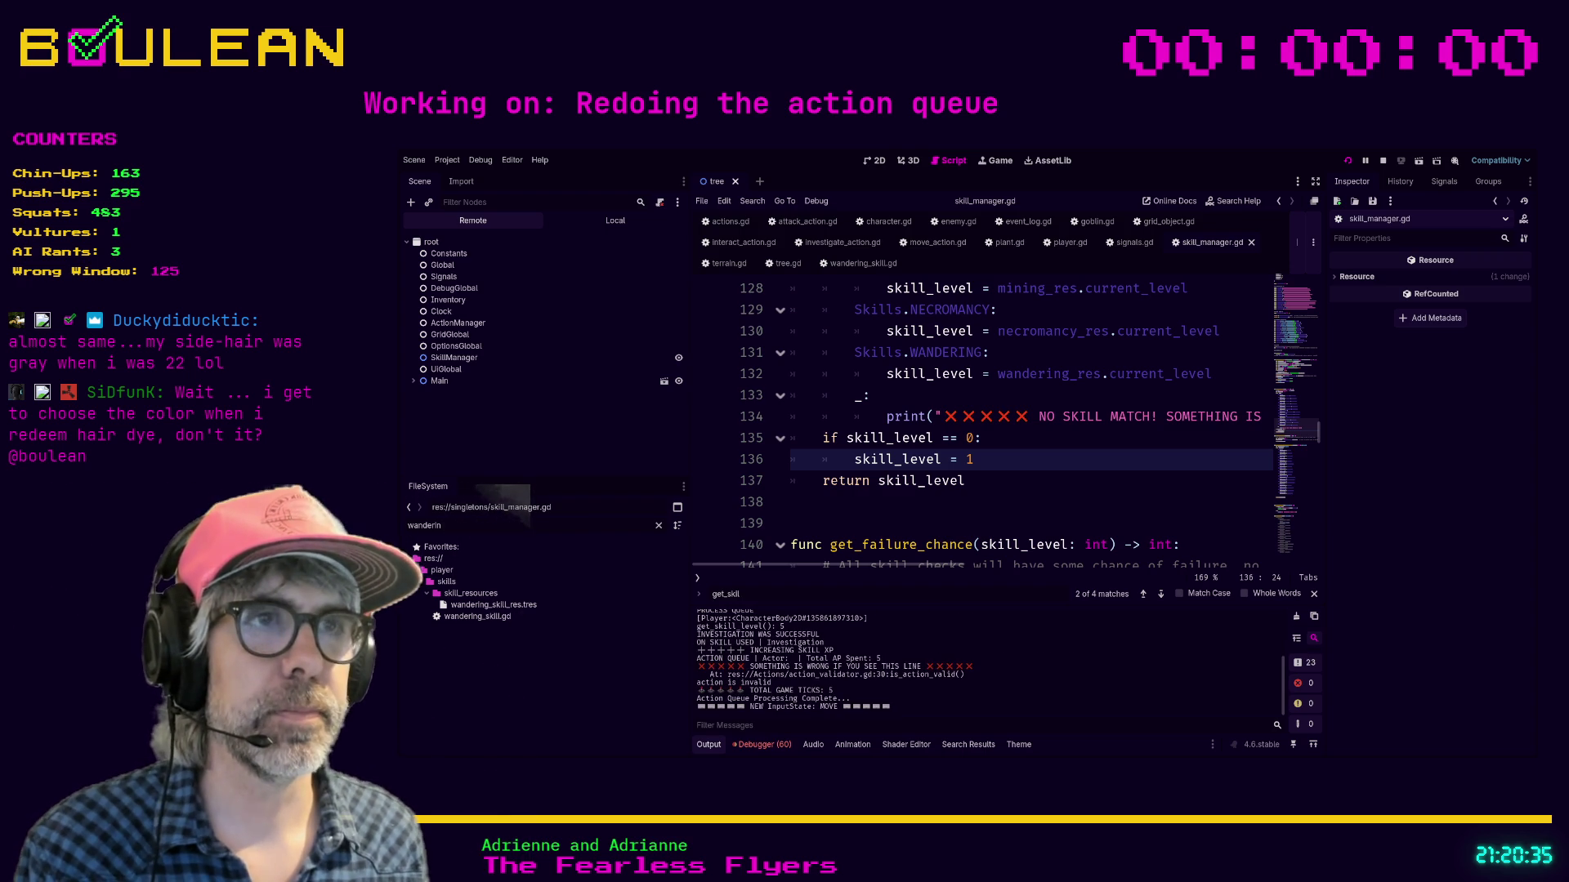
# Step: Press hotbar hotkeys 1 and 2 in the game to log new actions
pyautogui.press('1')
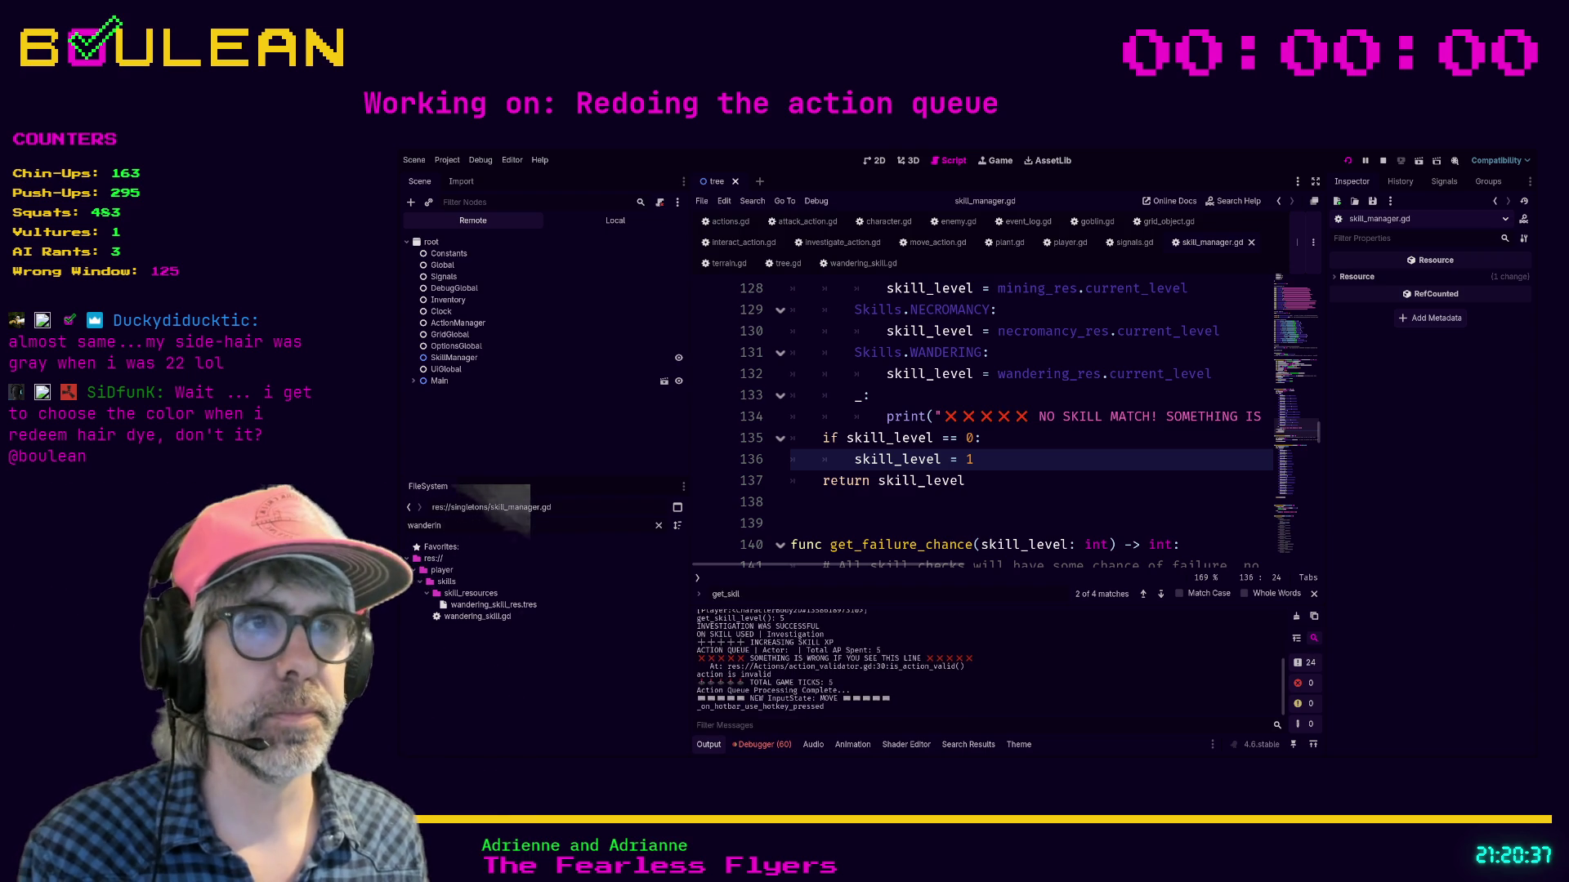
pyautogui.press('2')
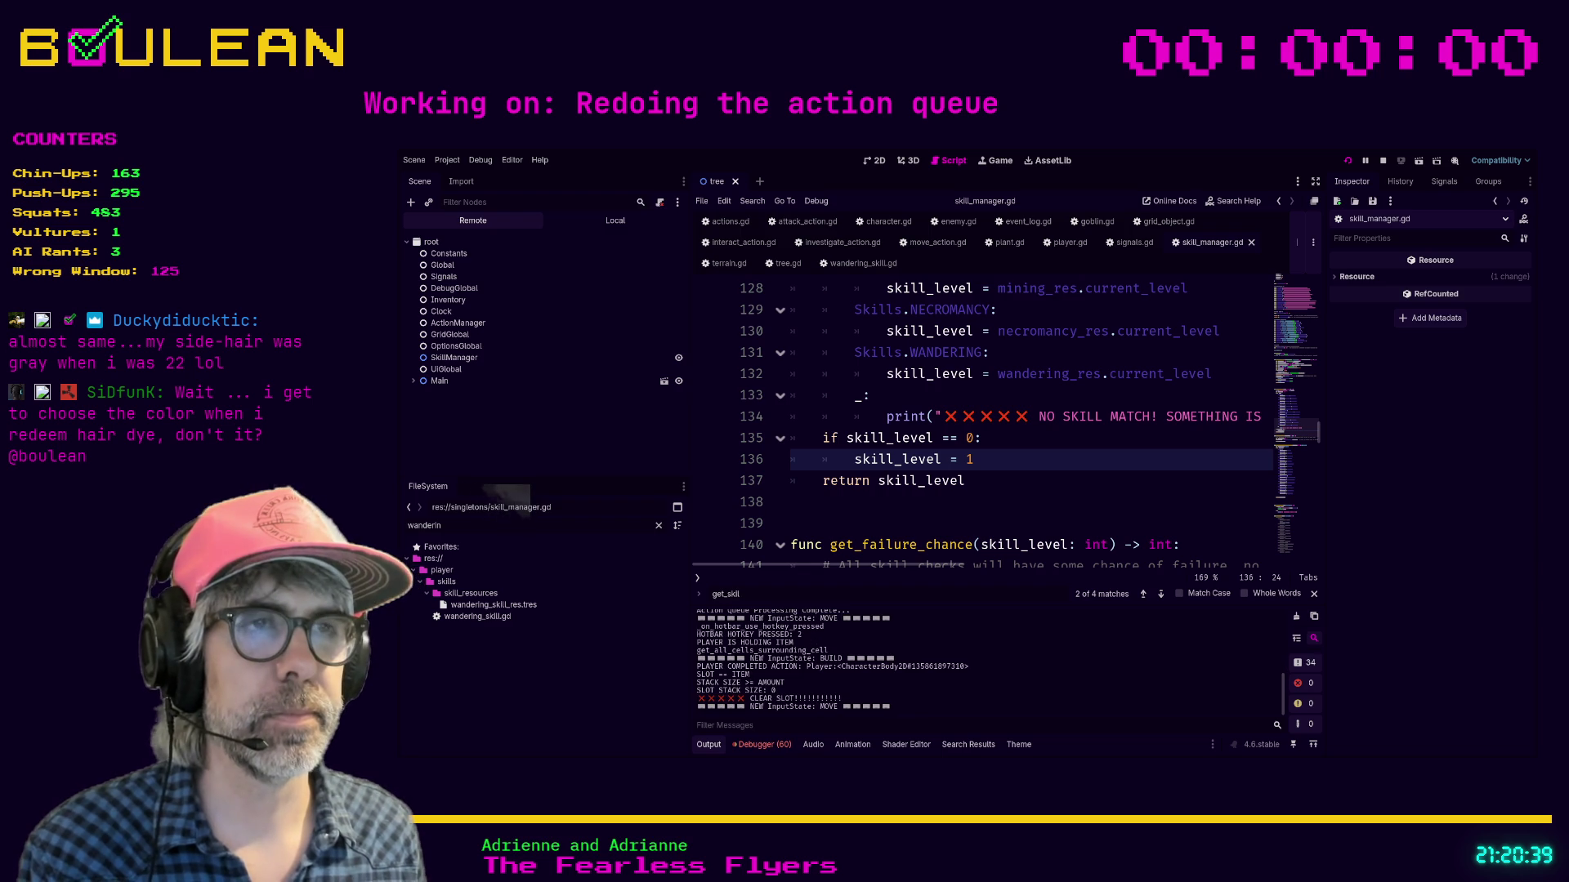
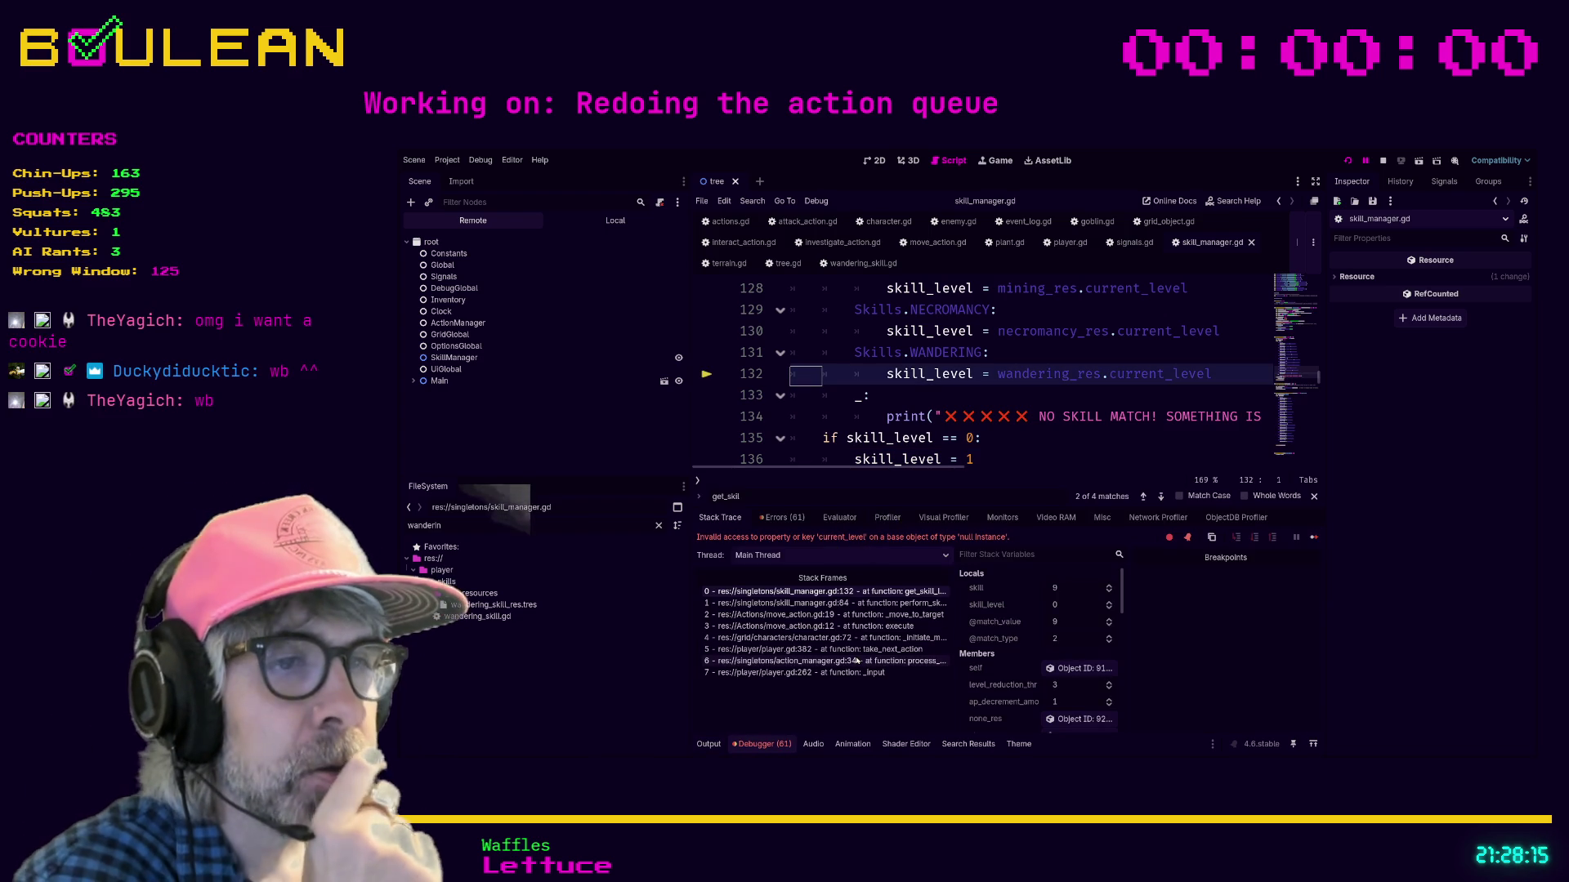
# Step: Walk the stack frames from action_manager.gd, player.gd and character.gd up to _move_to_target in move_action.gd
pyautogui.click(857, 660)
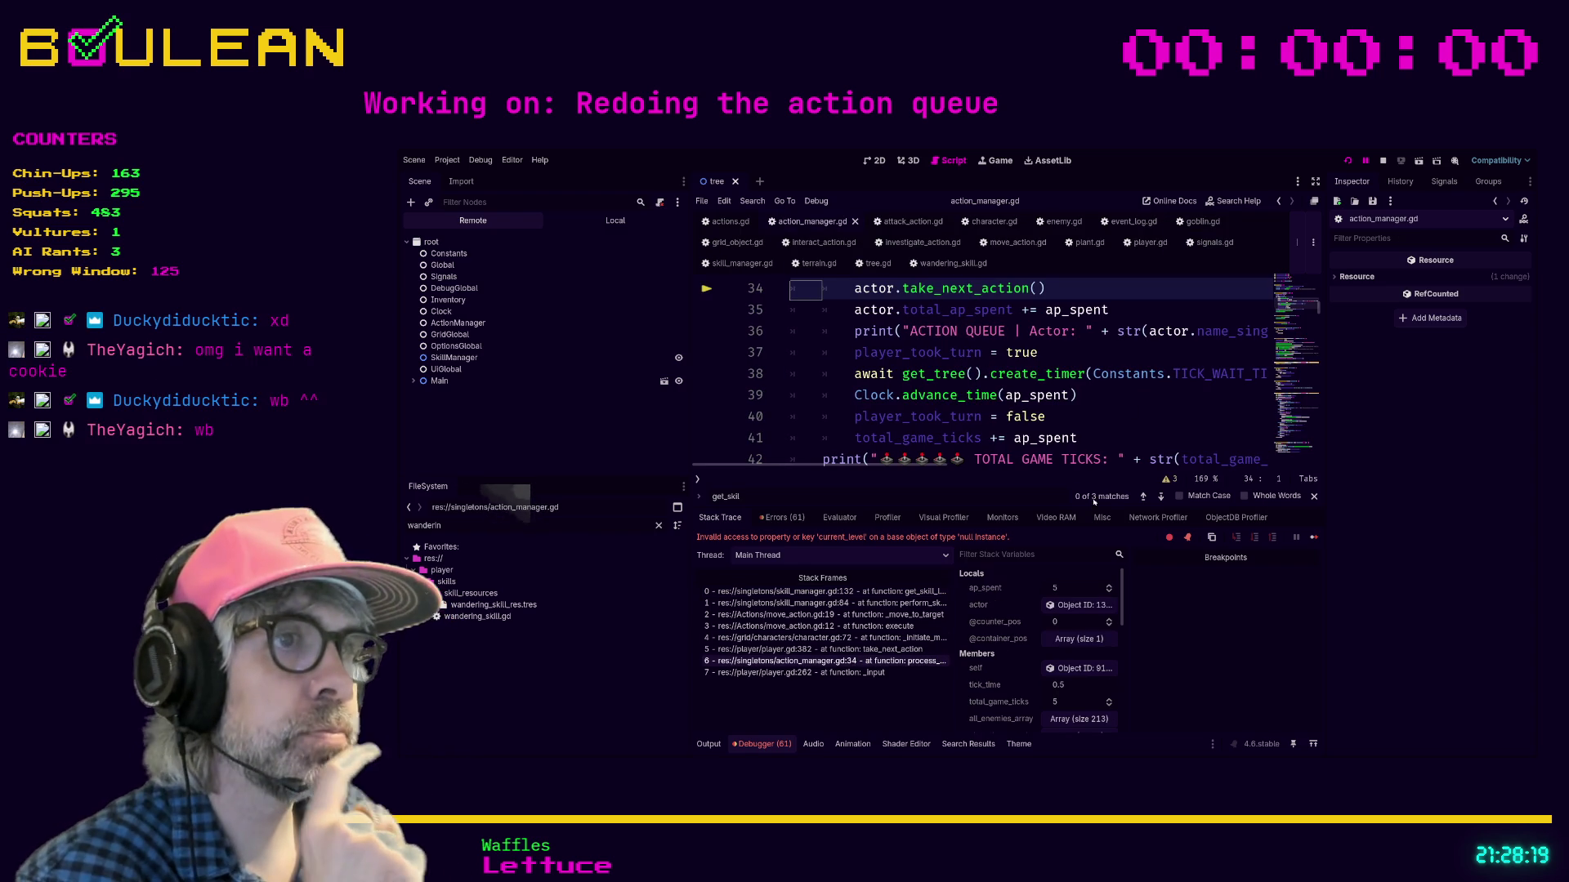
pyautogui.moveTo(992, 508); pyautogui.dragTo(993, 549)
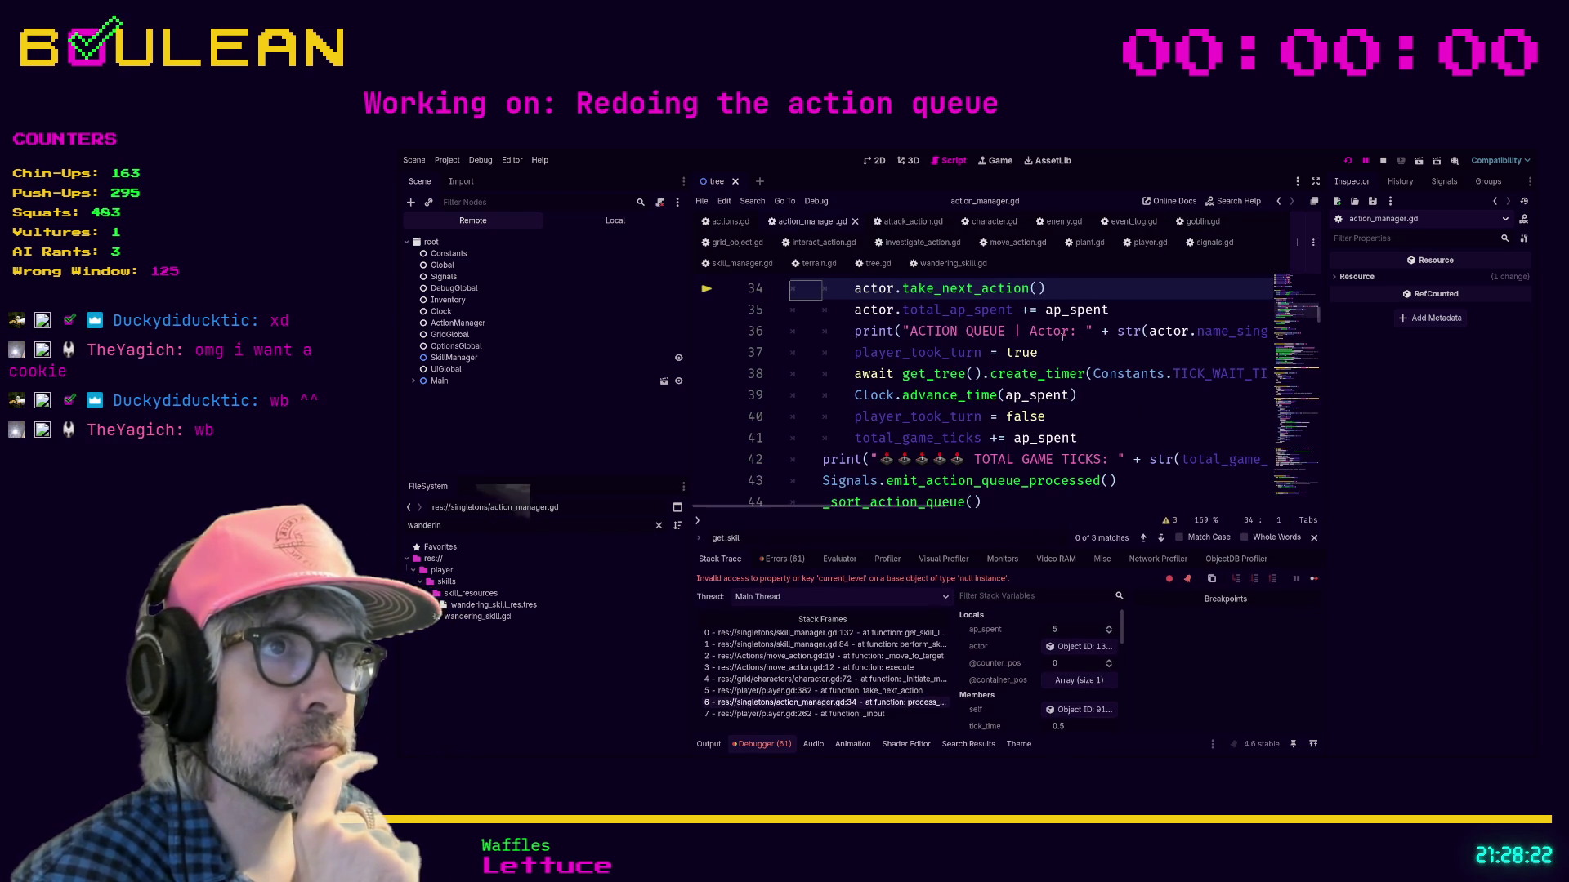
pyautogui.click(884, 690)
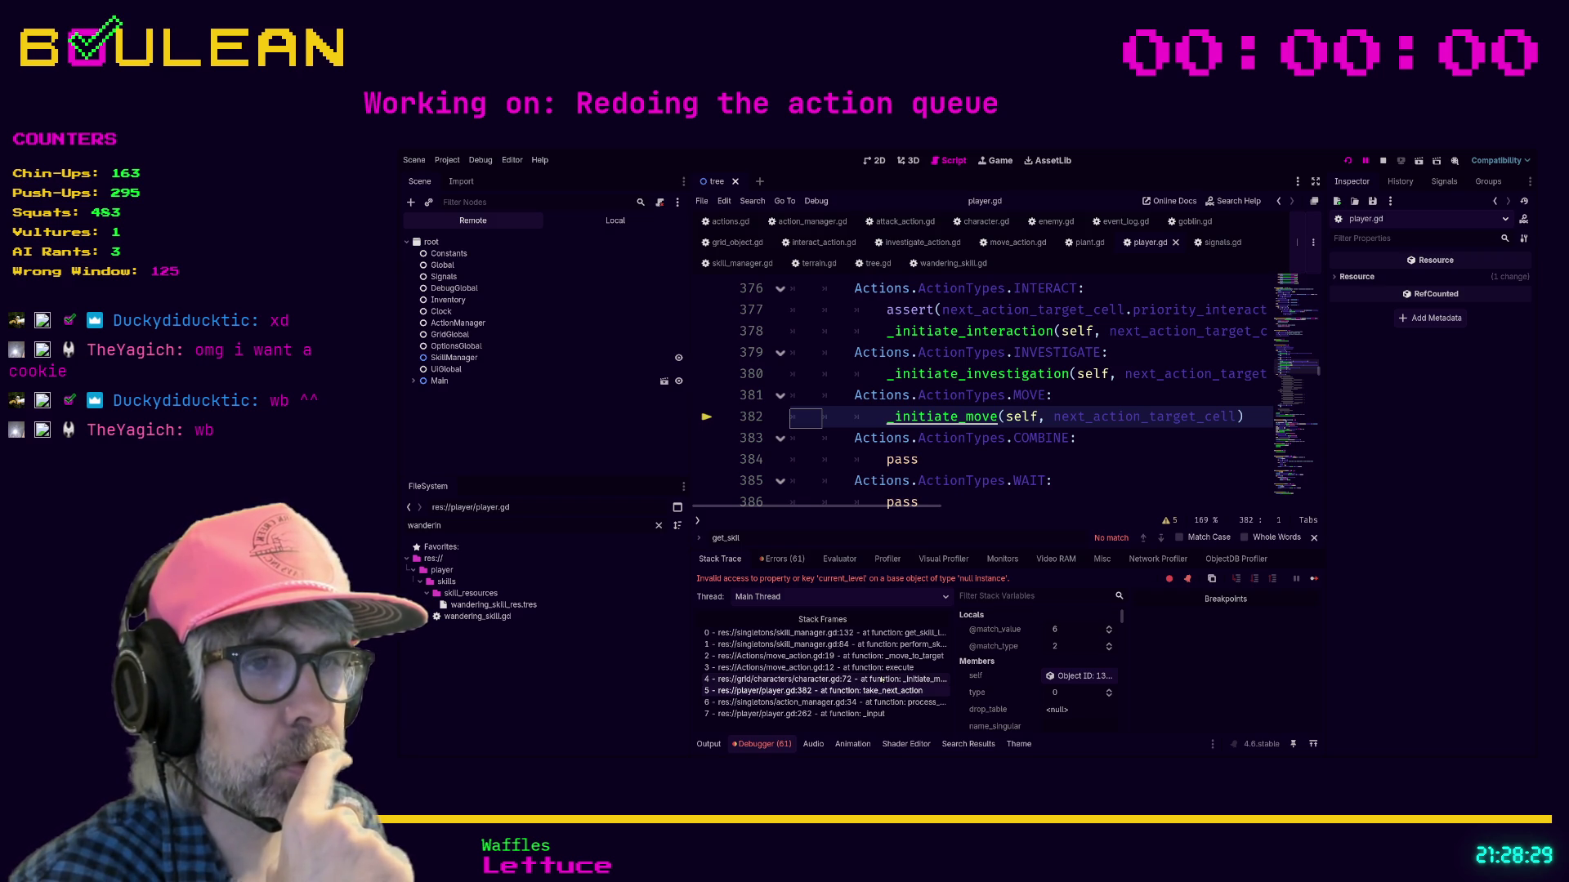
pyautogui.click(882, 680)
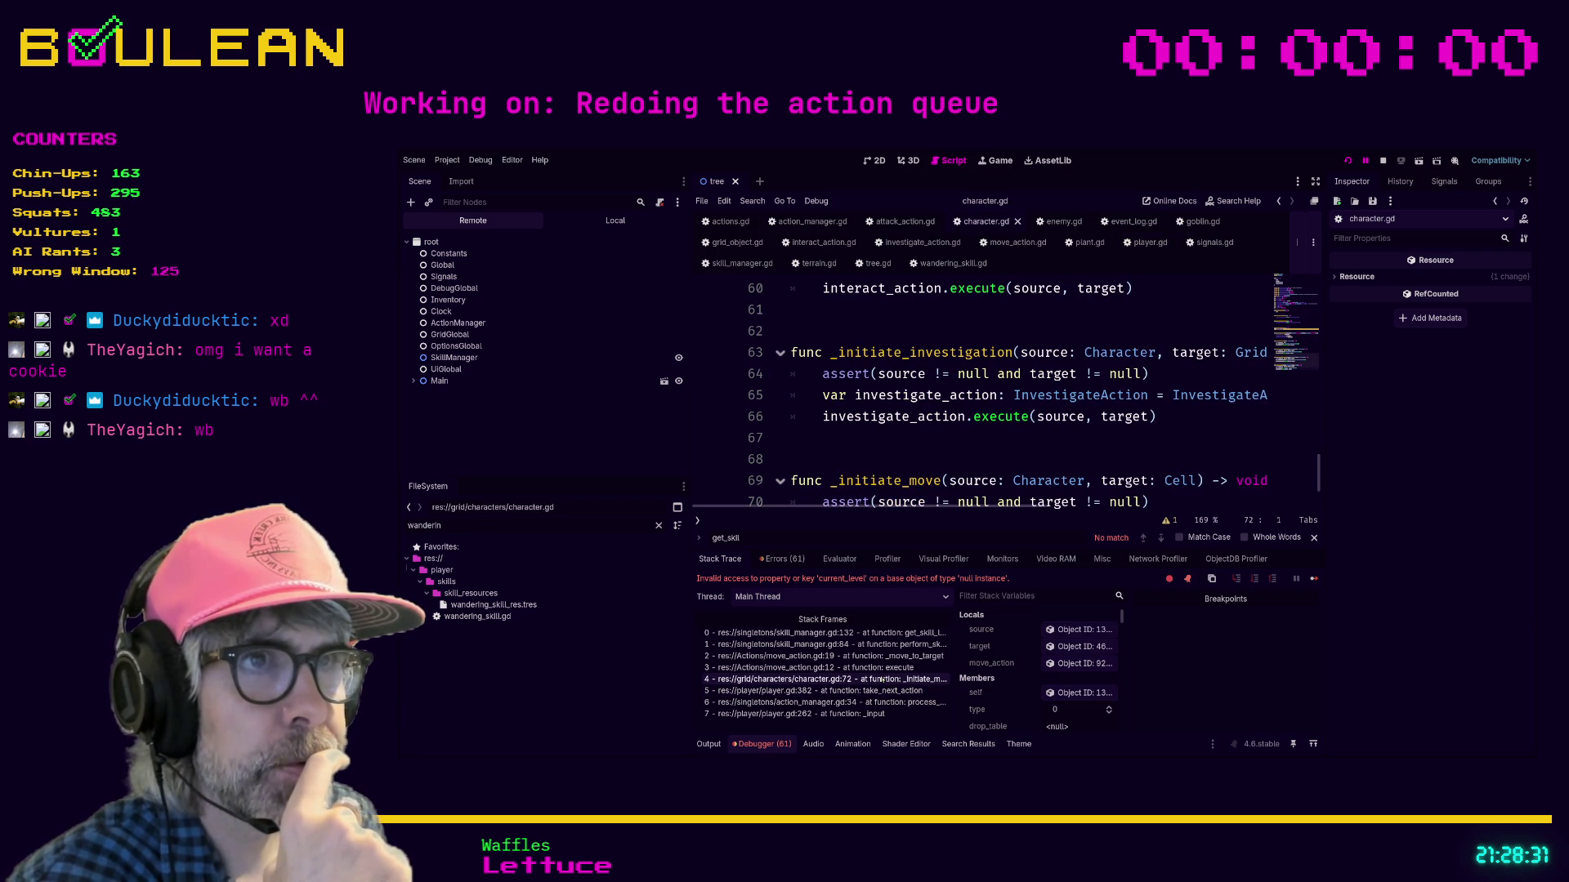
pyautogui.scroll(-1, 840, 452)
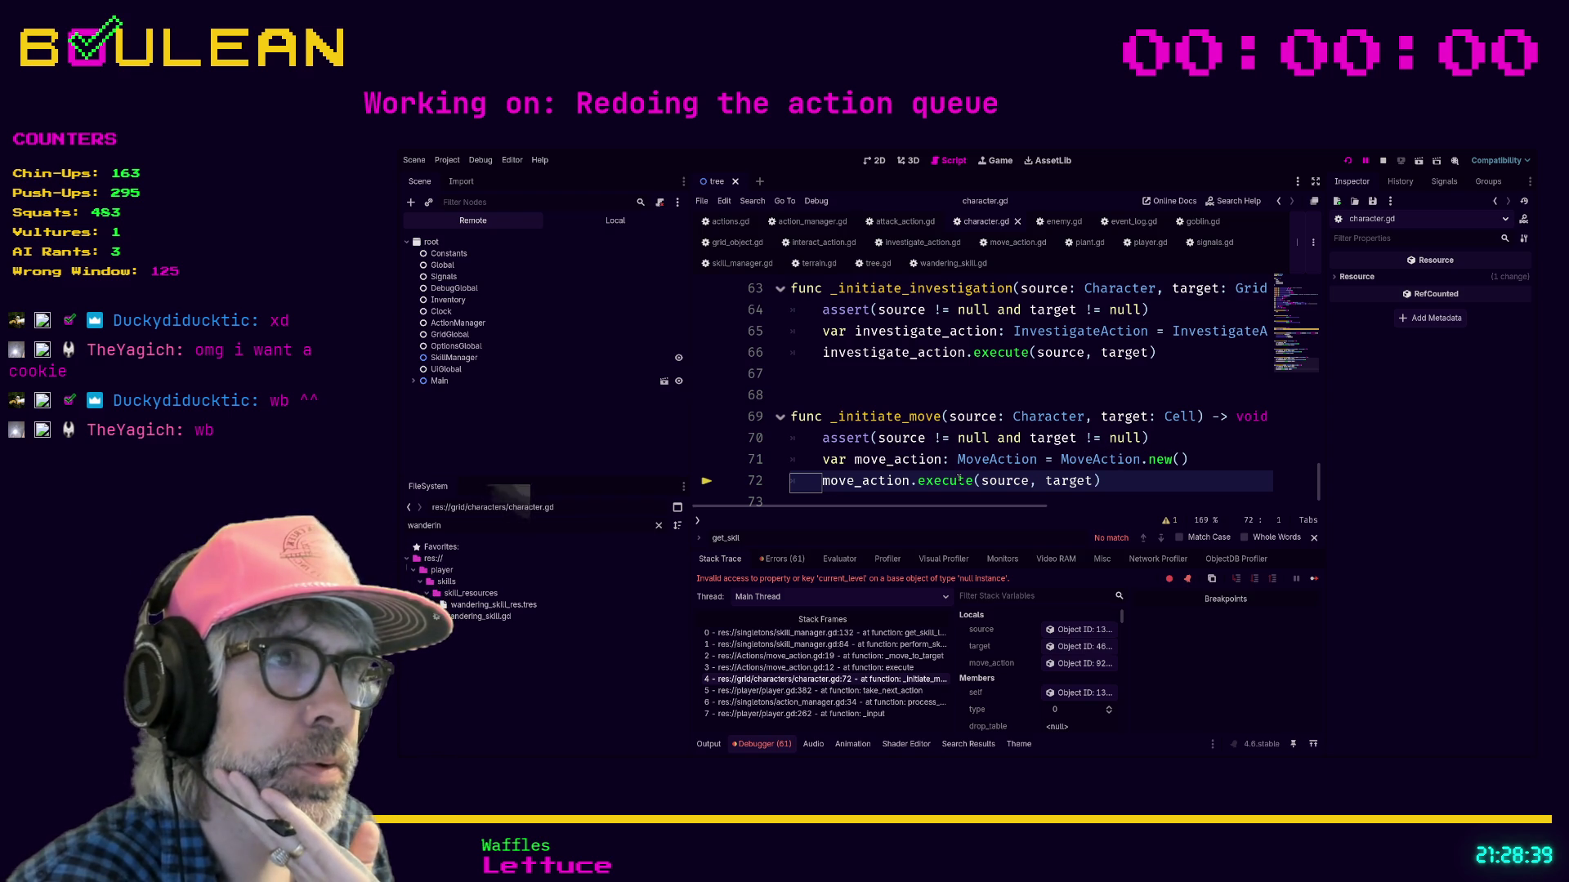
pyautogui.click(883, 668)
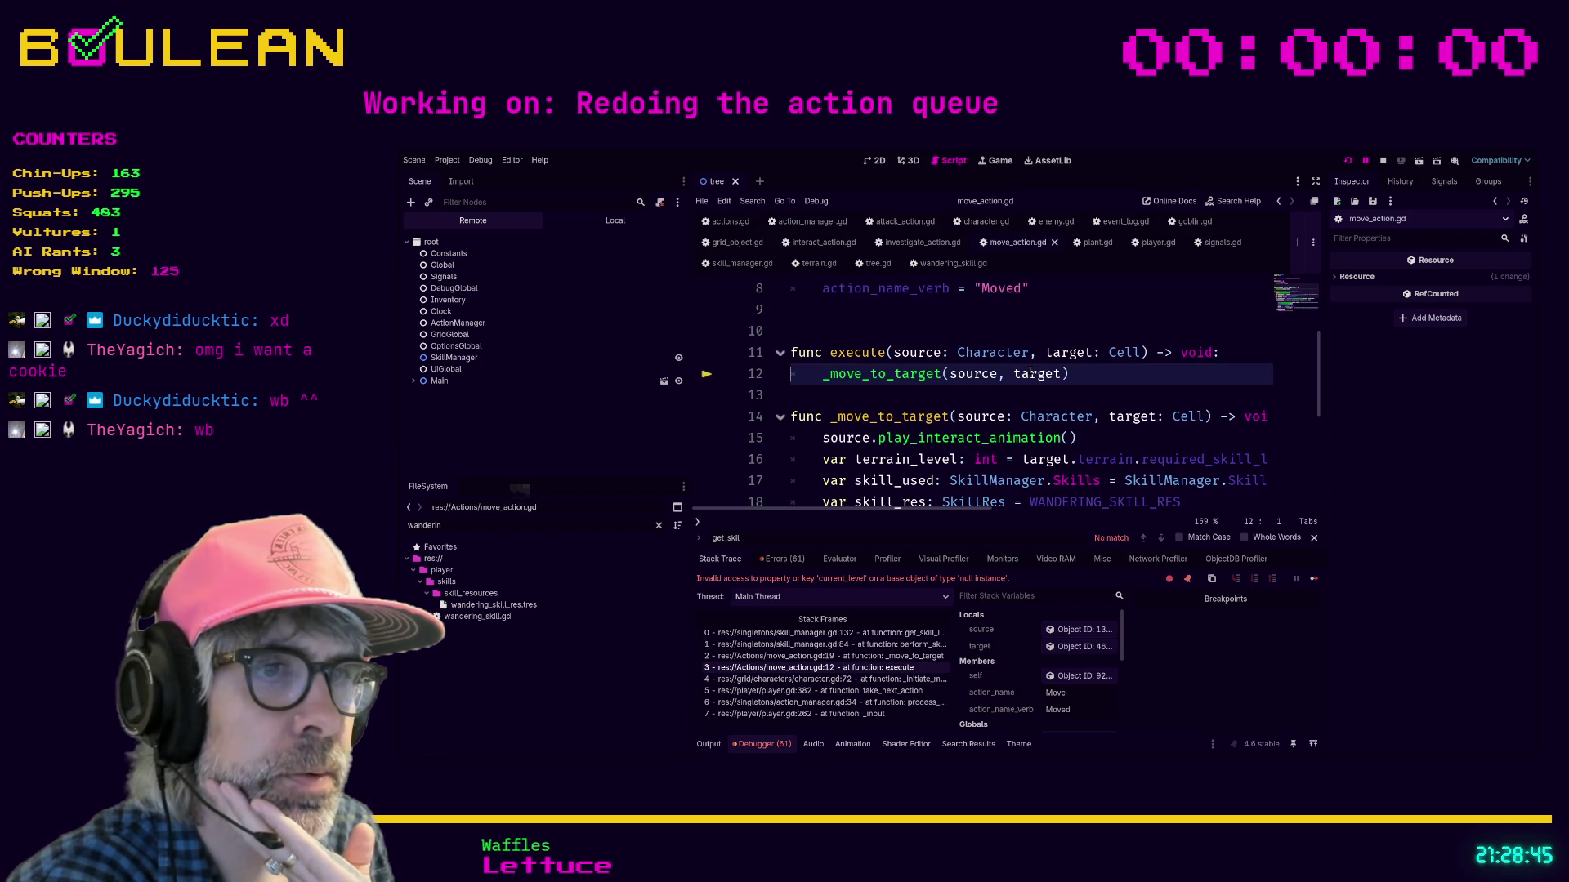
pyautogui.click(826, 656)
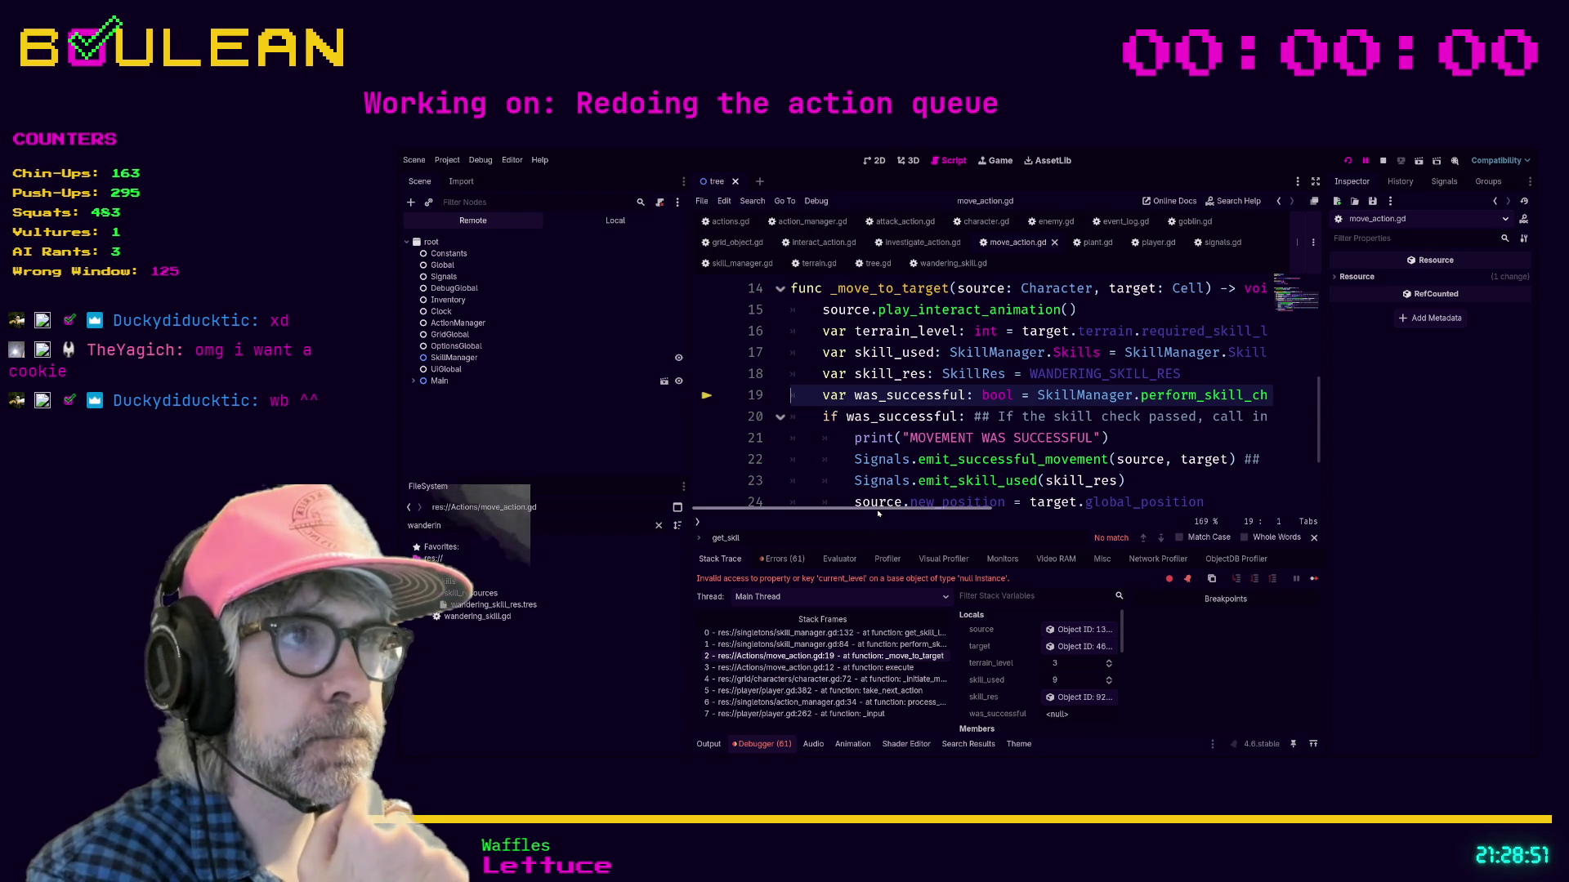
# Step: Read the move_action.gd lines, then open frame 1: perform_skill_check in skill_manager.gd line 84
pyautogui.moveTo(874, 510)
pyautogui.mouseDown()
pyautogui.moveTo(1028, 506)
pyautogui.moveTo(898, 505)
pyautogui.moveTo(998, 491)
pyautogui.mouseUp()
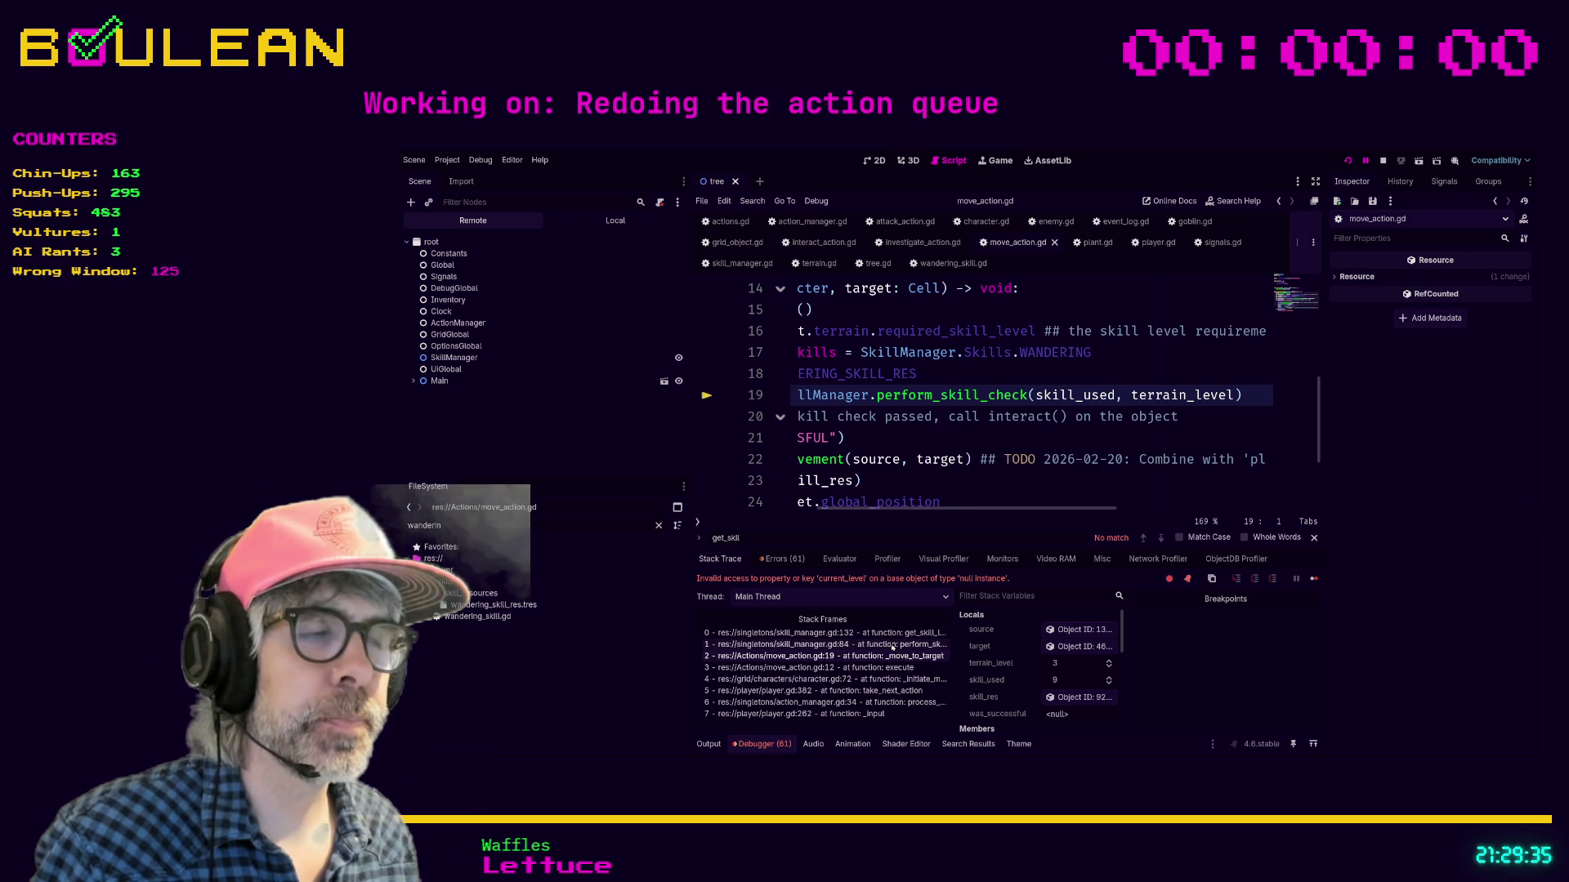
pyautogui.hscroll(-3, 882, 373)
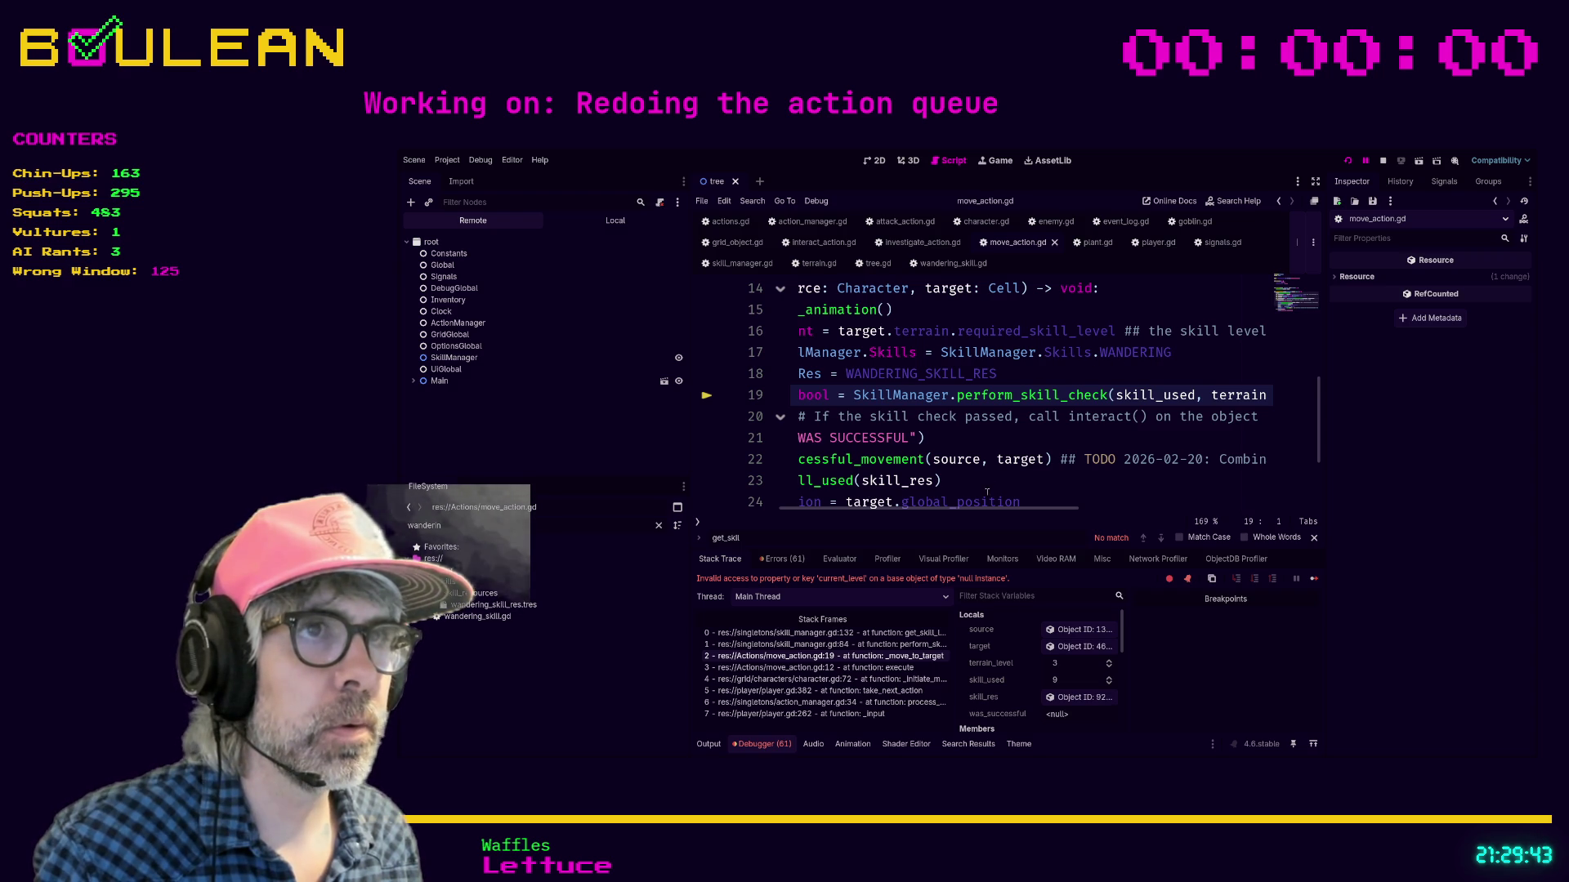
pyautogui.moveTo(951, 512)
pyautogui.mouseDown()
pyautogui.moveTo(891, 515)
pyautogui.moveTo(913, 516)
pyautogui.mouseUp()
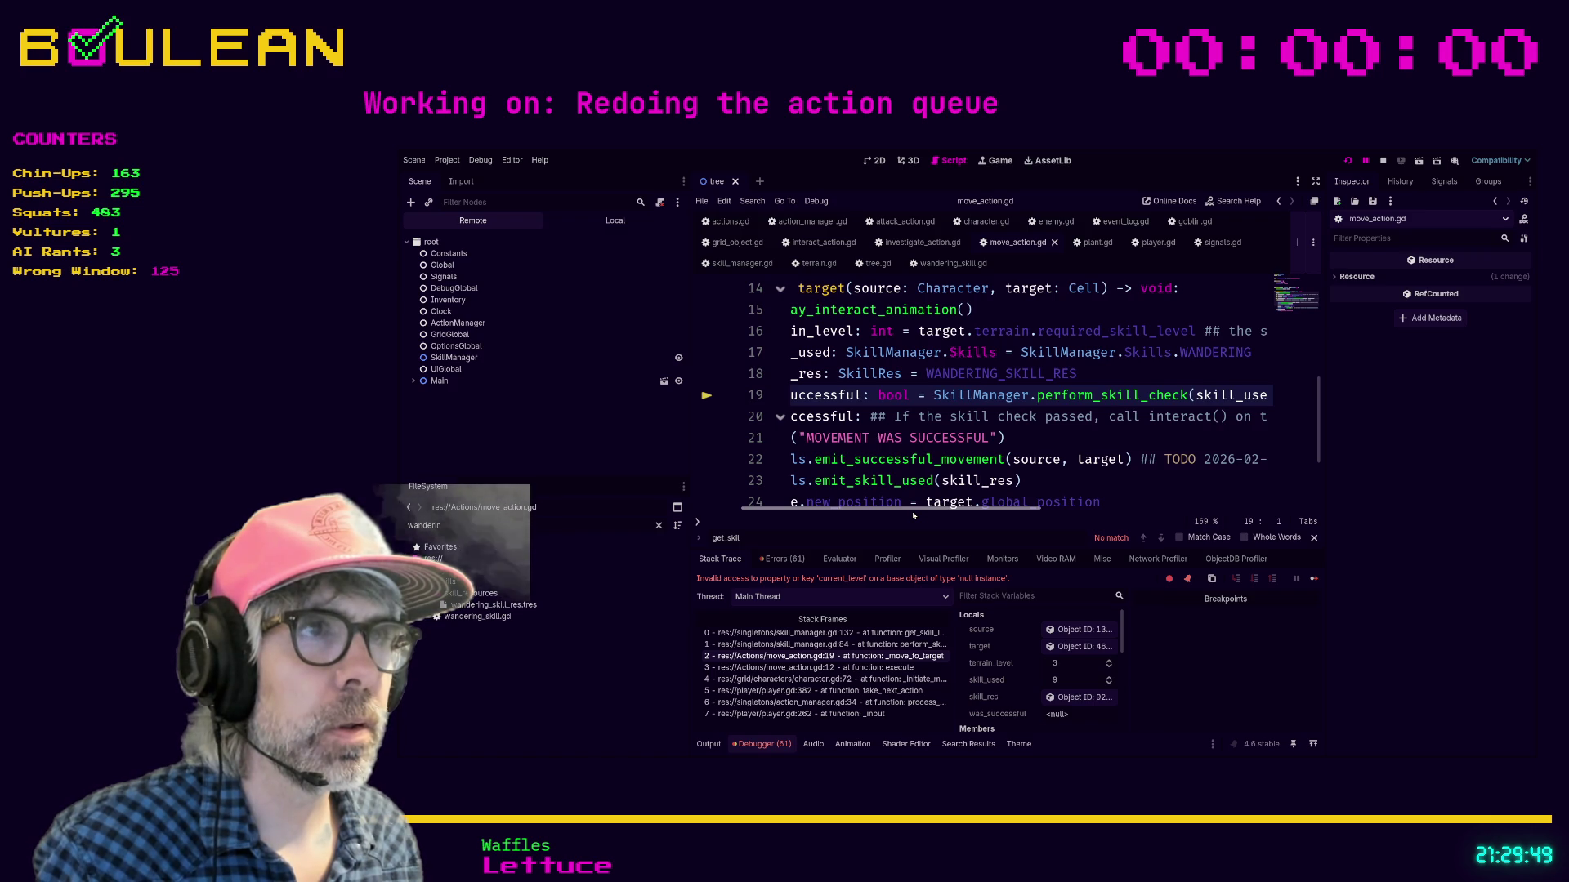
pyautogui.moveTo(913, 515); pyautogui.dragTo(921, 515)
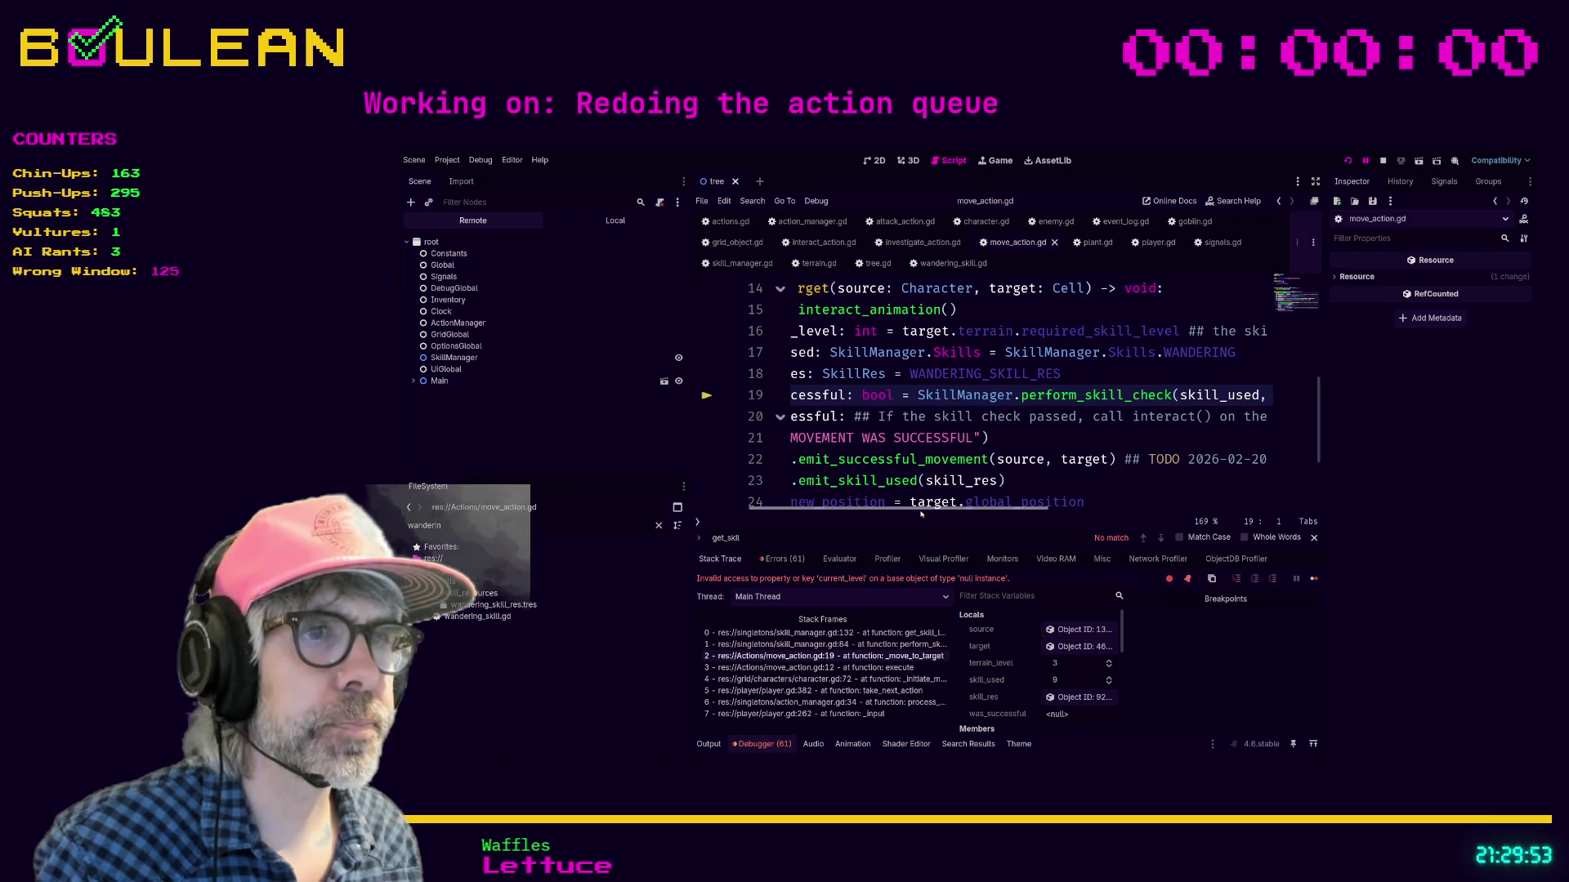
pyautogui.click(902, 645)
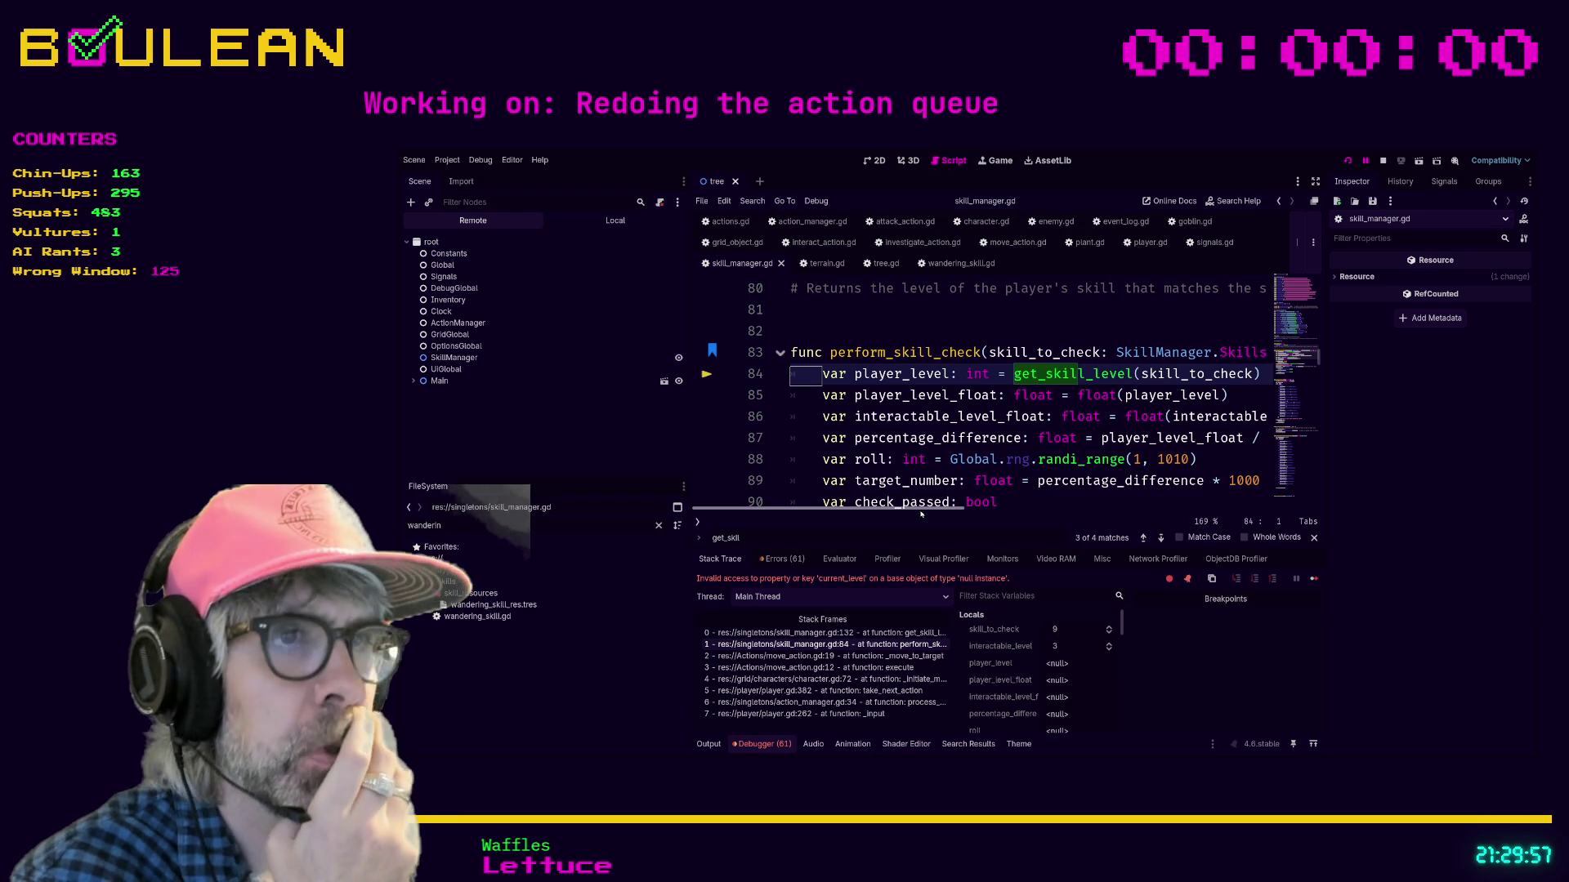
pyautogui.moveTo(923, 514)
pyautogui.mouseDown()
pyautogui.moveTo(1014, 500)
pyautogui.moveTo(948, 498)
pyautogui.mouseUp()
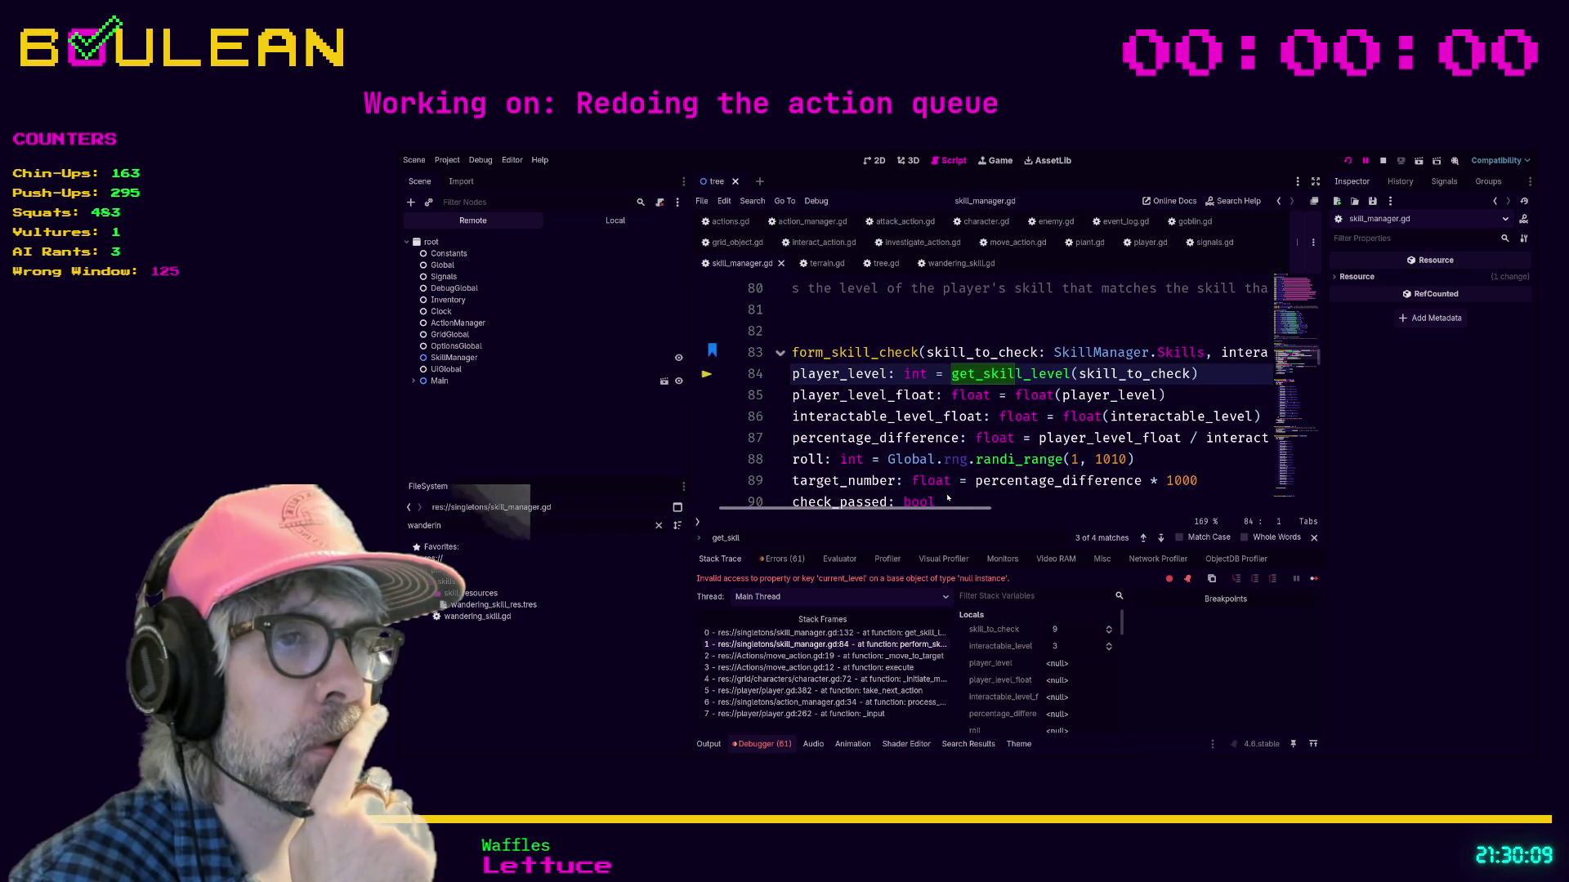
# Step: Return to frame 0's get_skill_level, where wandering_res.current_level fails, and maximise the script editor
pyautogui.click(899, 633)
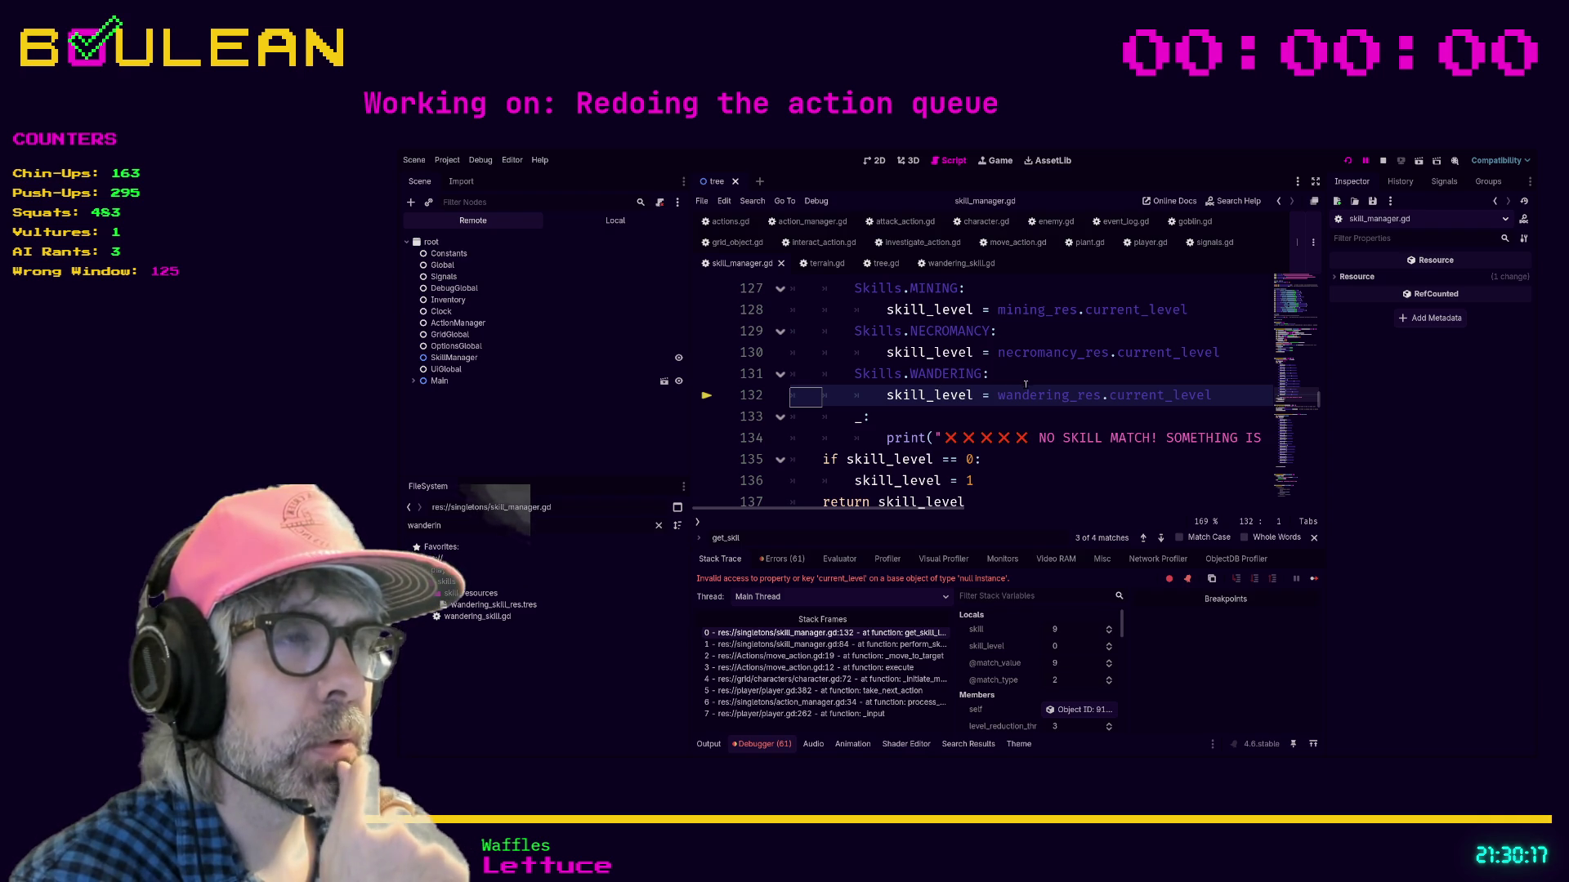
pyautogui.scroll(2, 1039, 400)
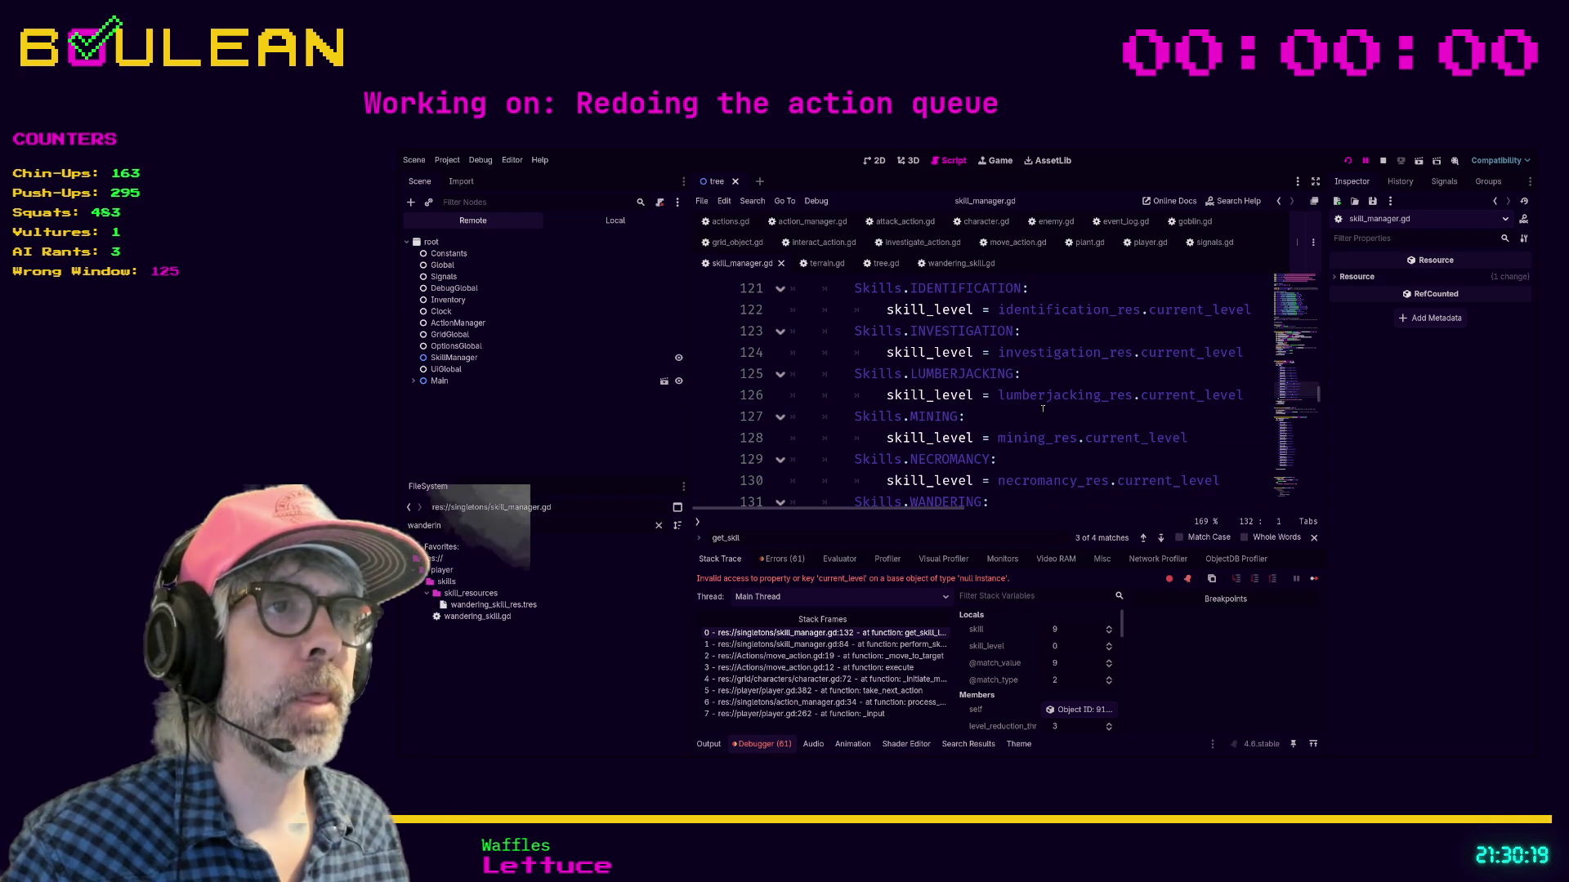
pyautogui.click(1042, 409)
pyautogui.hotkey('ctrl', 'shift', 'F11')
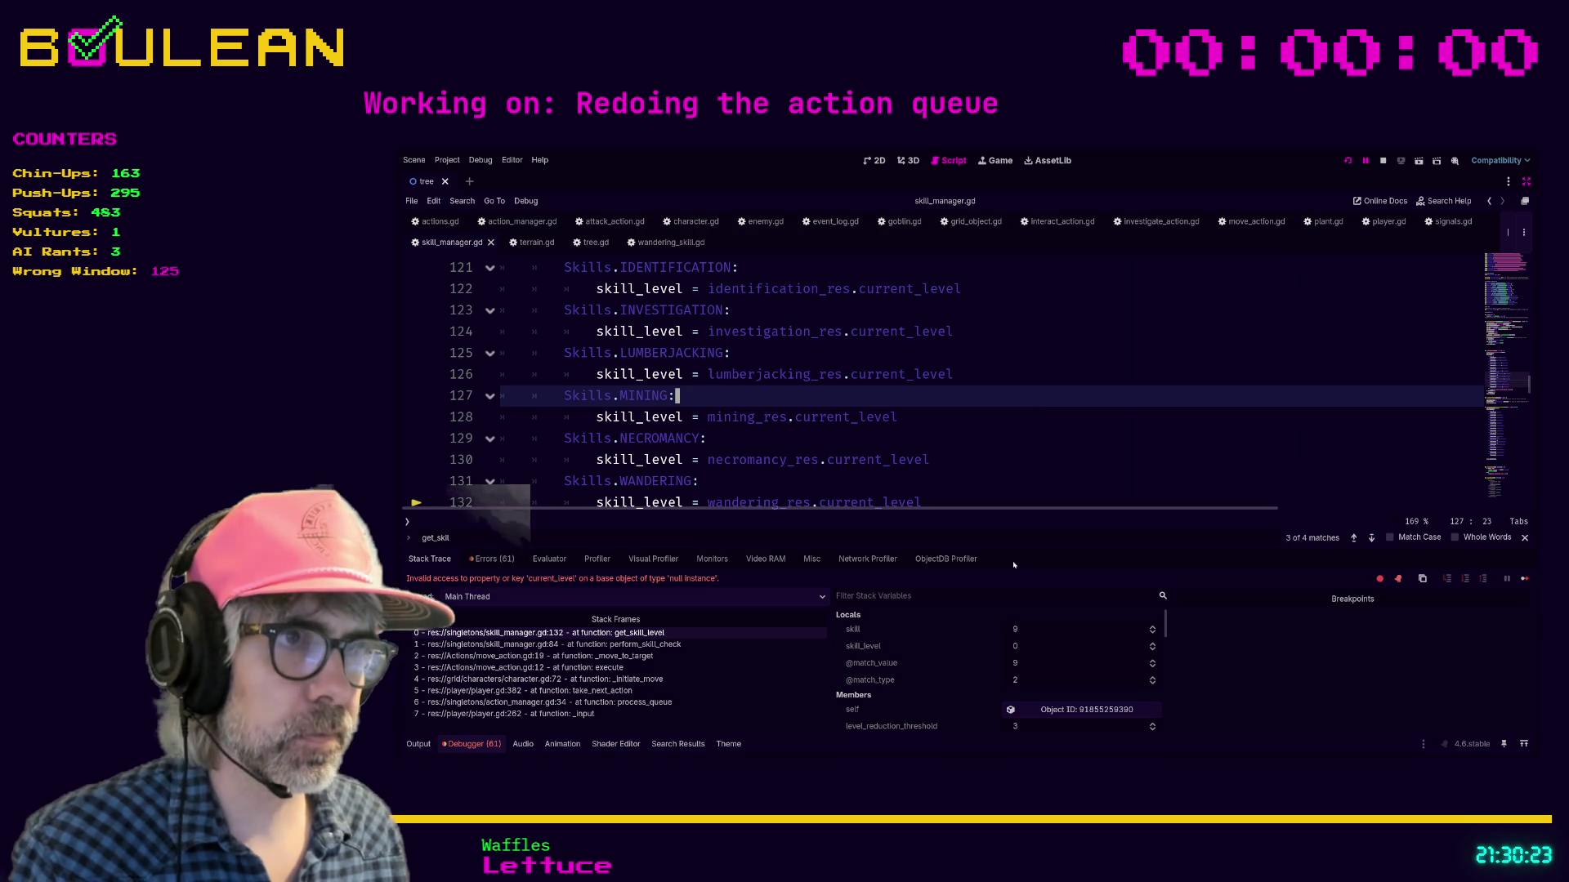
# Step: Jump to wandering_res's definition and find the WANDERING_RES constant pointing to wandering.tres
pyautogui.moveTo(1009, 549); pyautogui.dragTo(1009, 594)
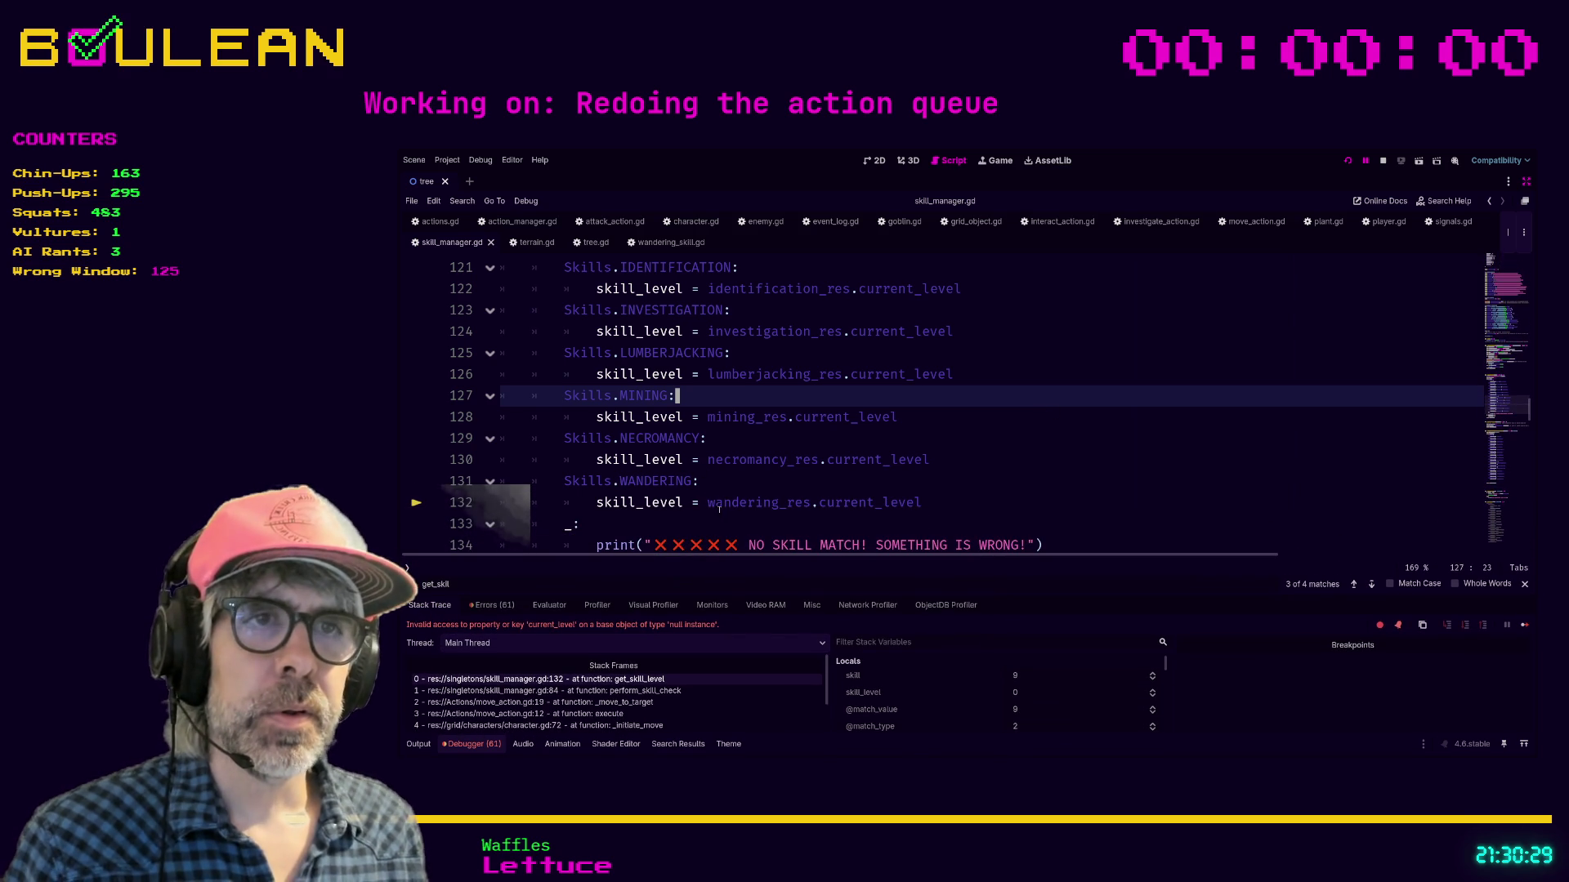
pyautogui.keyDown('ctrl'); pyautogui.click(758, 506); pyautogui.keyUp('ctrl')
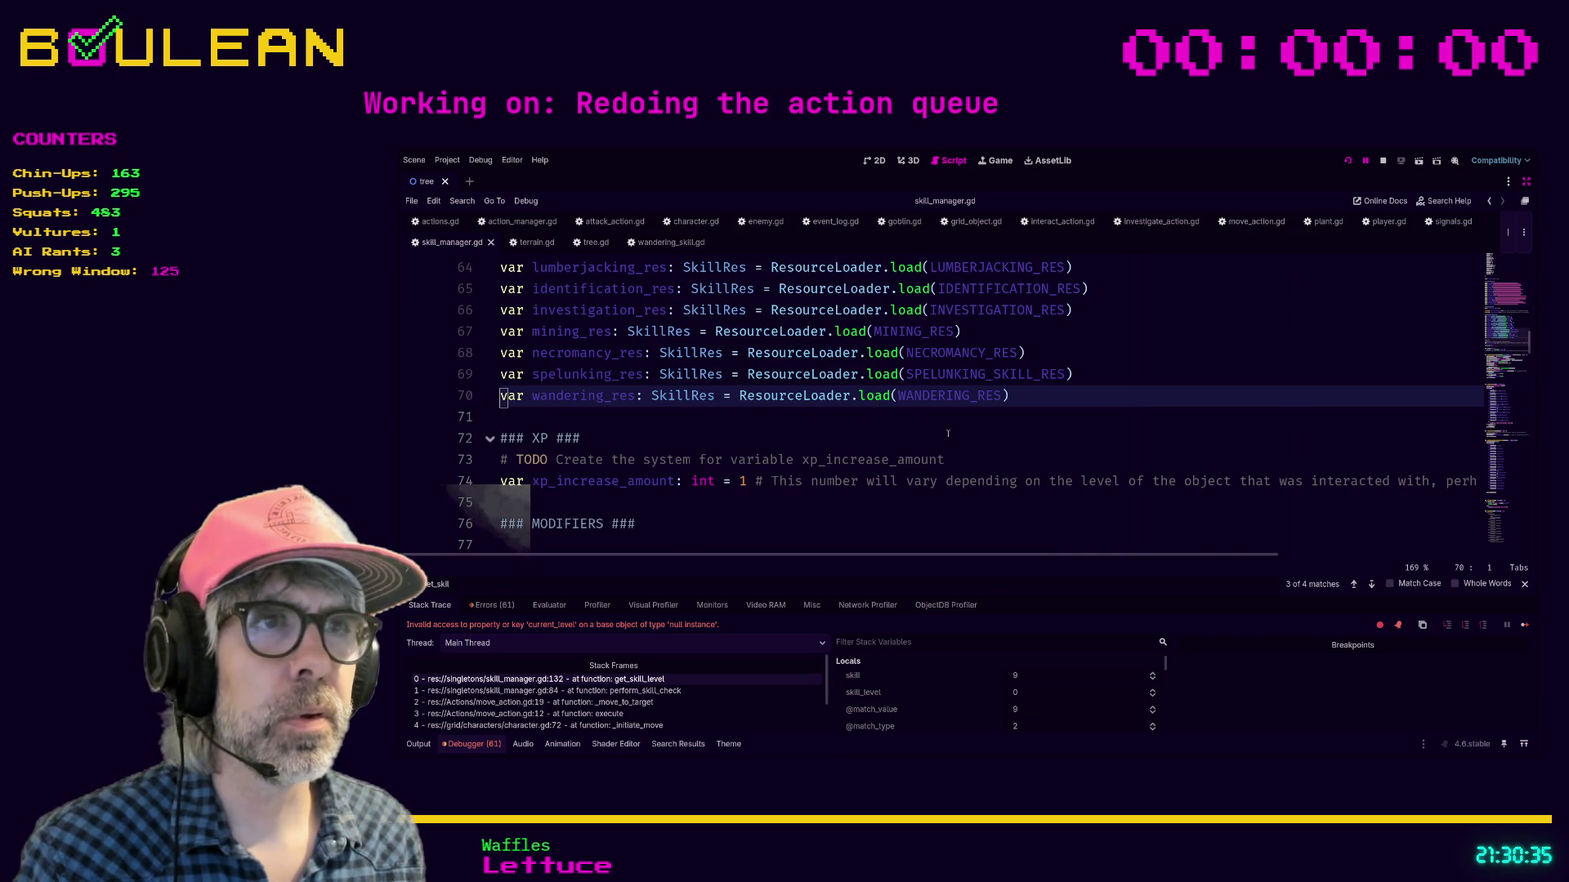
pyautogui.scroll(8, 947, 432)
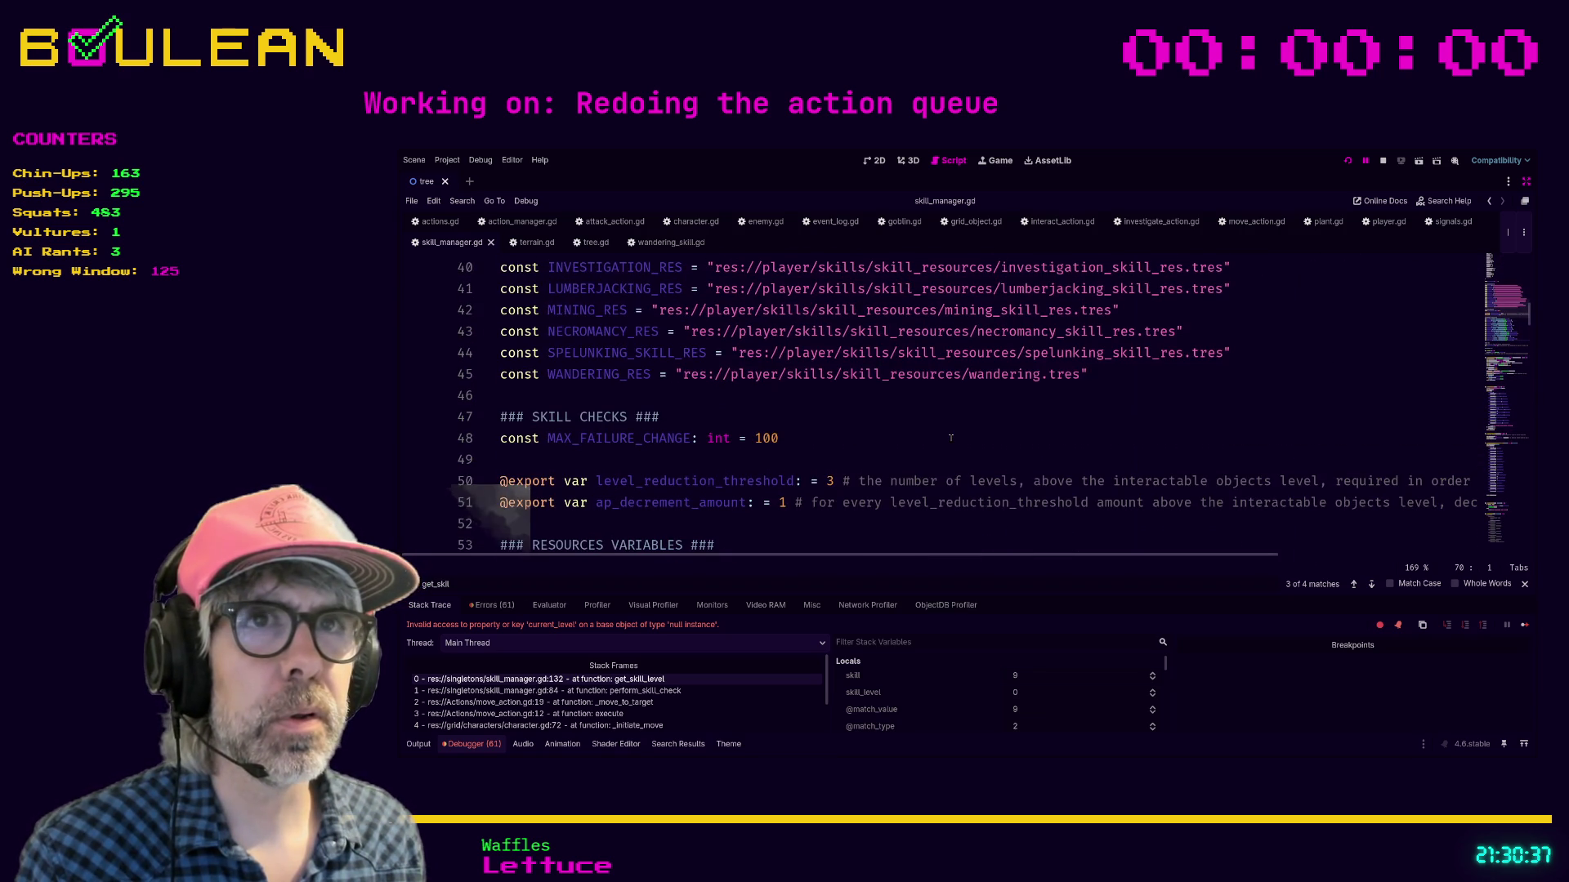
pyautogui.scroll(1, 822, 415)
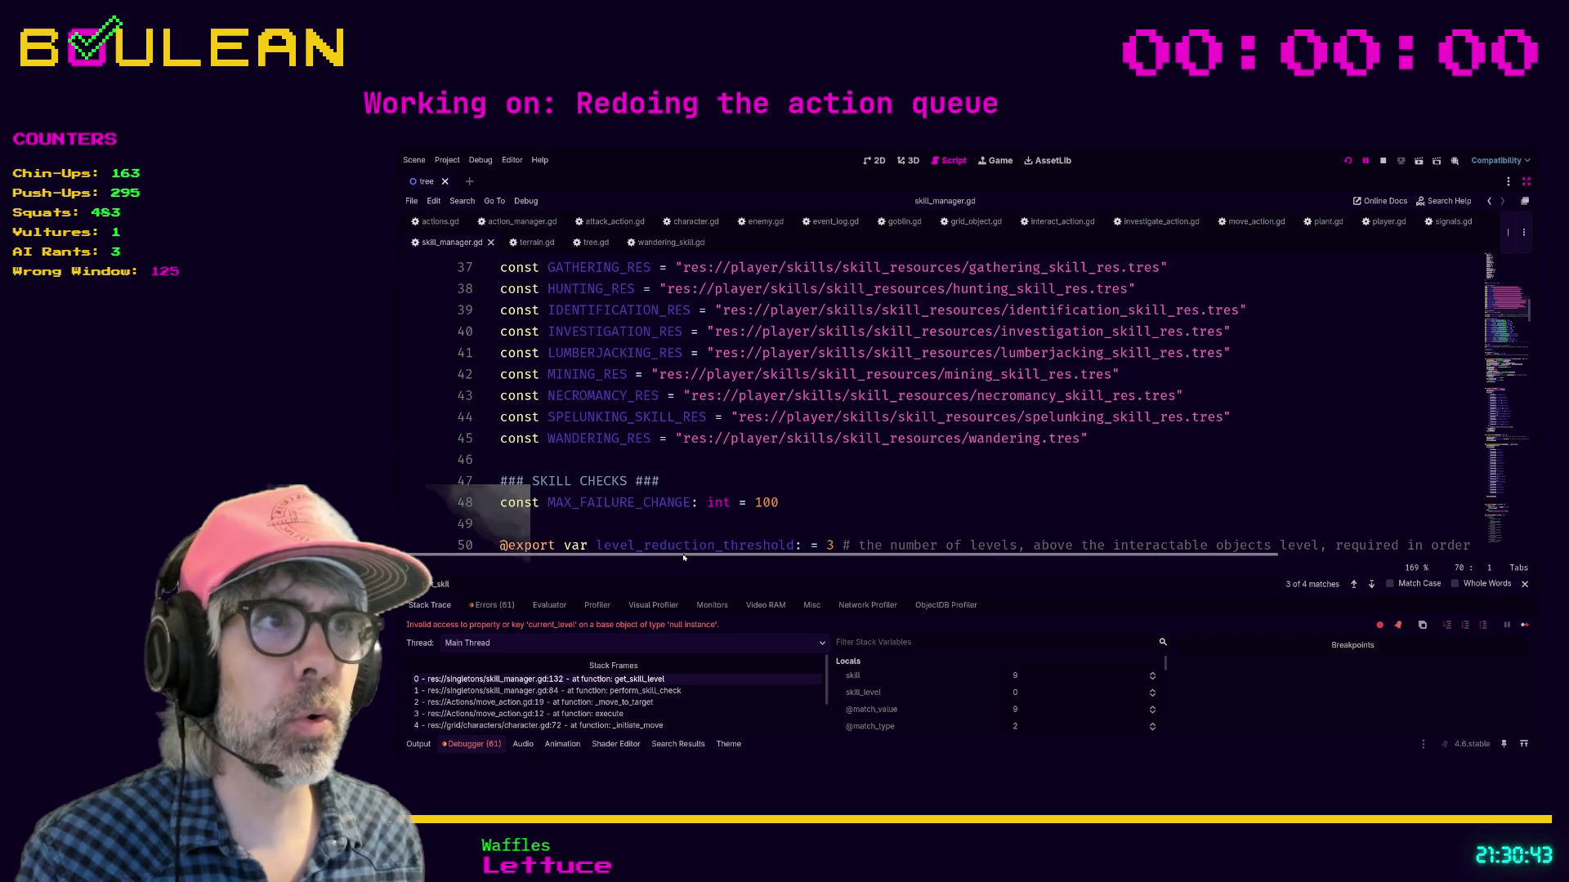
pyautogui.hotkey('ctrl', 'shift', 'F11')
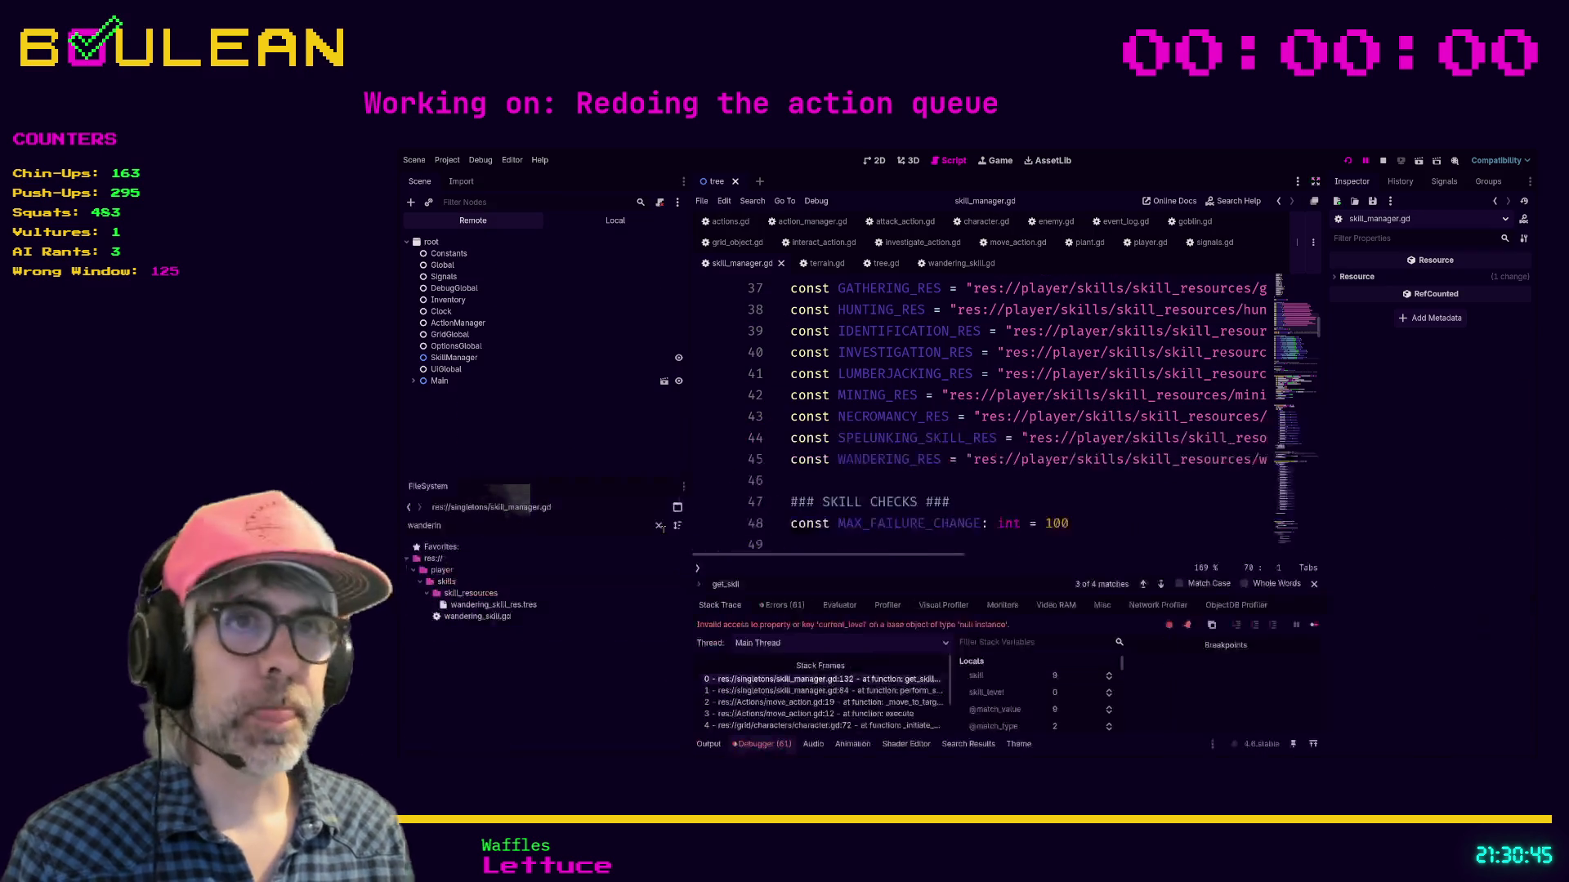
# Step: Filter the FileSystem dock for 'wan' and grab the wandering_skill_res.tres path into the script
pyautogui.click(550, 530)
pyautogui.write('wan')
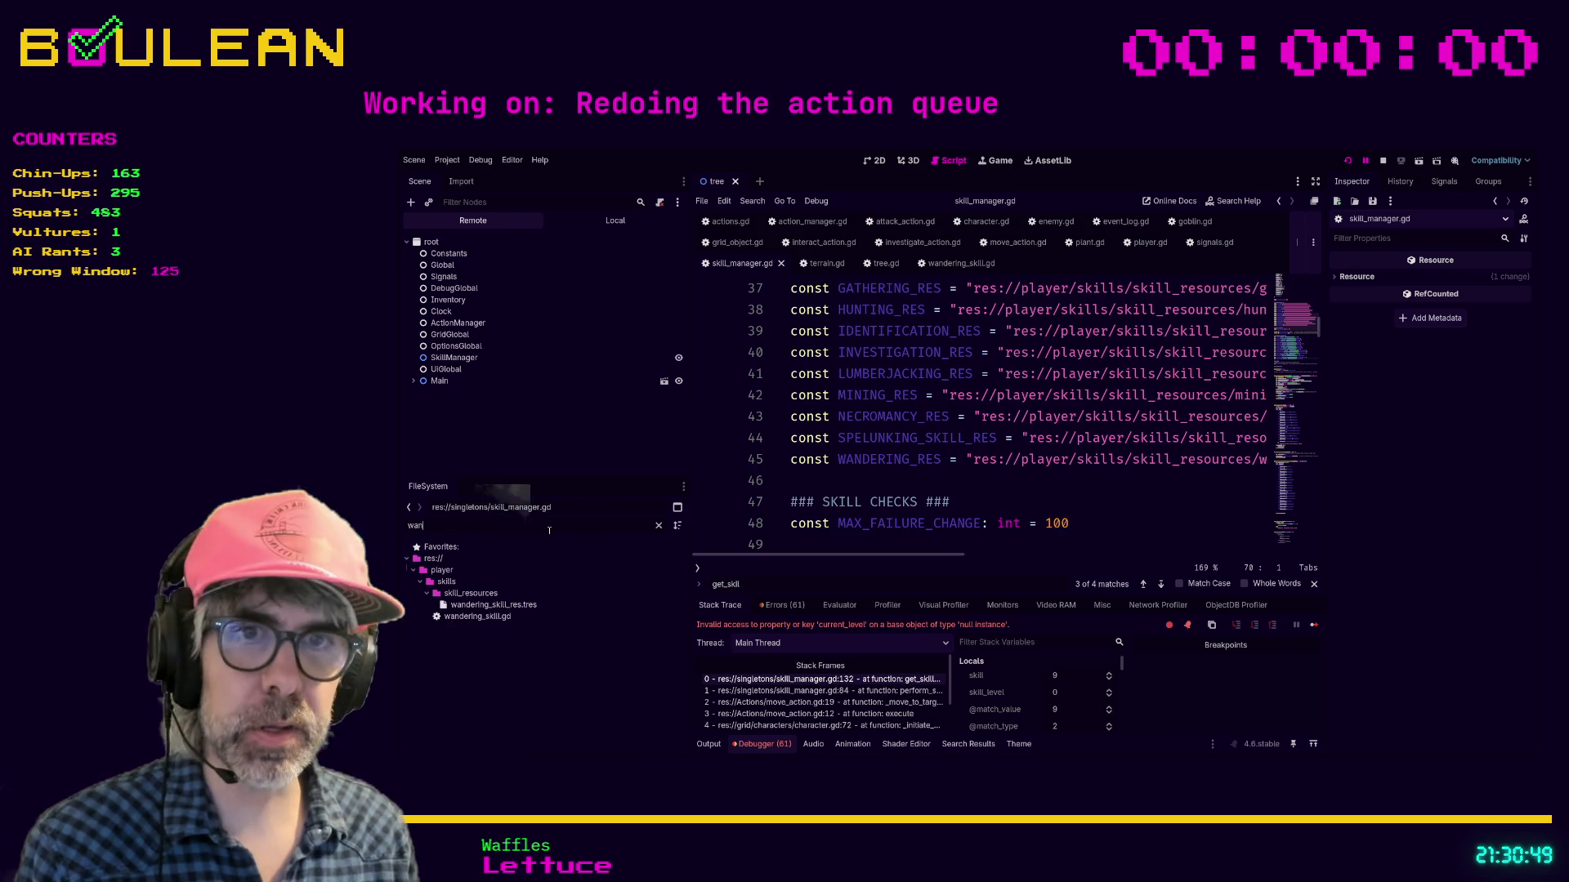
pyautogui.click(507, 604)
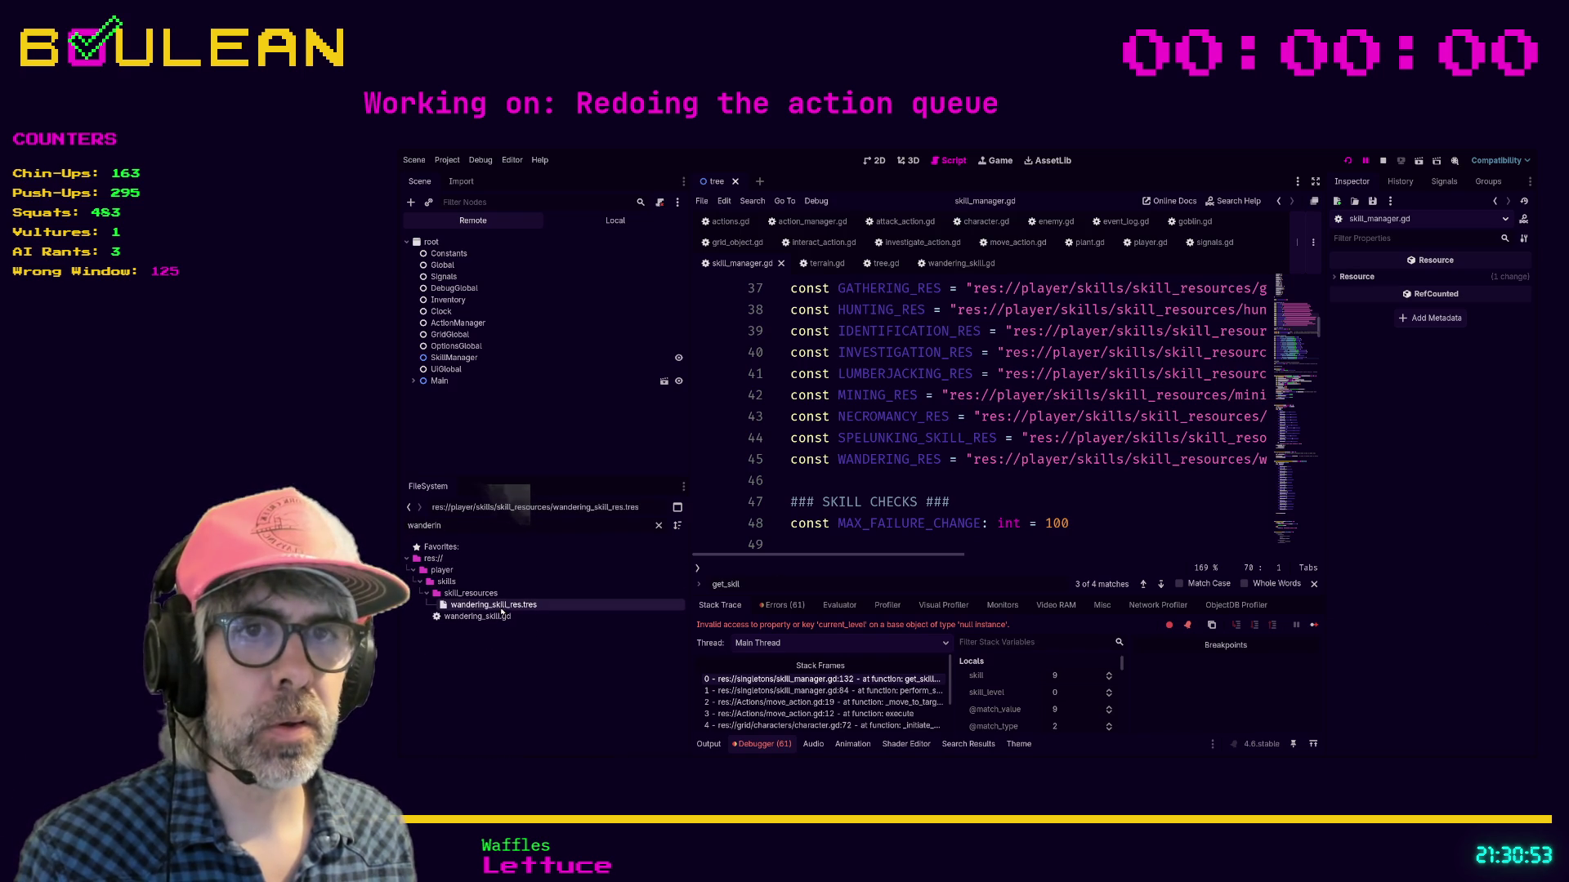
pyautogui.moveTo(768, 498); pyautogui.dragTo(794, 484)
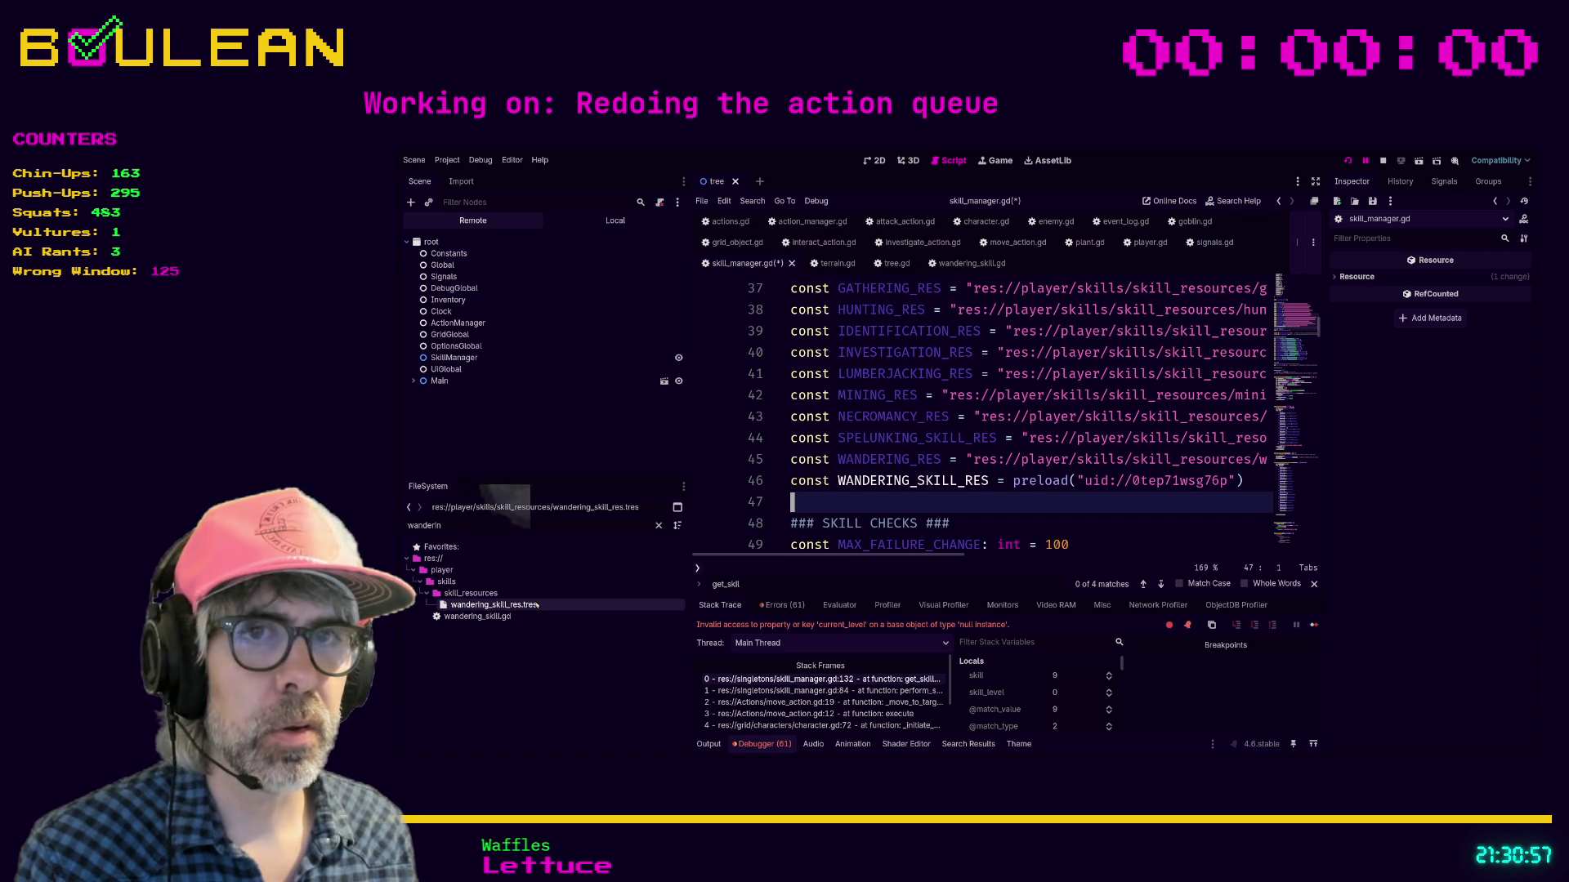
pyautogui.moveTo(491, 605); pyautogui.dragTo(792, 500)
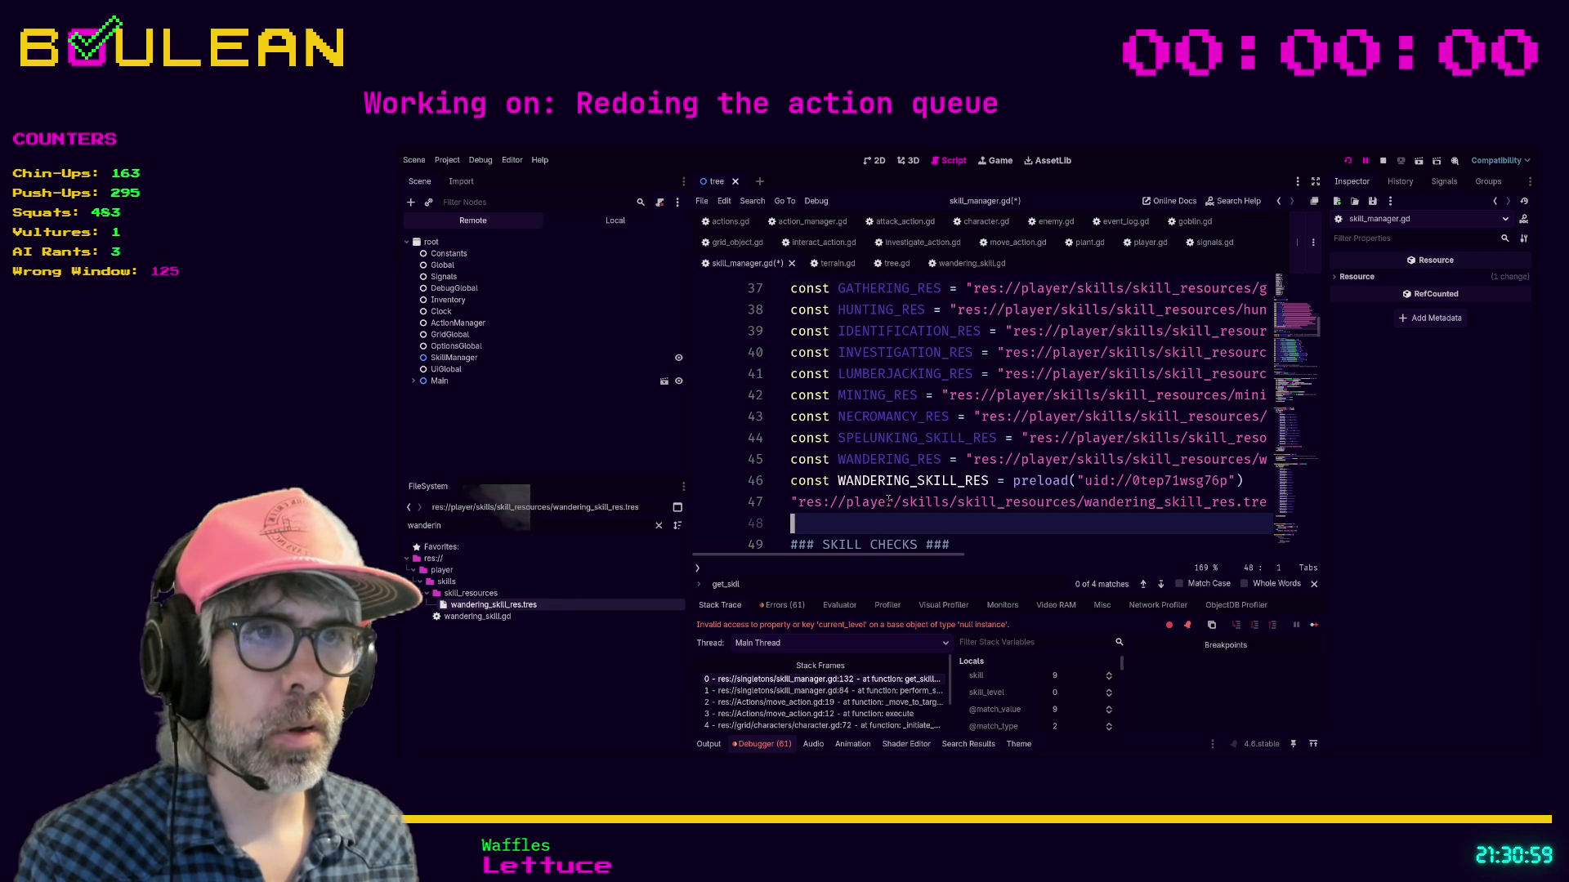
pyautogui.click(799, 504)
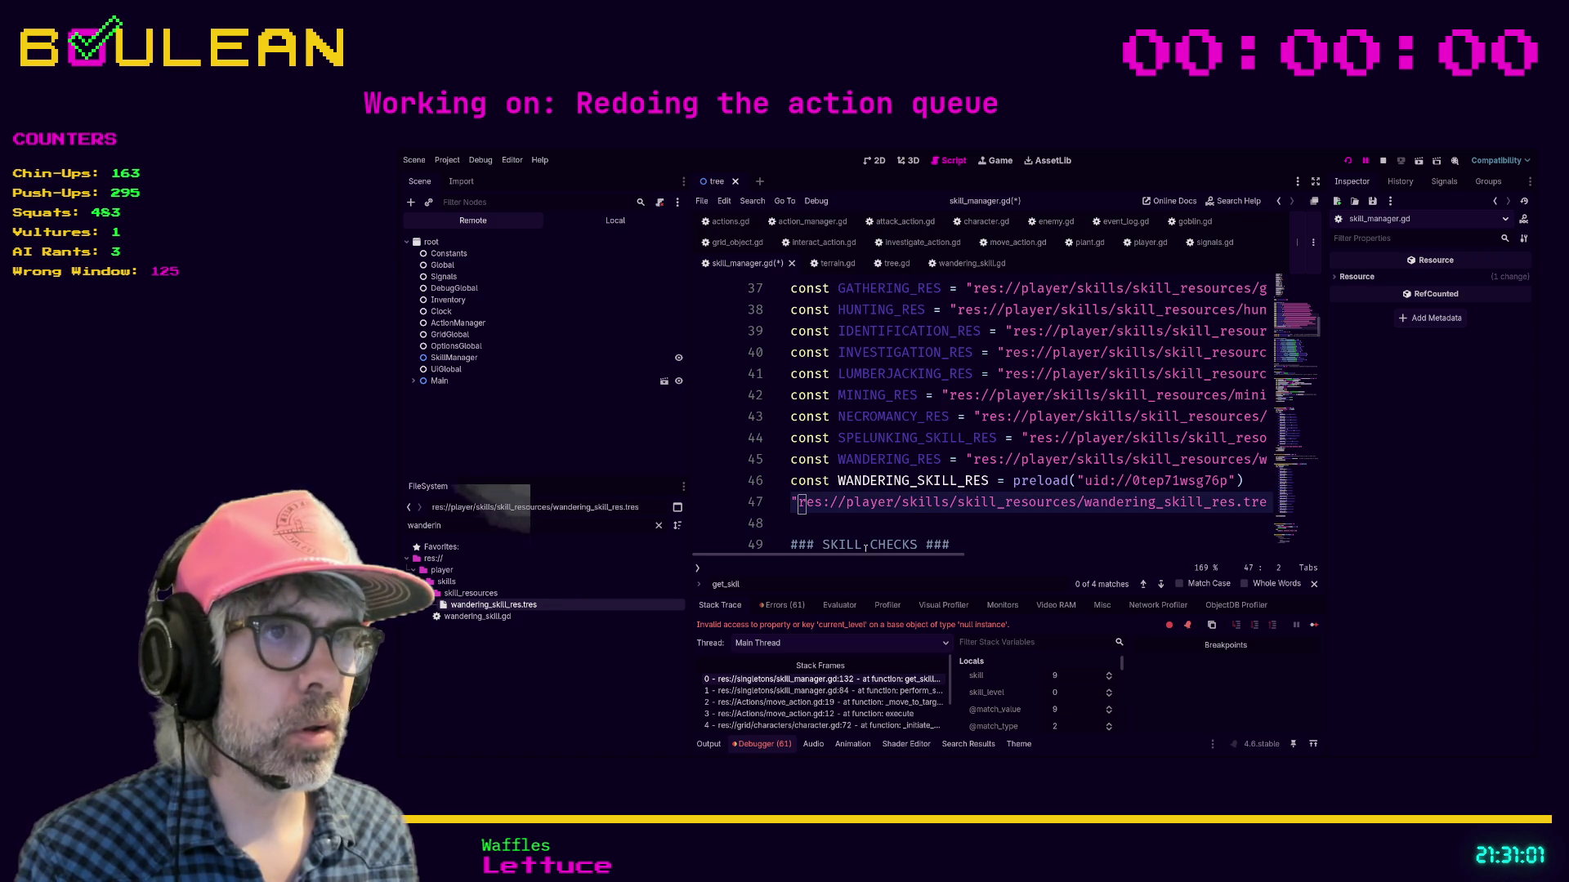
pyautogui.click(791, 504)
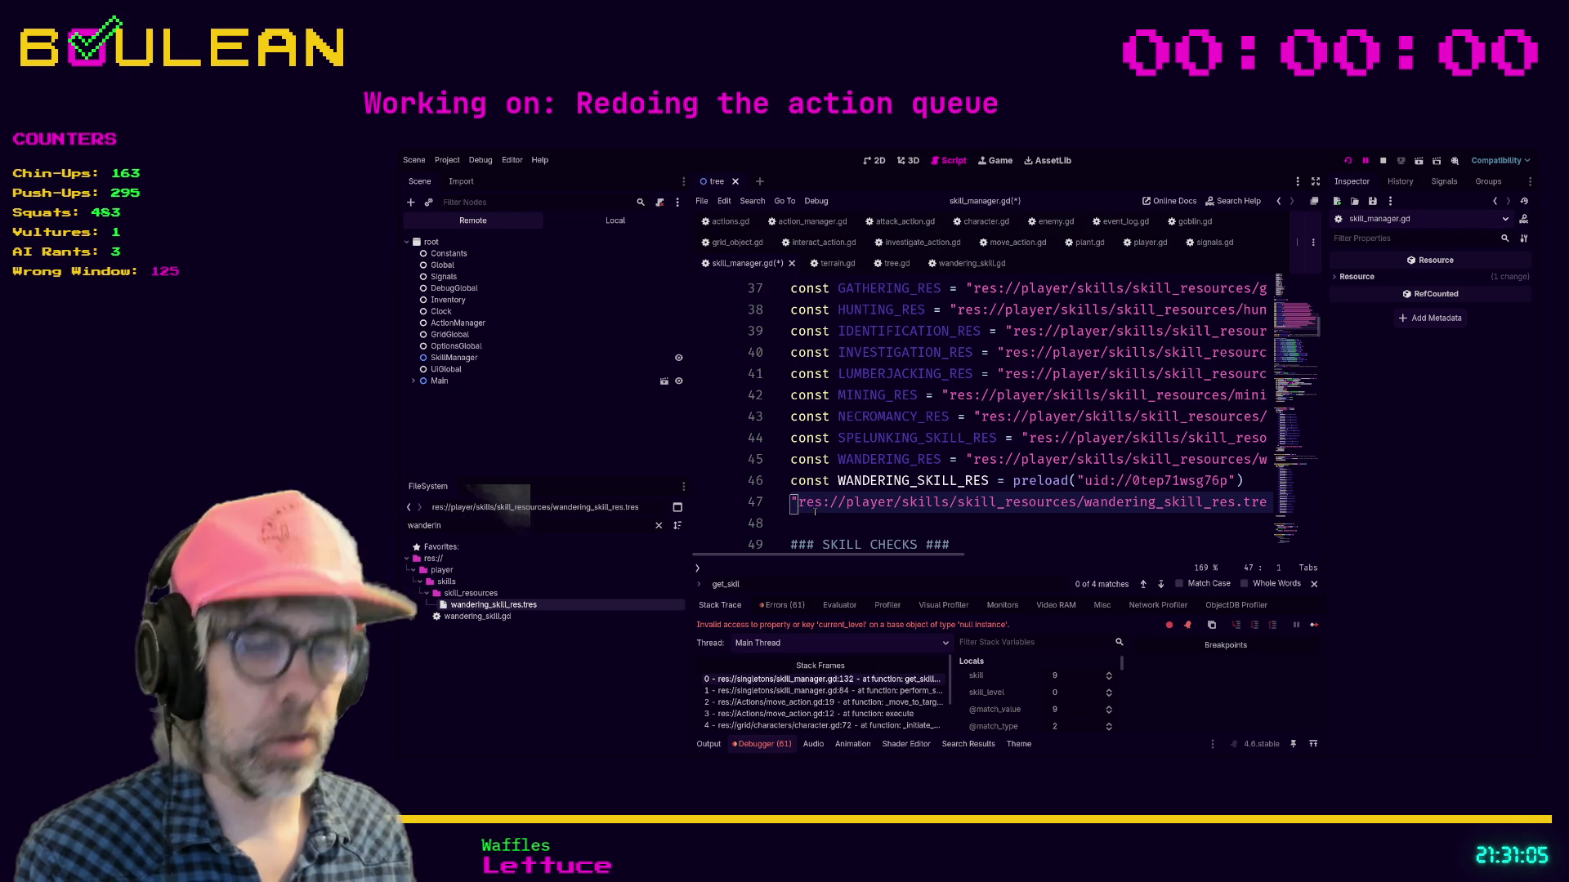
pyautogui.hotkey('ctrl', 'shift', 'k')
# Step: Replace WANDERING_RES's wandering.tres path on line 45 with the wandering_skill_res.tres path
pyautogui.click(965, 459)
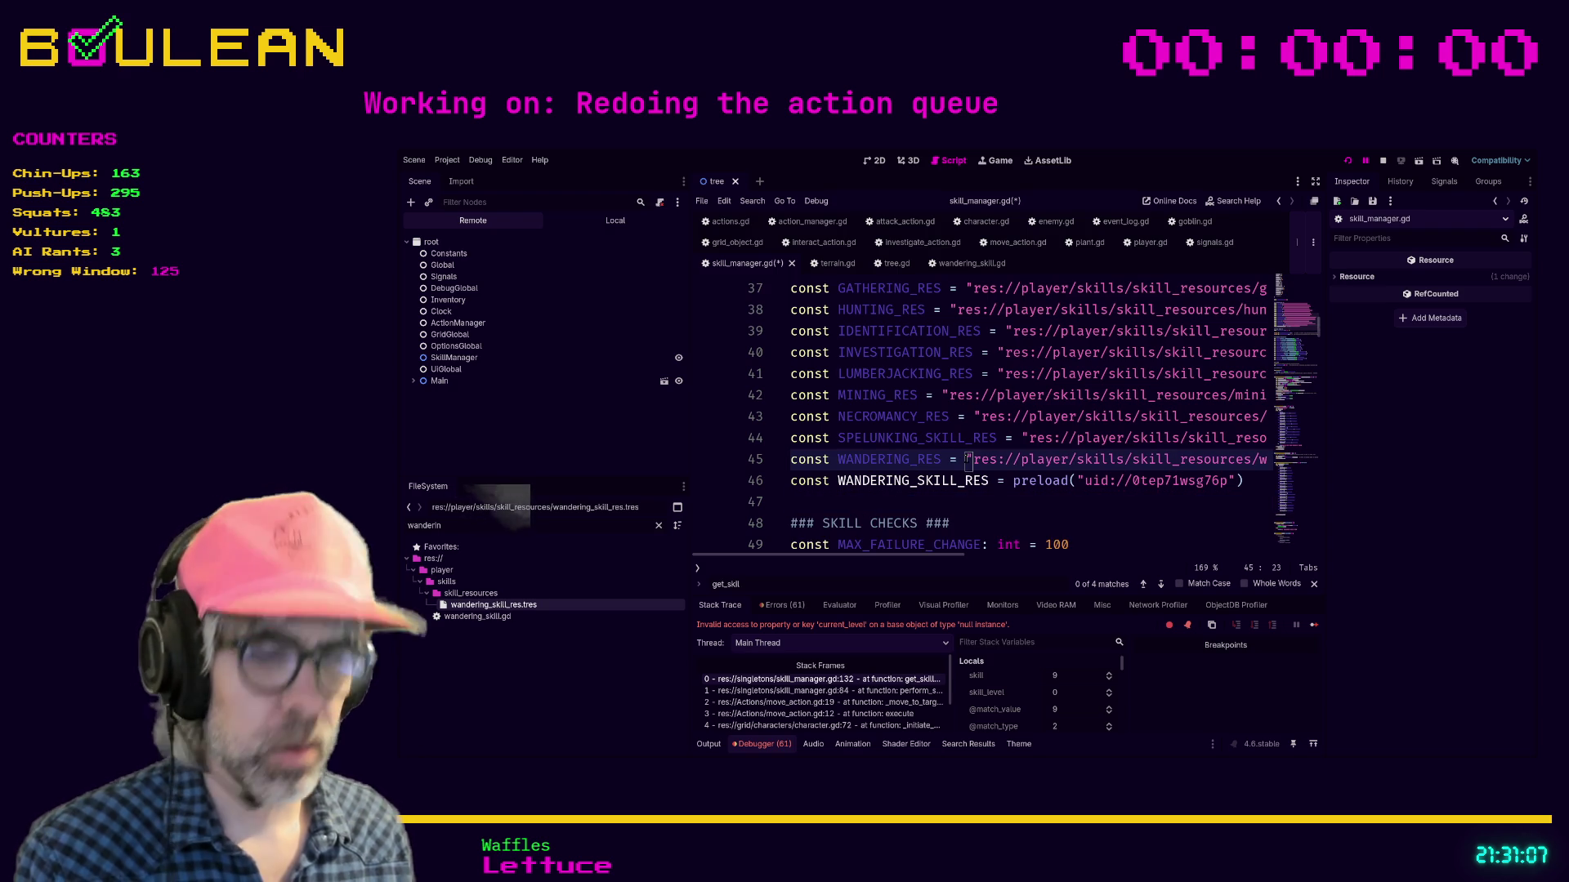
pyautogui.hotkey('shift', 'End')
pyautogui.press('BackSpace')
pyautogui.press('BackSpace')
pyautogui.write('"res://player/skills/skill_resources/wandering.tres"')
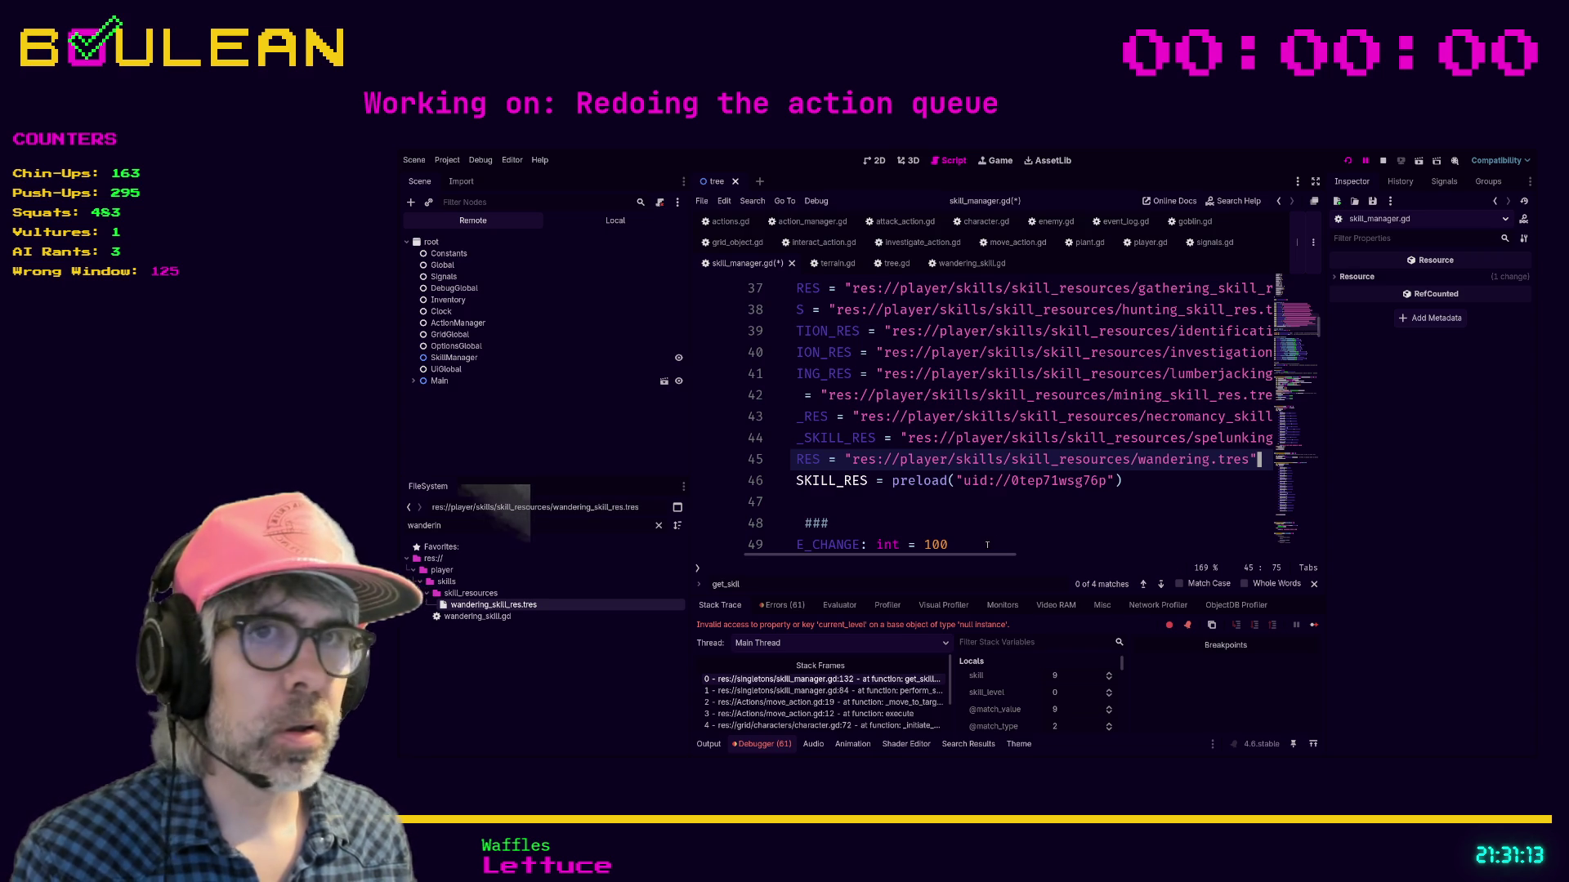
pyautogui.moveTo(987, 556)
pyautogui.mouseDown()
pyautogui.moveTo(1046, 557)
pyautogui.moveTo(1011, 558)
pyautogui.mouseUp()
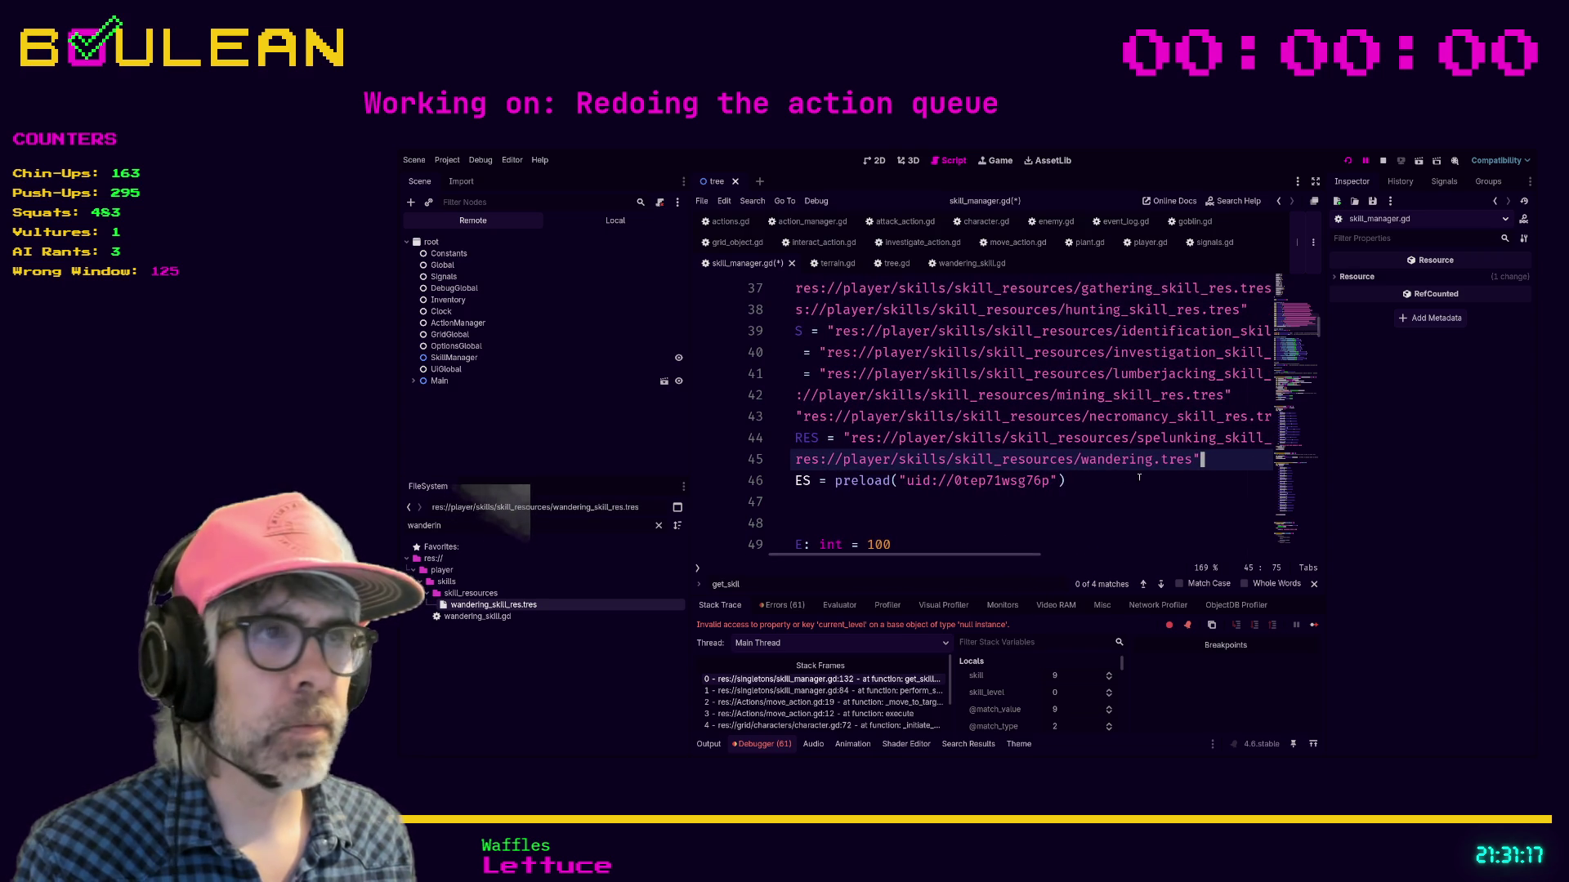
pyautogui.write('_ski')
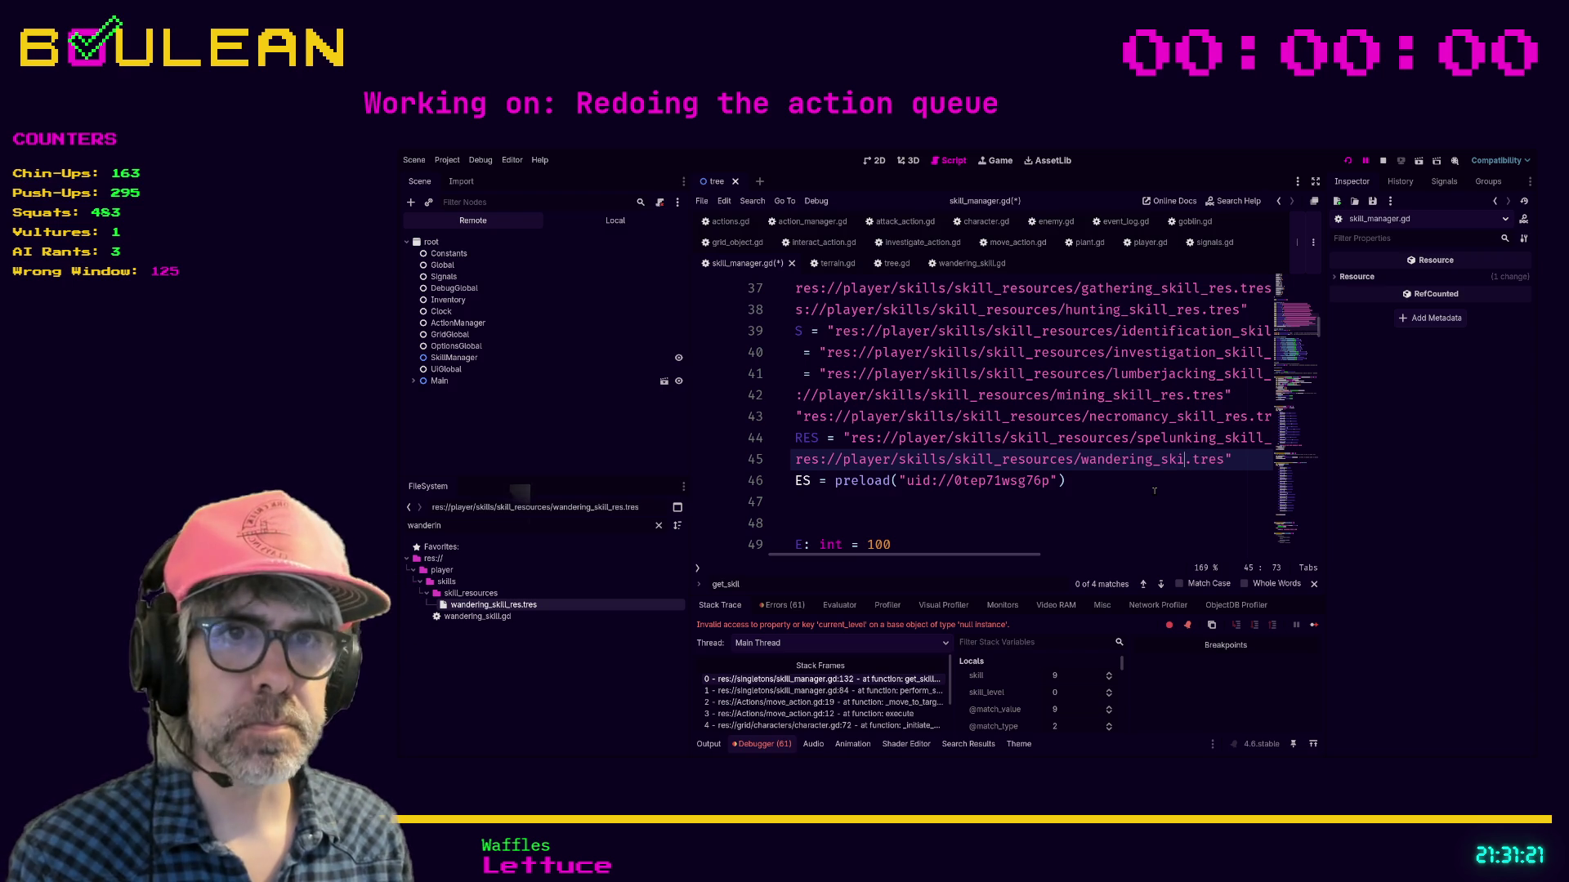
pyautogui.write('ll_res')
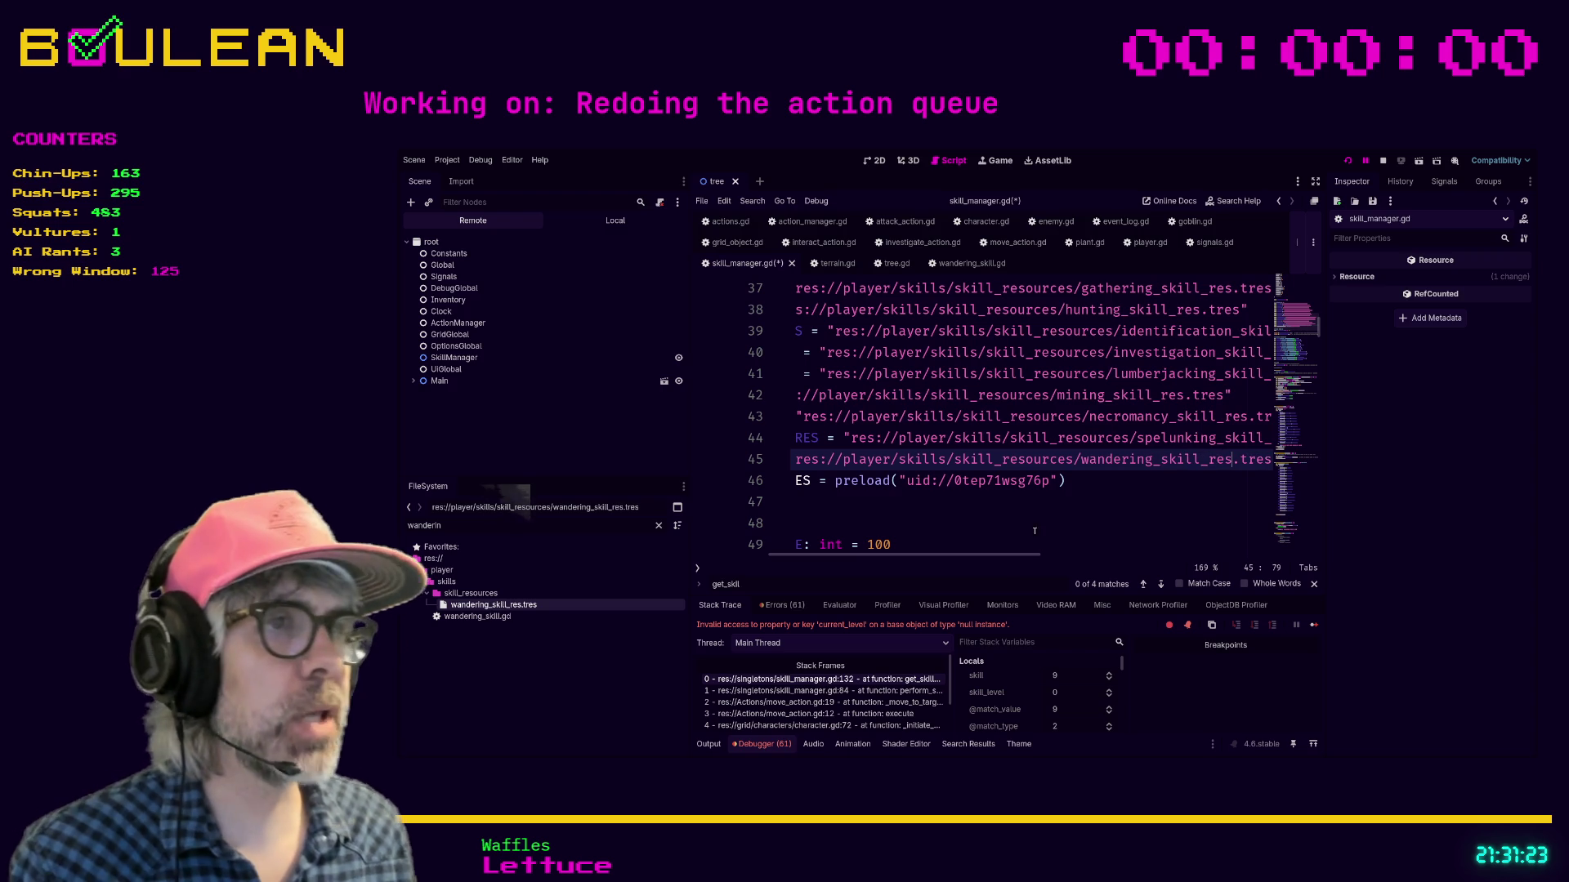
pyautogui.moveTo(1014, 555); pyautogui.dragTo(1061, 554)
# Step: Delete the separate WANDERING_SKILL_RES preload line and save the script
pyautogui.scroll(3, 1081, 421)
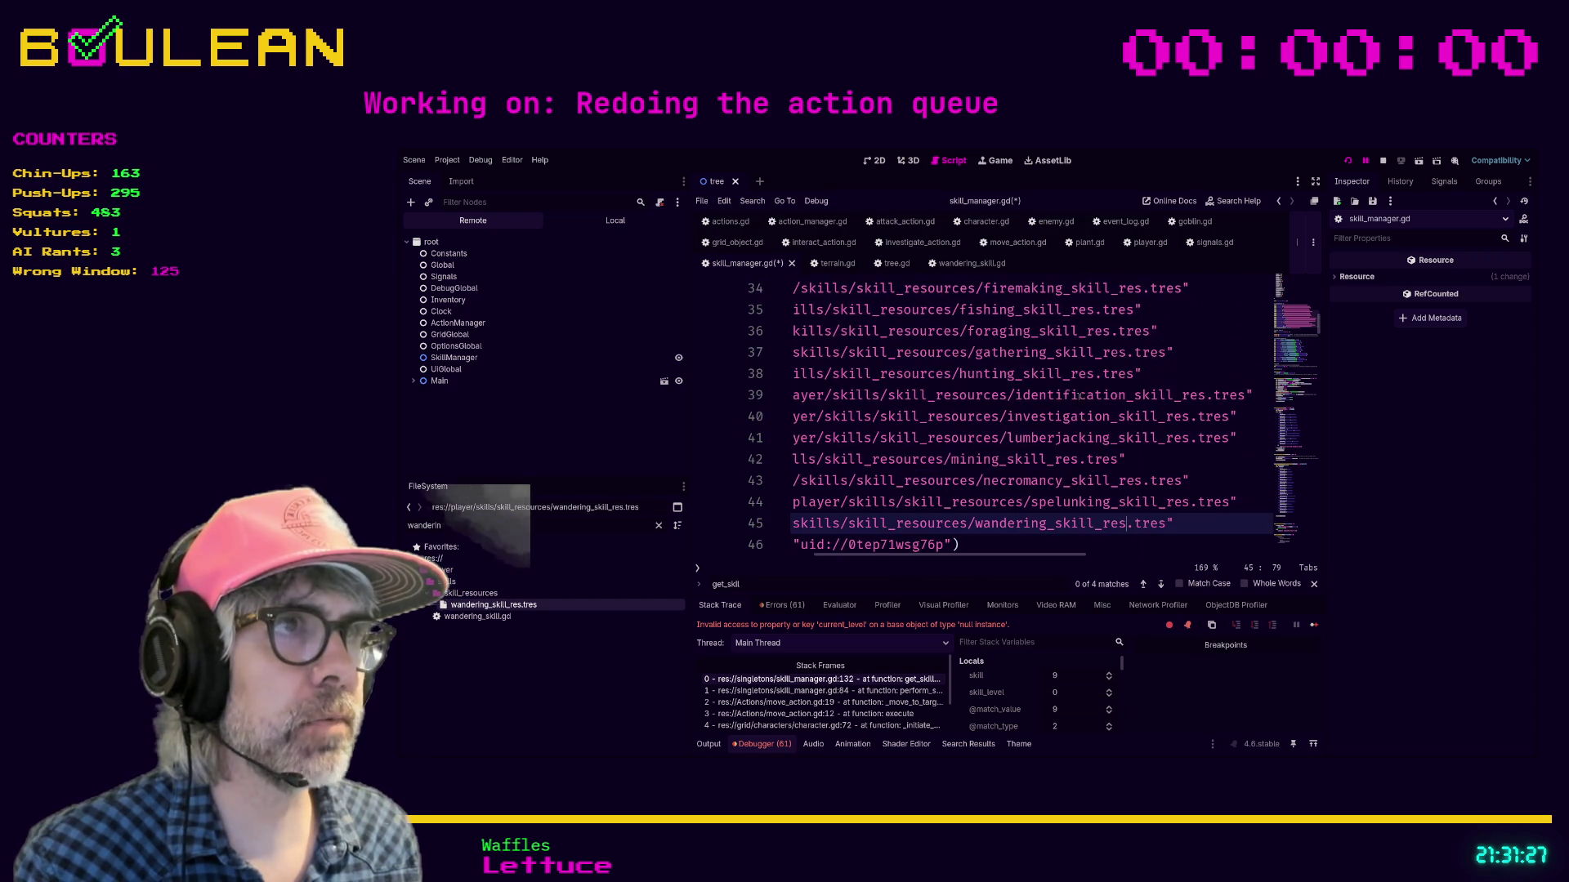
pyautogui.scroll(3, 1079, 397)
pyautogui.scroll(-4, 1074, 409)
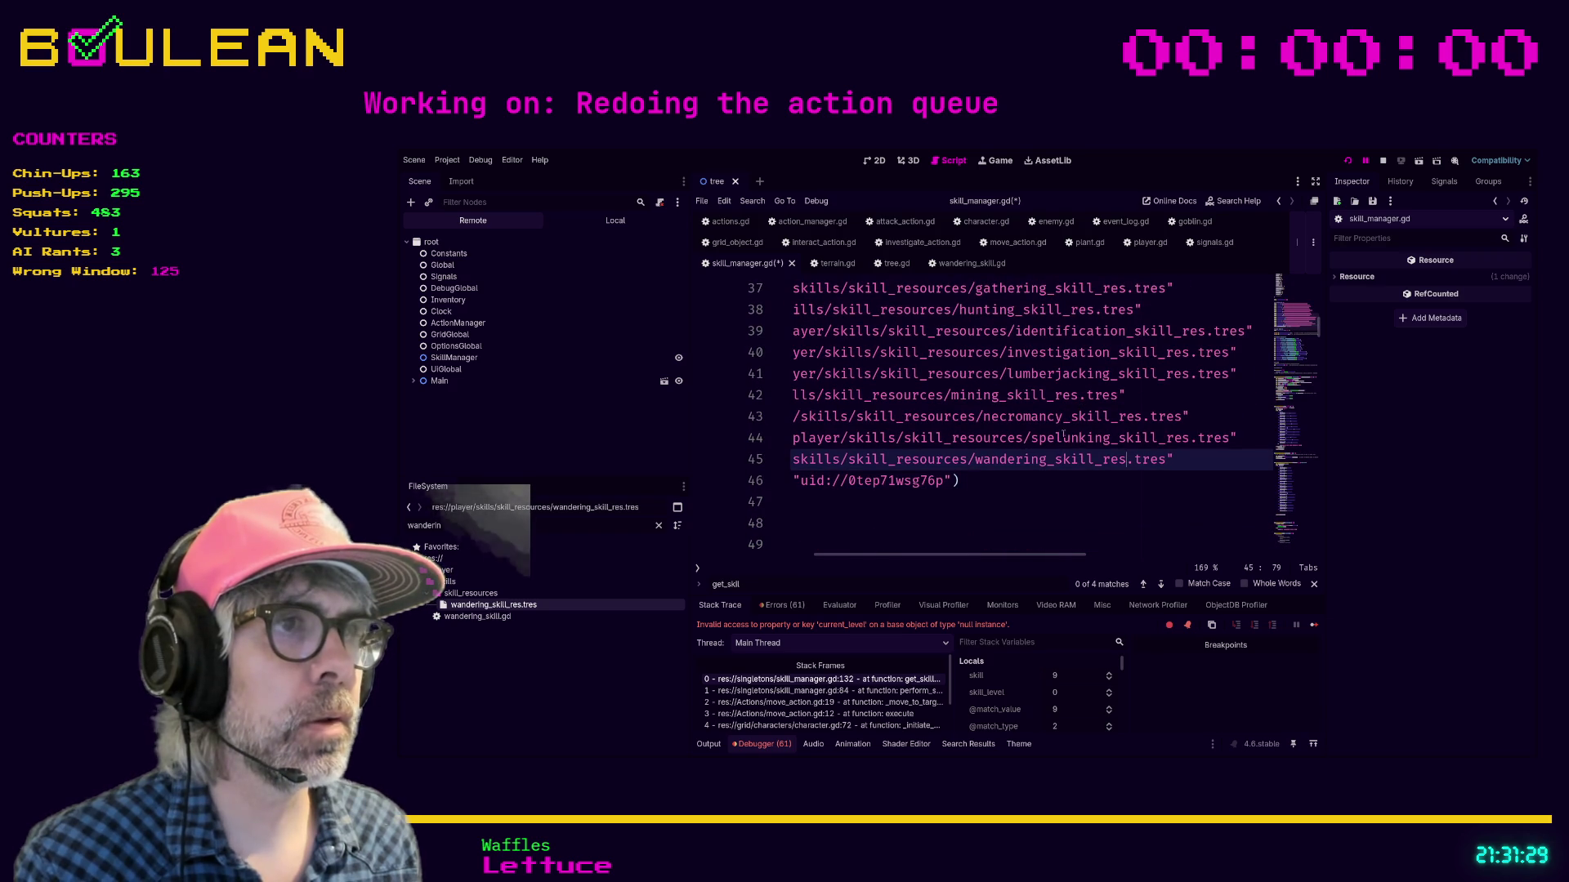
pyautogui.click(1014, 484)
pyautogui.moveTo(969, 555); pyautogui.dragTo(848, 569)
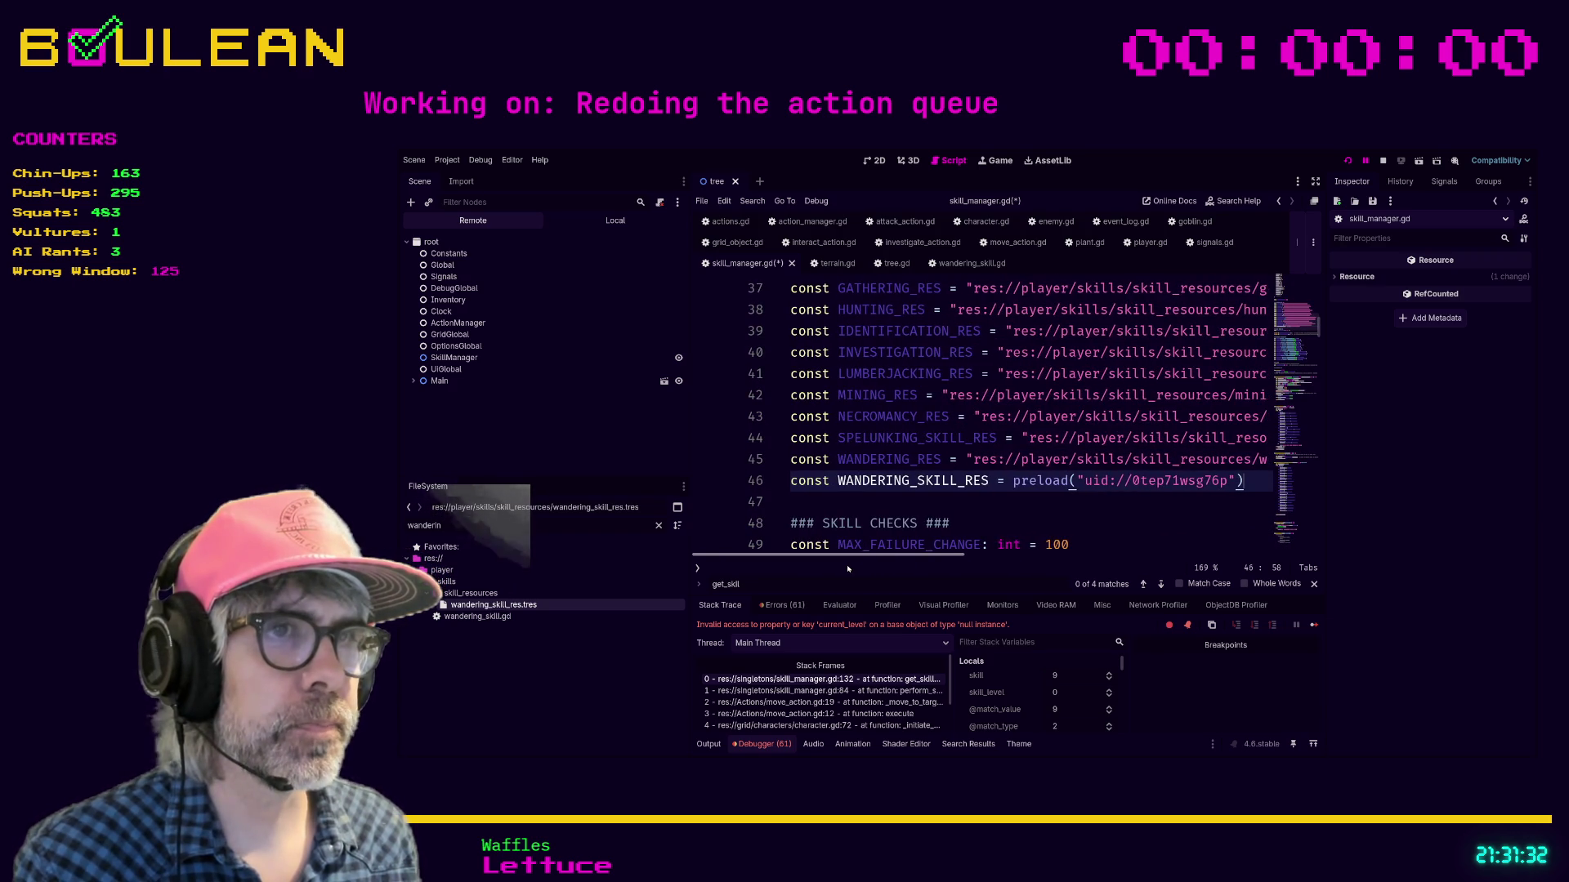
pyautogui.keyDown('shift'); pyautogui.click(797, 484); pyautogui.keyUp('shift')
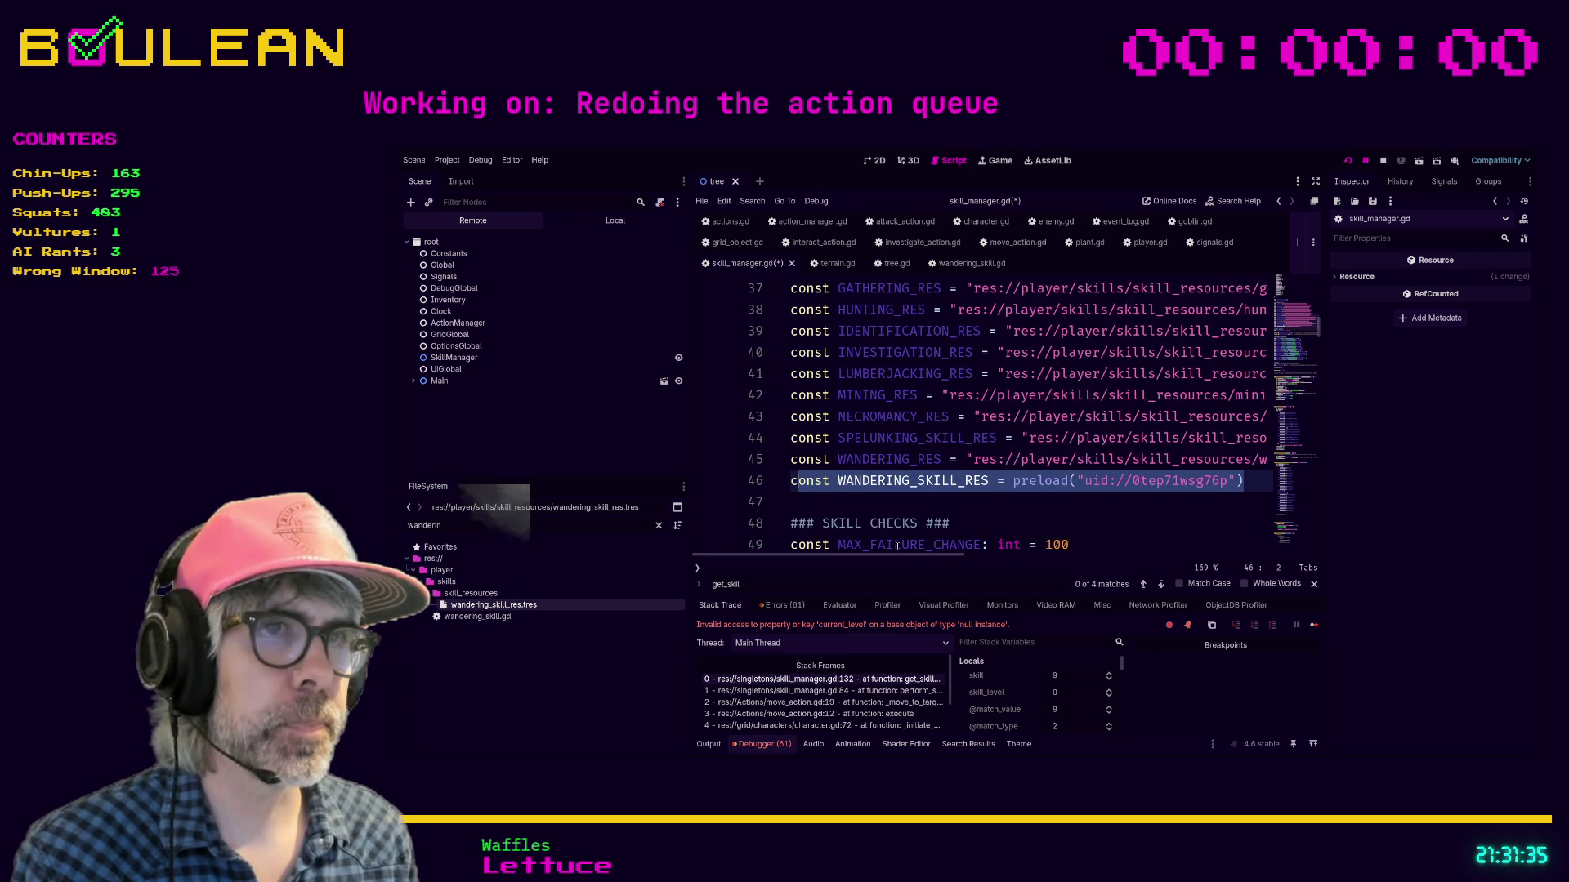
pyautogui.press('BackSpace')
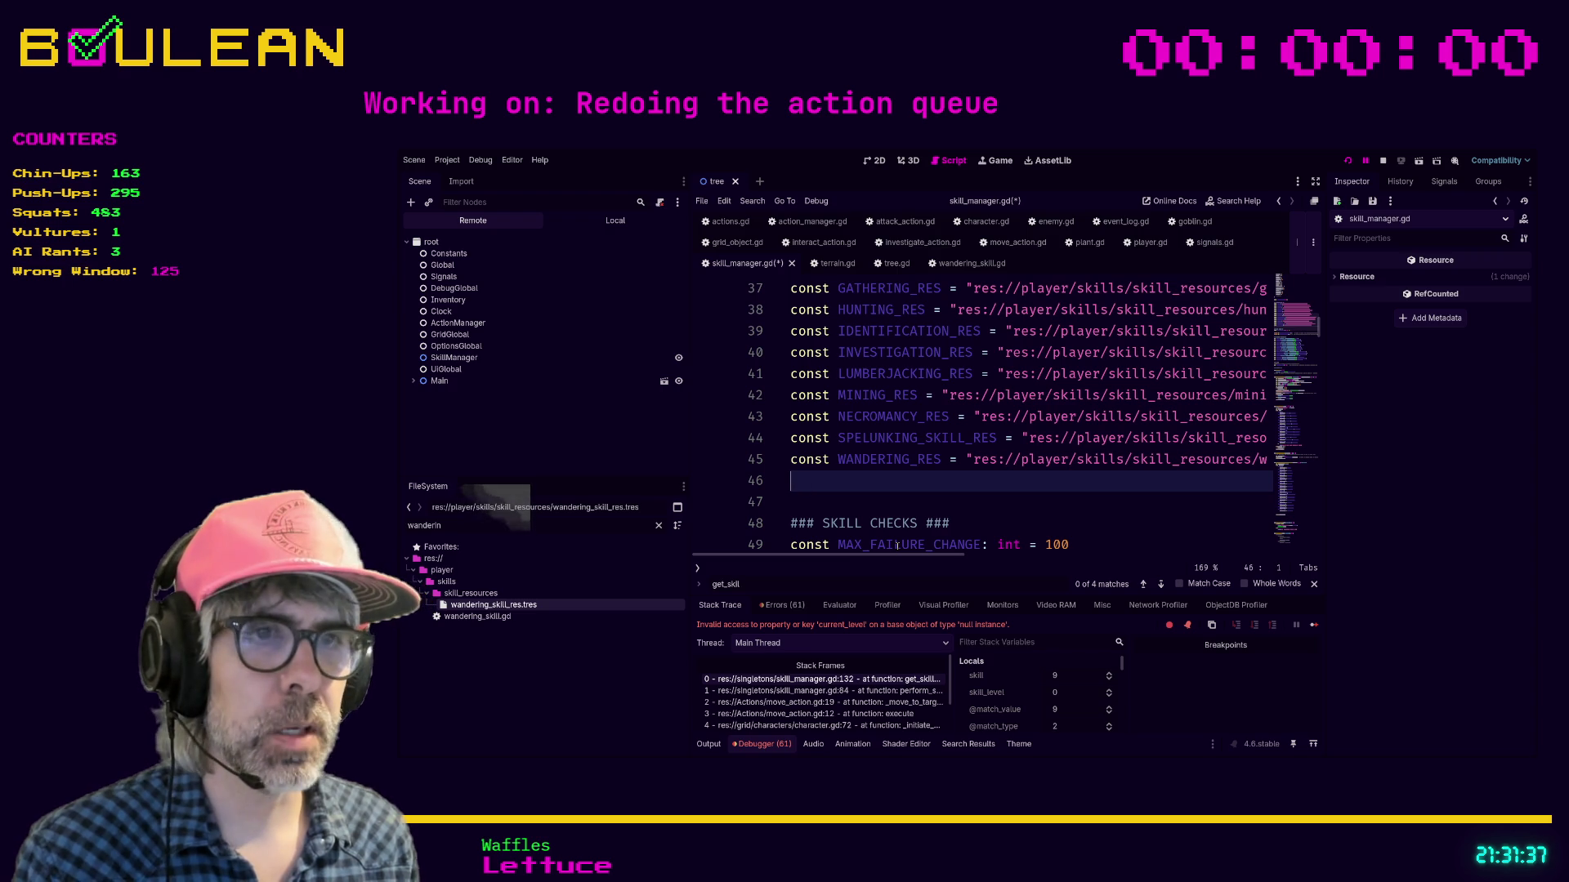
pyautogui.click(907, 507)
pyautogui.hotkey('ctrl', 's')
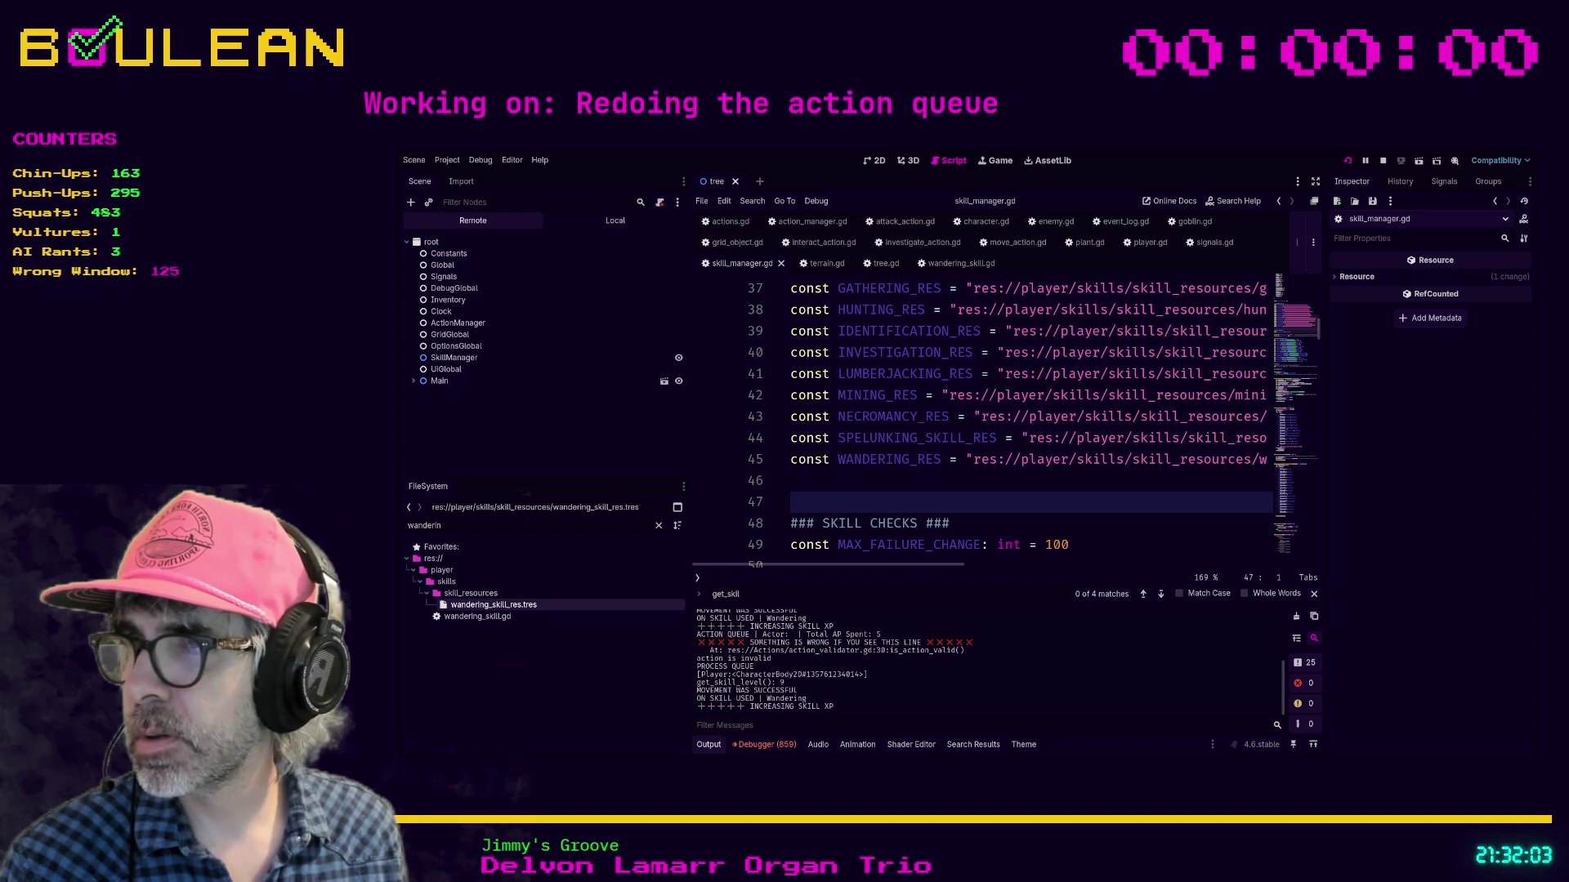
pyautogui.hotkey('alt', 'Tab')
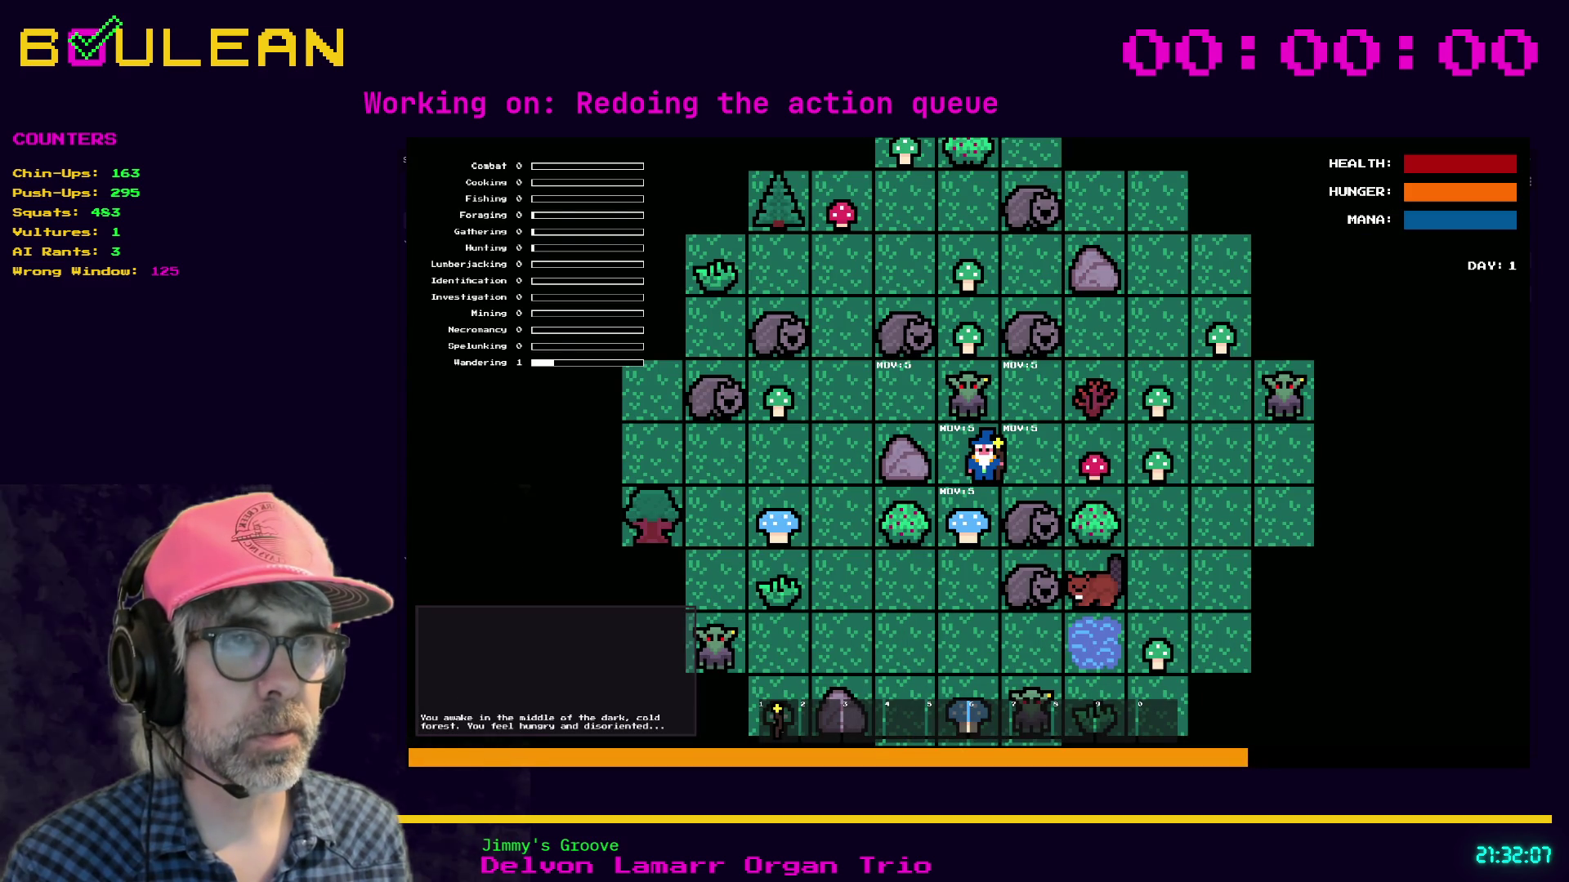
pyautogui.press('Down')
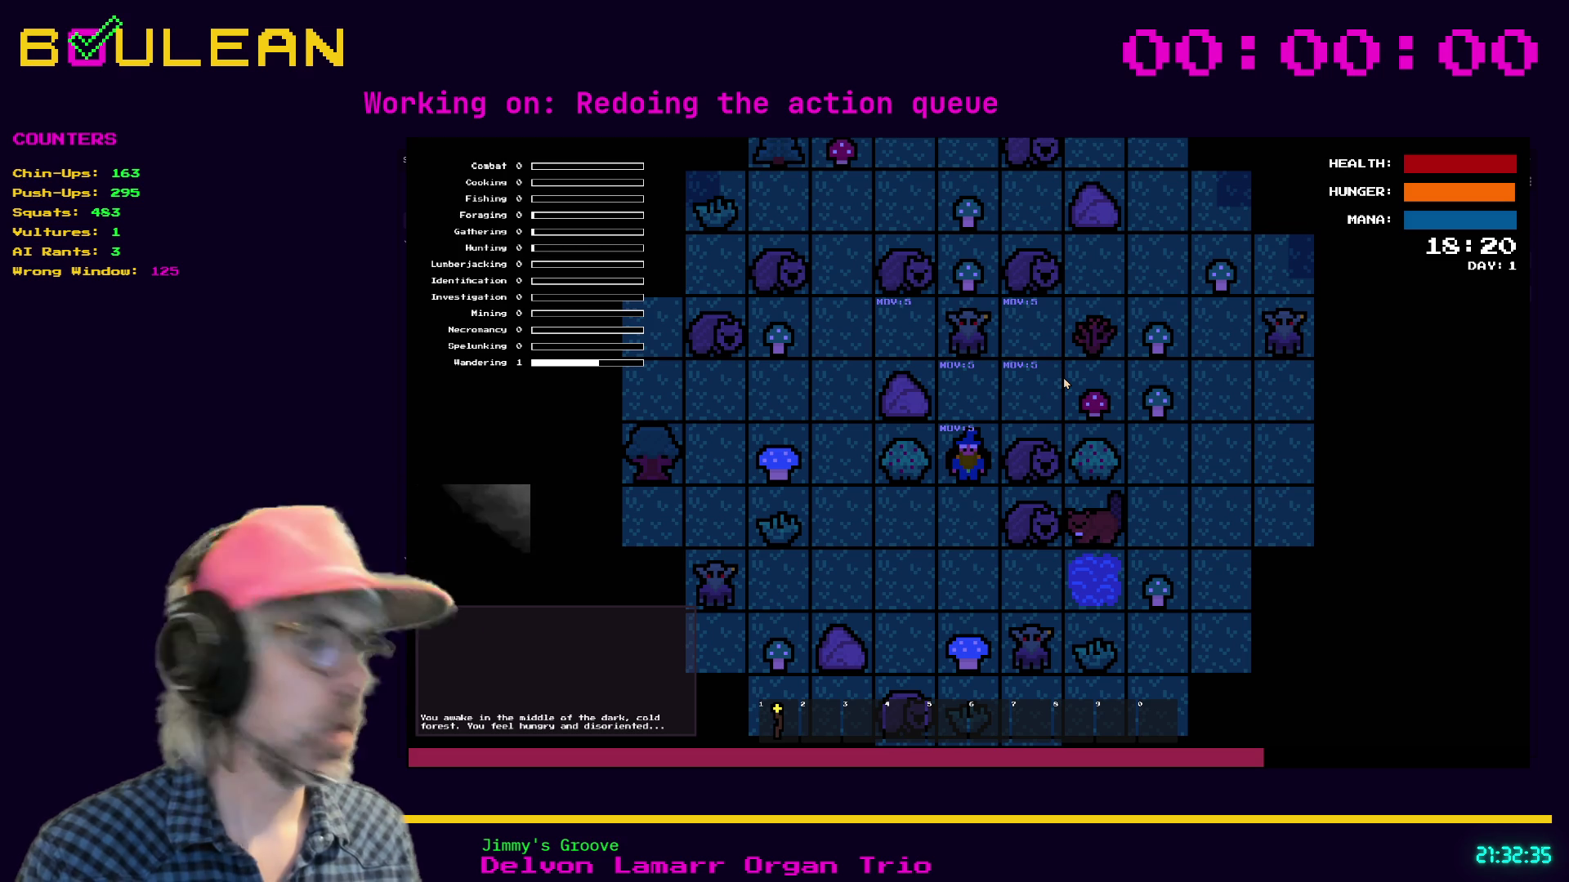
pyautogui.press('F8')
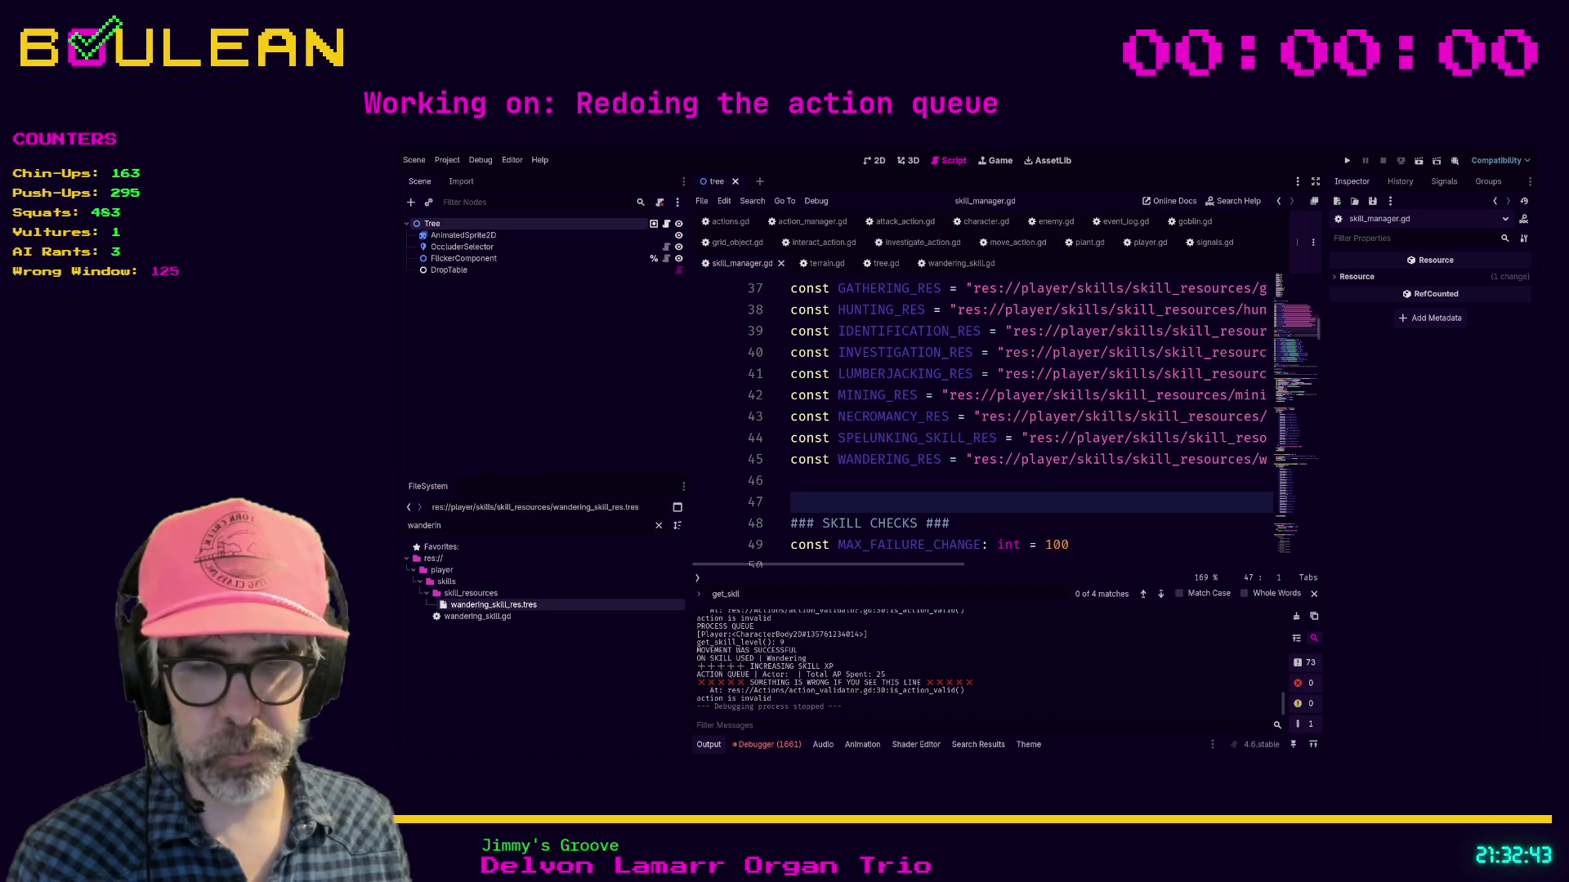
# Step: Relaunch the game with F5 and move the wizard one tile east, raising Wandering to 1
pyautogui.click(835, 489)
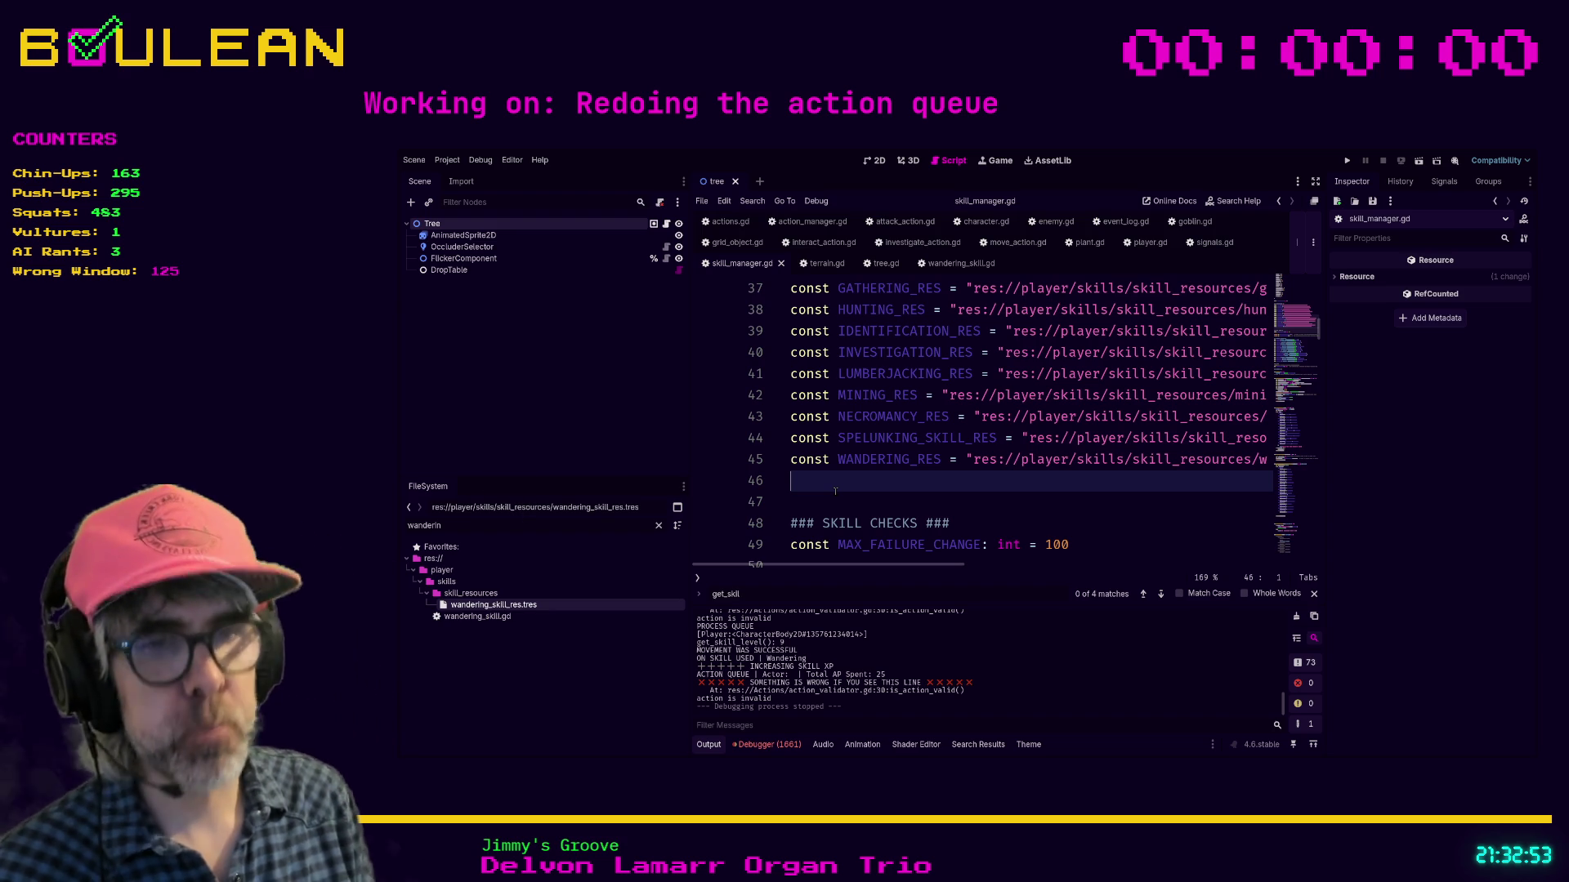
pyautogui.press('Down')
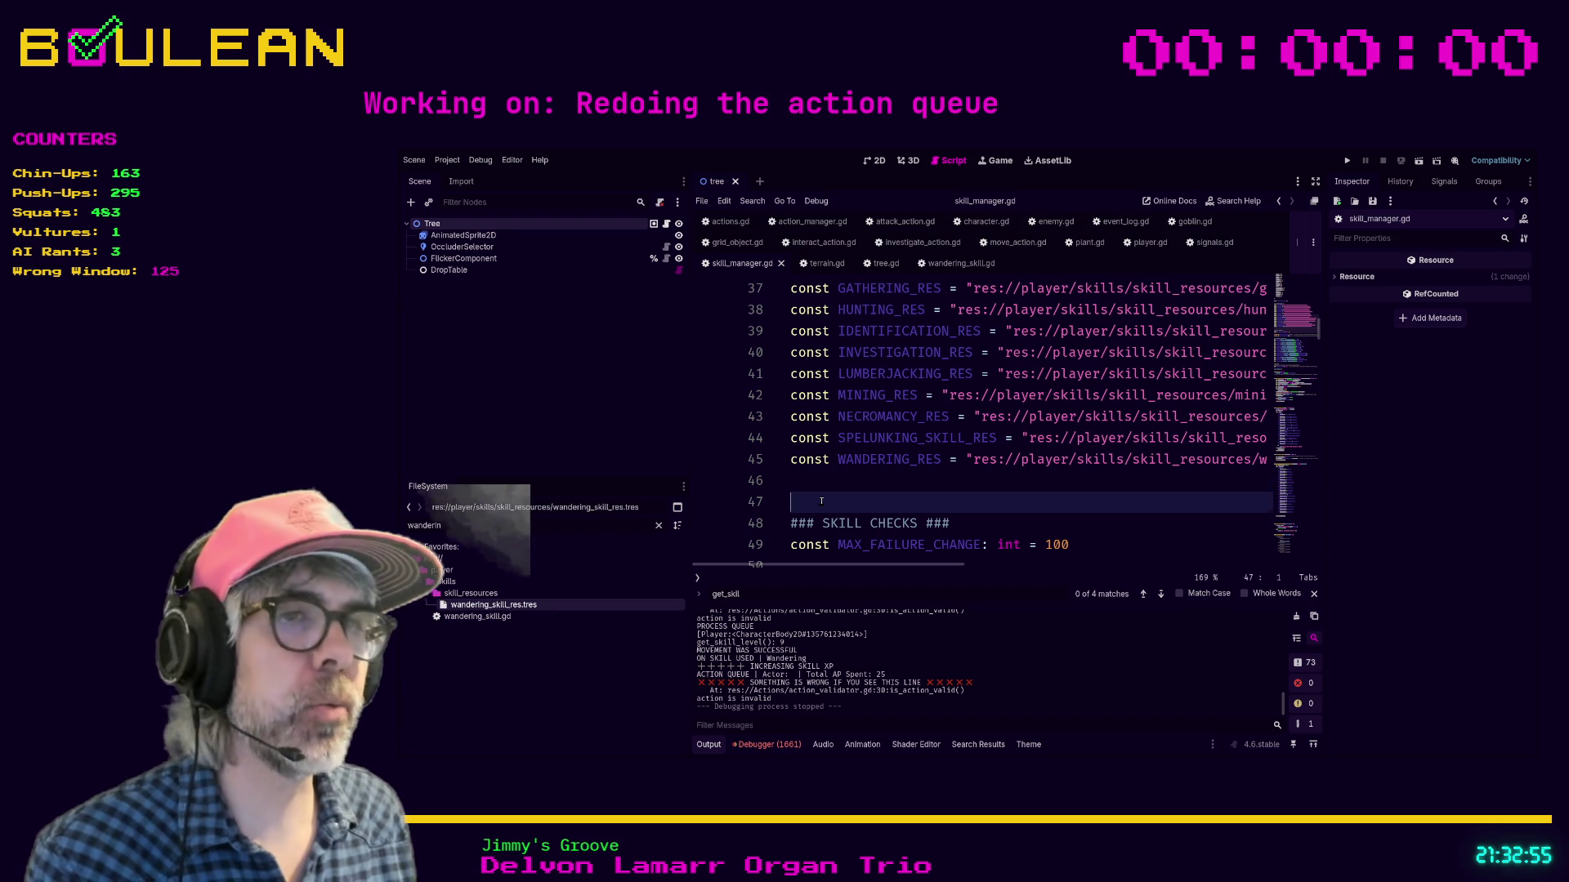
pyautogui.press('F5')
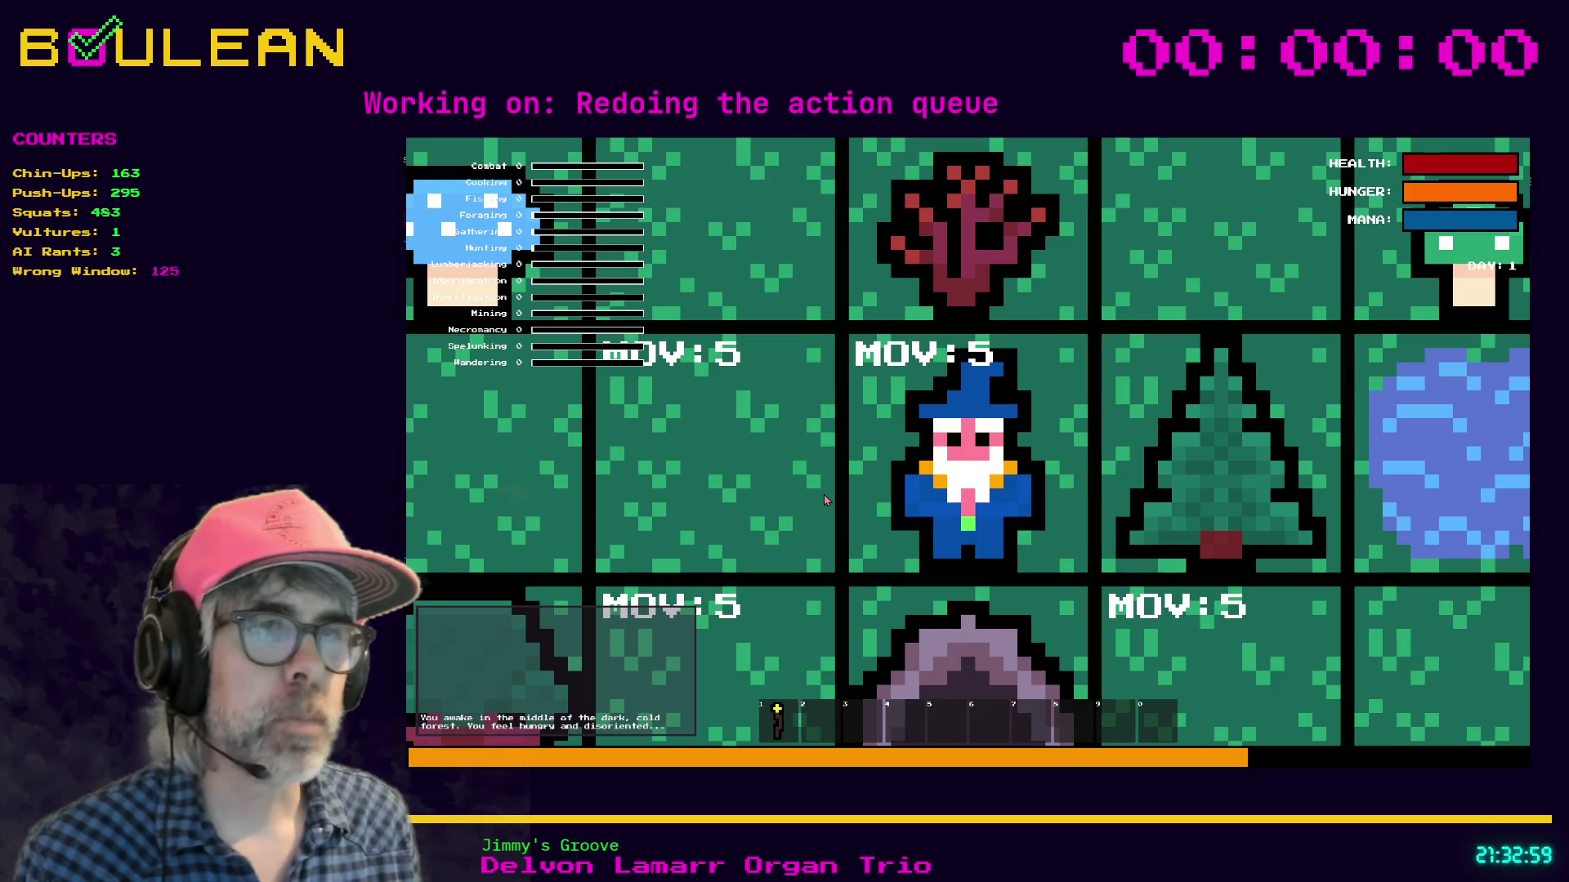
pyautogui.scroll(-5, 824, 500)
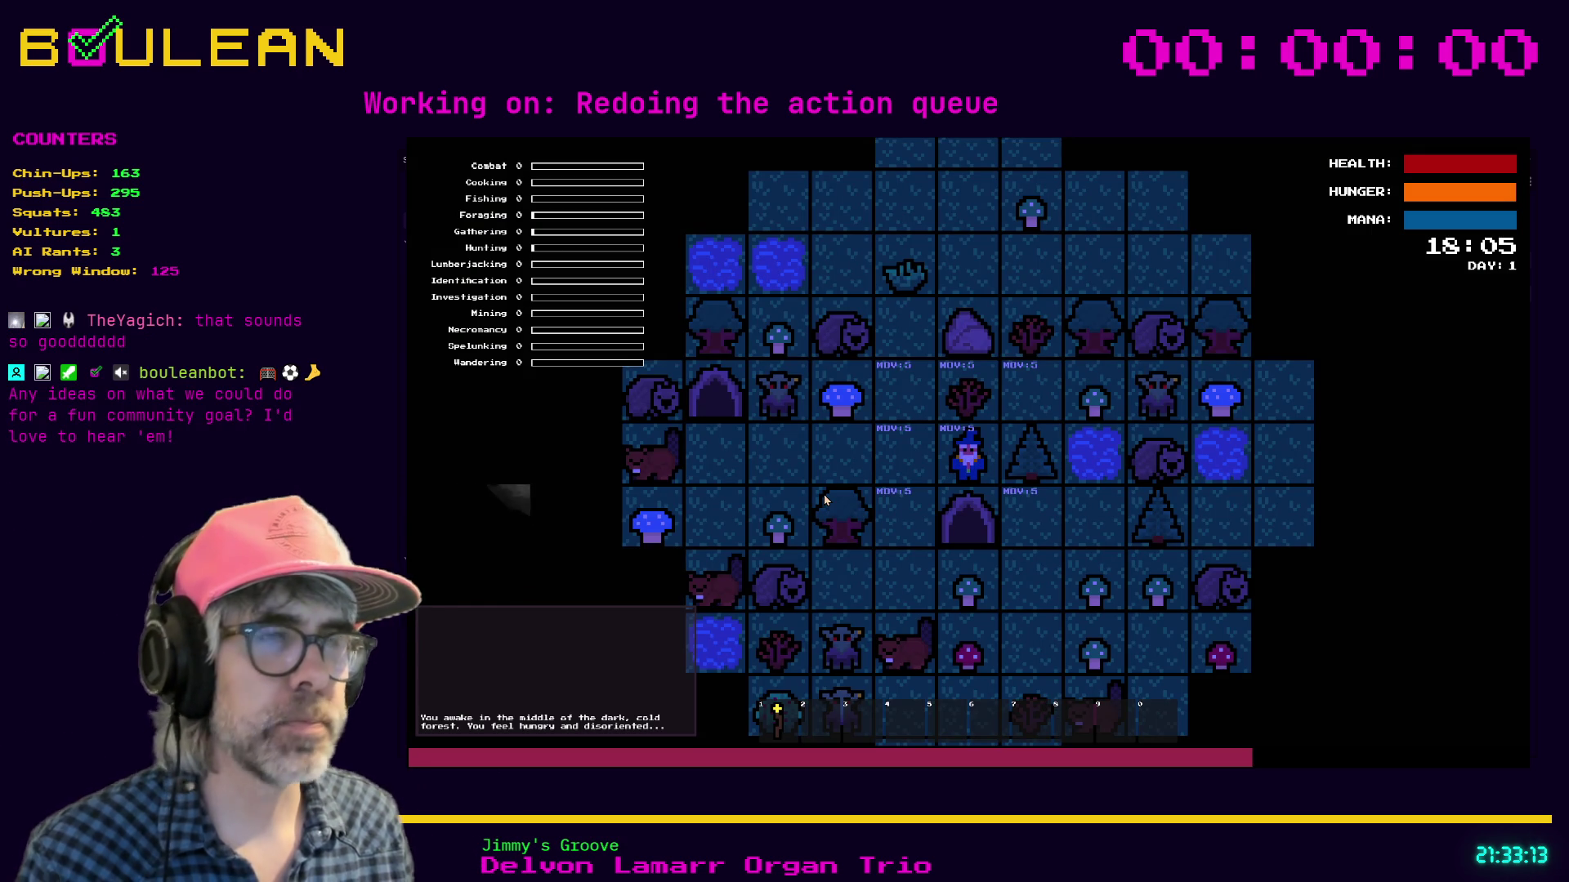
pyautogui.press('Right')
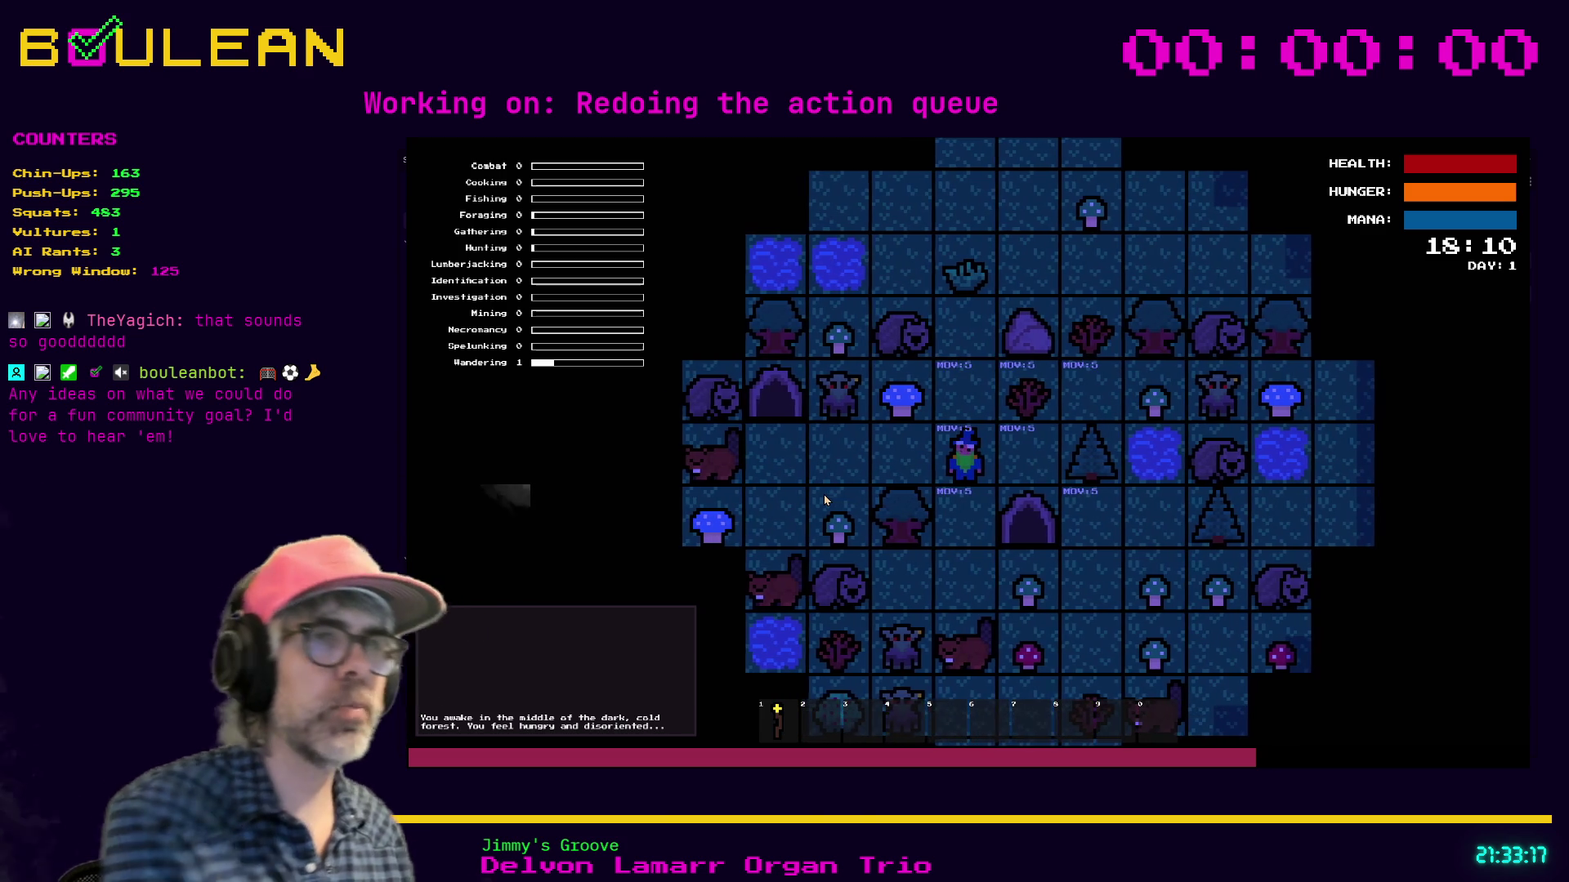